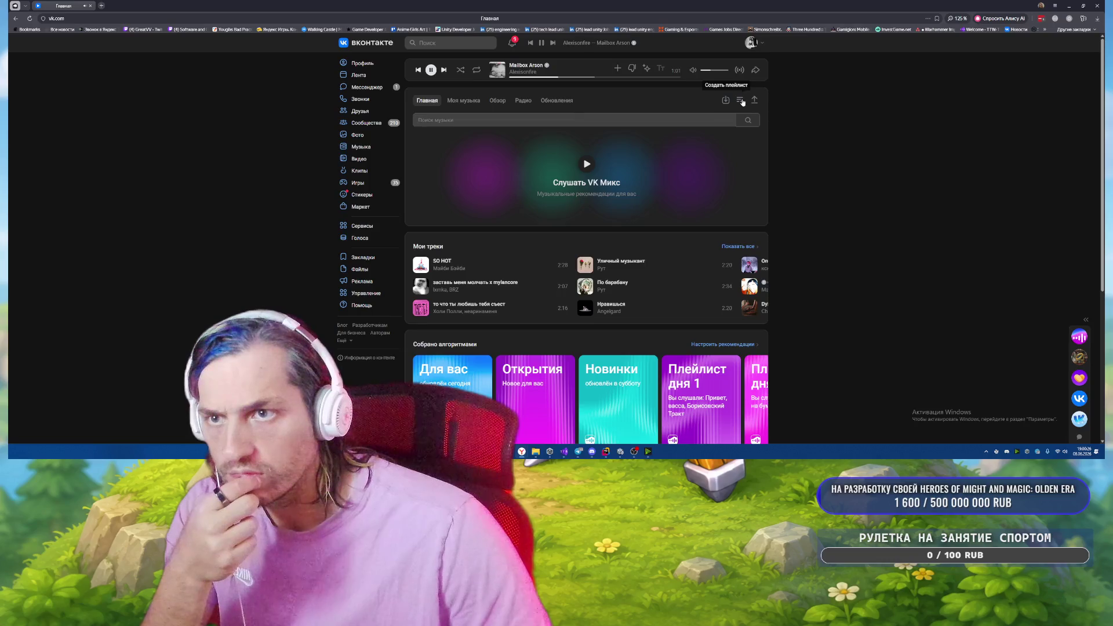
Start a new playlist and search for 'alexisonfire' tracks to add.
click(741, 101)
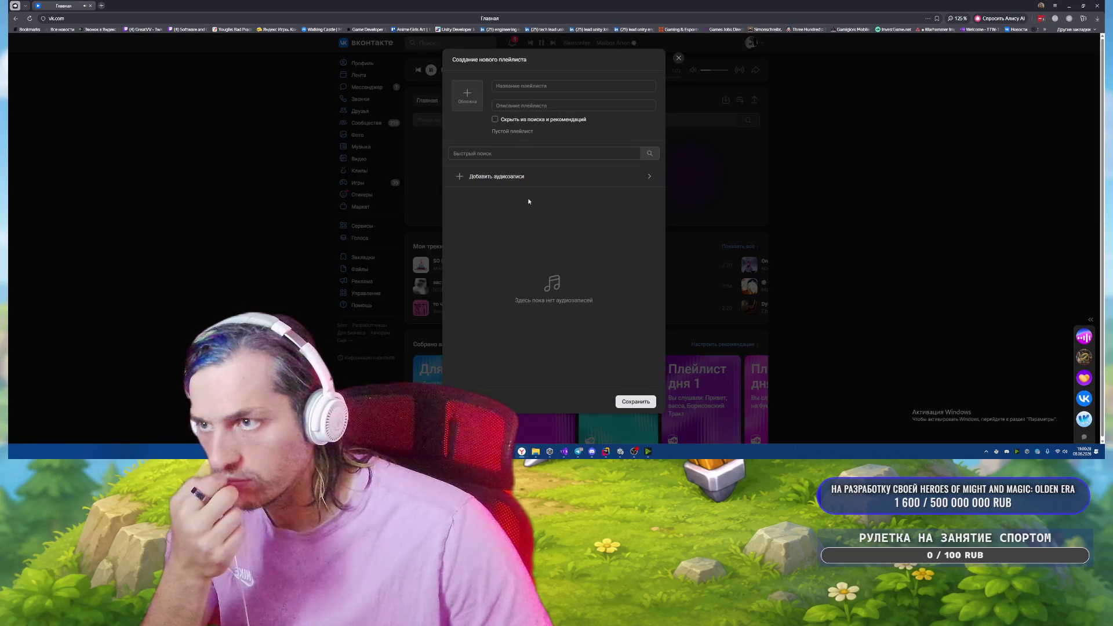
text(al)
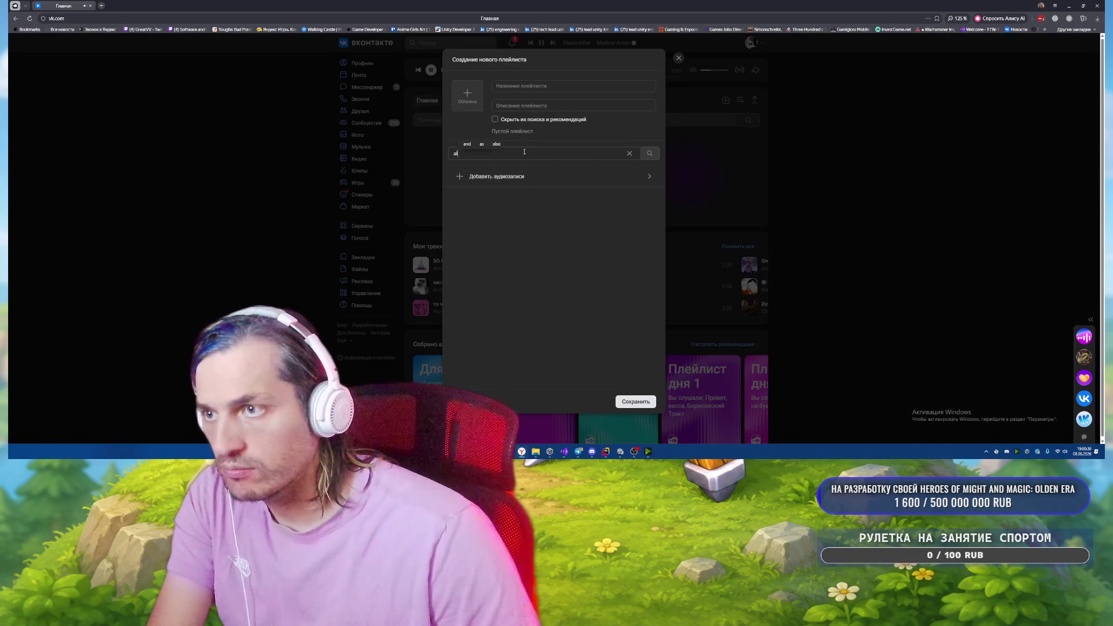
text(exisonfire)
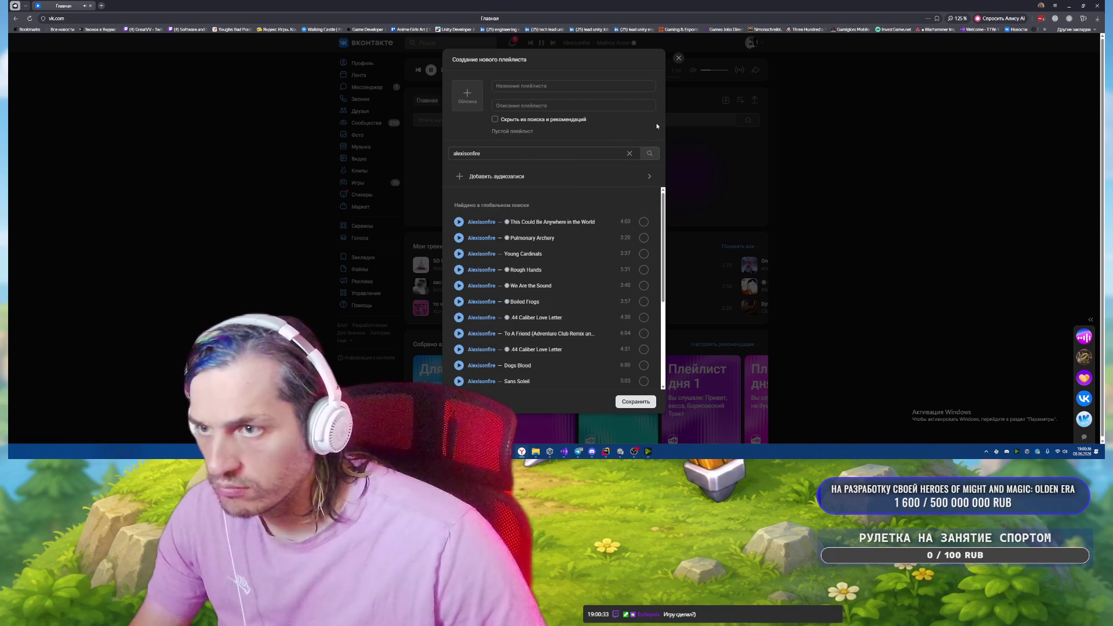
click(551, 86)
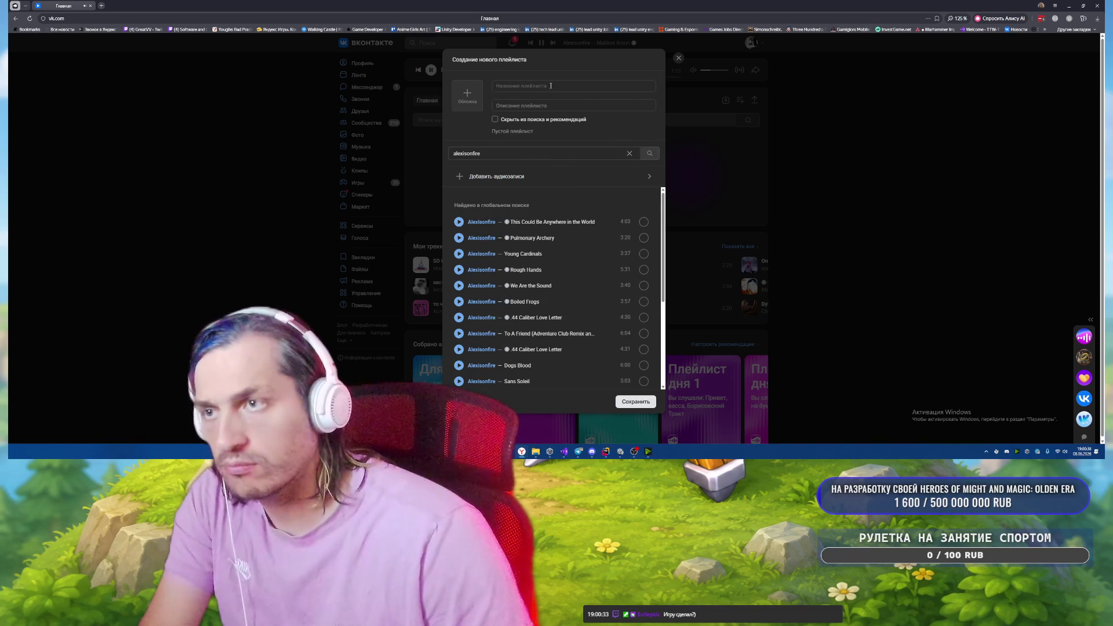
Name the playlist 'Outbreak Fest 2026' and add the description 'Группы которые будут на нем играть'.
text(Ouyt)
text(tbreak 2026)
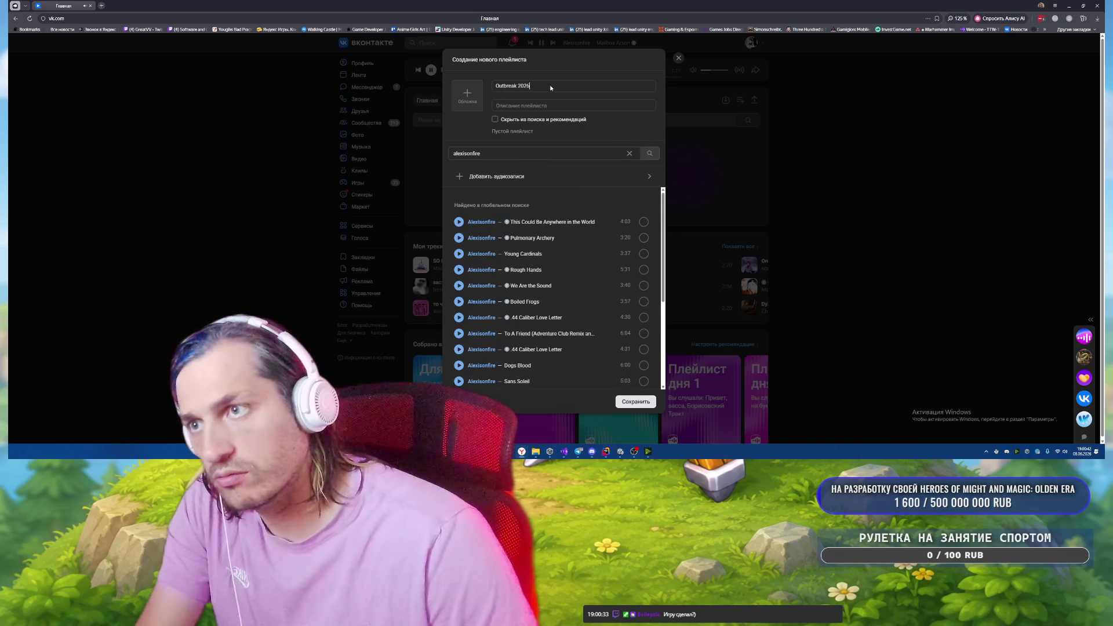
click(540, 106)
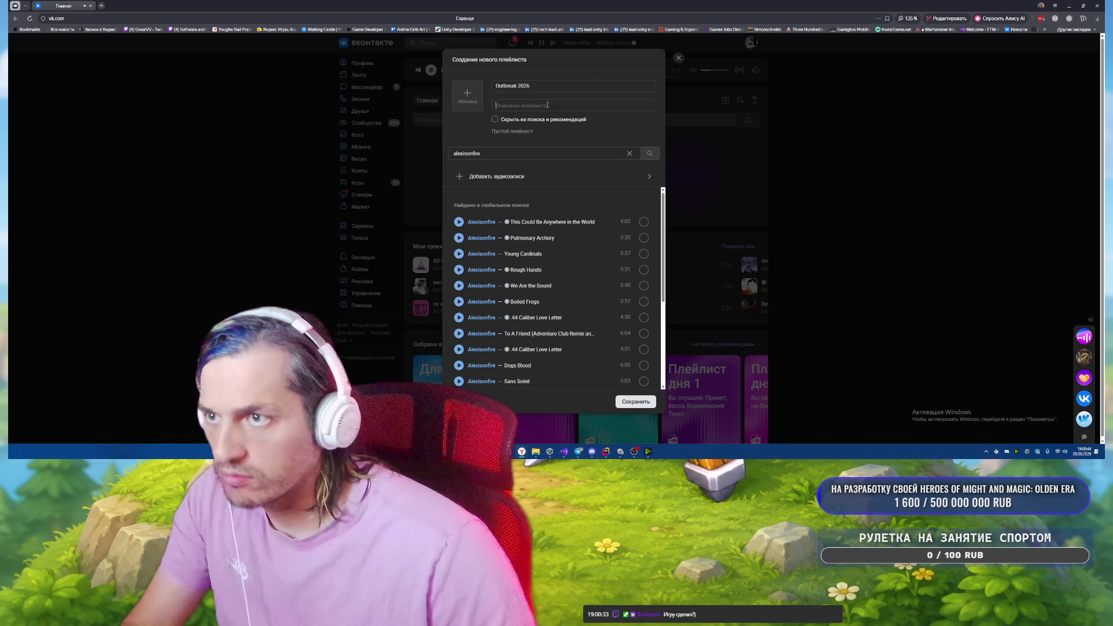
text(Самое )
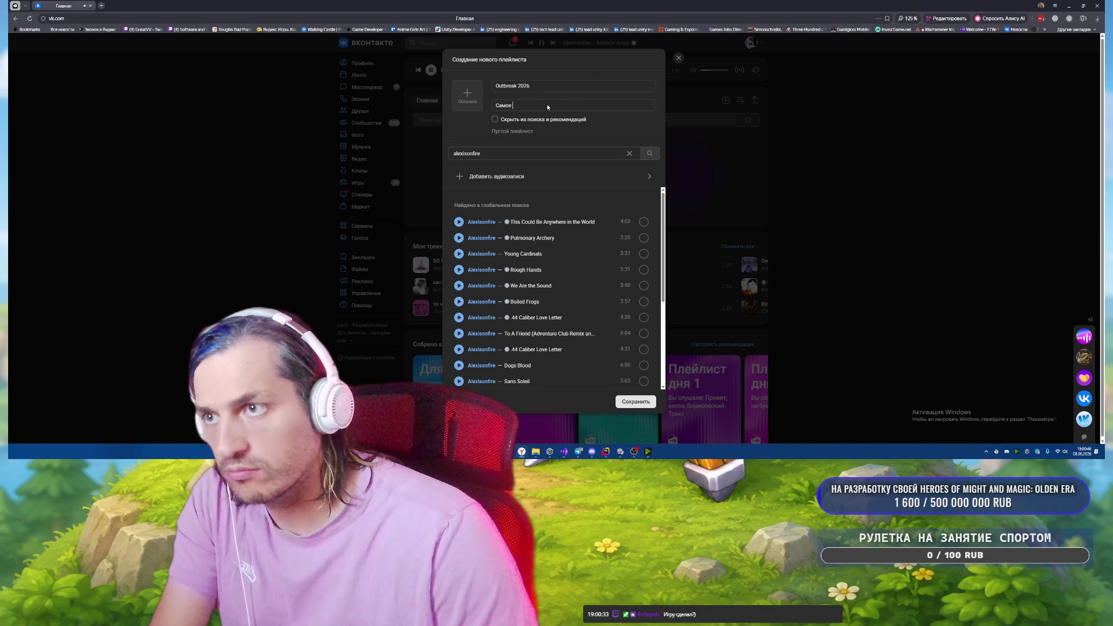
text(сочное для)
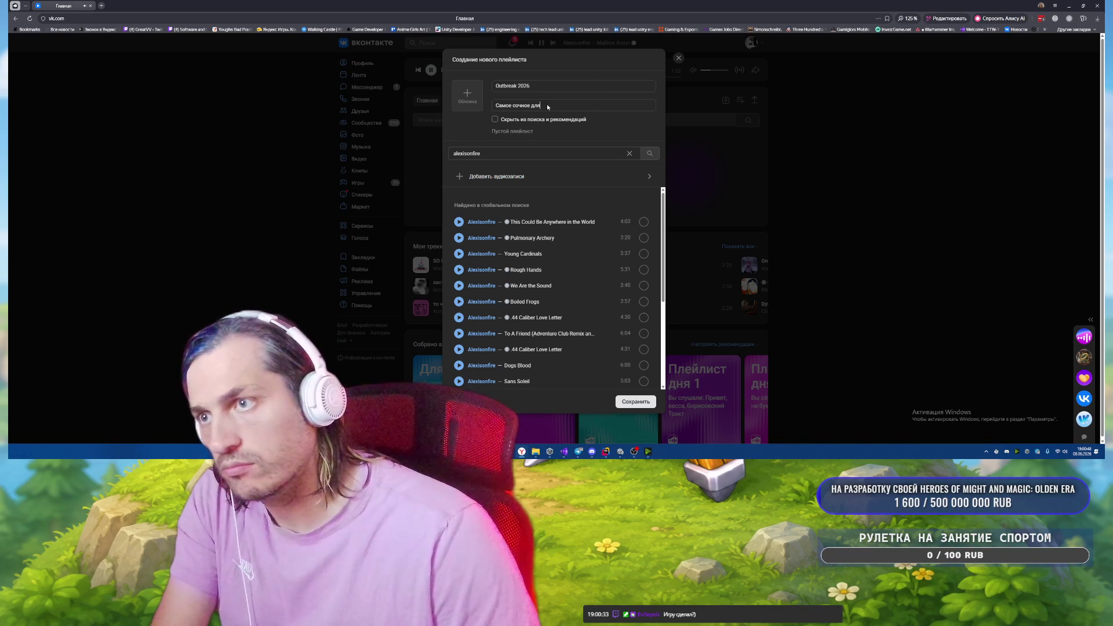
key(BackSpace)
key(BackSpace)
key(BackSpace)
text(Гру)
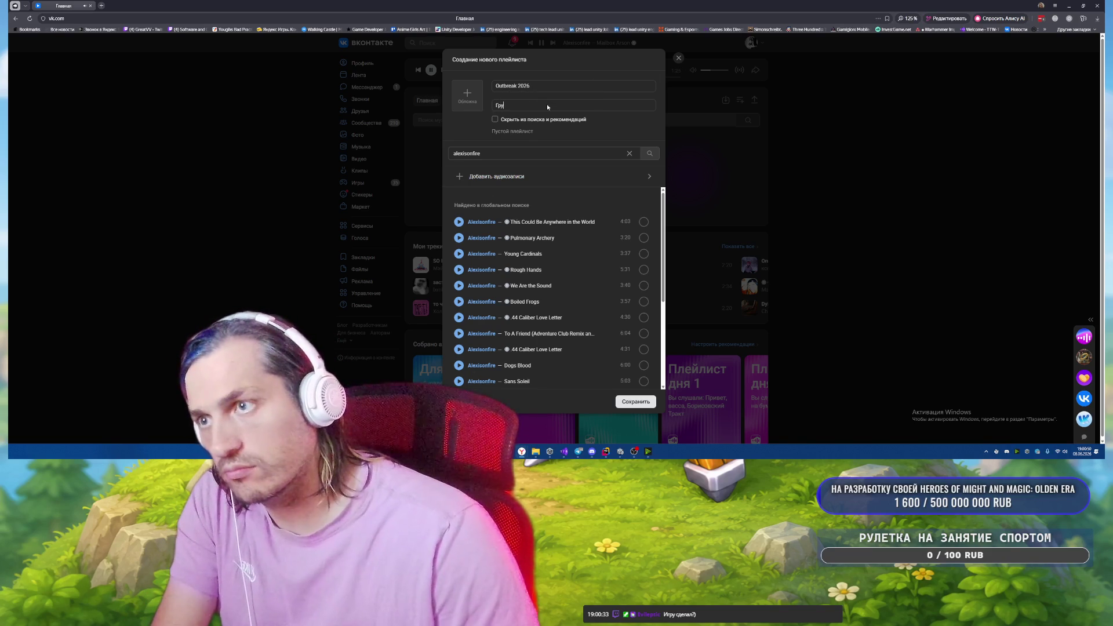
text(ппы которые будут на нем играть)
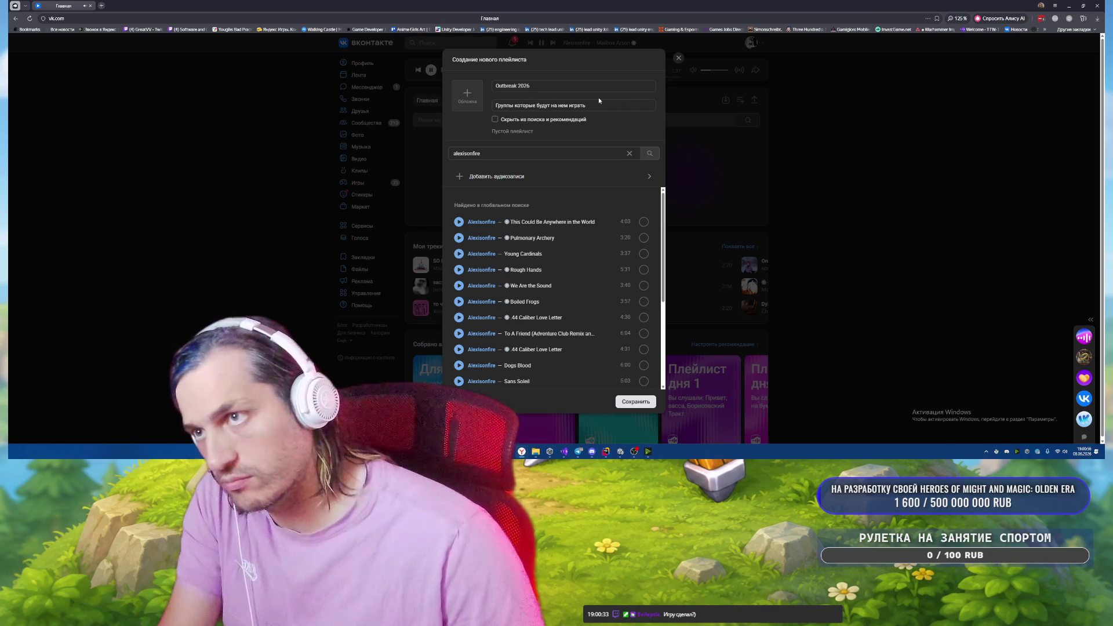
text( Fest)
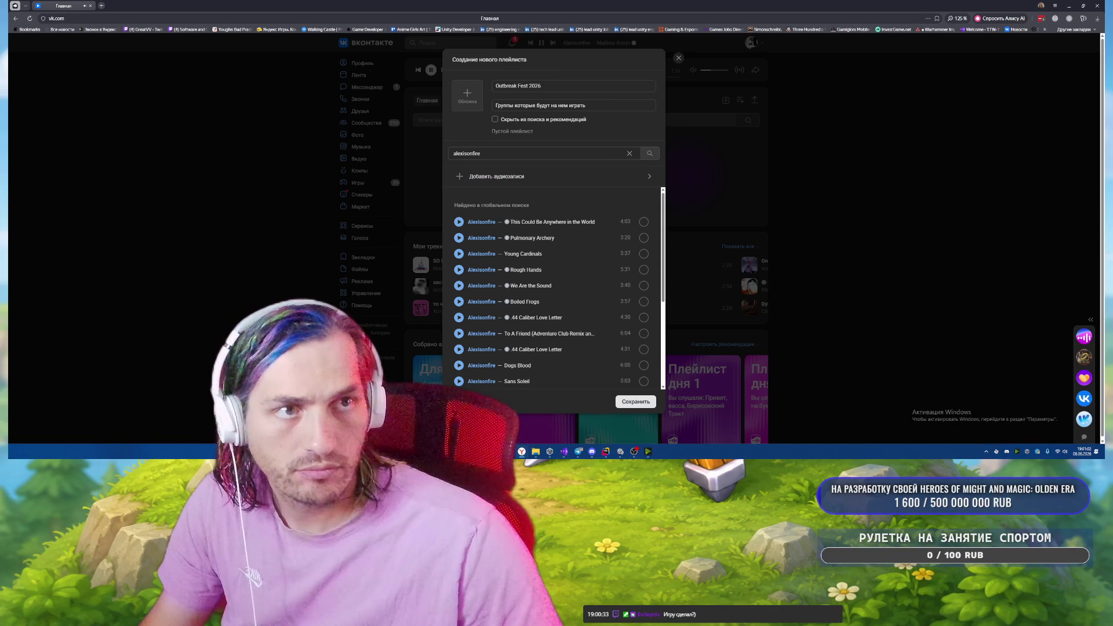
Browse the Downloads folder for a playlist cover image, then cancel the file picker.
click(467, 94)
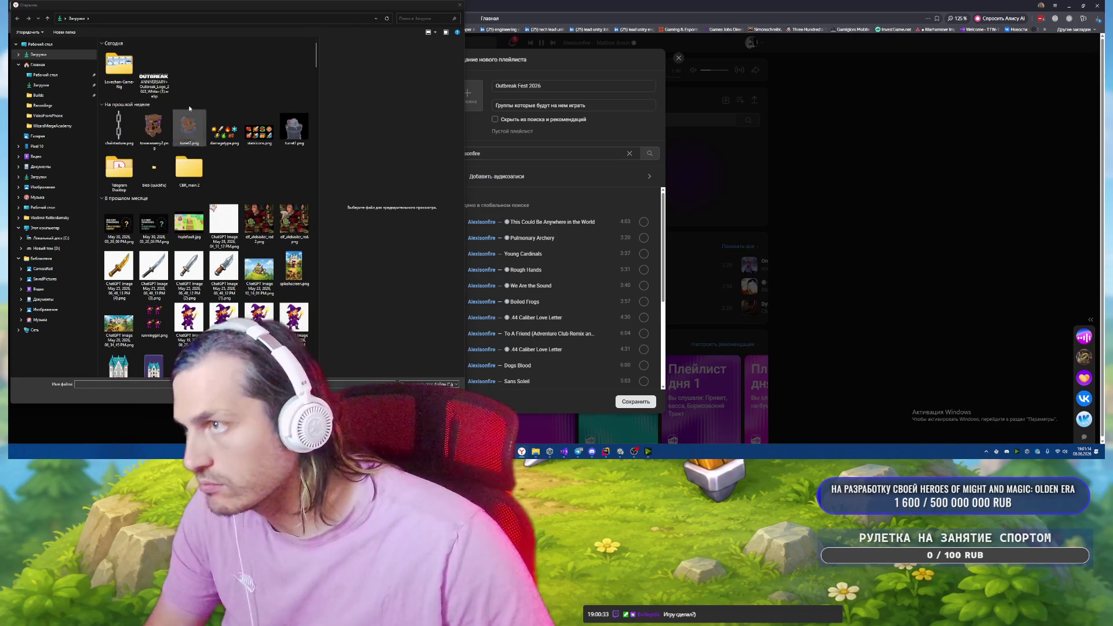
click(38, 54)
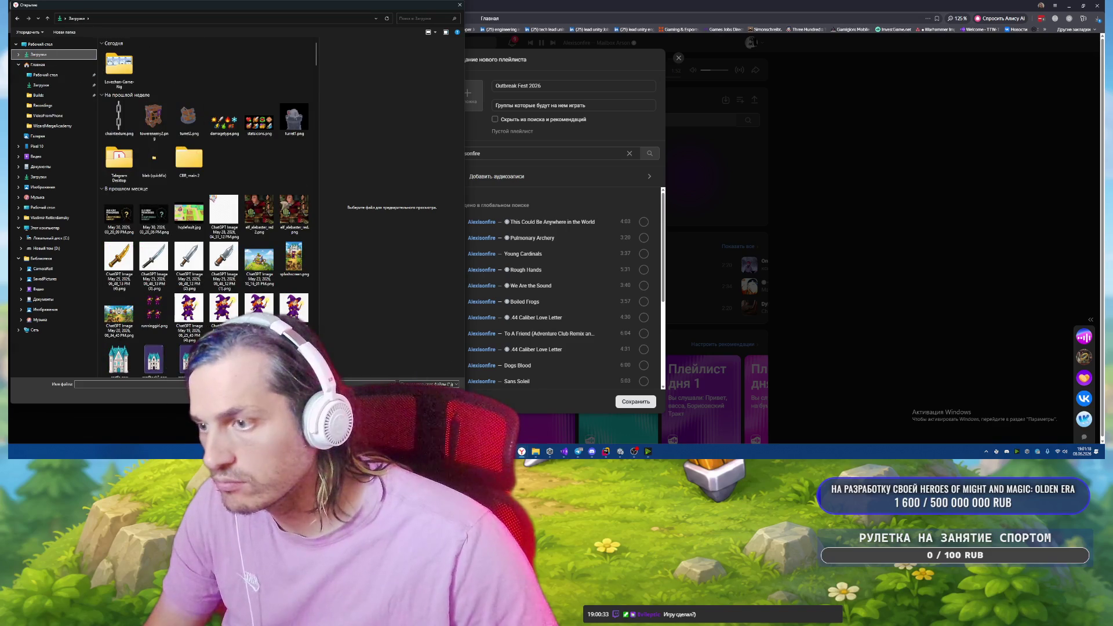
key(Escape)
Open the Outbreak anniversary logo .webp from Downloads in Photos.
click(603, 405)
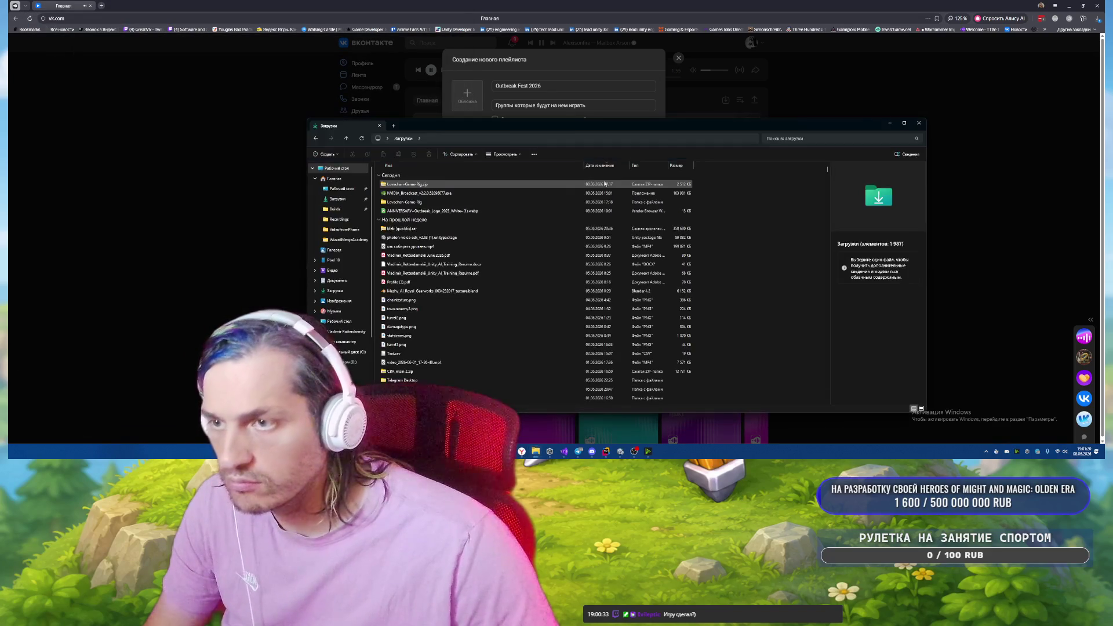
click(429, 211)
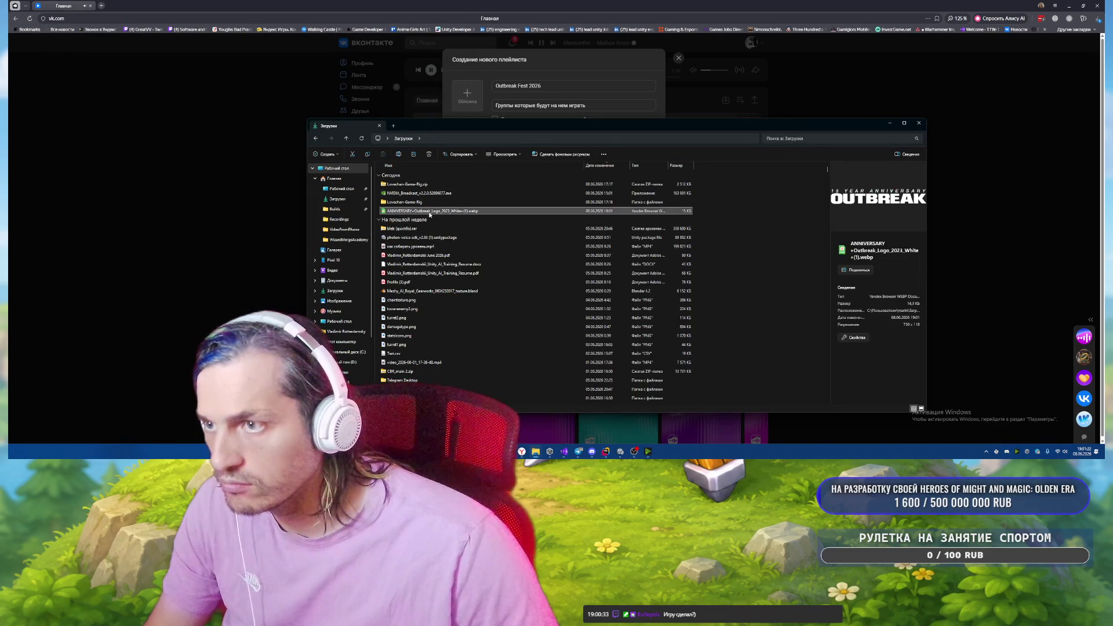
double_click(429, 212)
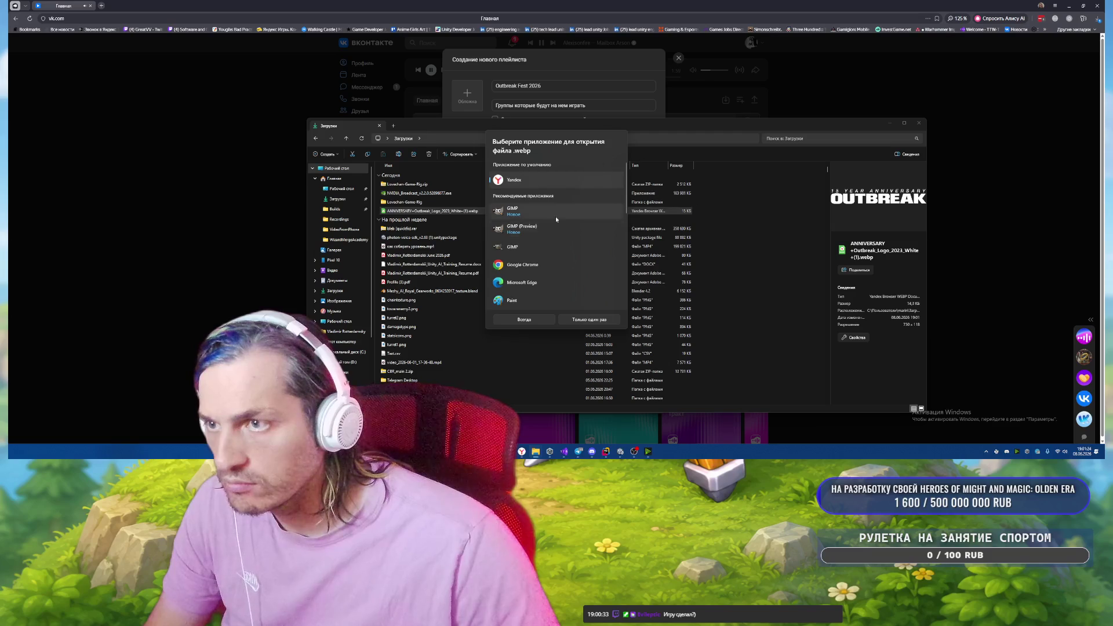
scroll(567, 229, down, 2)
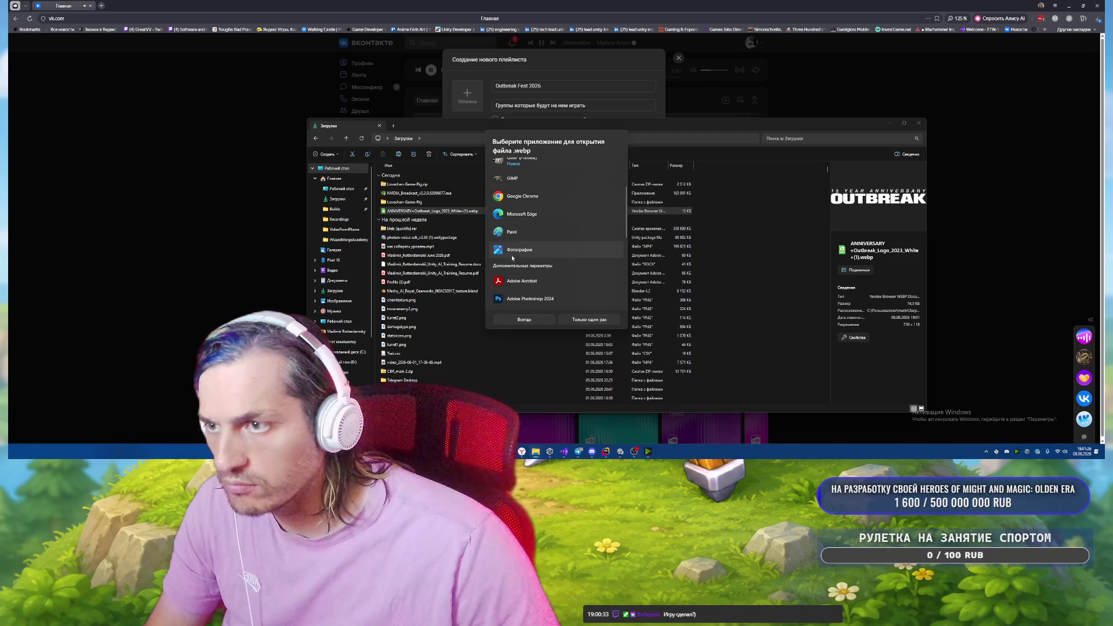
click(596, 322)
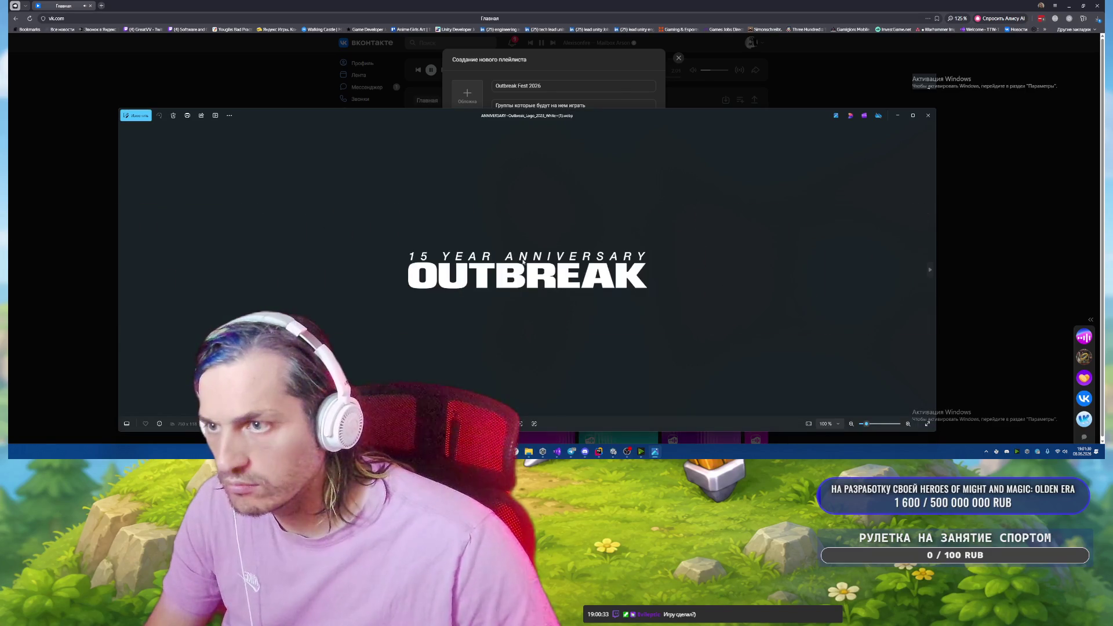
Save a PNG copy of the Outbreak logo from Photos, then close the viewer.
right_click(524, 264)
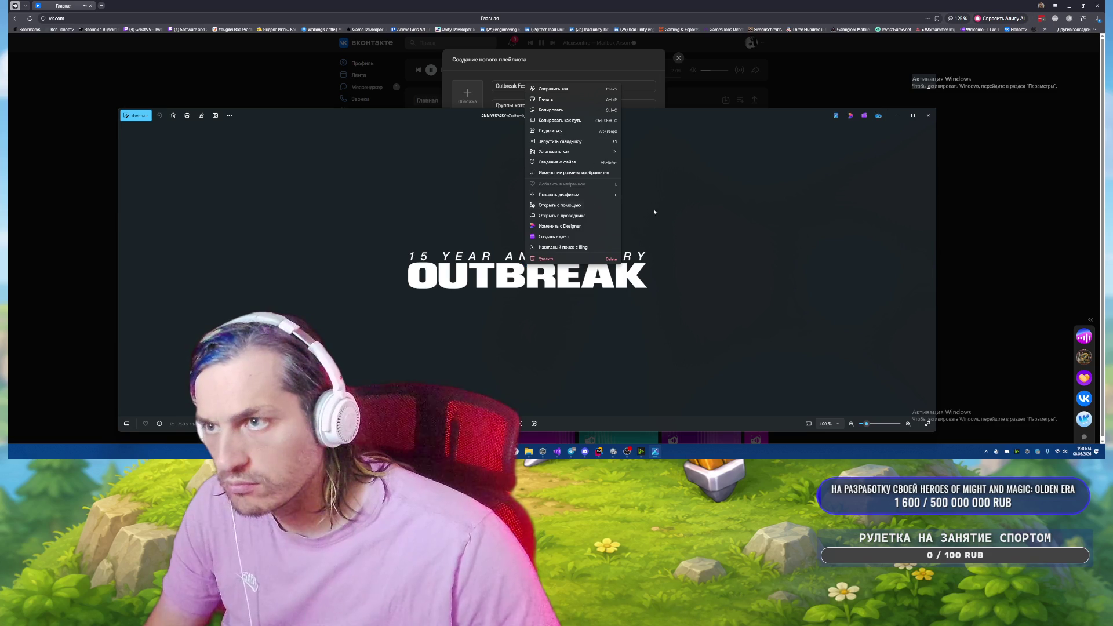
click(565, 90)
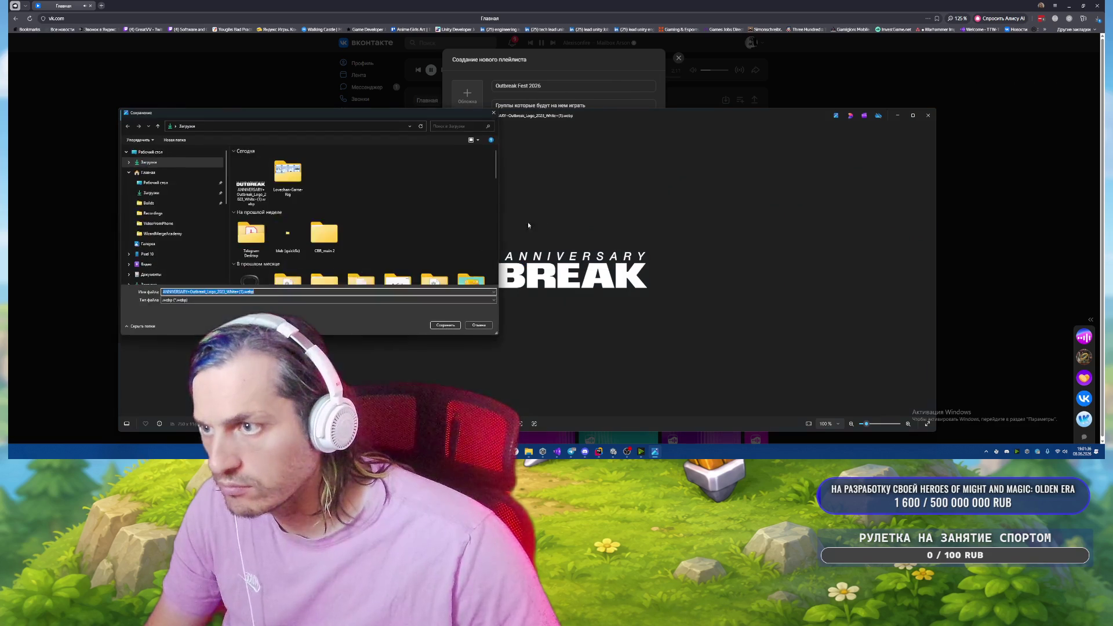
click(200, 300)
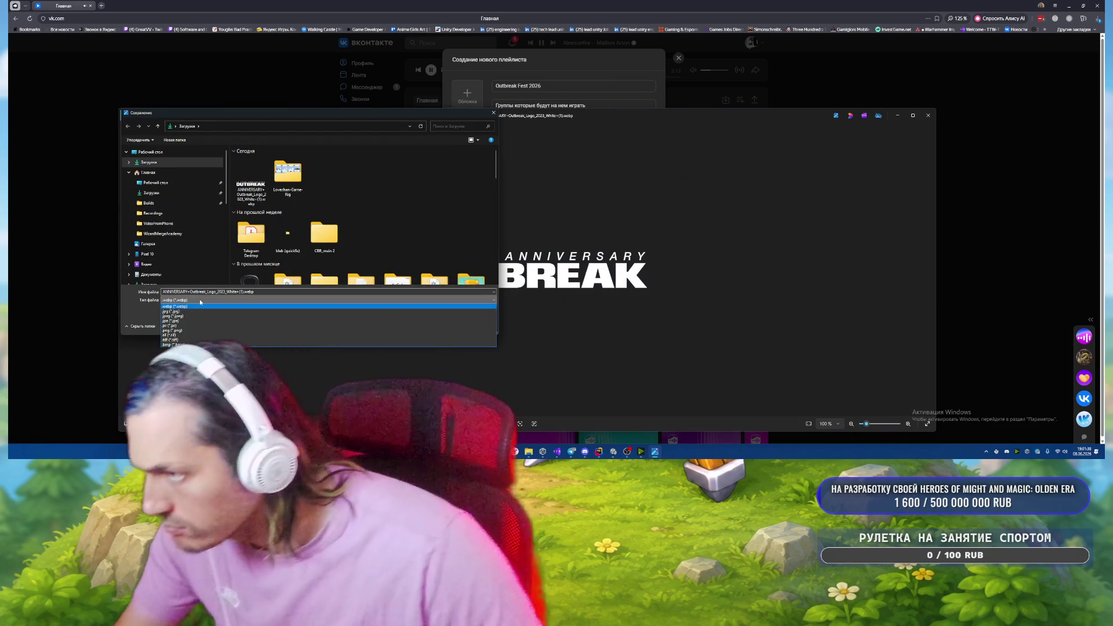
click(200, 331)
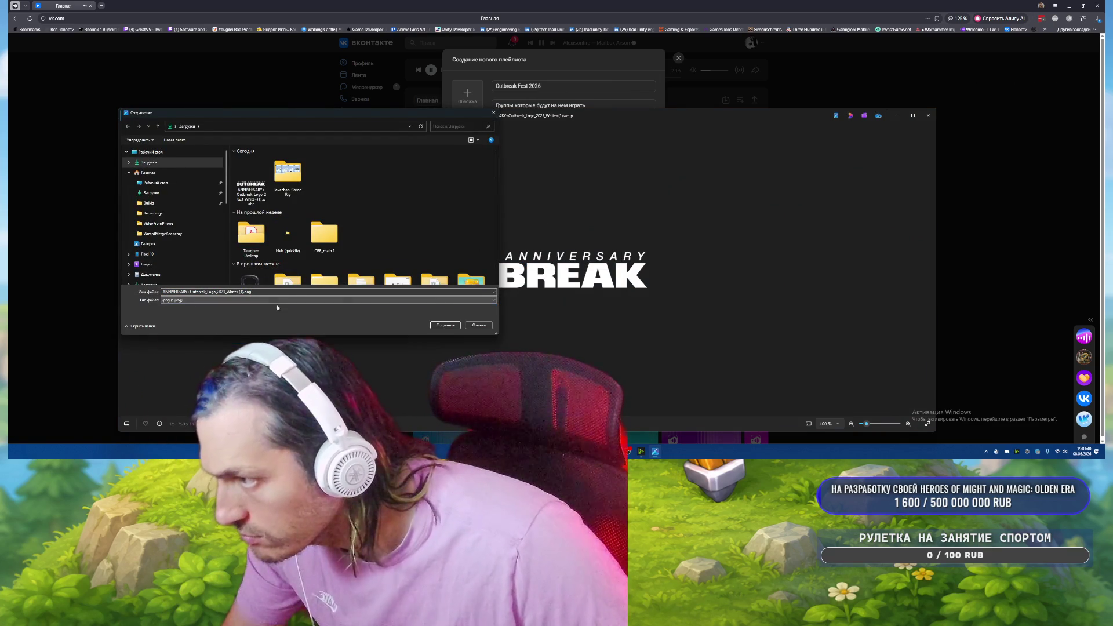
click(441, 325)
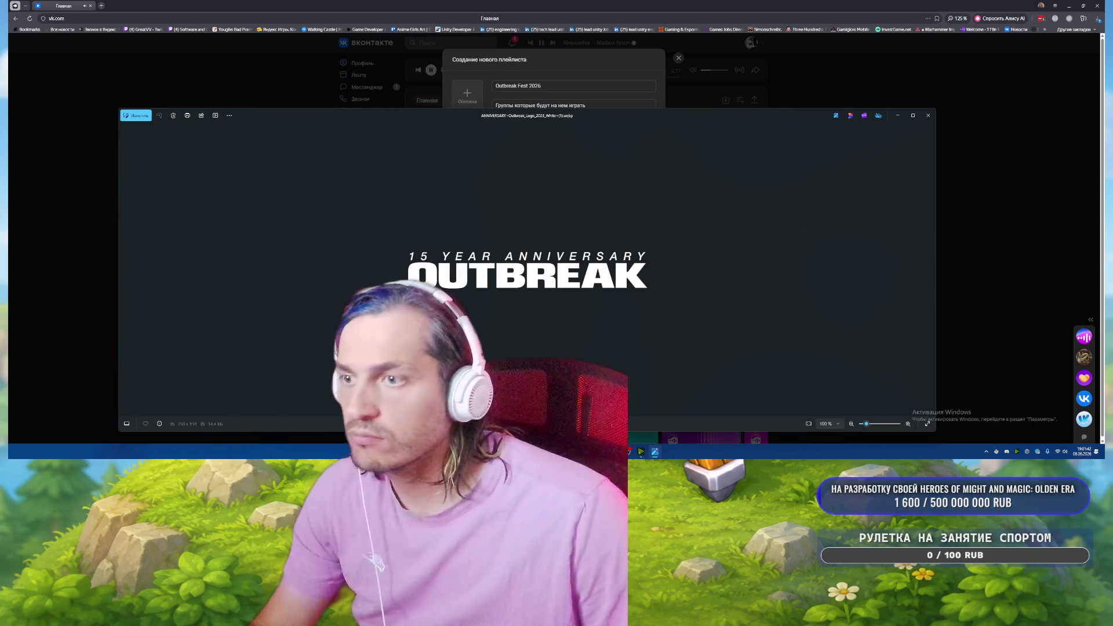
click(929, 116)
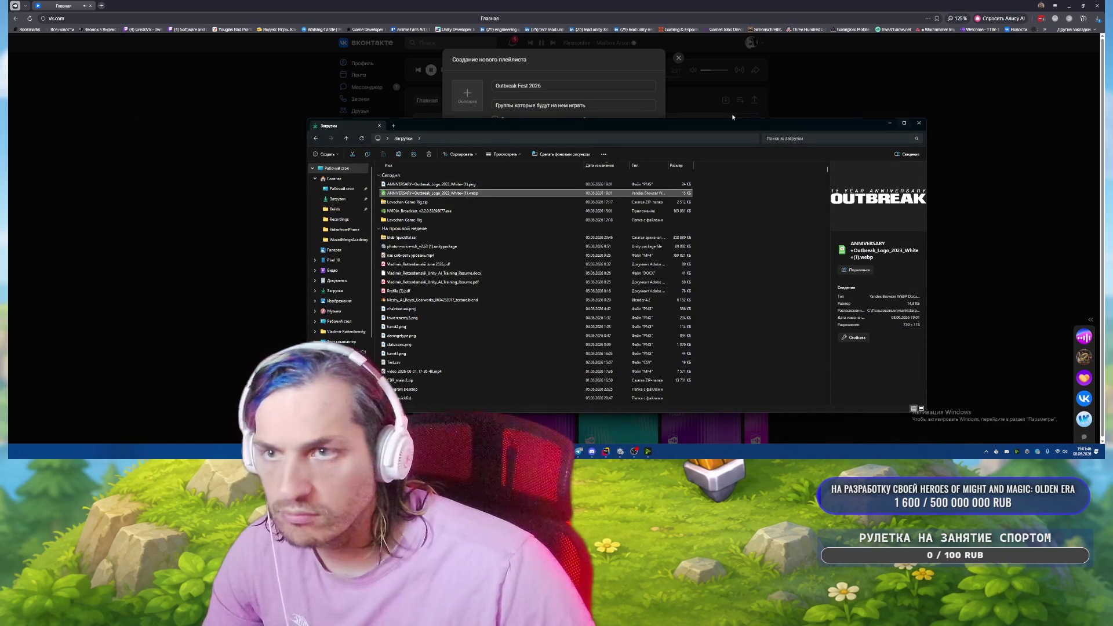
Try the Outbreak logo PNG as playlist cover (rejected as under 300 px), then search for GIMP.
click(467, 92)
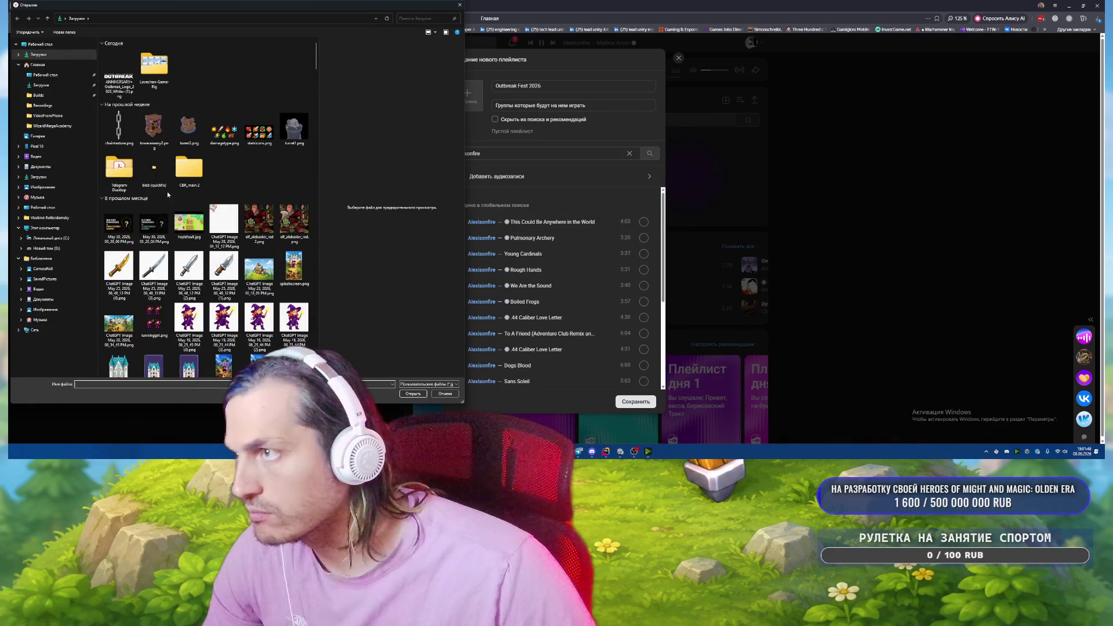
double_click(126, 82)
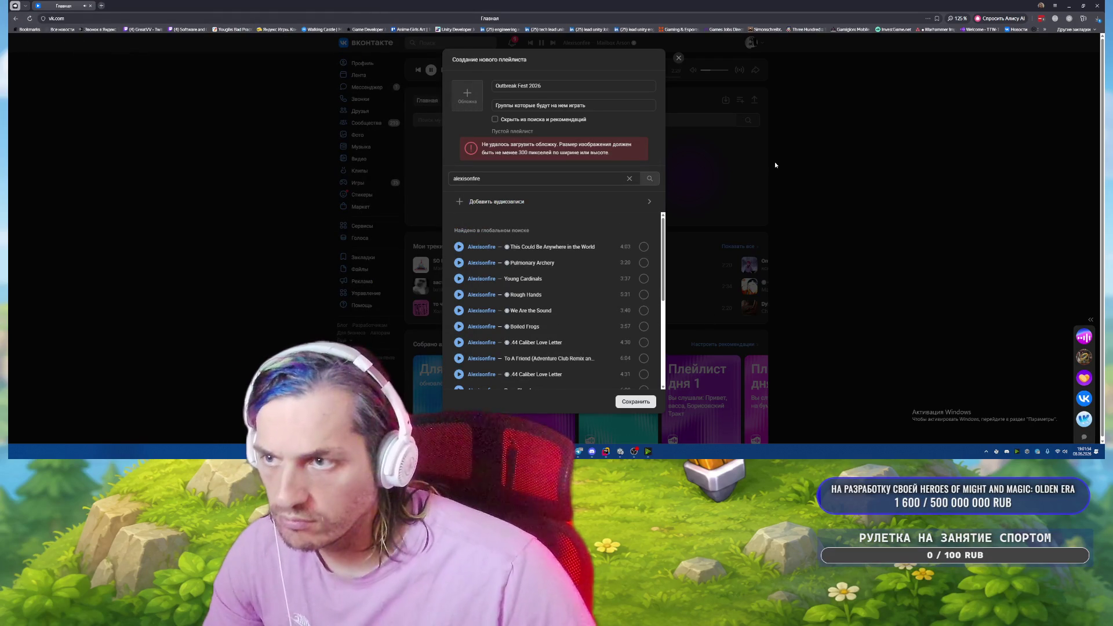
key(super)
text(gimp)
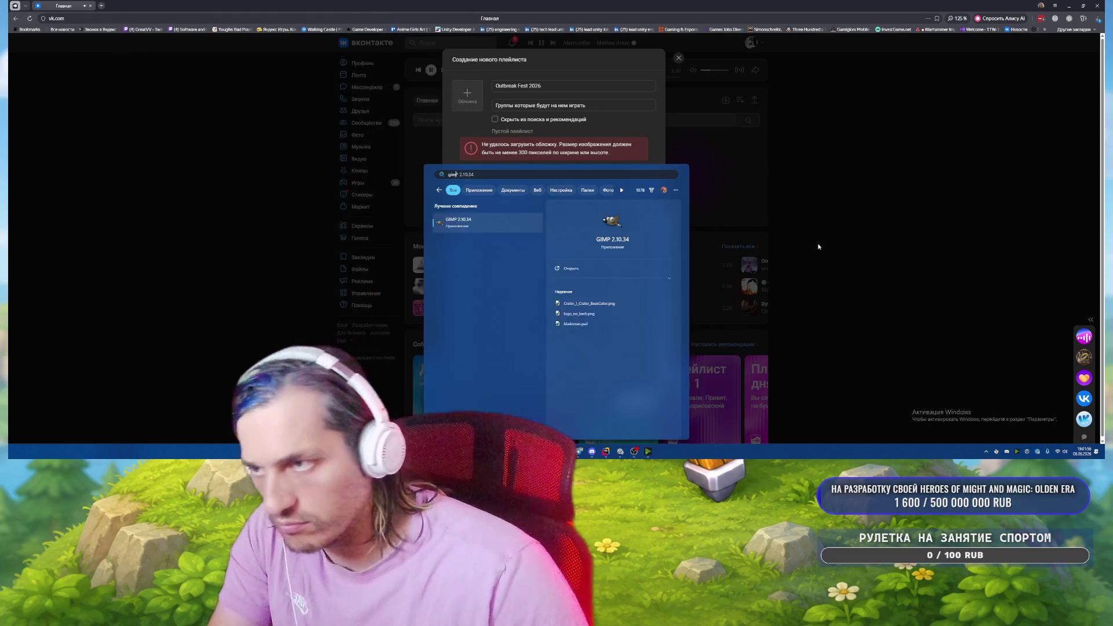
key(Escape)
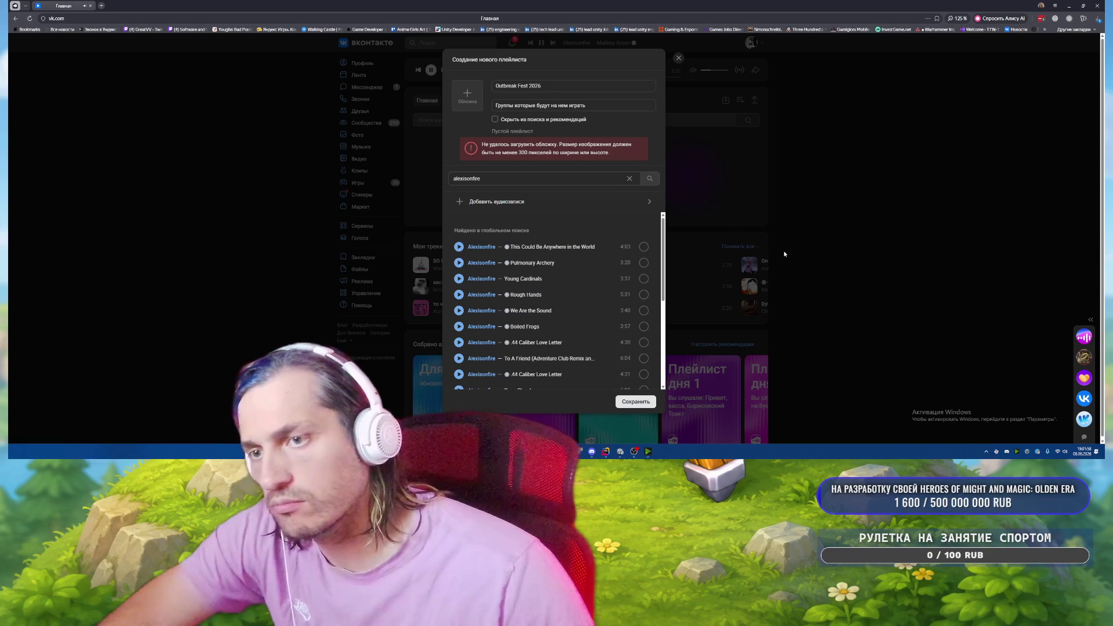
Launch GIMP, close the Lovechan-Game-Rig window, and drag the OUTBREAK logo PNG into GIMP.
mouse_move(515, 451)
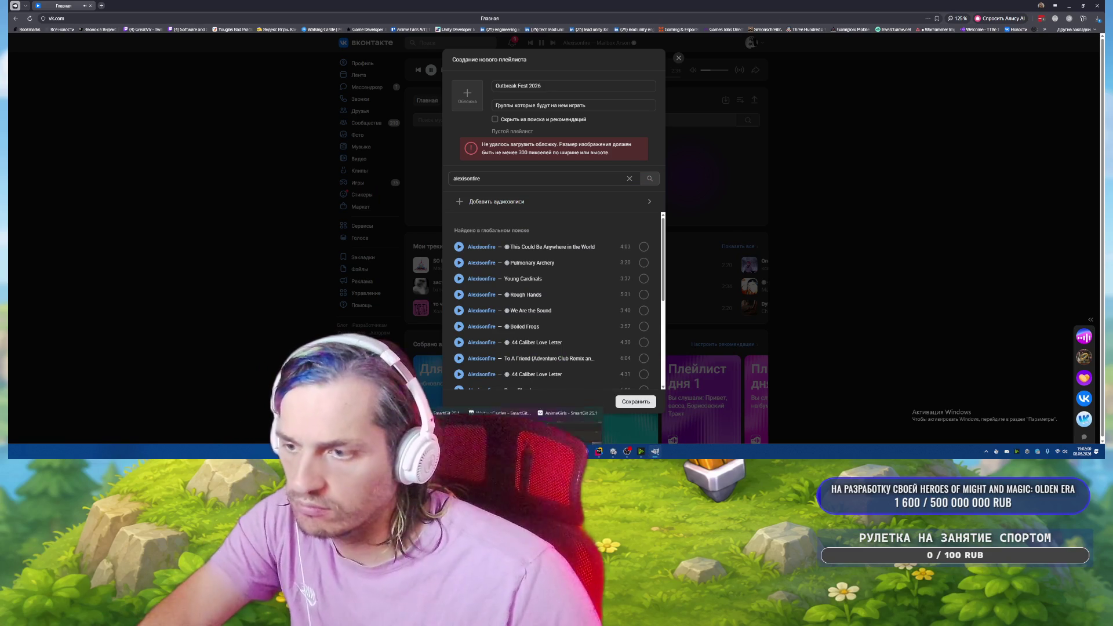
click(585, 451)
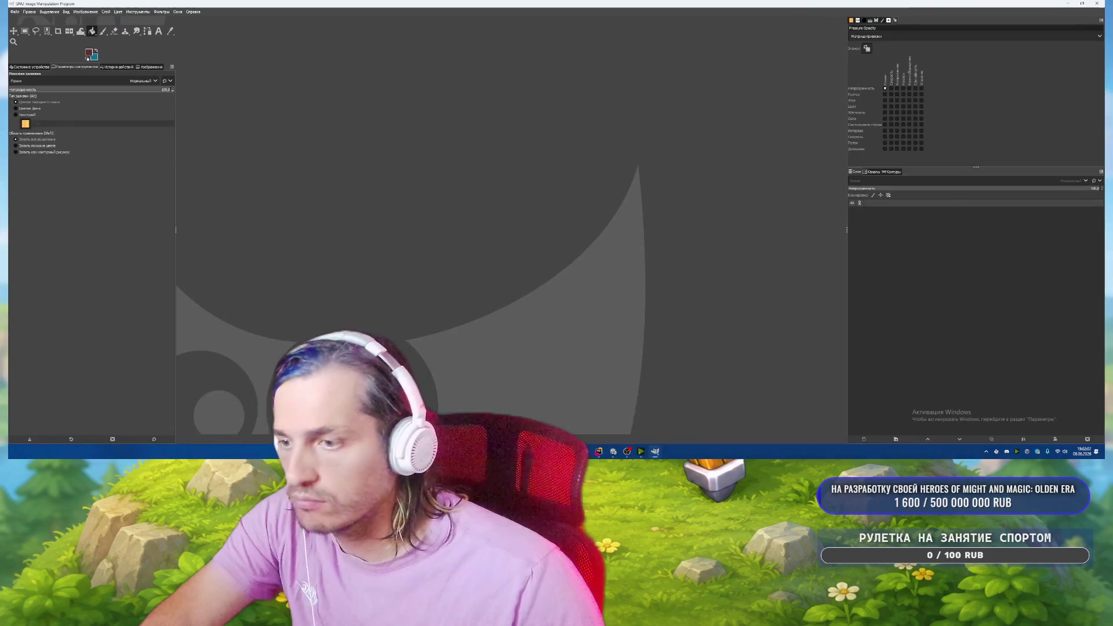
mouse_move(528, 451)
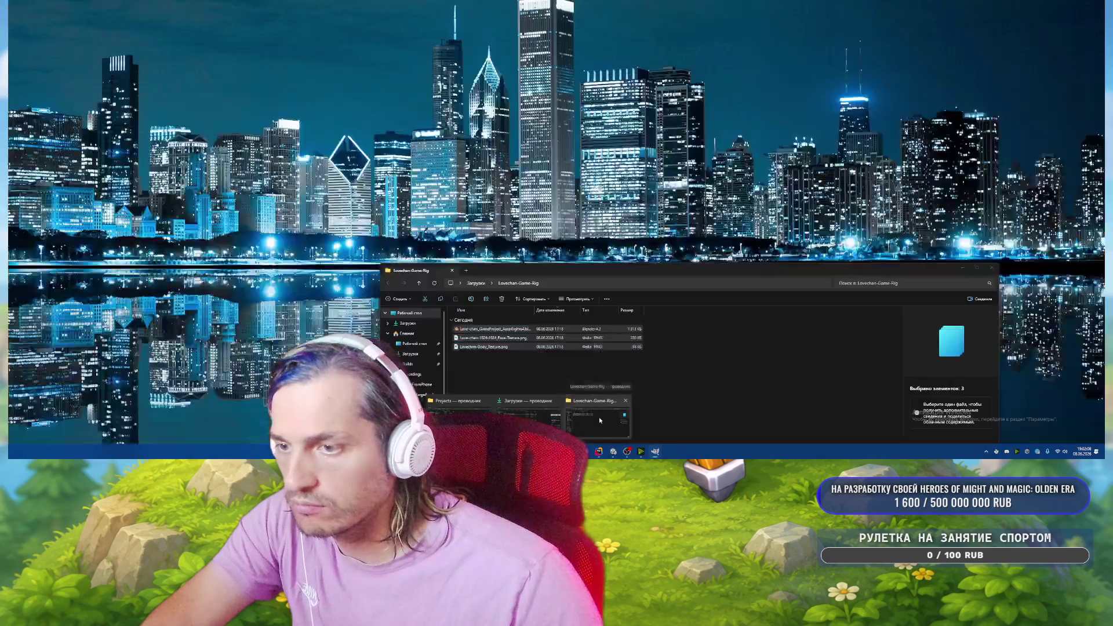
click(597, 420)
click(991, 267)
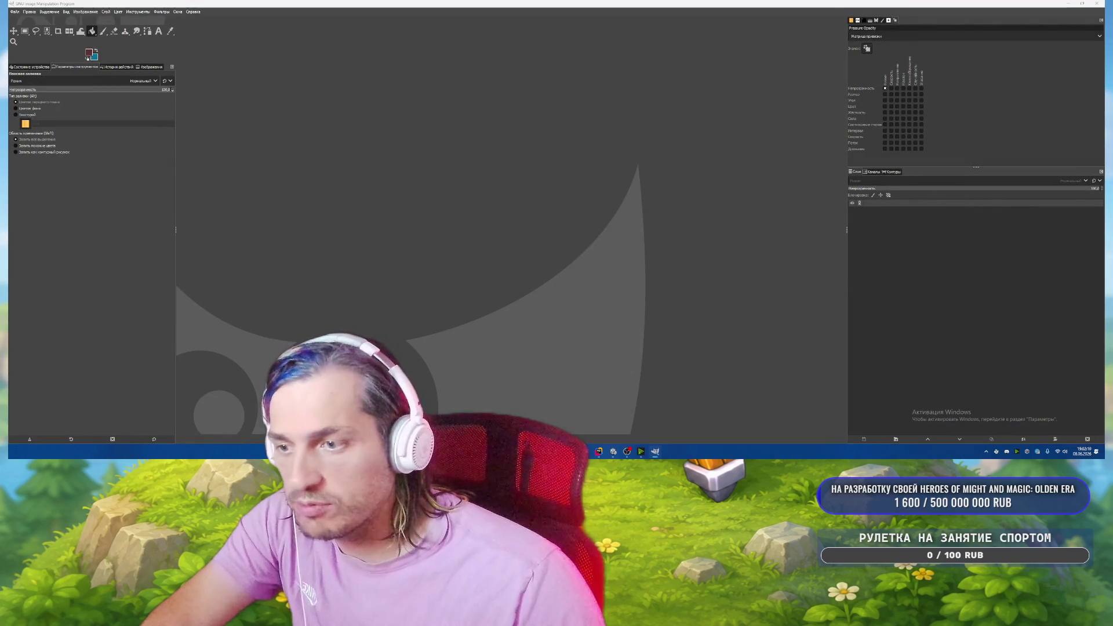
mouse_move(529, 450)
click(576, 406)
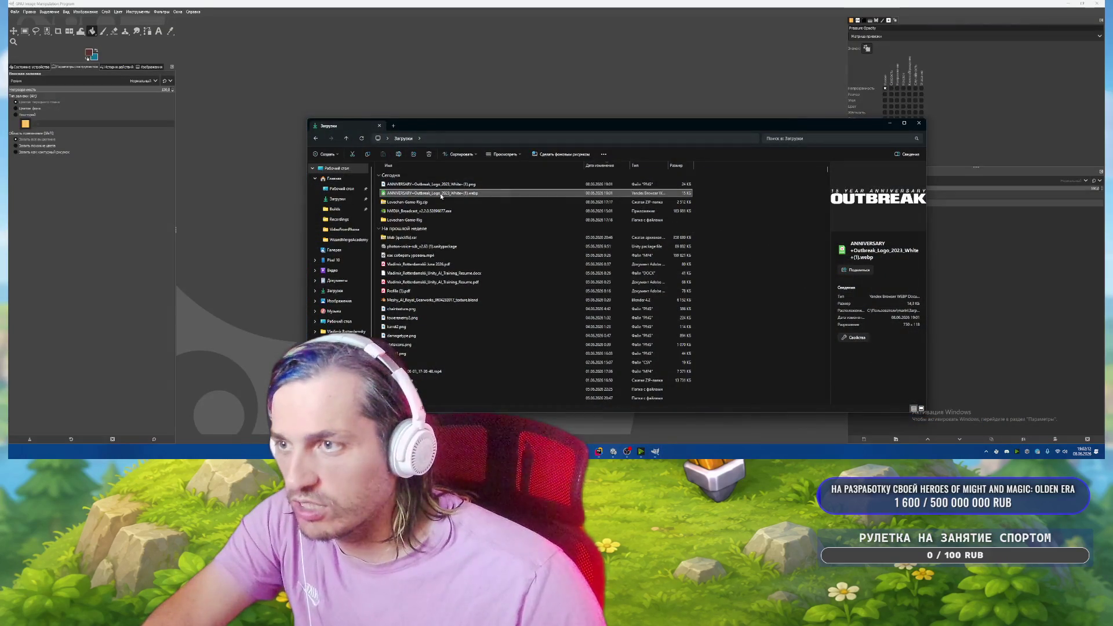
drag(459, 186, 596, 54)
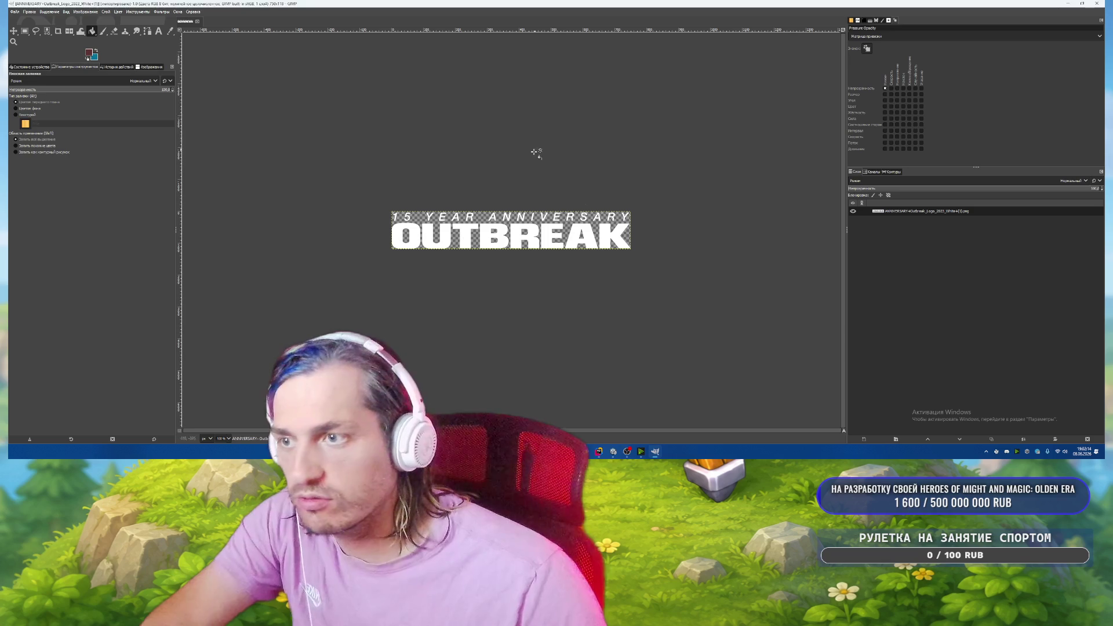
Resize the logo canvas to 750×750, then undo the resize.
click(85, 11)
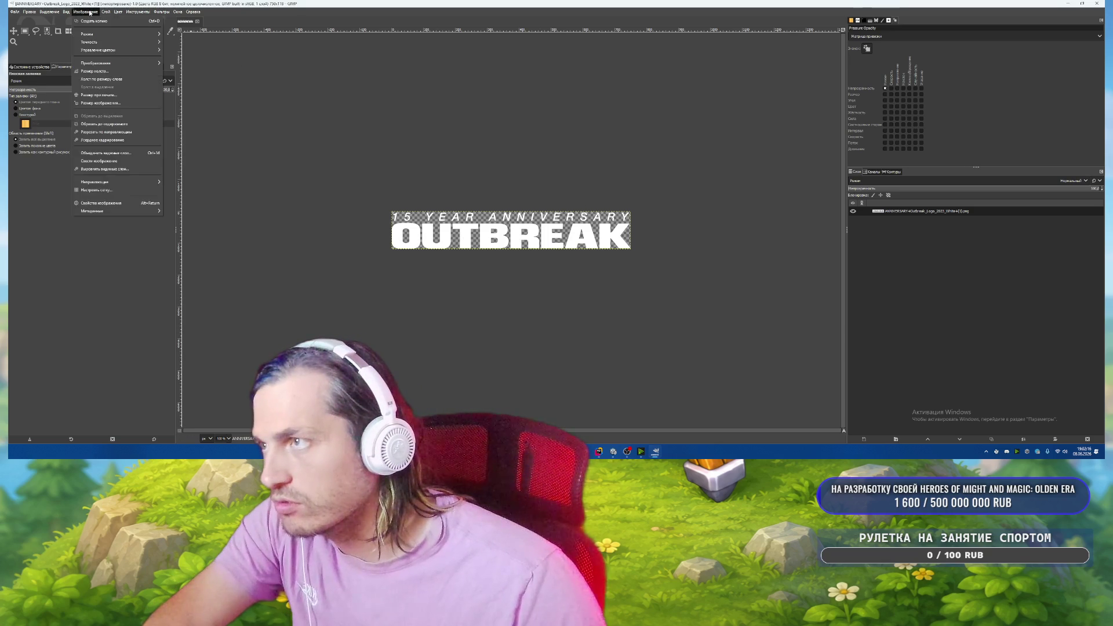
click(94, 71)
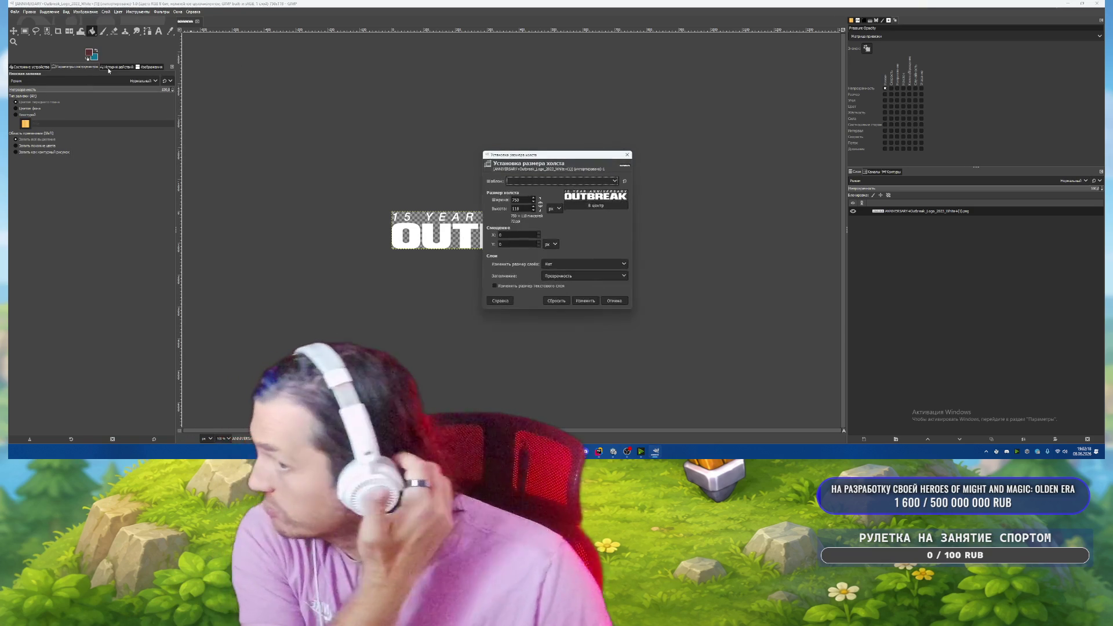
double_click(516, 208)
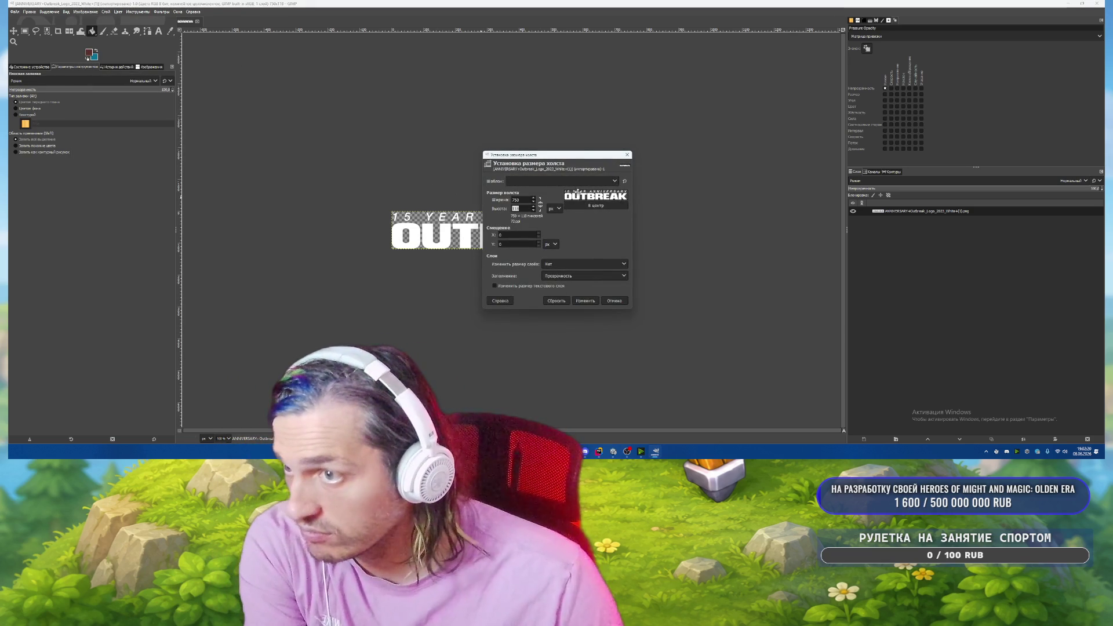
text(3)
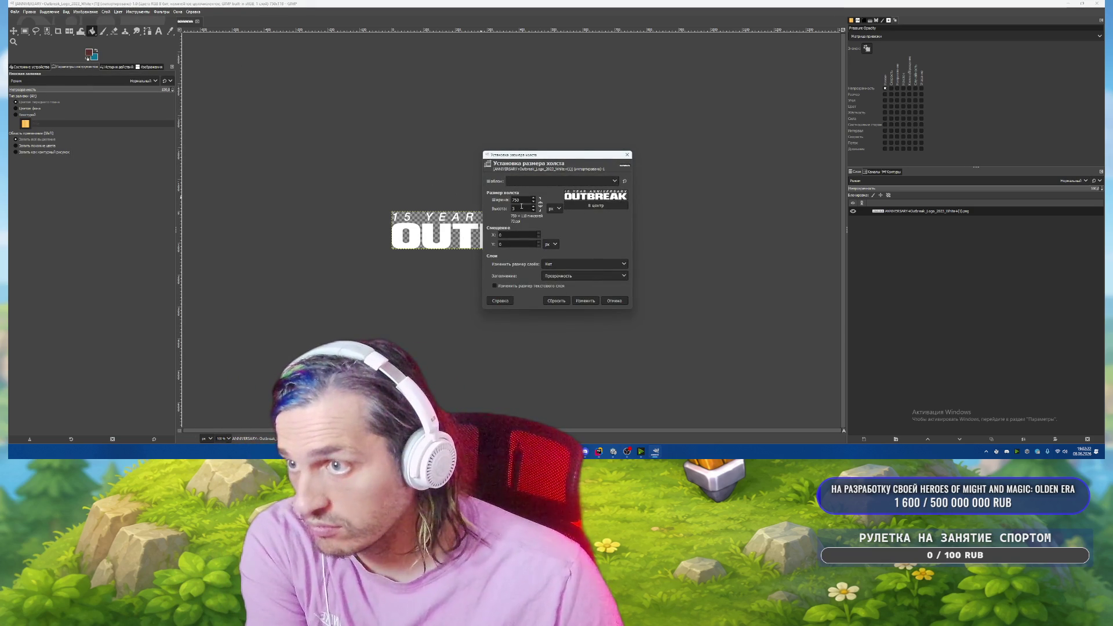
click(584, 300)
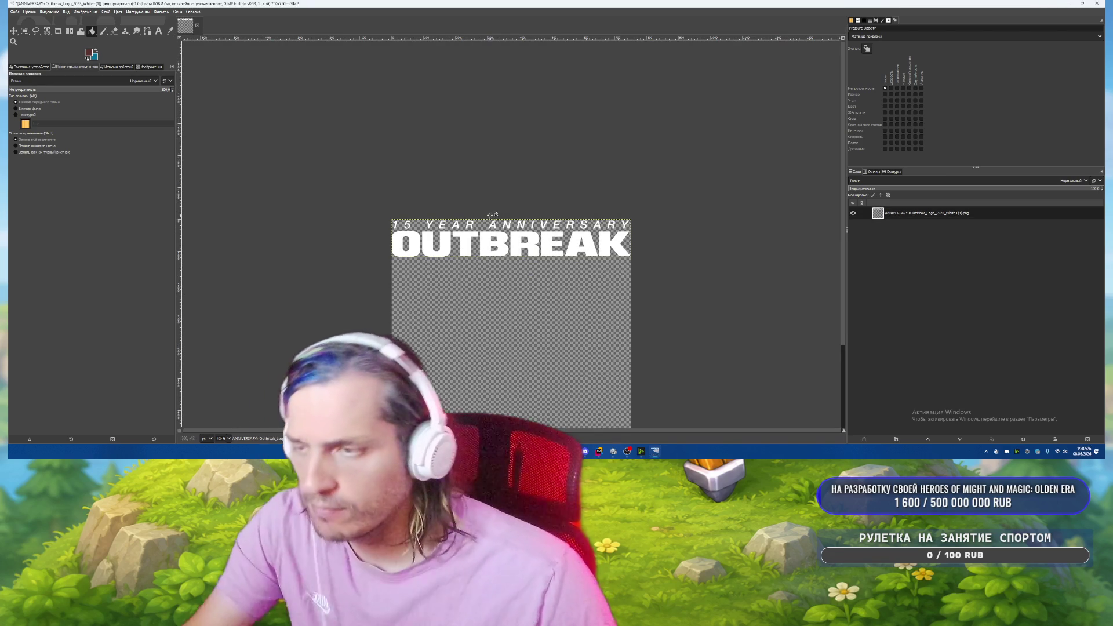
key(ctrl+z)
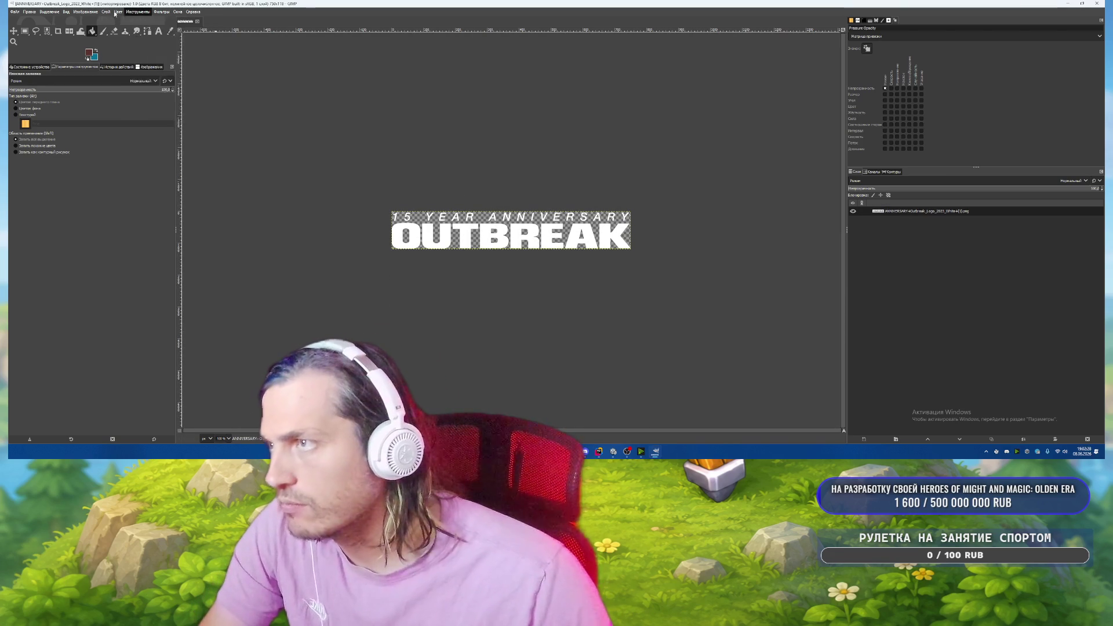
Resize the canvas to 800×800 with width and height linked and the logo centred.
click(118, 12)
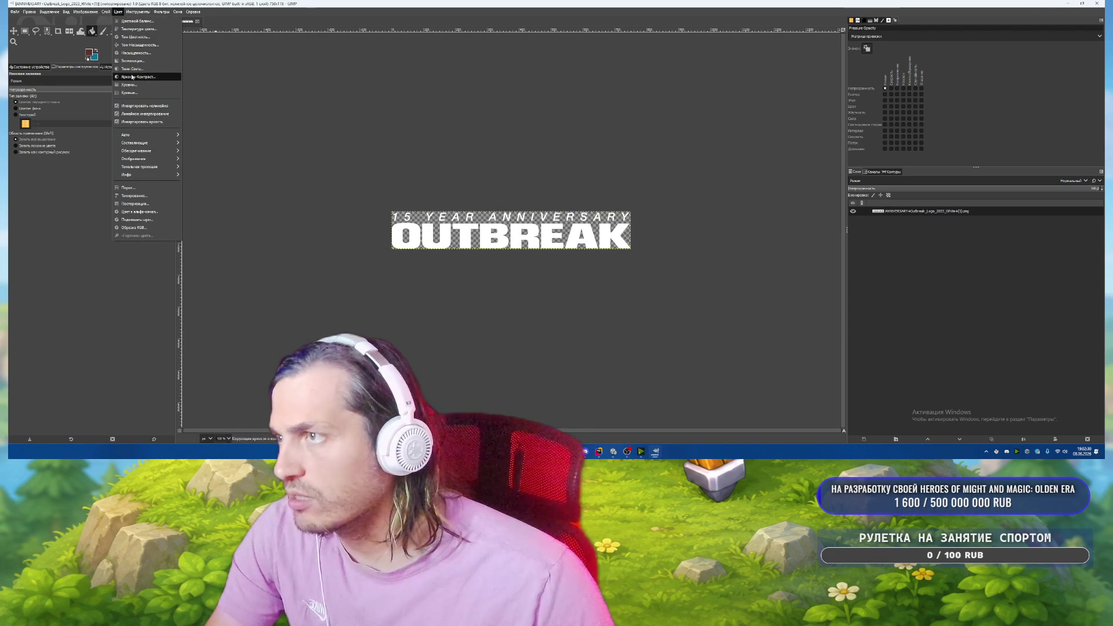
mouse_move(106, 14)
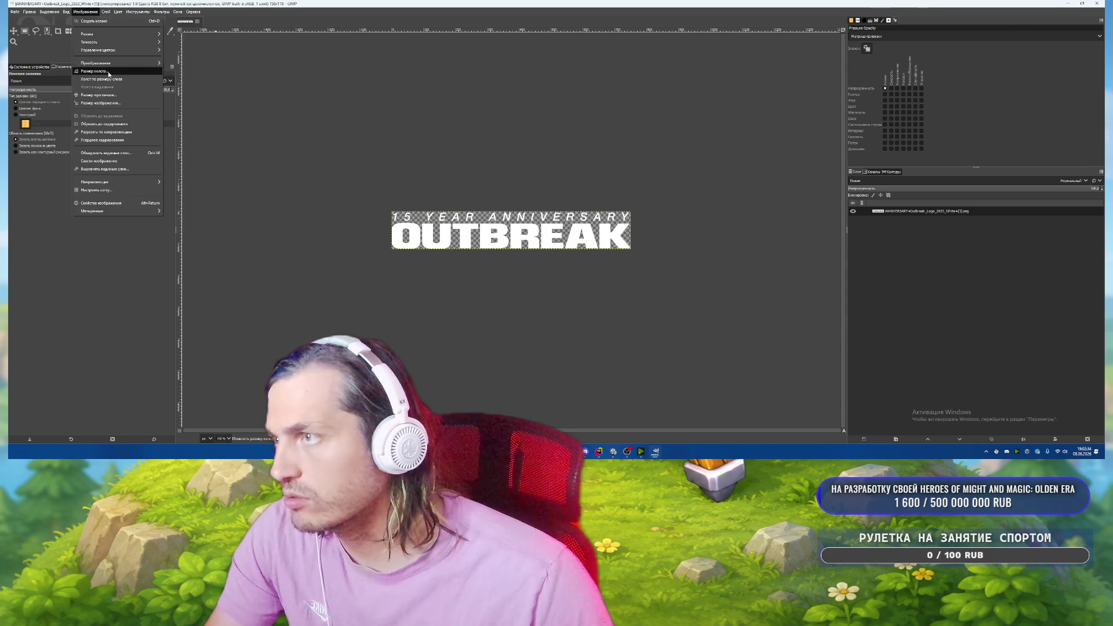
click(101, 70)
click(540, 205)
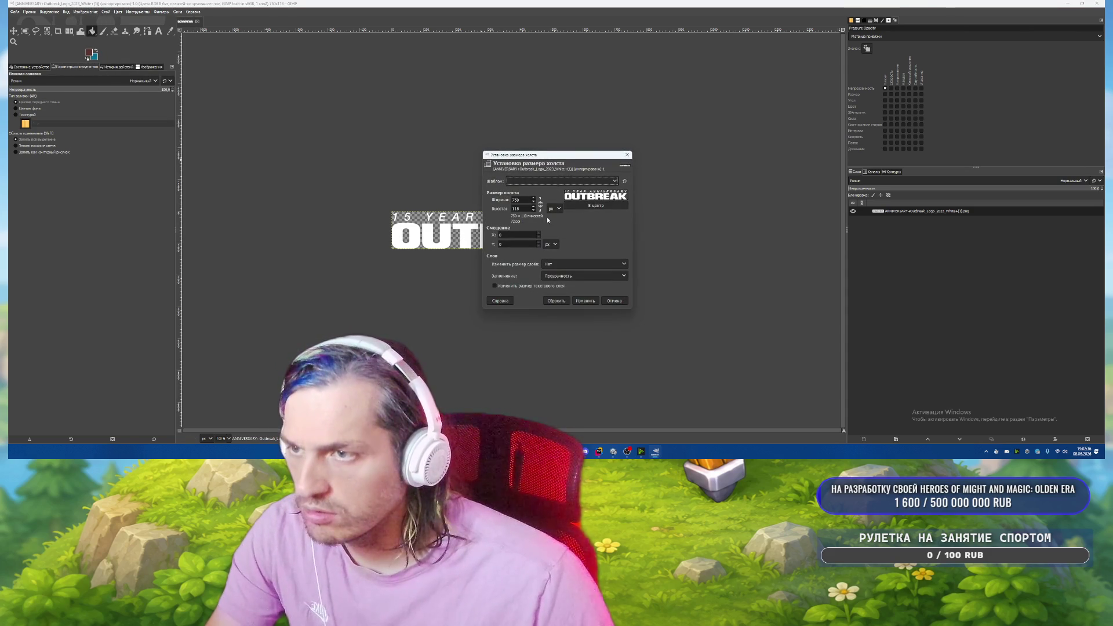
double_click(515, 208)
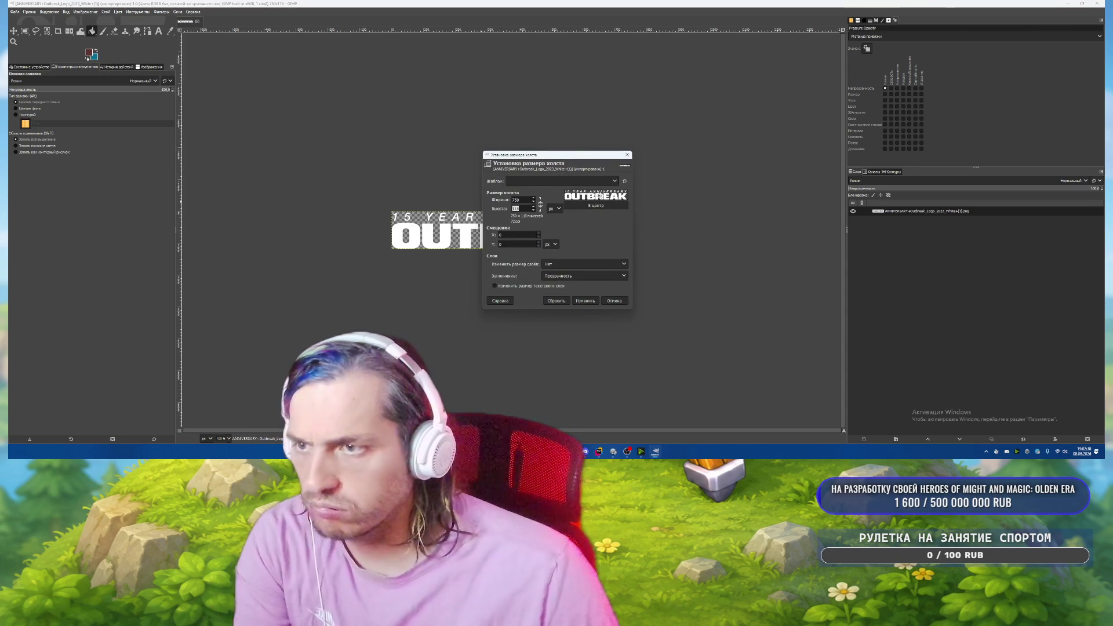
text(750)
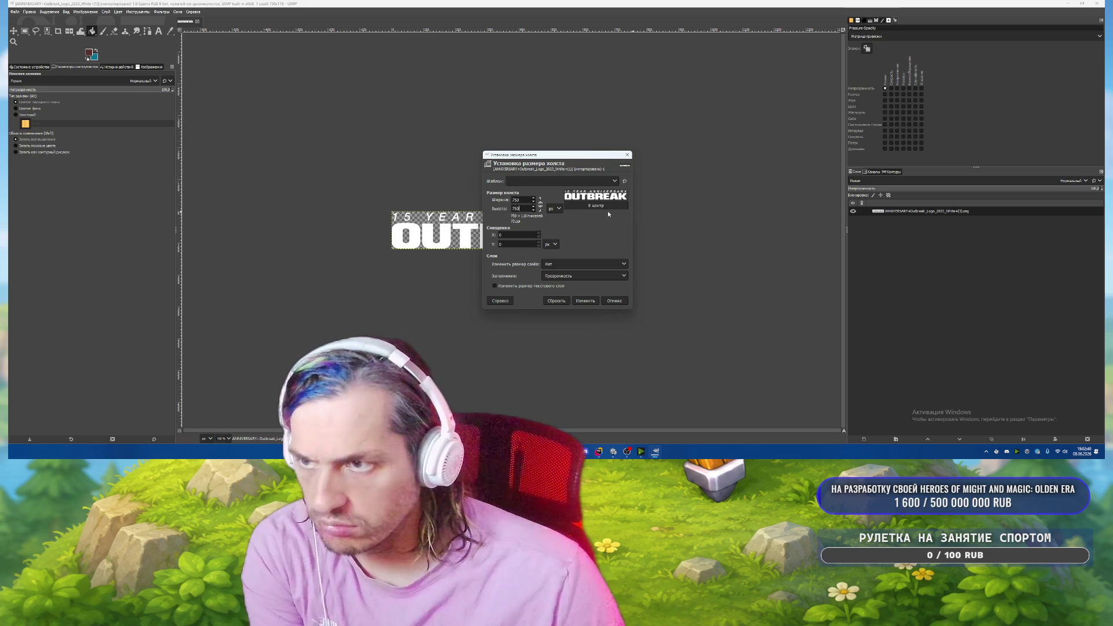
key(Tab)
click(624, 260)
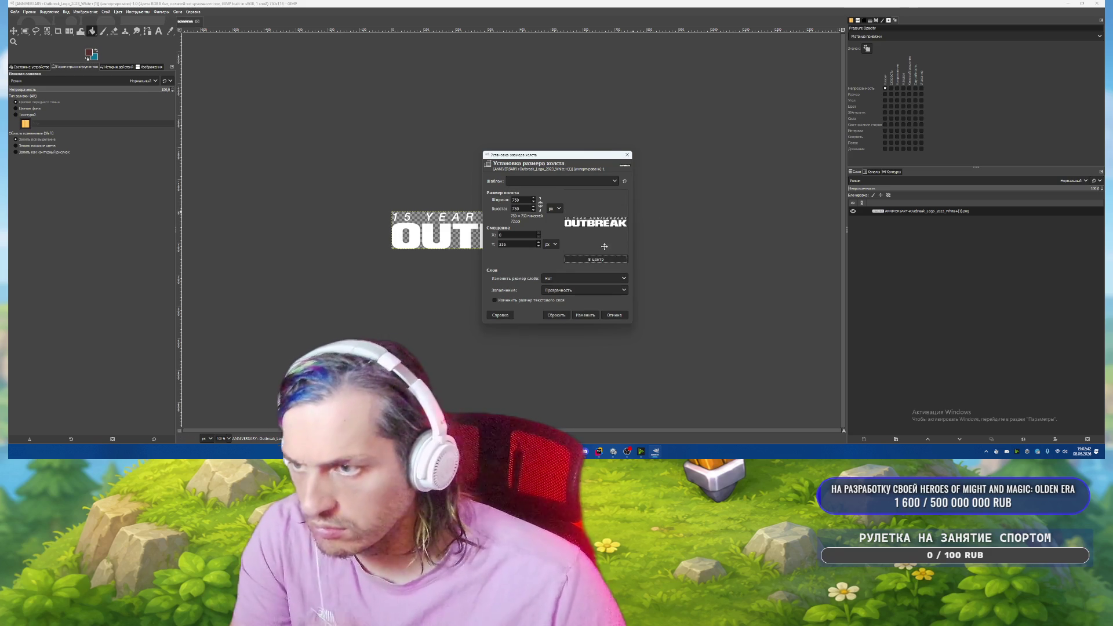
double_click(513, 199)
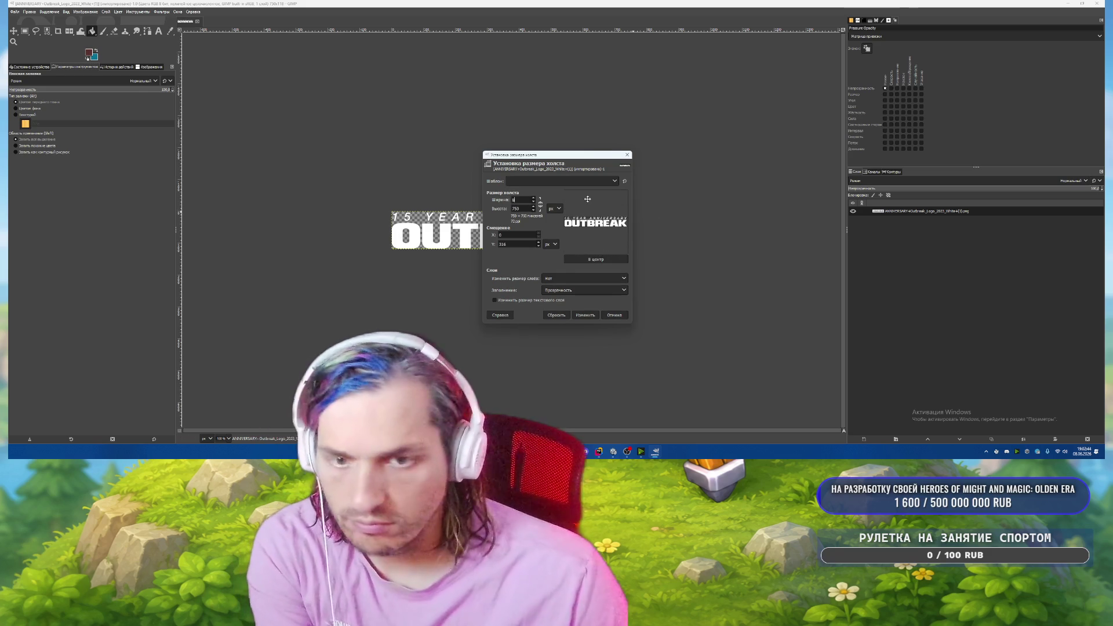
text(00)
key(Tab)
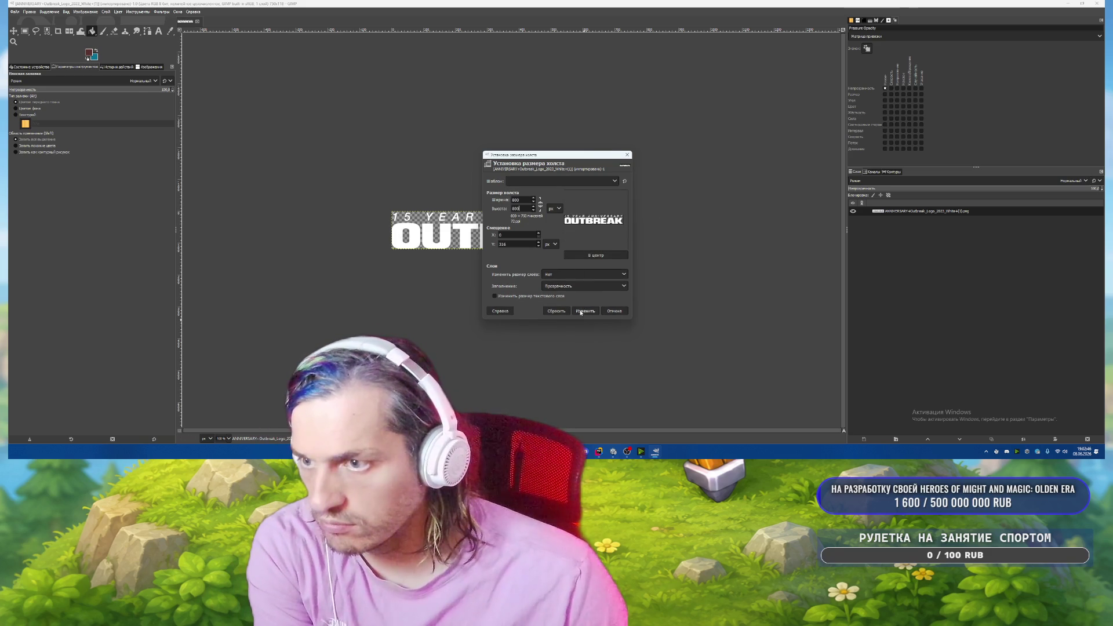
click(586, 311)
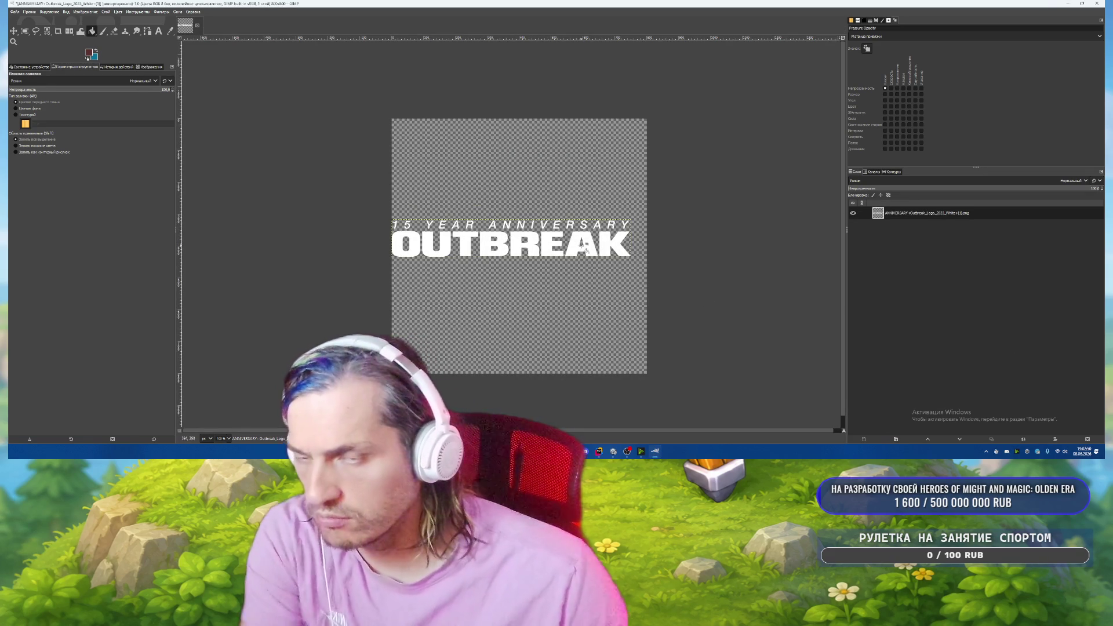
Undo the off-centre resize and redo the canvas as 800×800 with the logo centred.
key(ctrl+z)
click(107, 12)
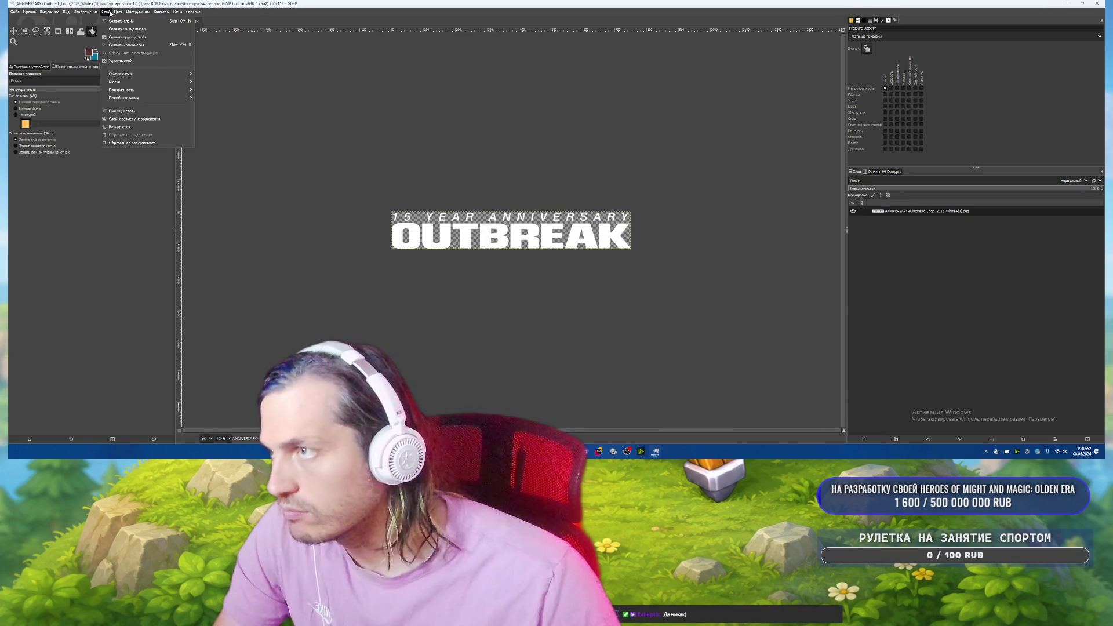
mouse_move(86, 12)
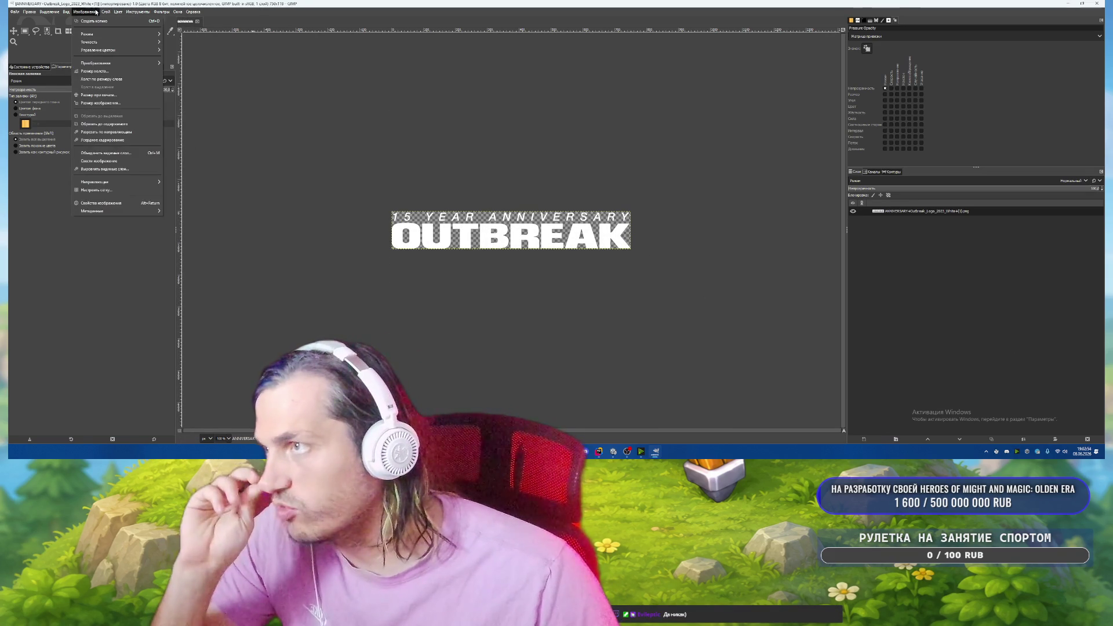
click(116, 72)
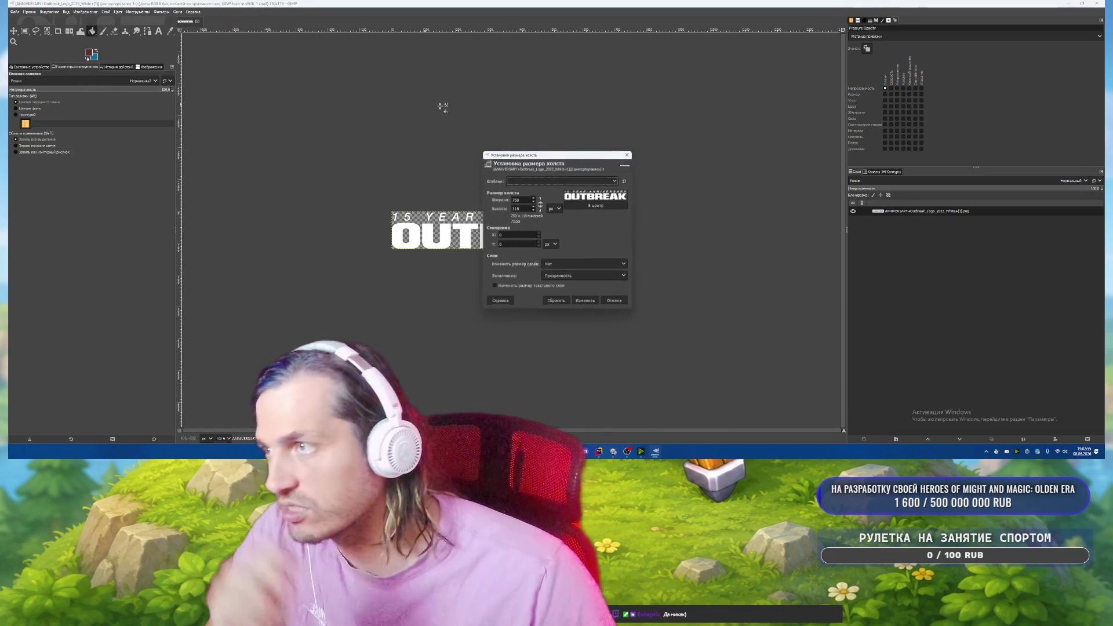
double_click(526, 200)
text(800)
key(Tab)
text(800)
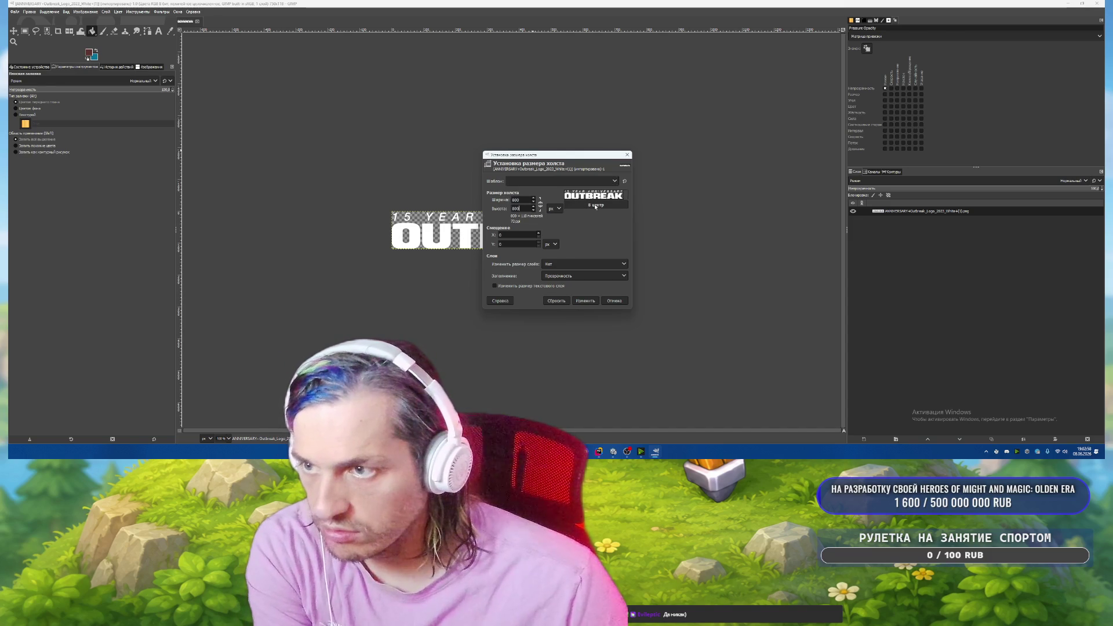
click(604, 262)
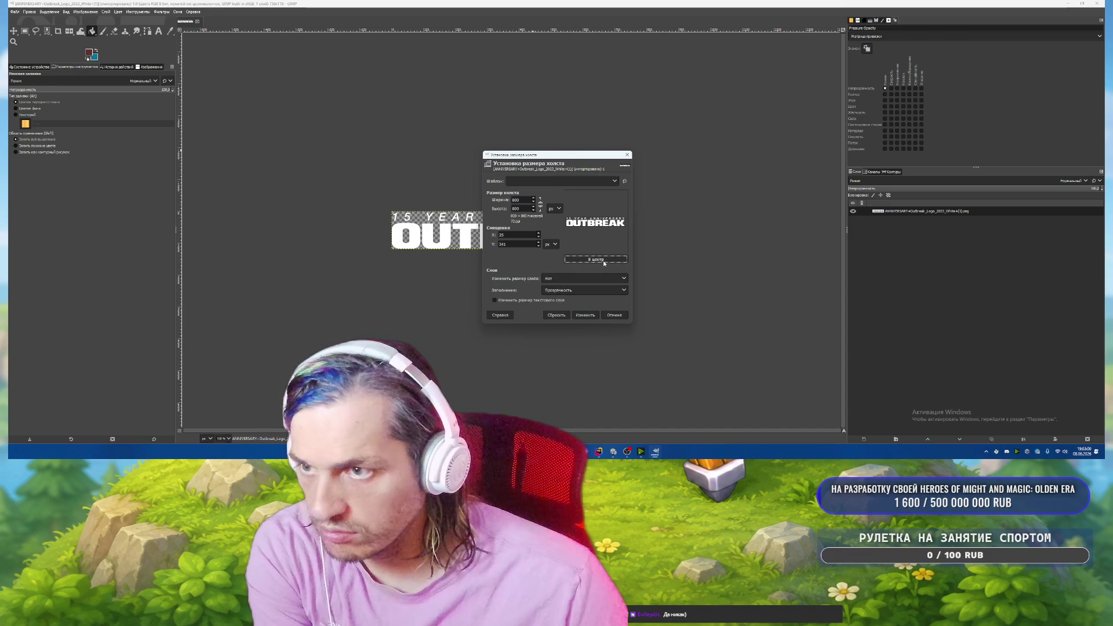
click(583, 316)
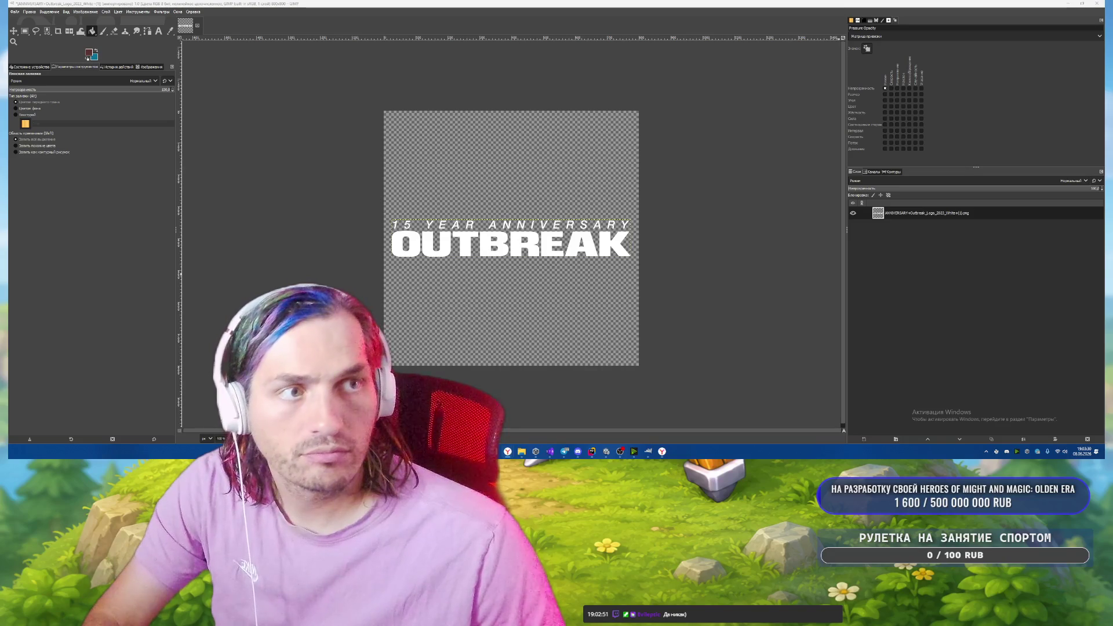
Open the black-and-white concert photo .webp from Downloads in Photos.
mouse_move(522, 451)
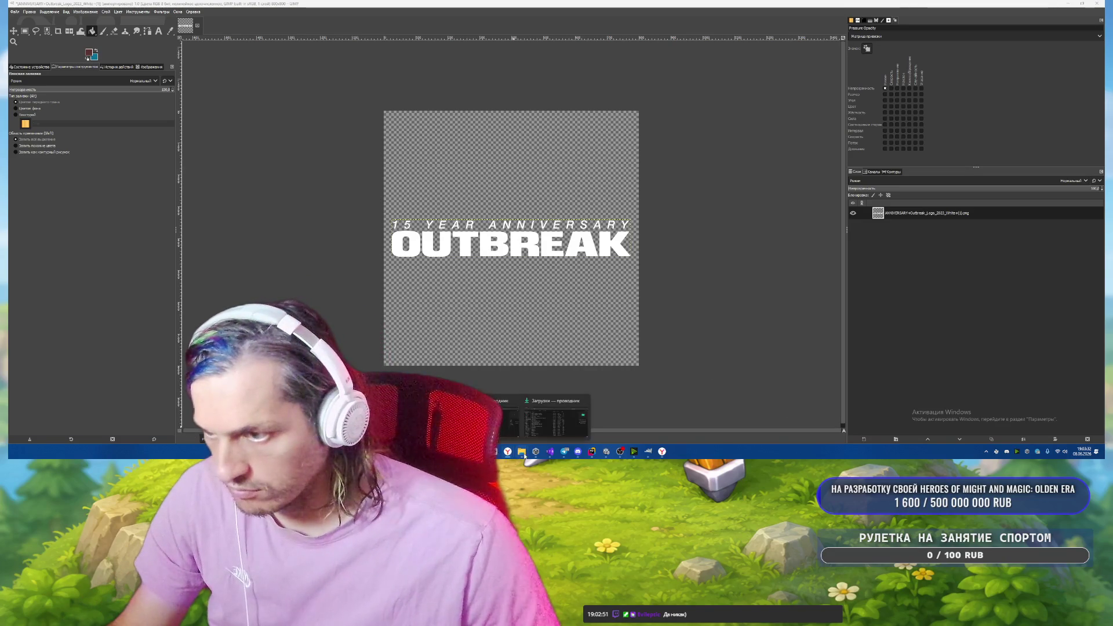
click(543, 409)
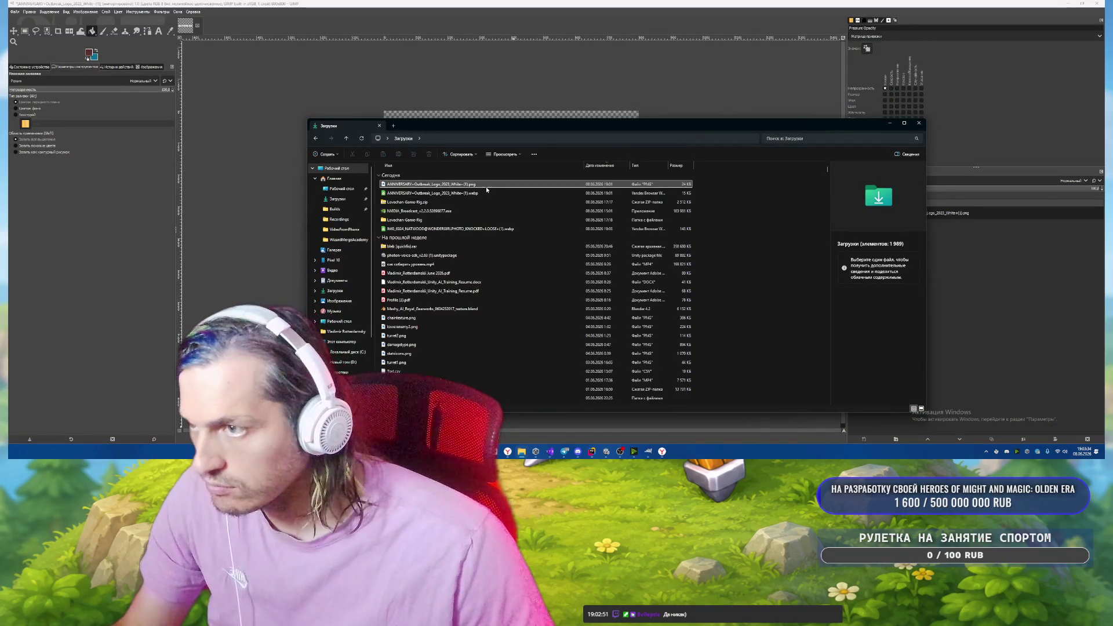
click(482, 230)
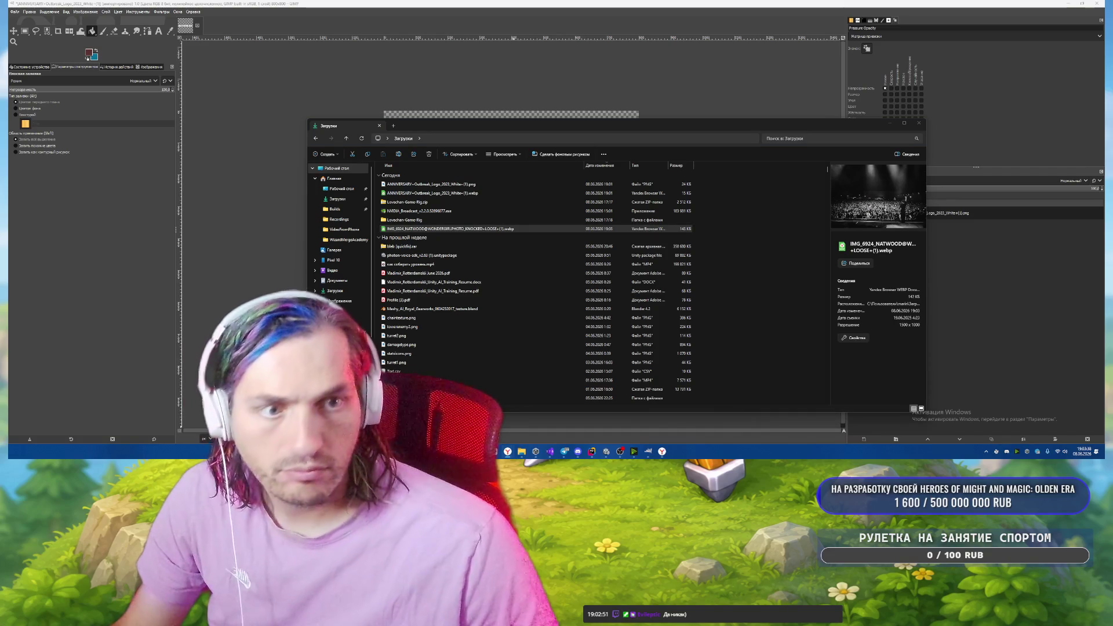
right_click(458, 228)
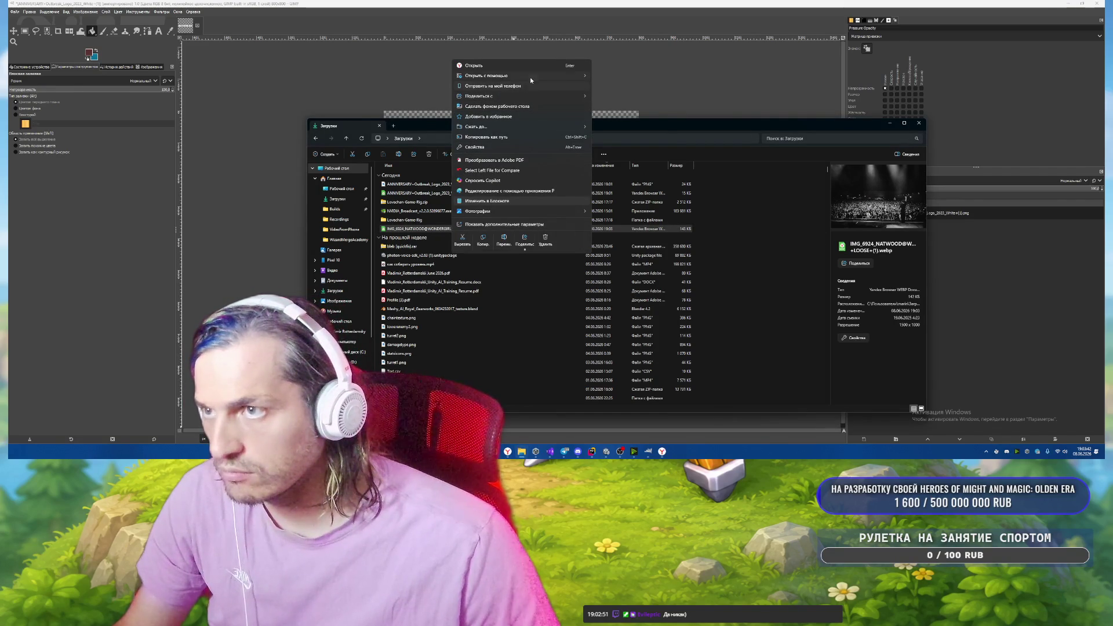
mouse_move(532, 77)
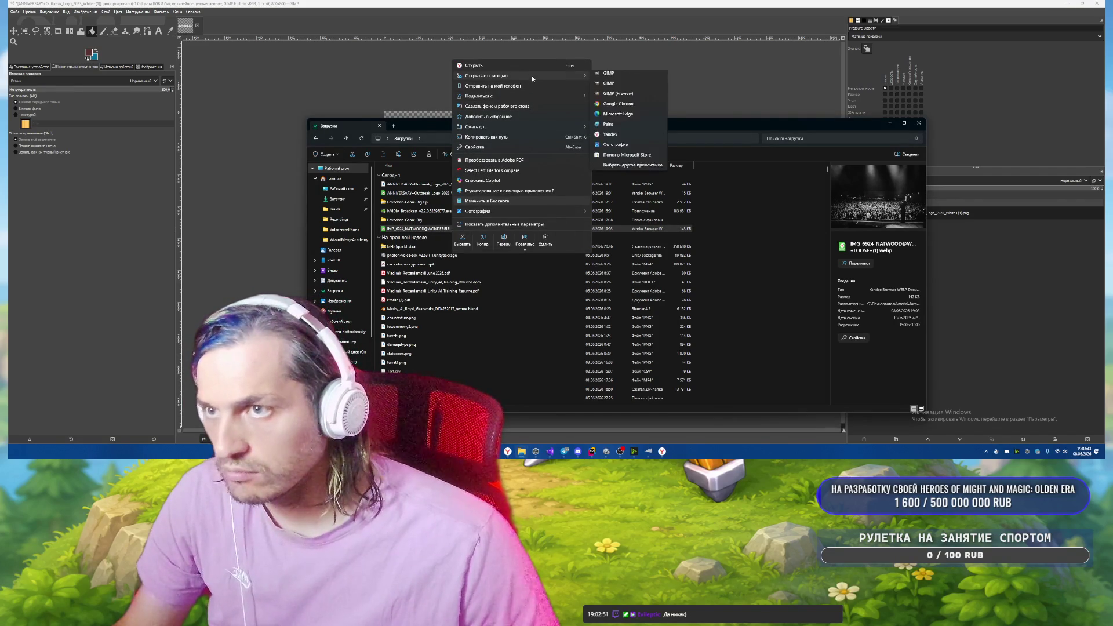
click(615, 148)
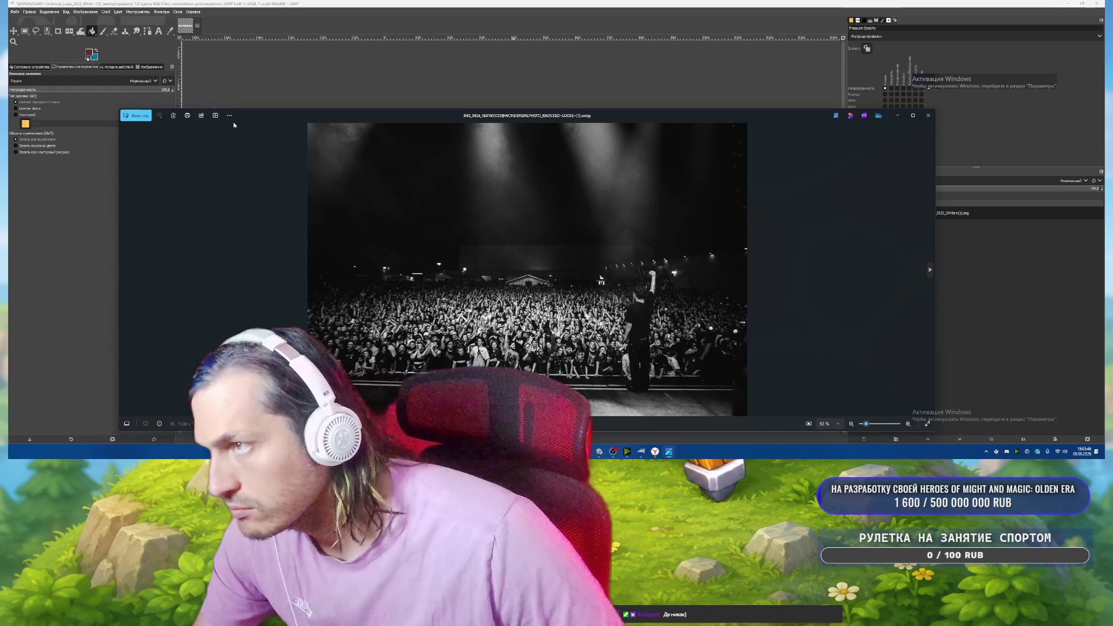
Save the concert photo as a PNG copy from Photos, then select that PNG in Downloads.
click(230, 115)
click(176, 131)
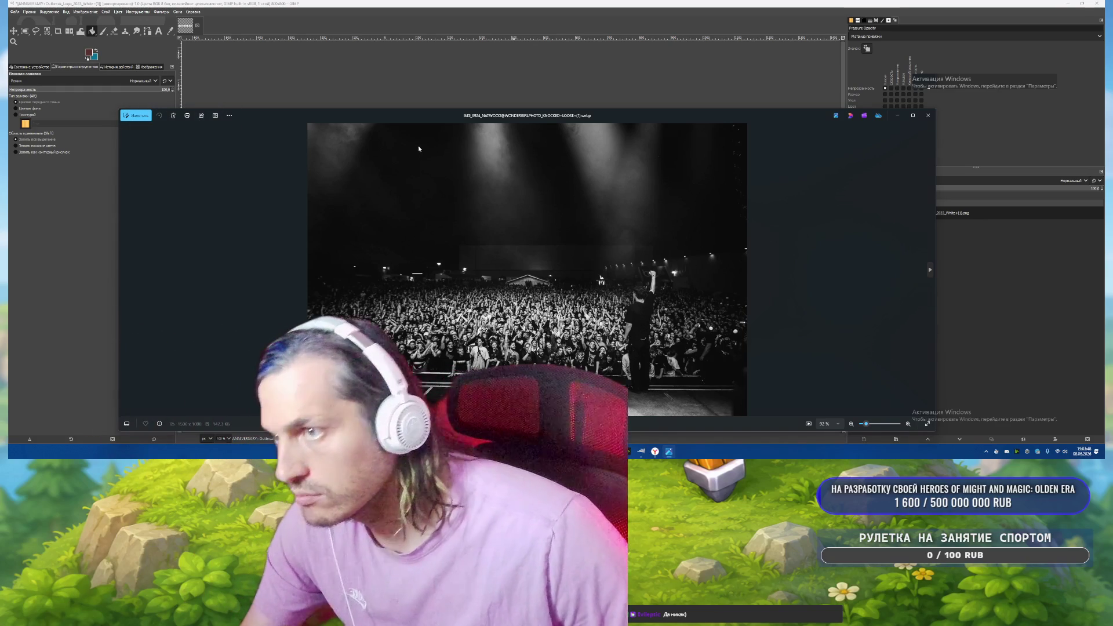
click(275, 300)
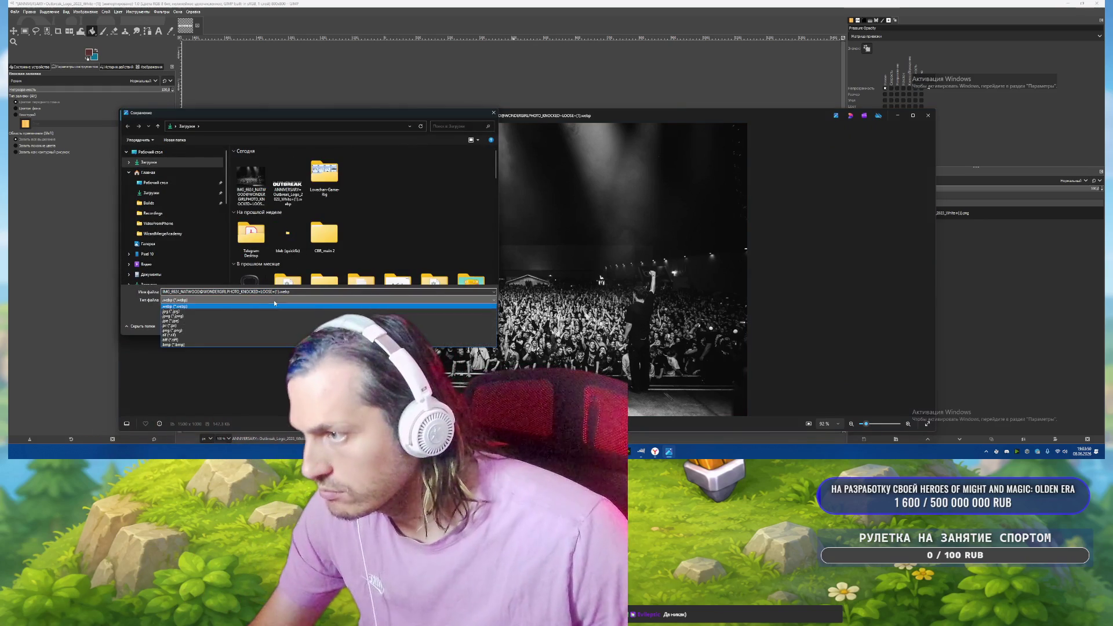
click(174, 330)
click(446, 325)
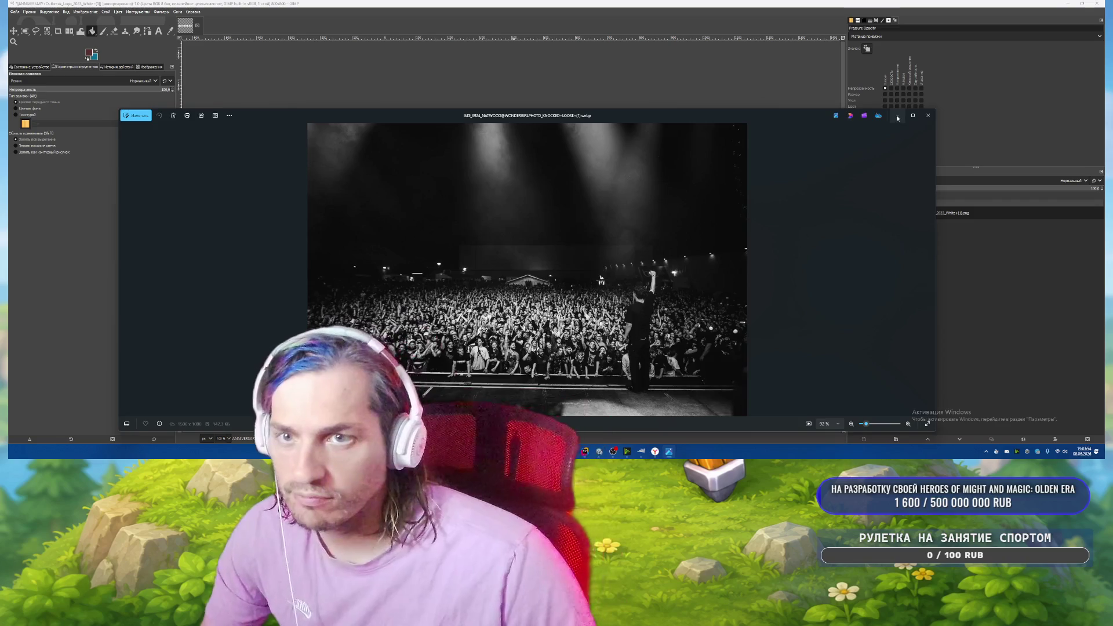
click(928, 115)
click(511, 184)
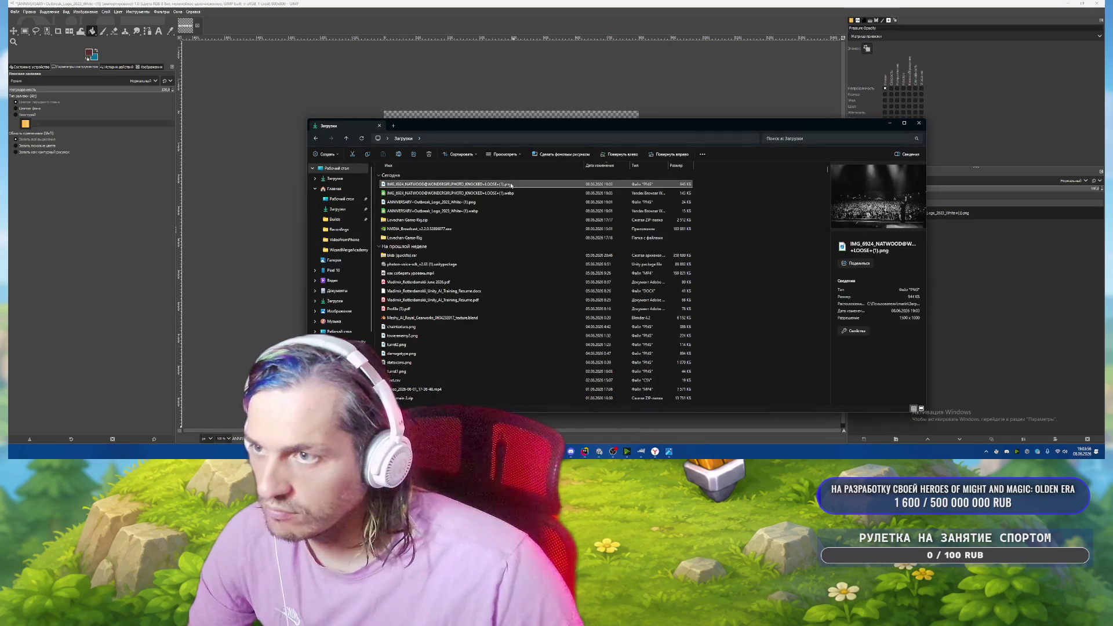
Add the concert PNG as a layer beneath the OUTBREAK logo and shift it lower.
mouse_move(485, 184)
mouse_down()
mouse_move(543, 118)
mouse_move(630, 129)
mouse_up()
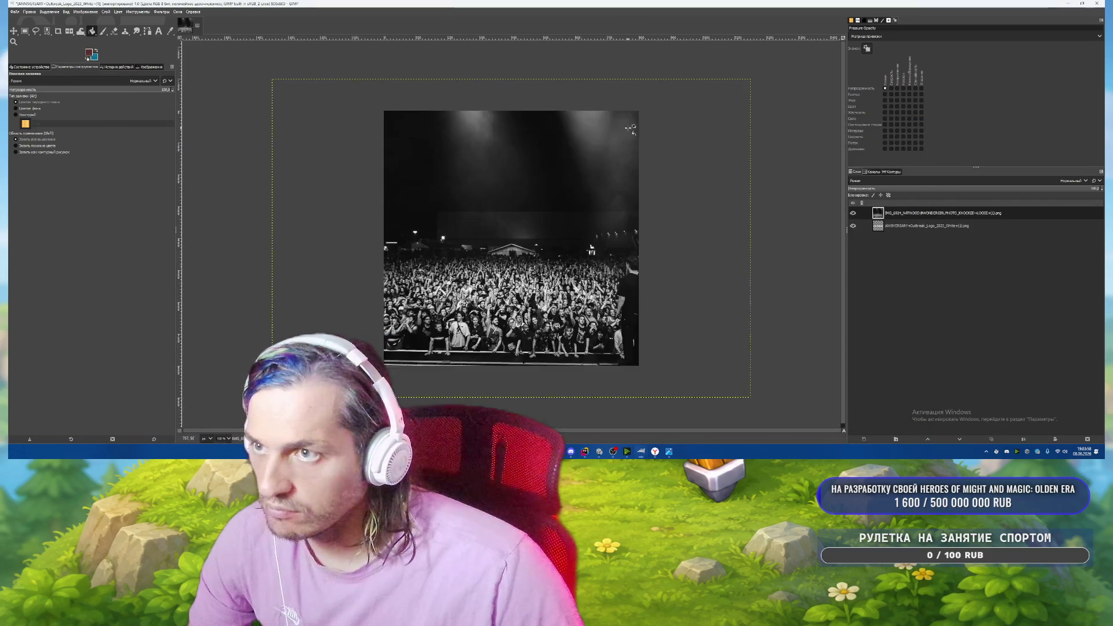
drag(904, 225, 886, 212)
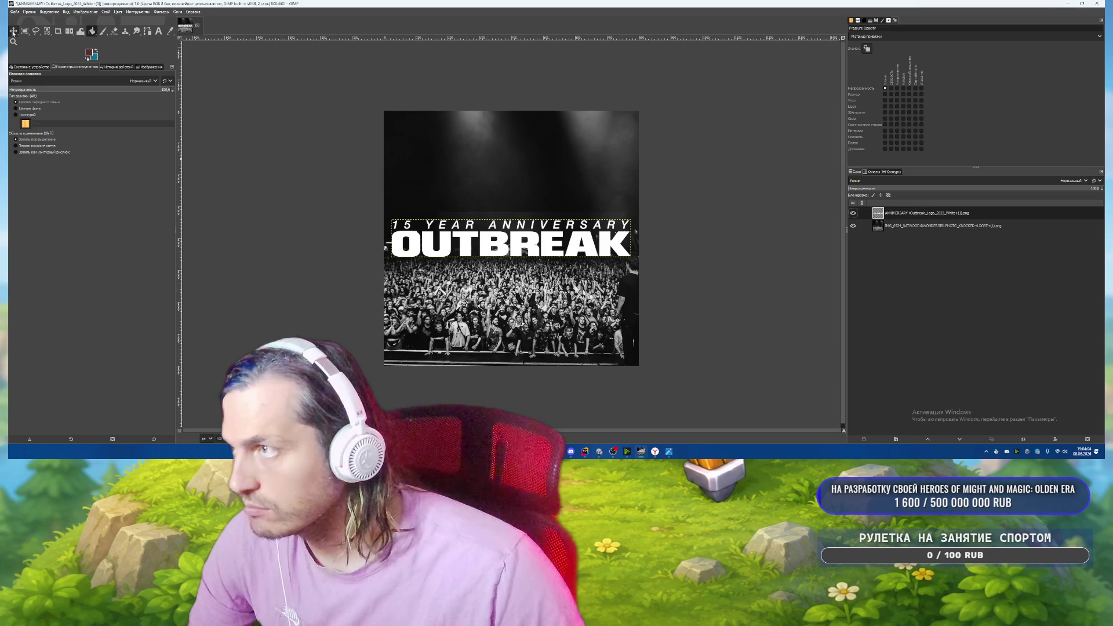
click(14, 31)
mouse_move(479, 295)
mouse_down()
mouse_move(487, 331)
mouse_move(514, 322)
mouse_move(512, 305)
mouse_move(450, 299)
mouse_move(359, 314)
mouse_move(382, 326)
mouse_up()
key(Page_Up)
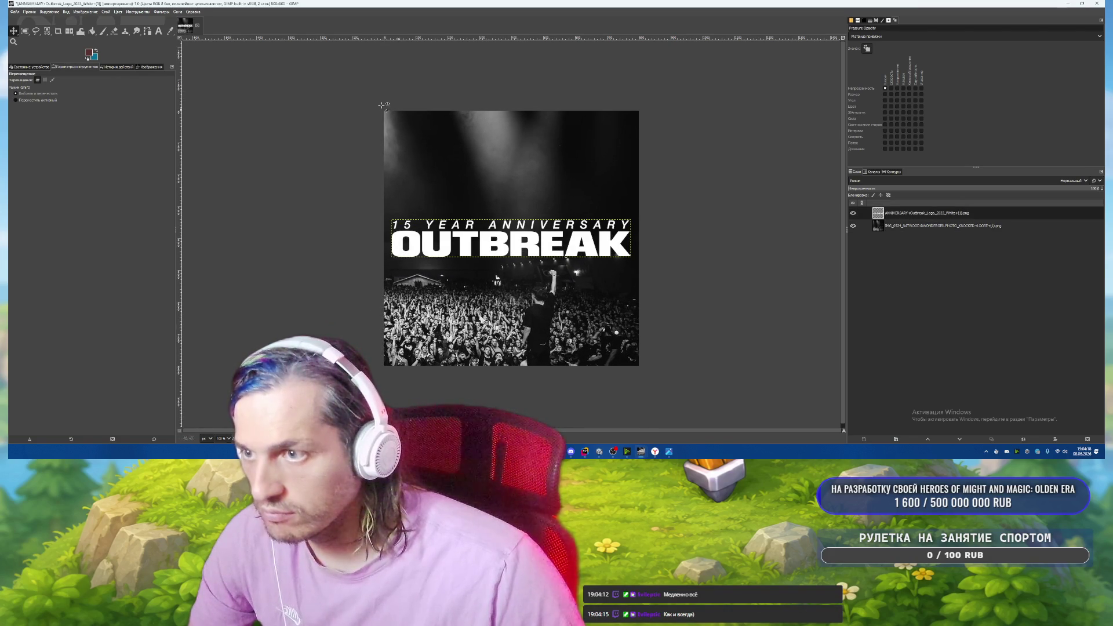
click(13, 12)
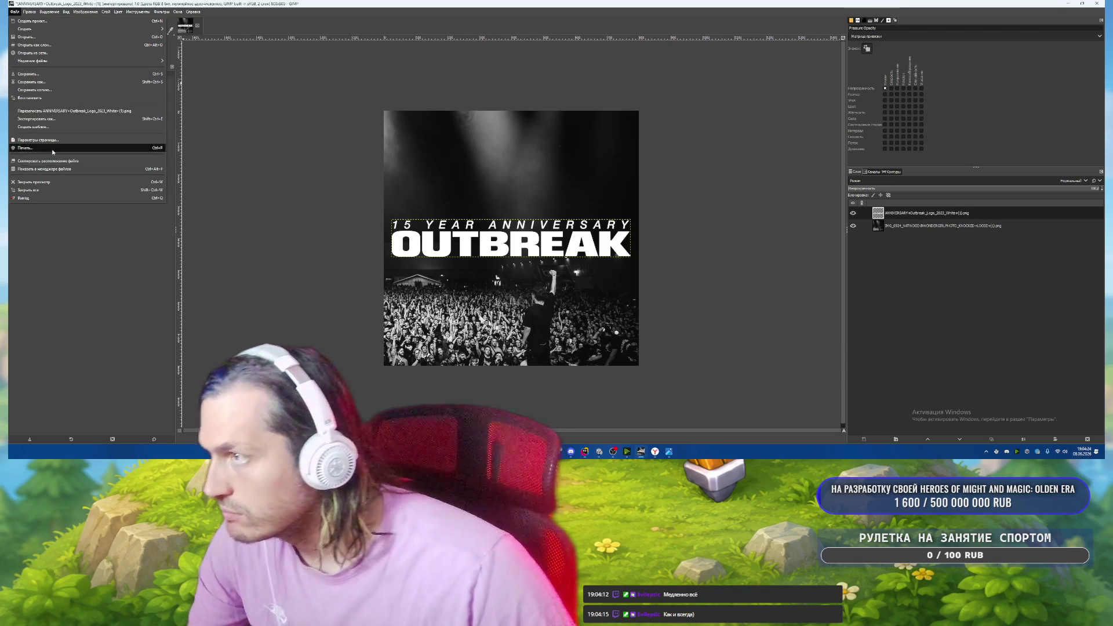
Export the cover as outbreak2026 PNG with the default export settings.
click(61, 119)
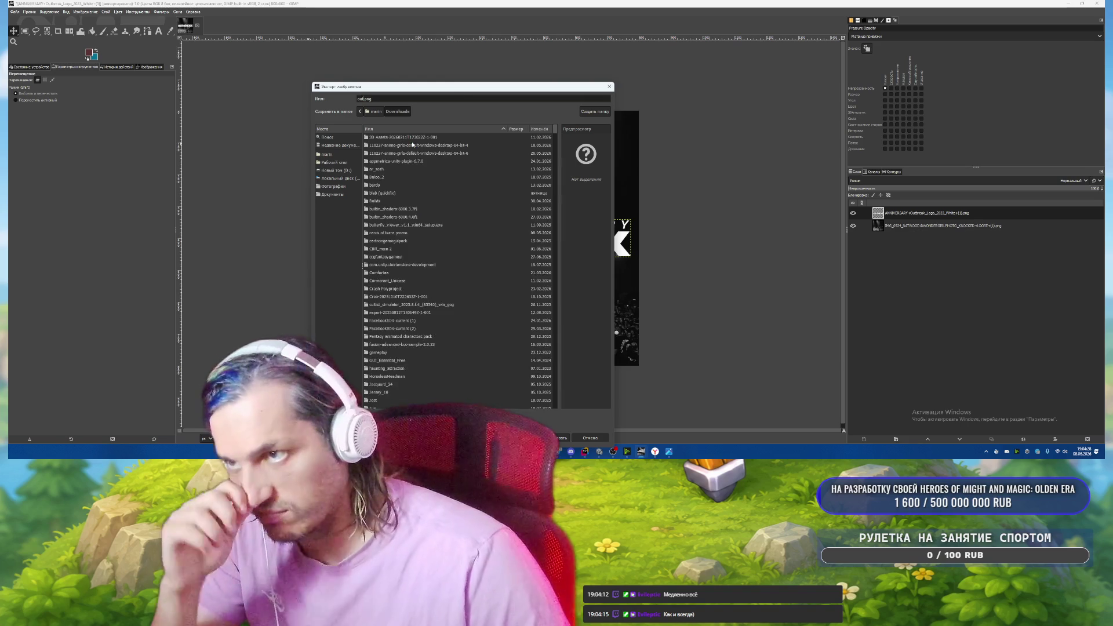
text(out)
text(break2026logo)
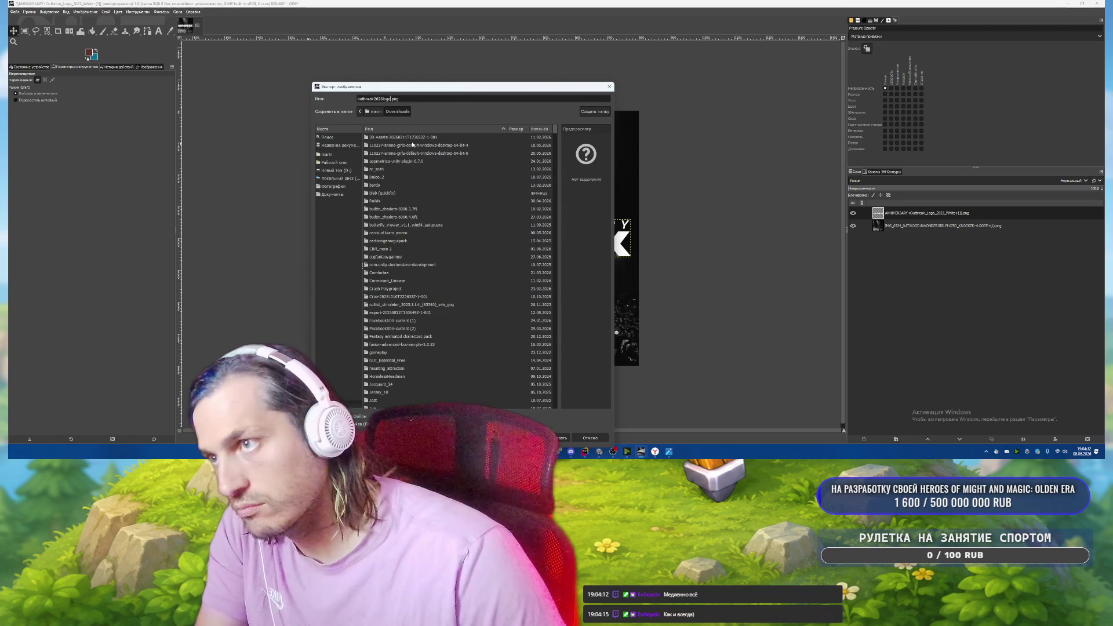
key(Return)
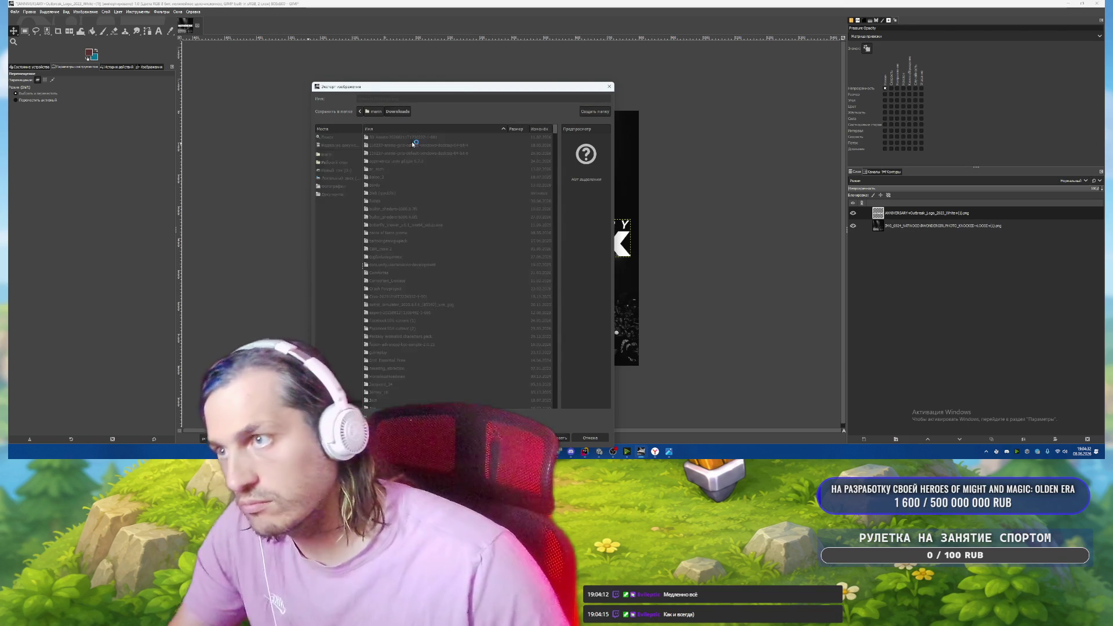
key(Return)
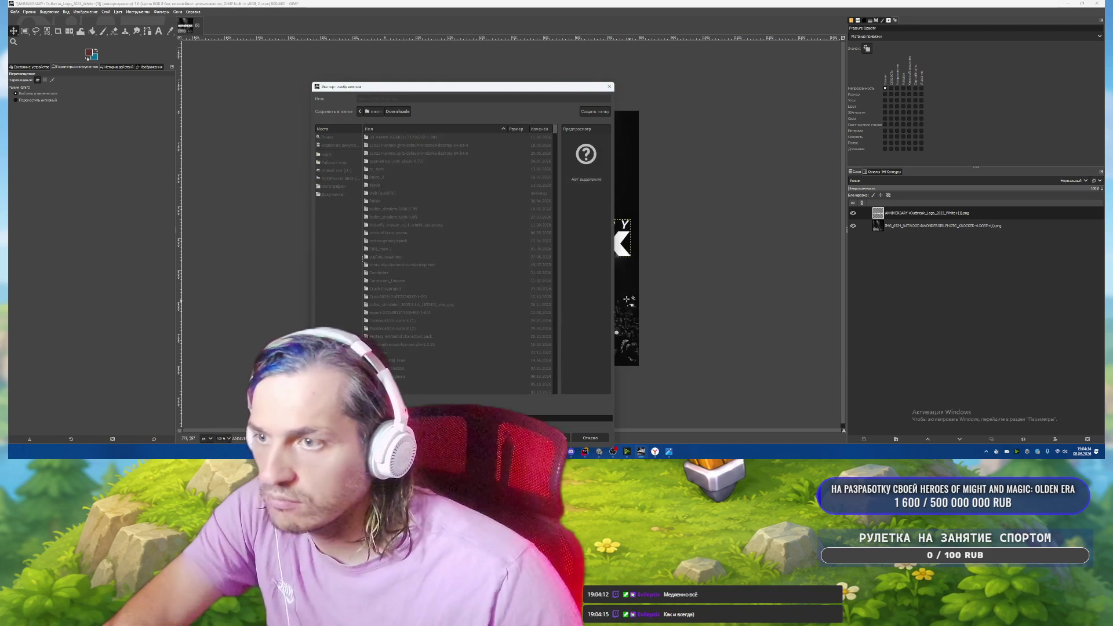
Quit GIMP, saving the project file when prompted about unsaved changes.
click(1095, 5)
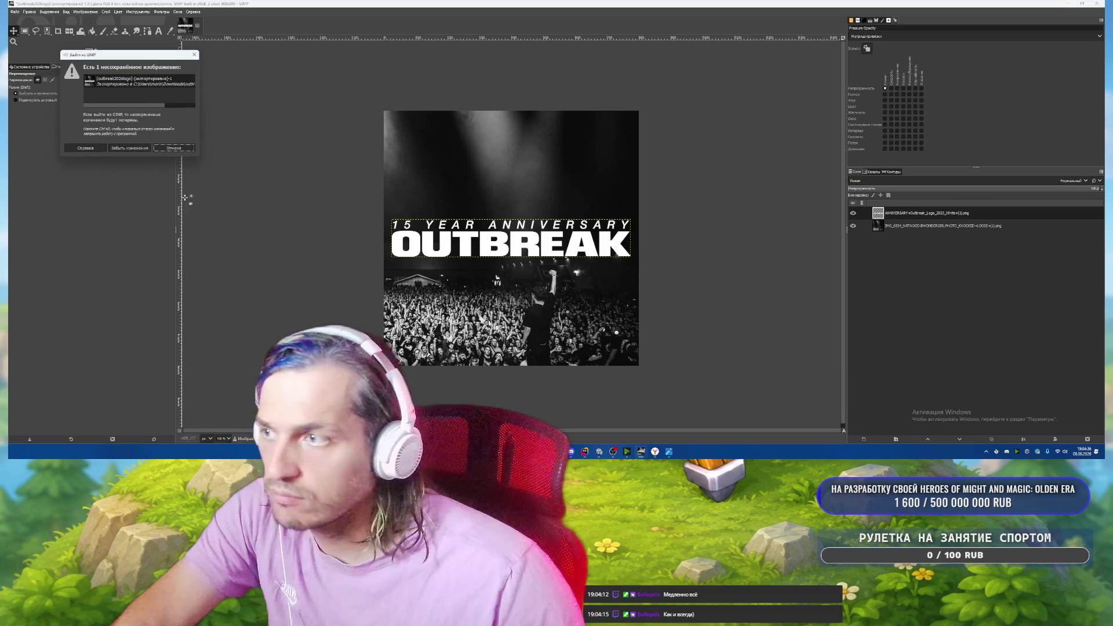
click(174, 147)
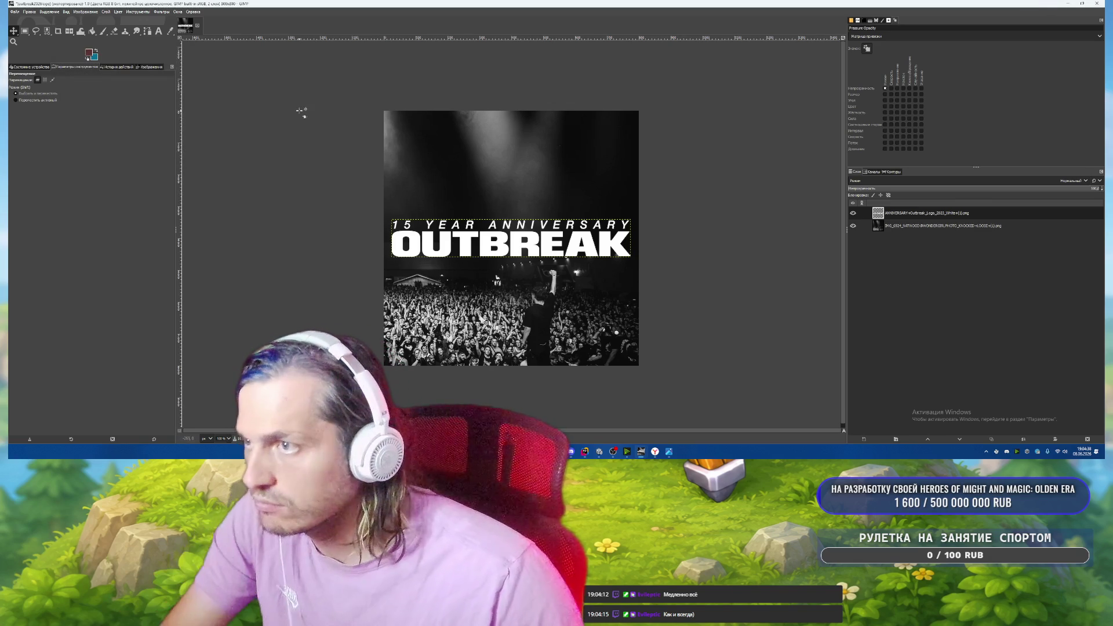
key(ctrl+s)
key(Return)
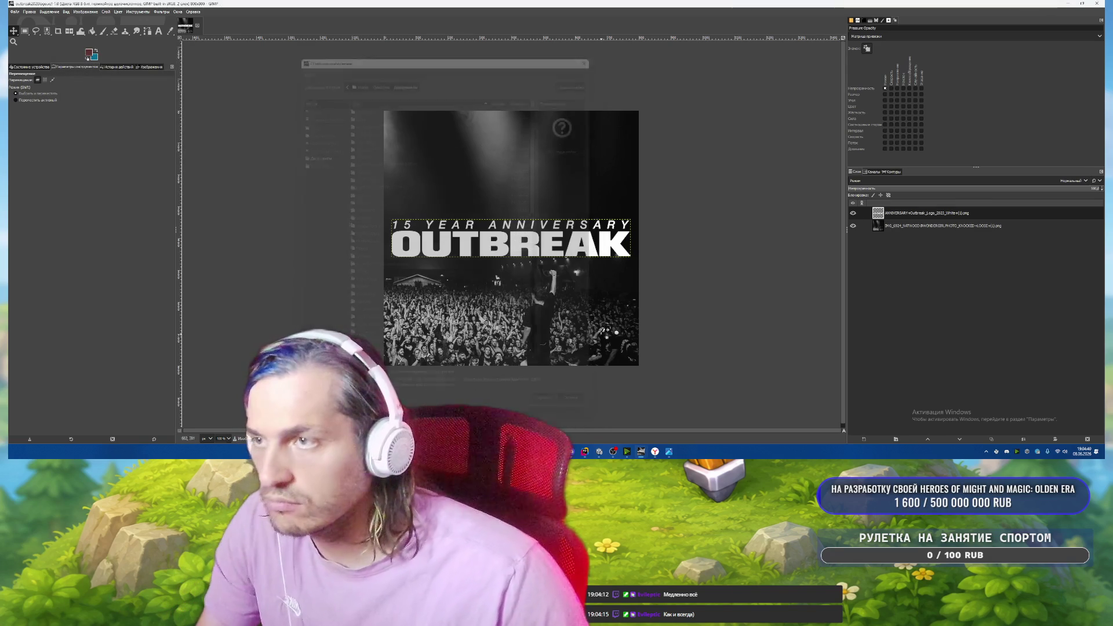
click(1097, 5)
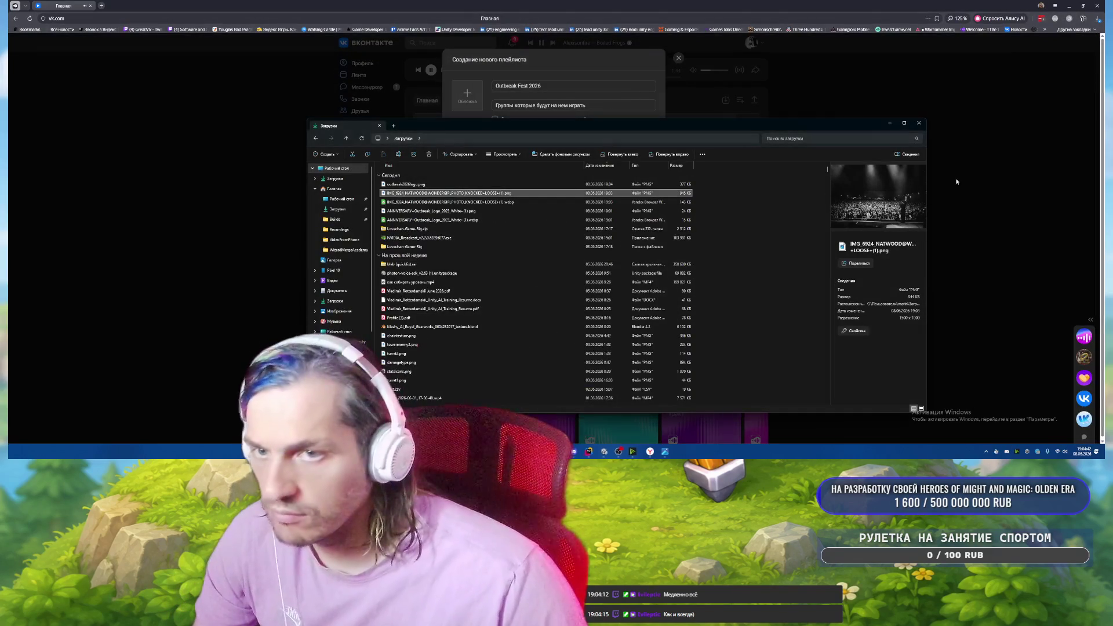
Upload the exported OUTBREAK image as the playlist cover.
key(Return)
click(467, 95)
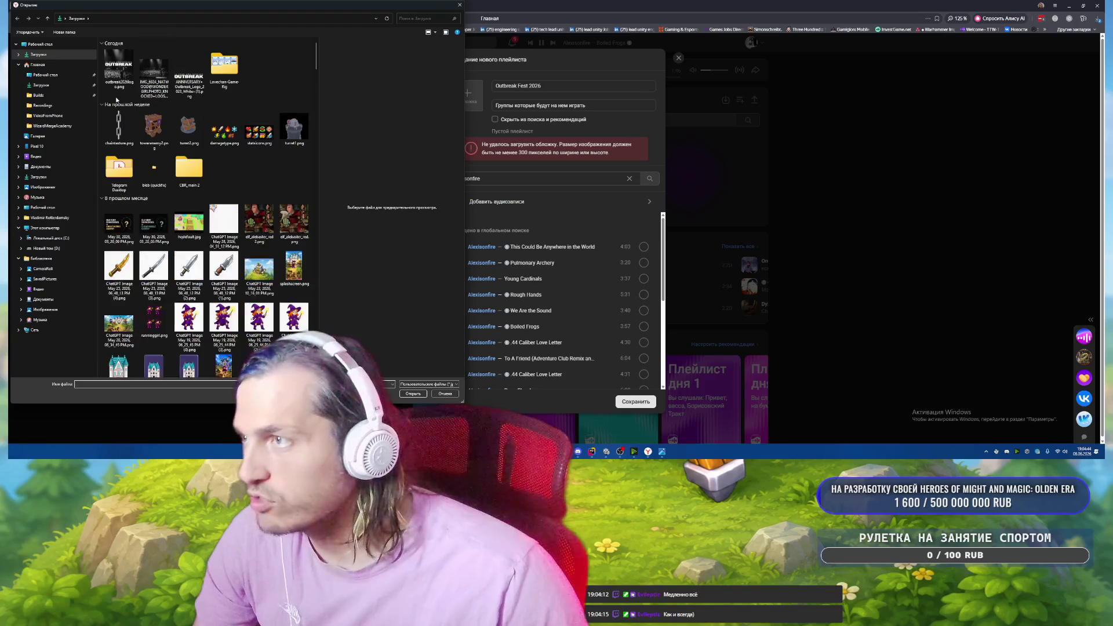
click(120, 69)
key(Return)
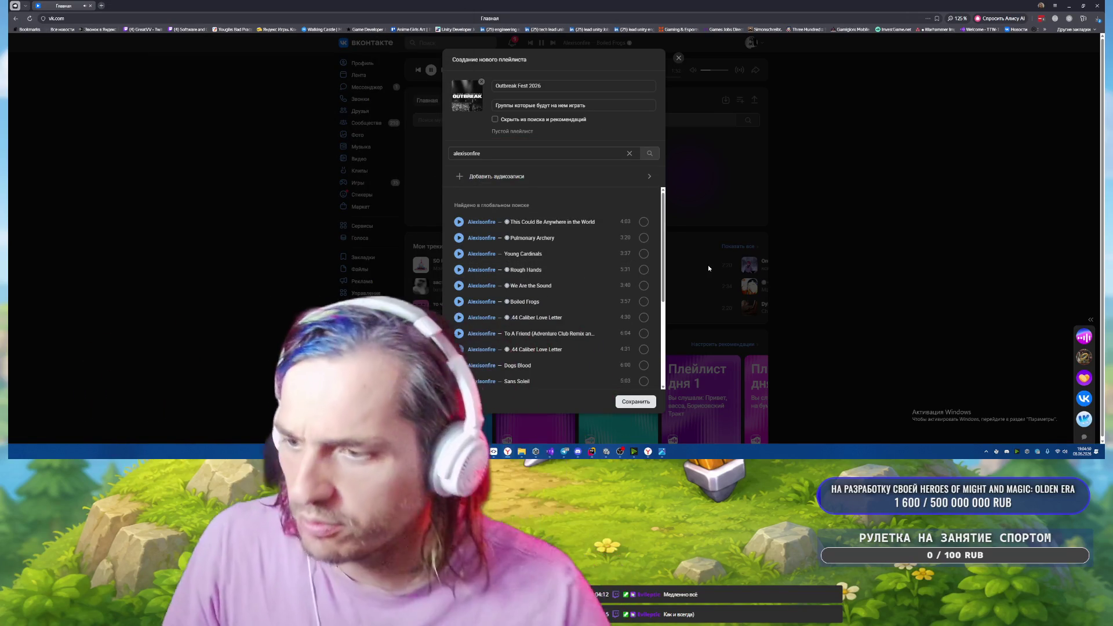
Add Alexisonfire's Crisis [FULL ALBUM] instead of the single Crisis track, and save the playlist.
scroll(586, 271, down, 3)
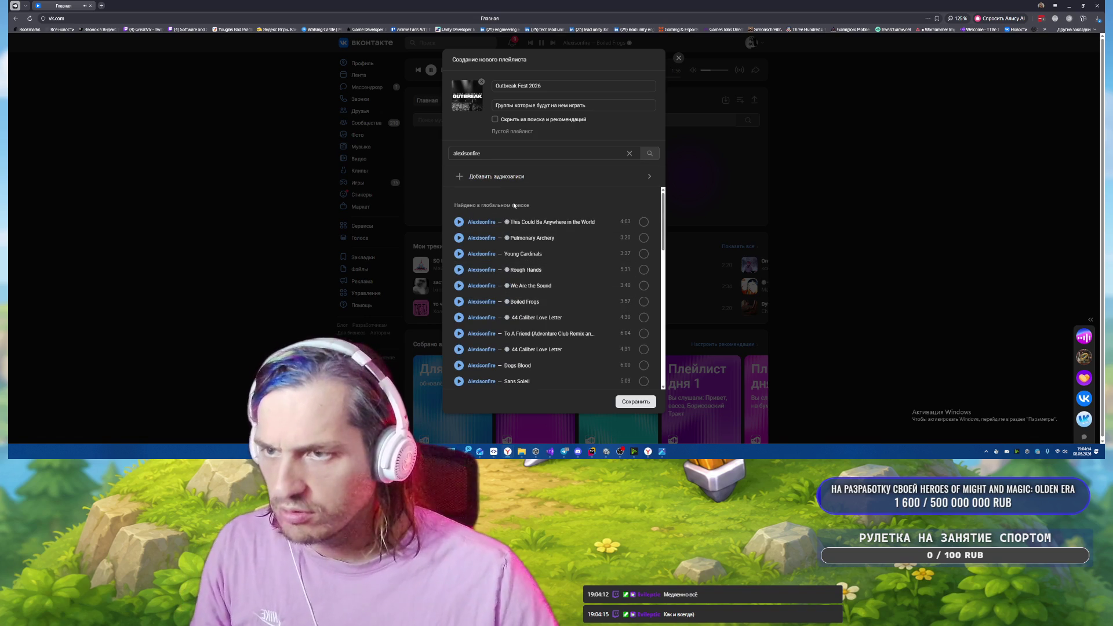
text(cr)
key(Return)
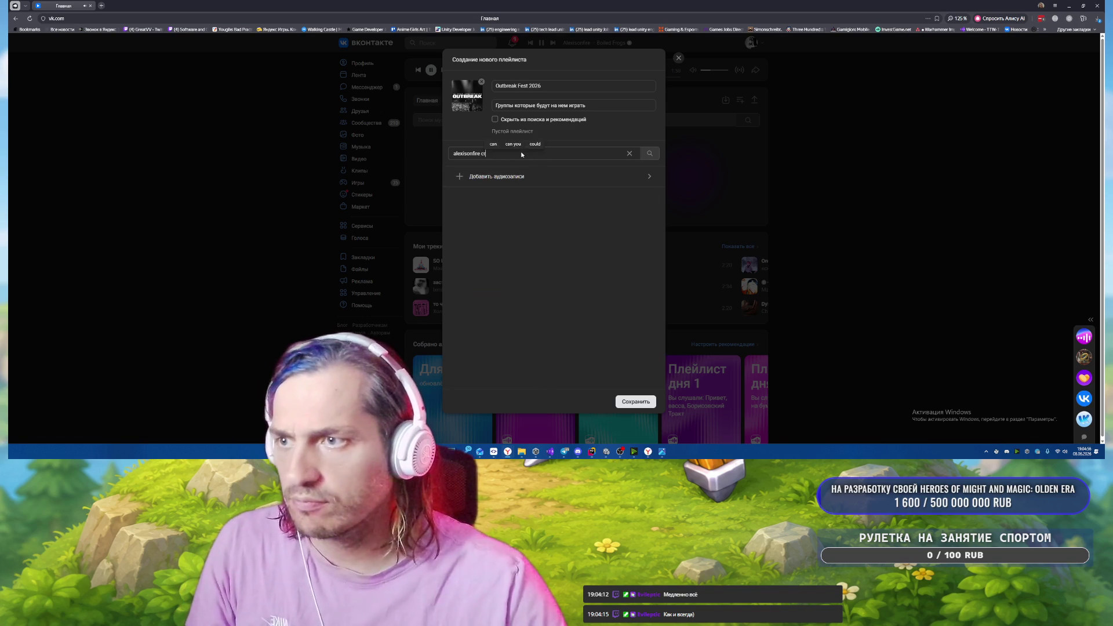
text(isis)
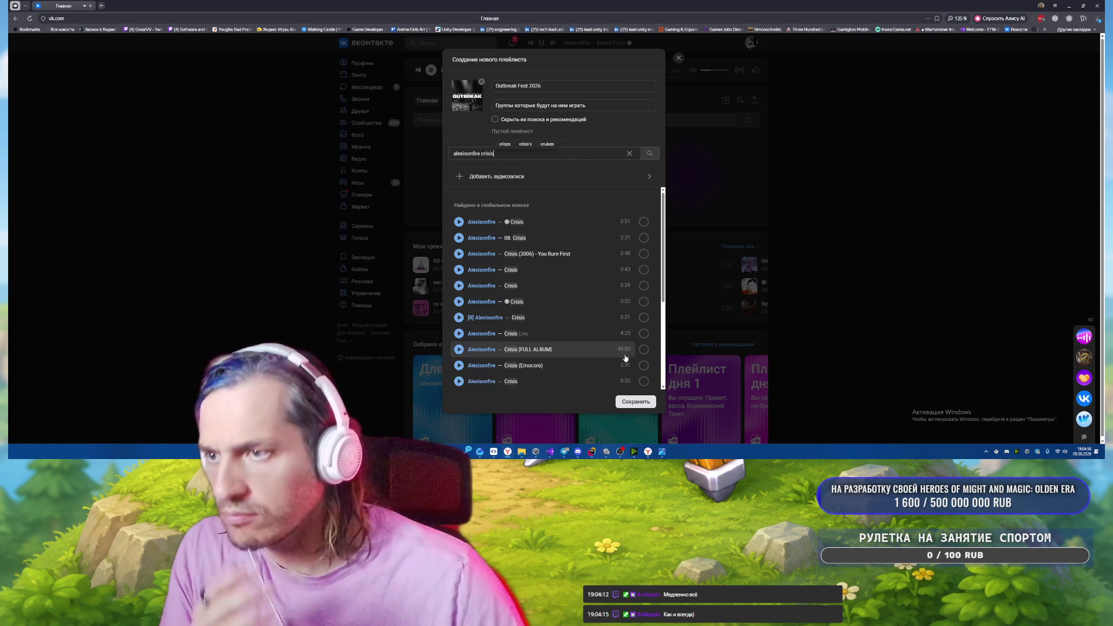
click(643, 222)
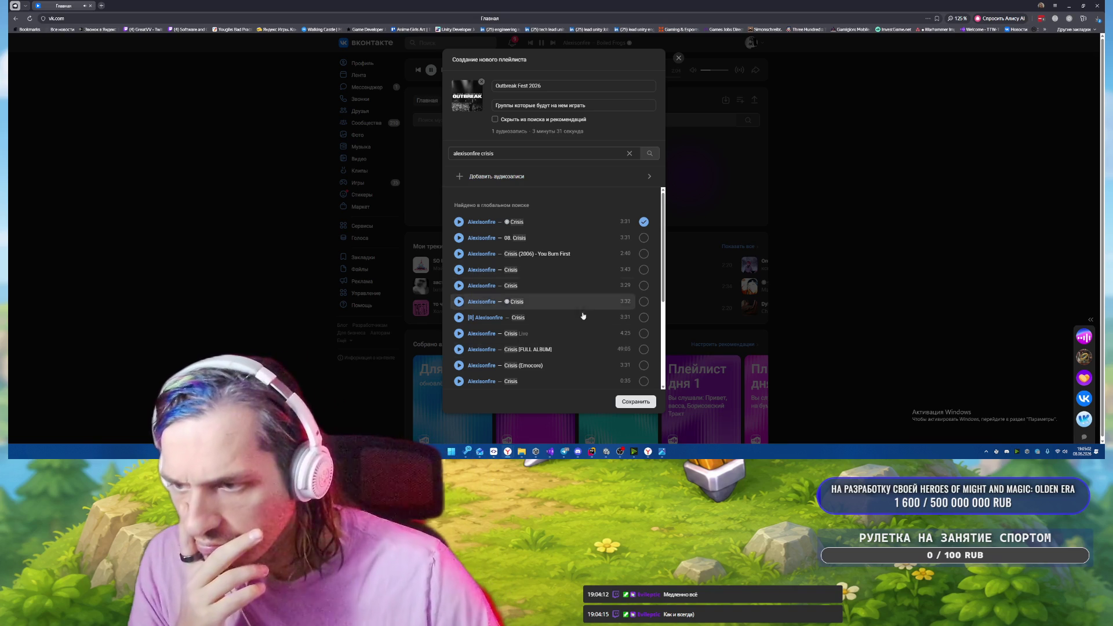
click(643, 349)
click(644, 222)
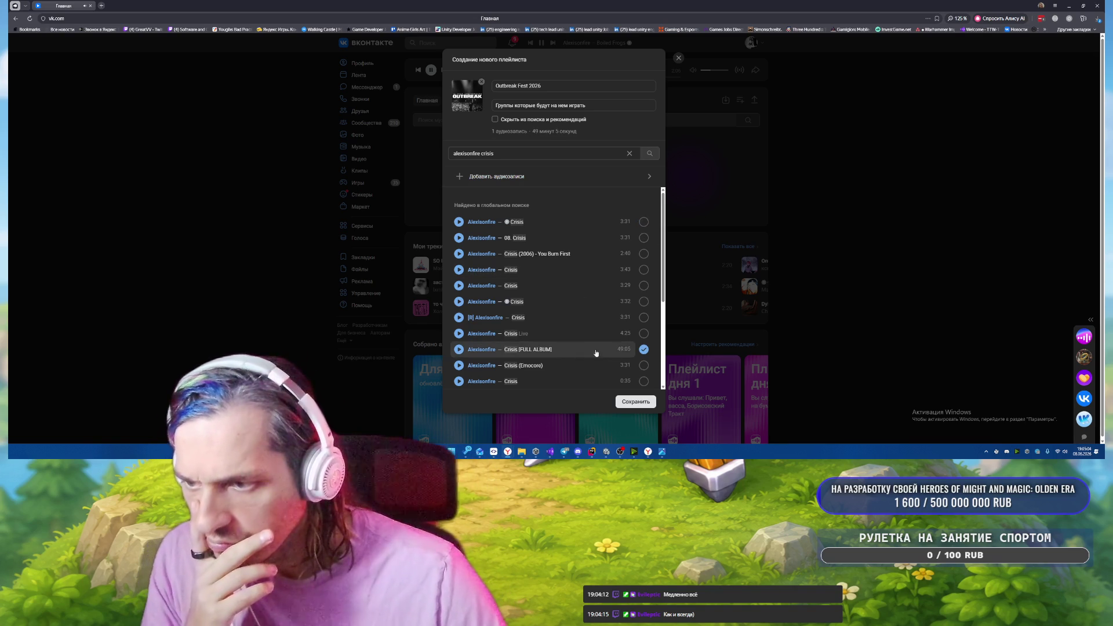
click(635, 401)
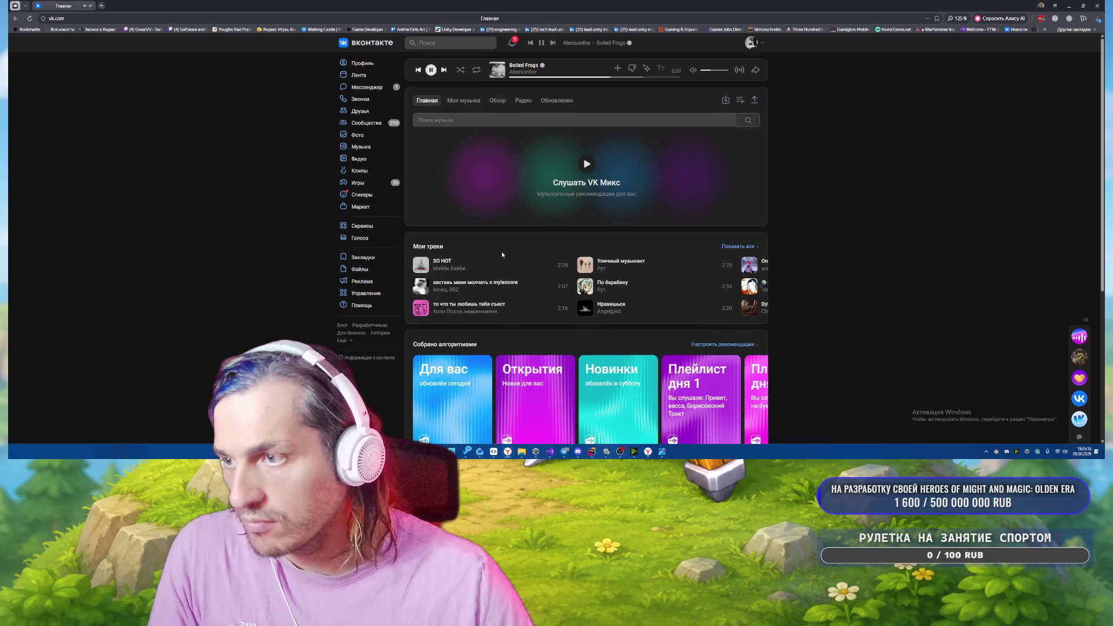
Scroll the playlists to confirm Outbreak Fest 2026 is listed, then switch to Unity.
scroll(502, 251, down, 4)
scroll(459, 134, up, 4)
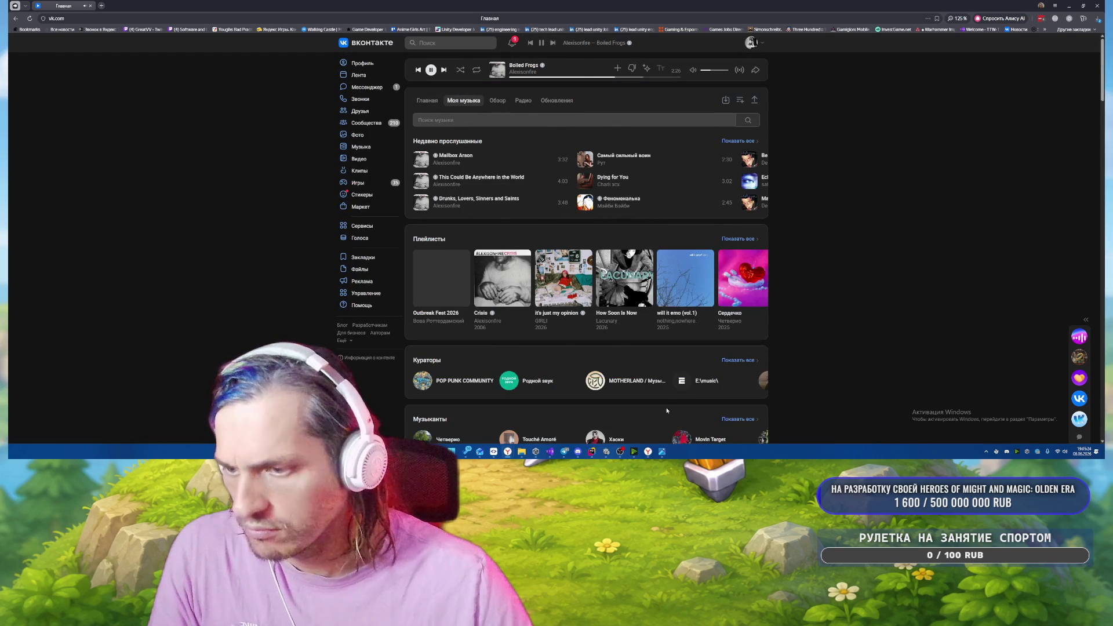
click(605, 452)
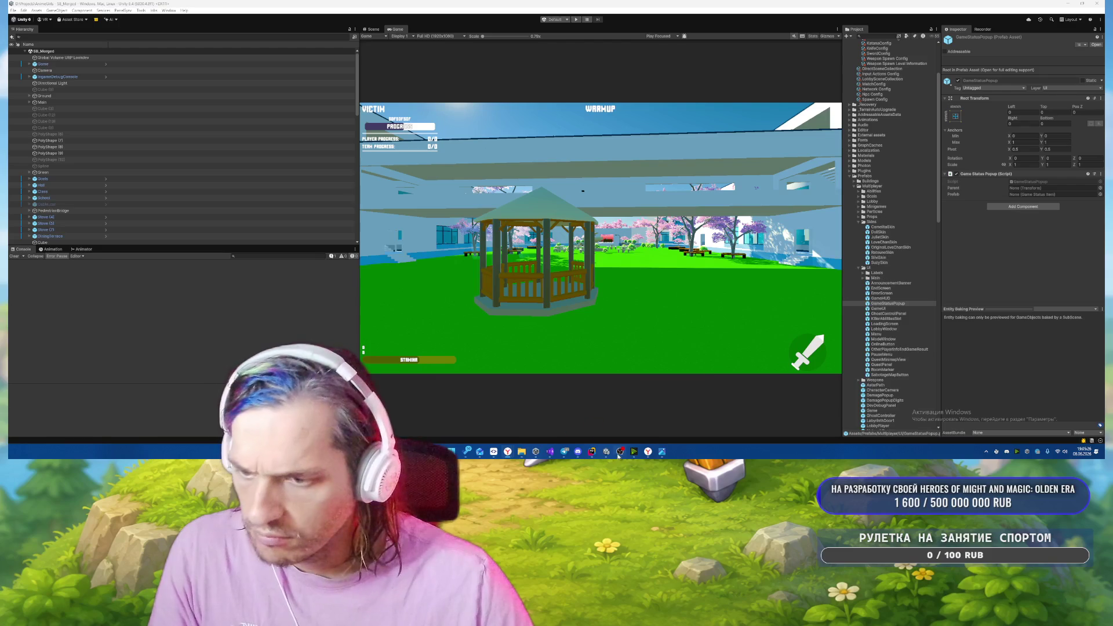
click(591, 452)
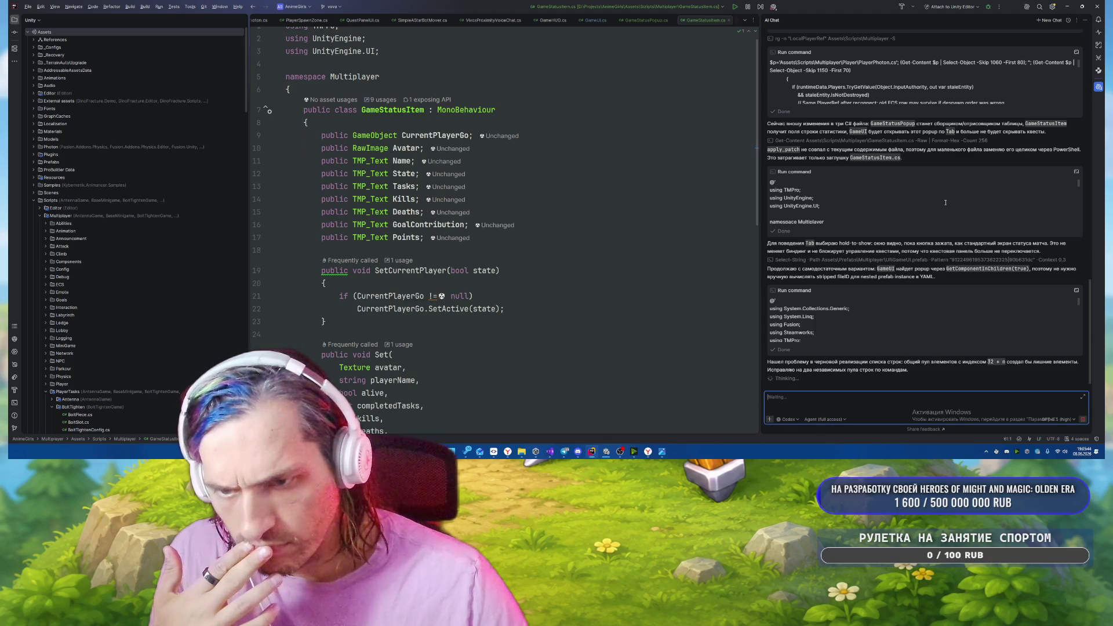
scroll(945, 202, up, 4)
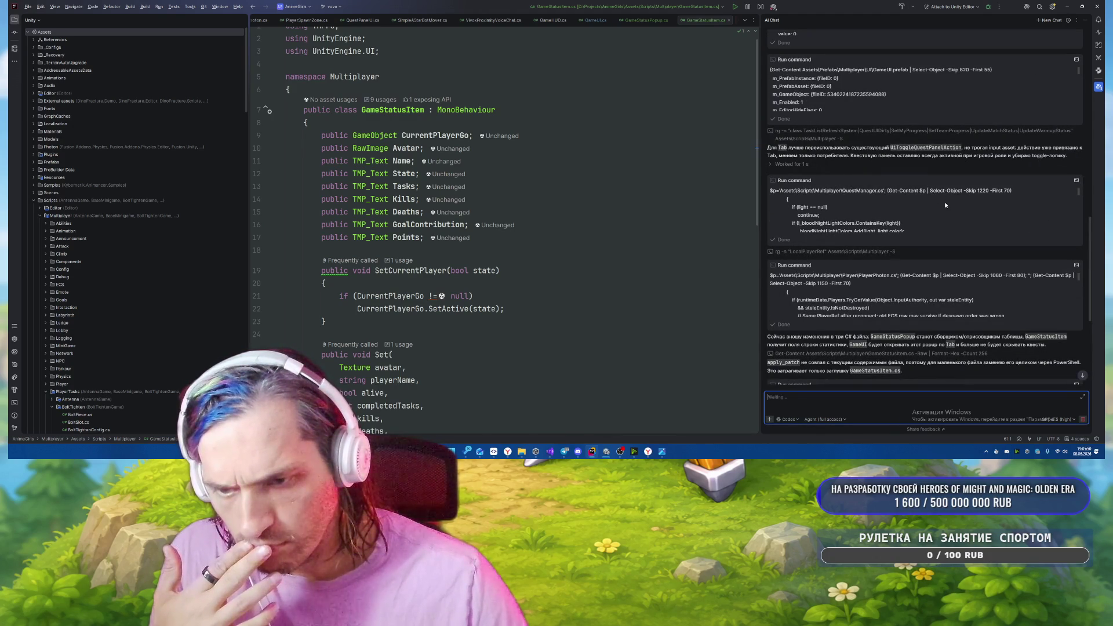
scroll(945, 204, down, 1)
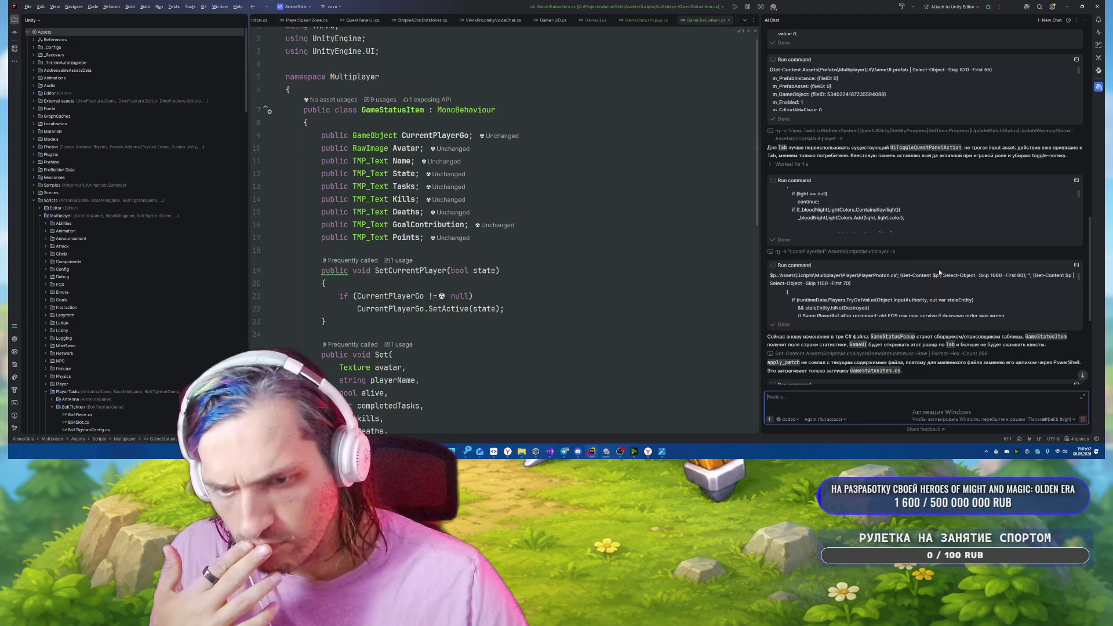
mouse_move(507, 451)
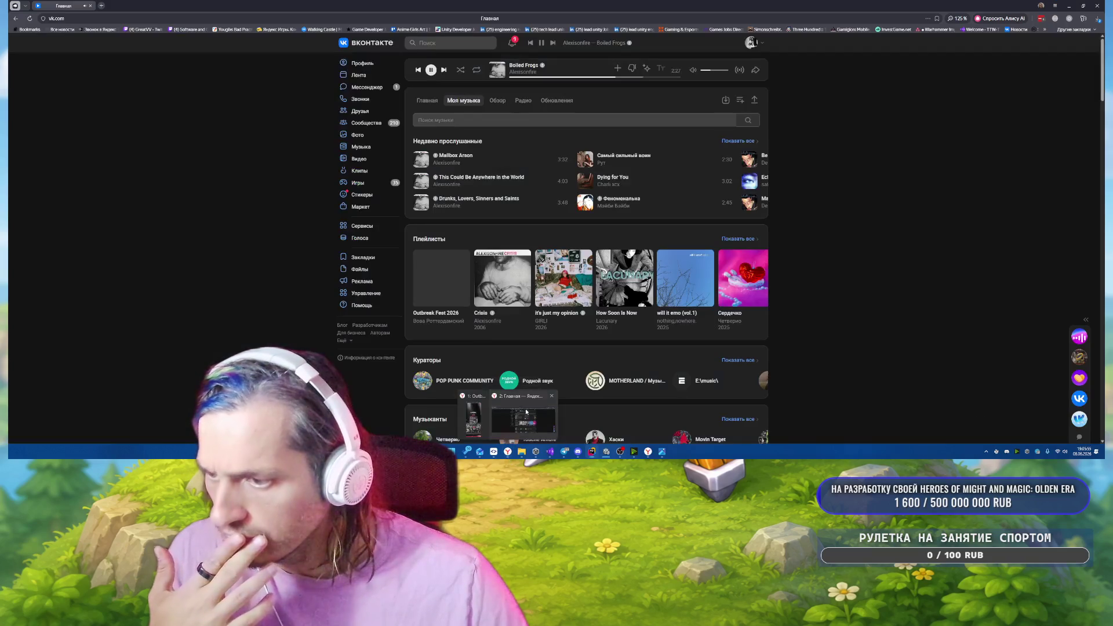
Back in the browser, open Outbreak Fest 2026 from the full playlist list and enter its editor.
click(526, 411)
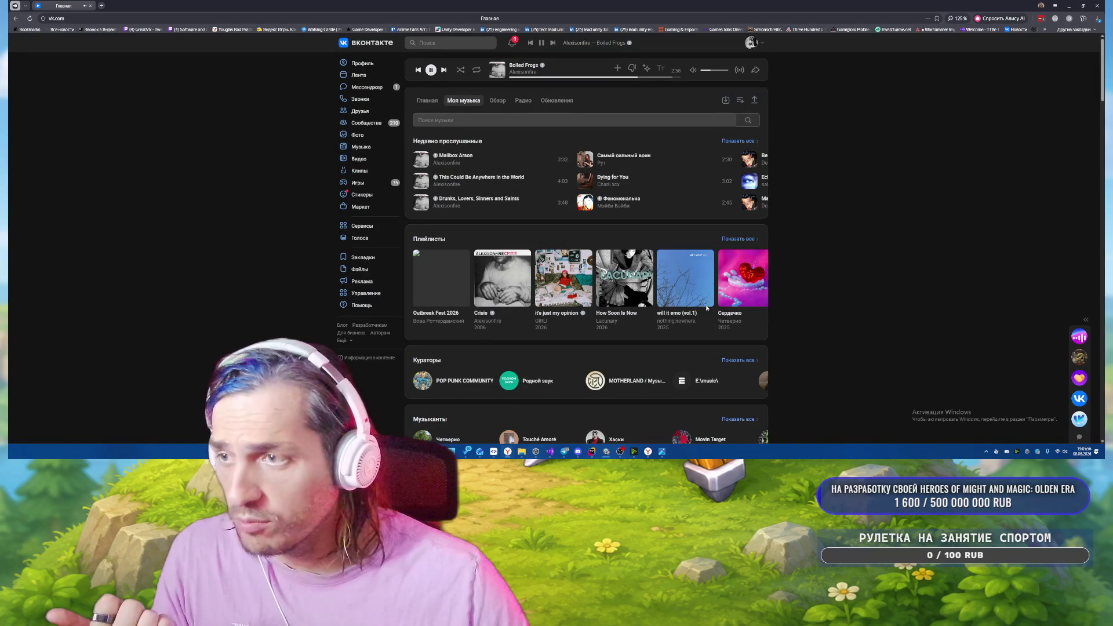
scroll(510, 336, down, 4)
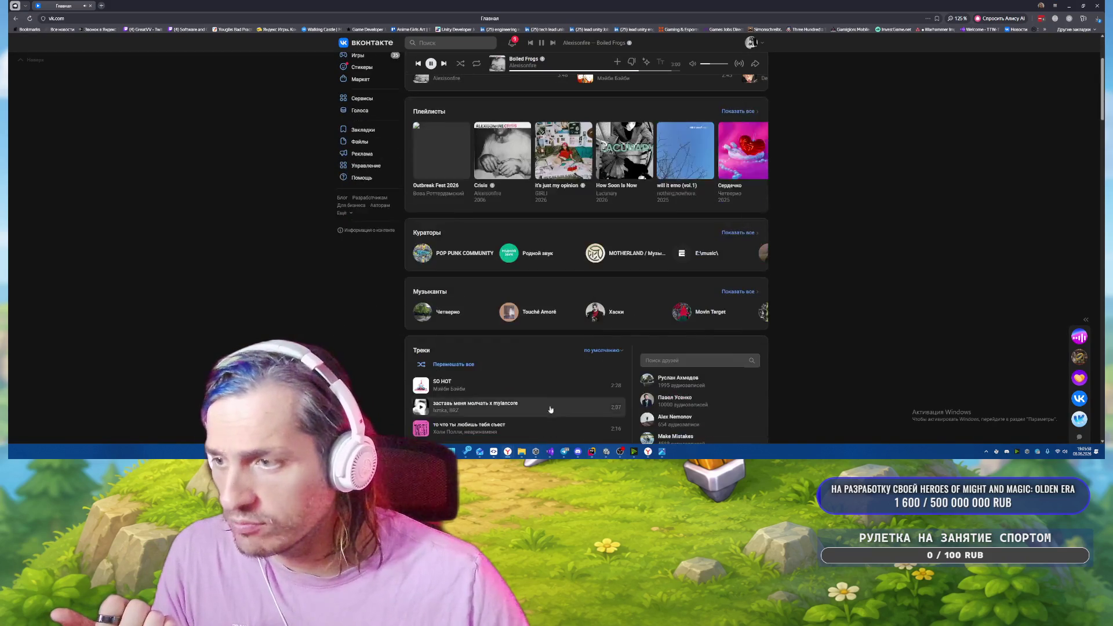
scroll(531, 358, up, 3)
scroll(531, 357, up, 2)
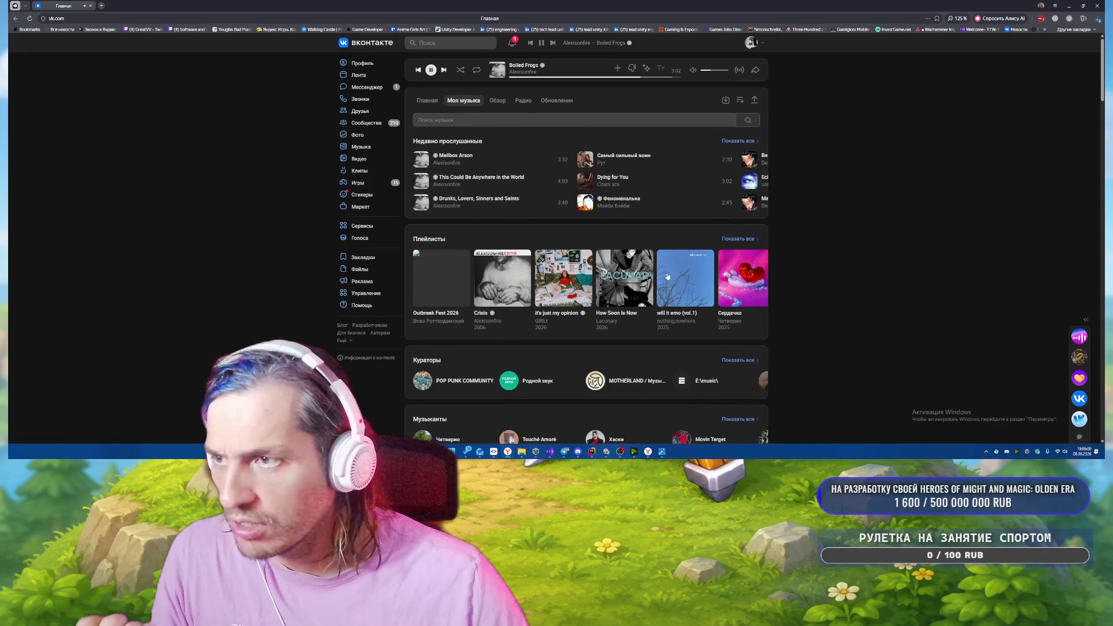
click(737, 239)
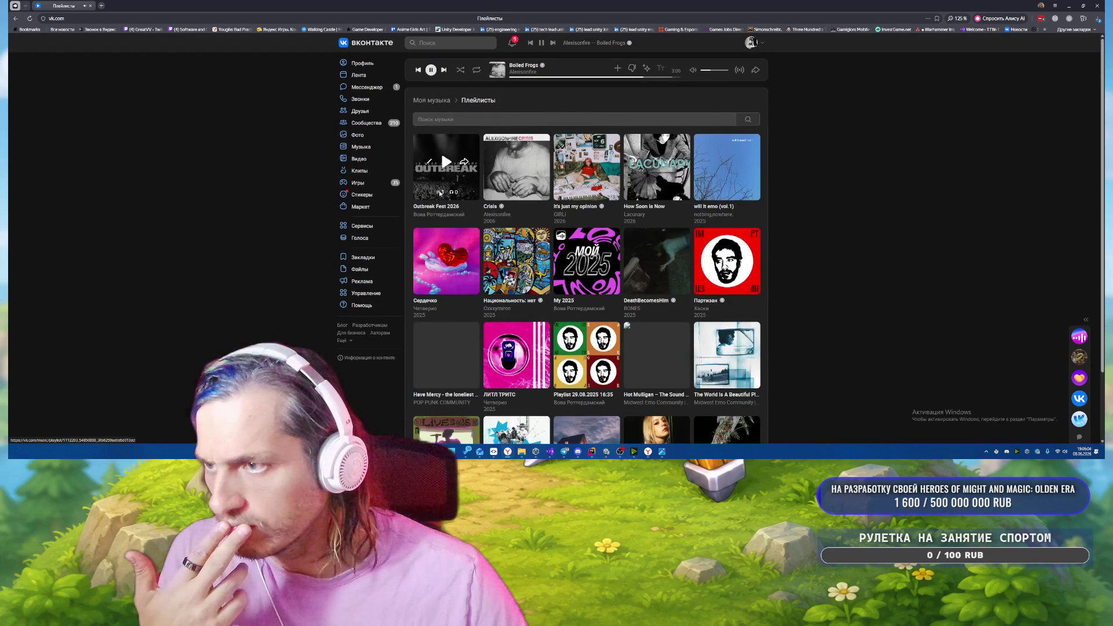
click(439, 191)
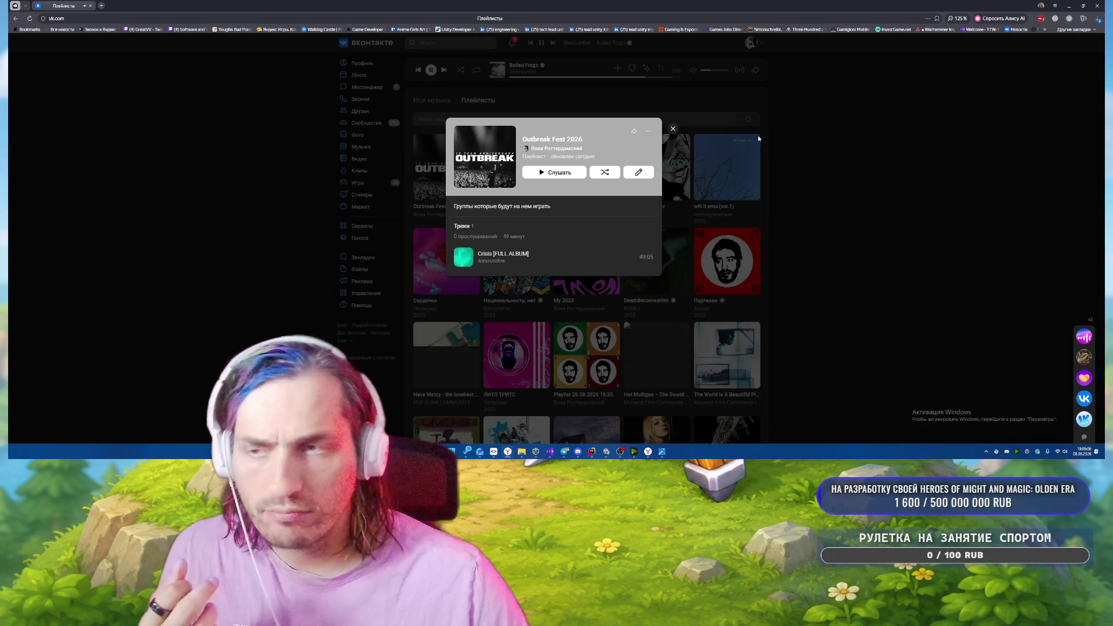
click(641, 176)
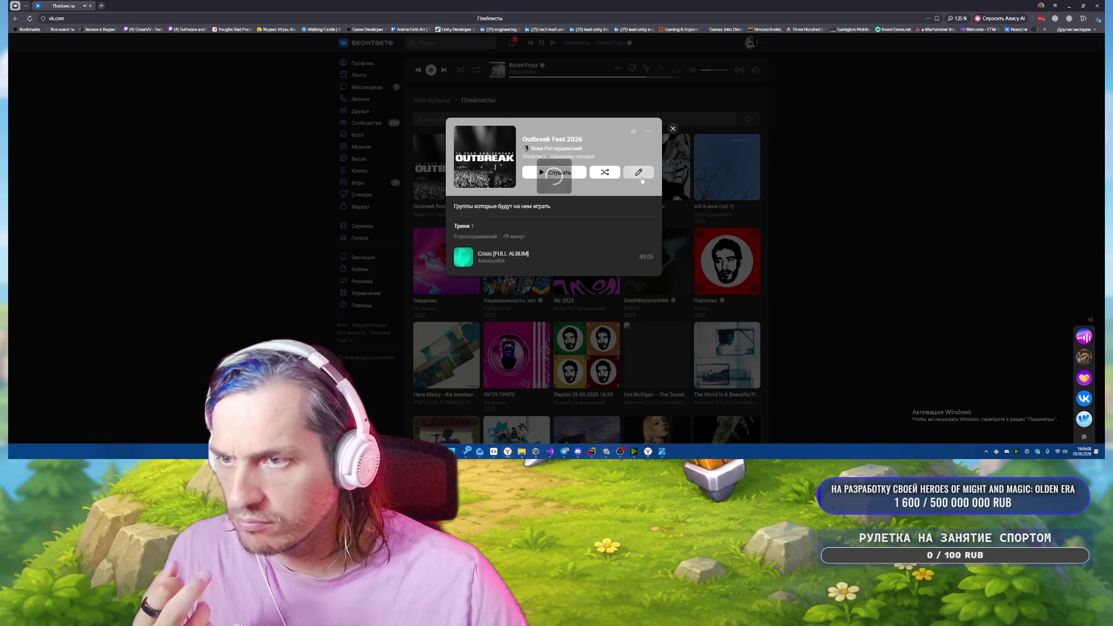
click(498, 156)
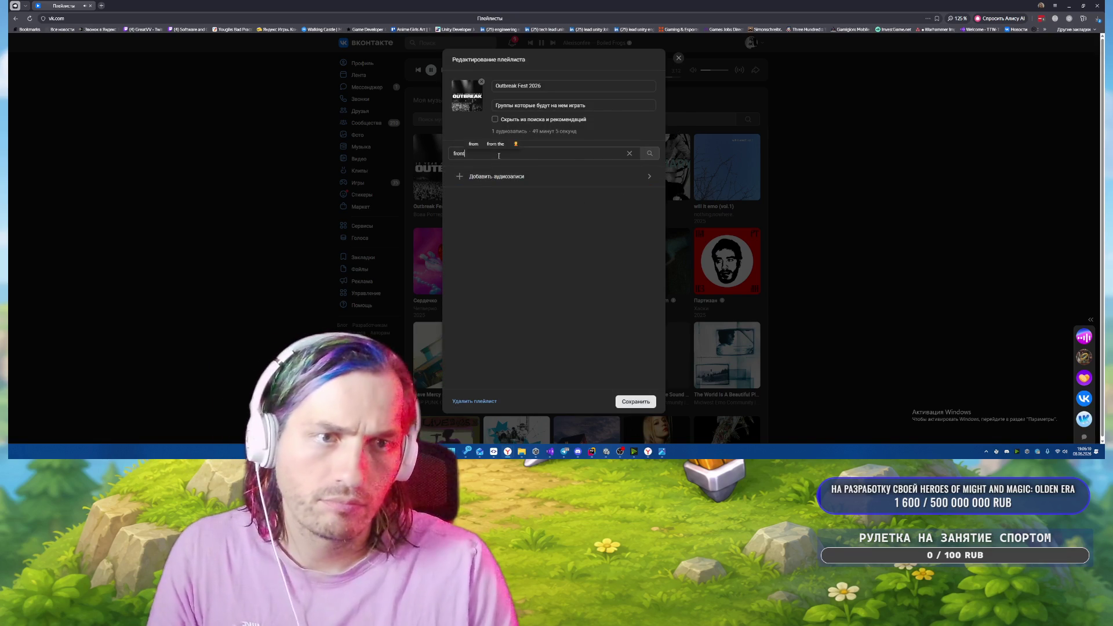
text(the)
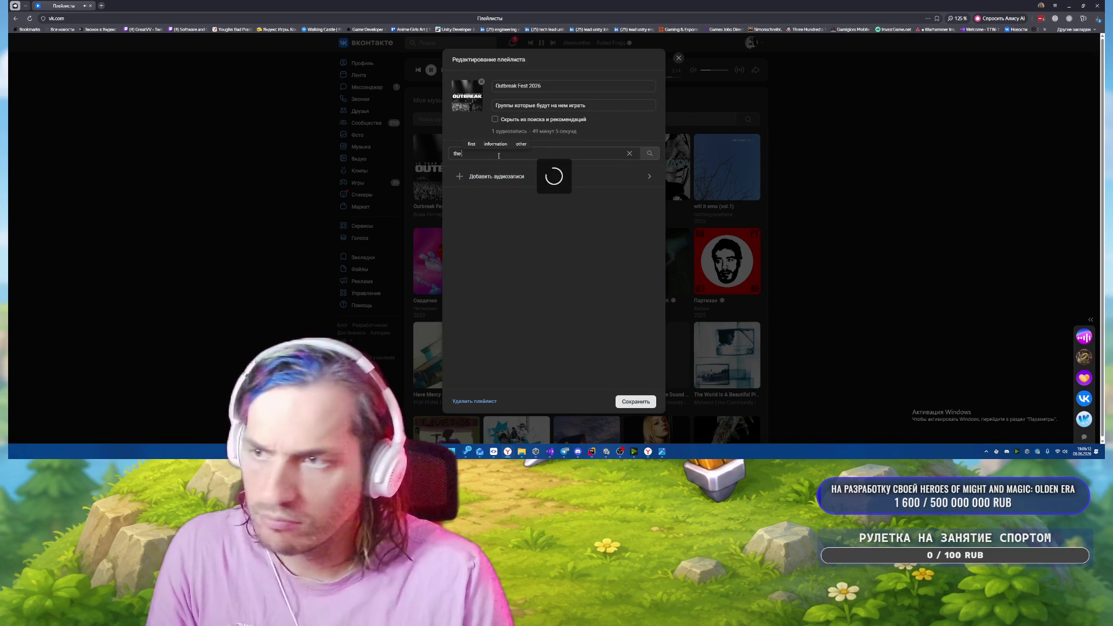
text( front bottoms t)
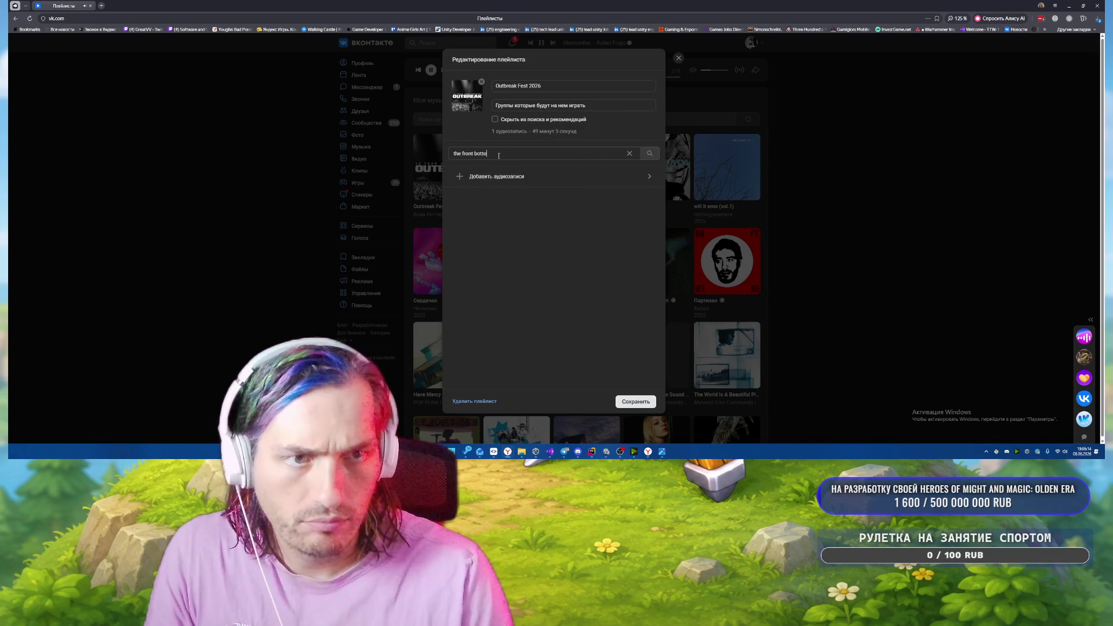
text(olan)
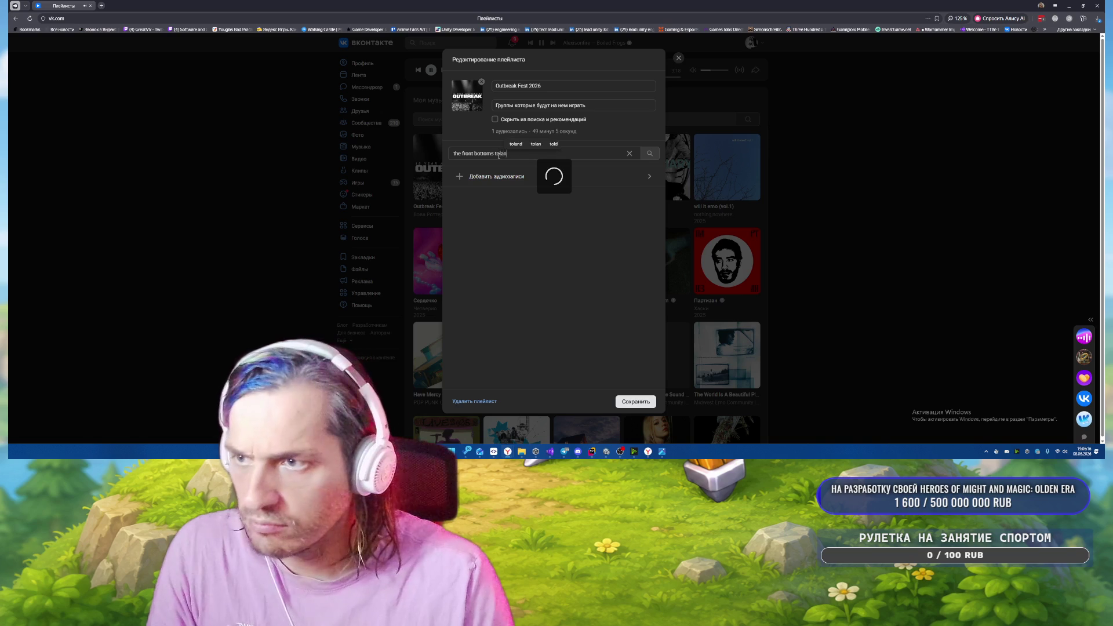
key(BackSpace)
key(BackSpace)
key(BackSpace)
text(alon of the h)
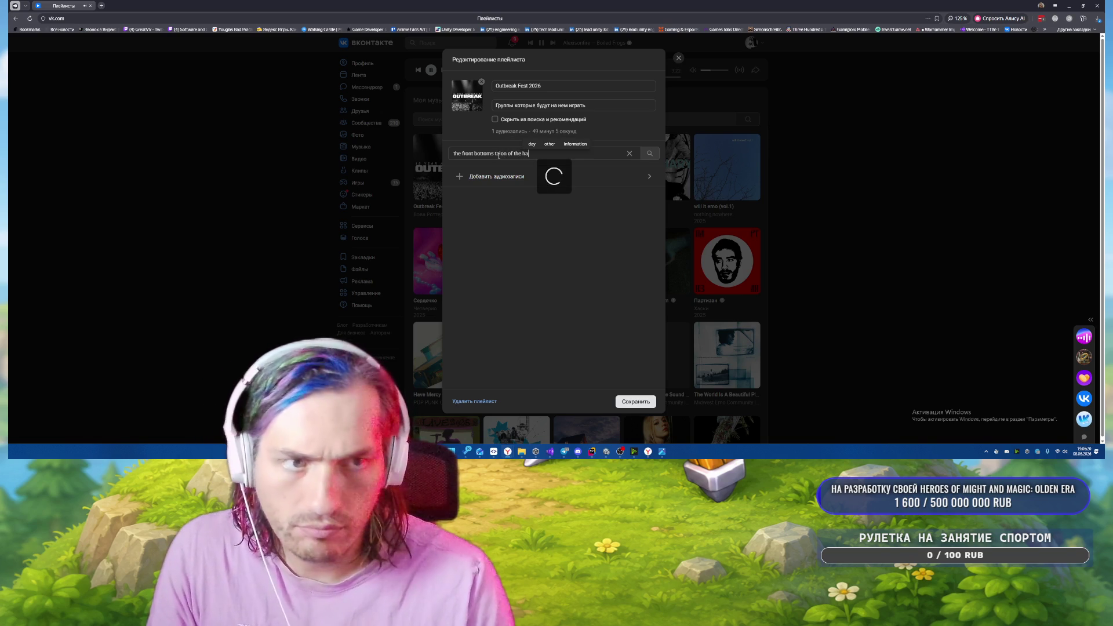
text(l)
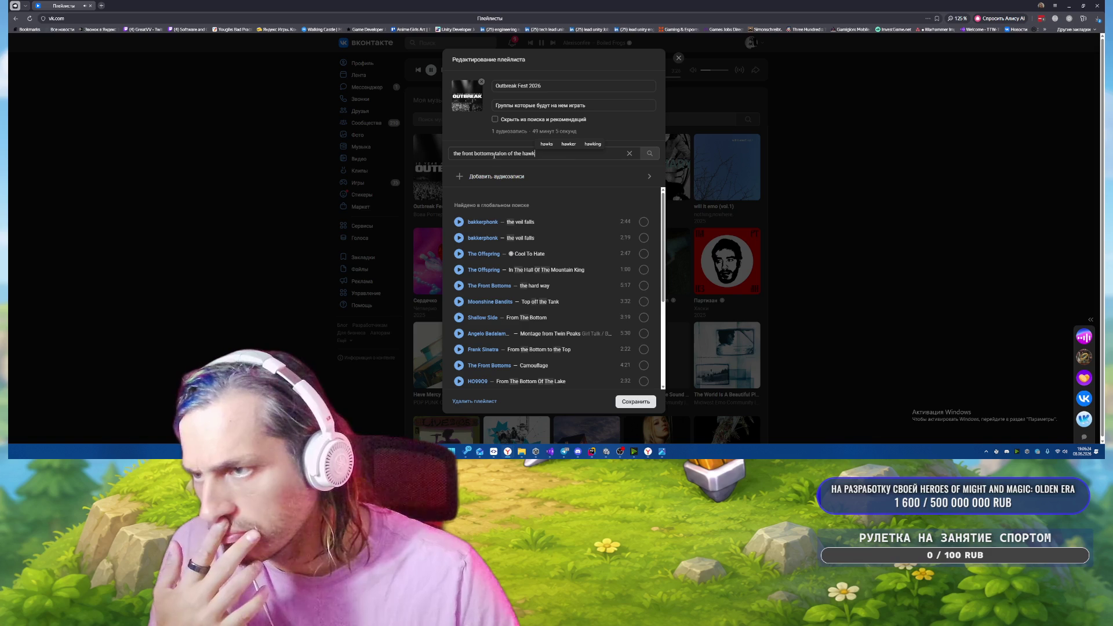
drag(494, 154, 521, 154)
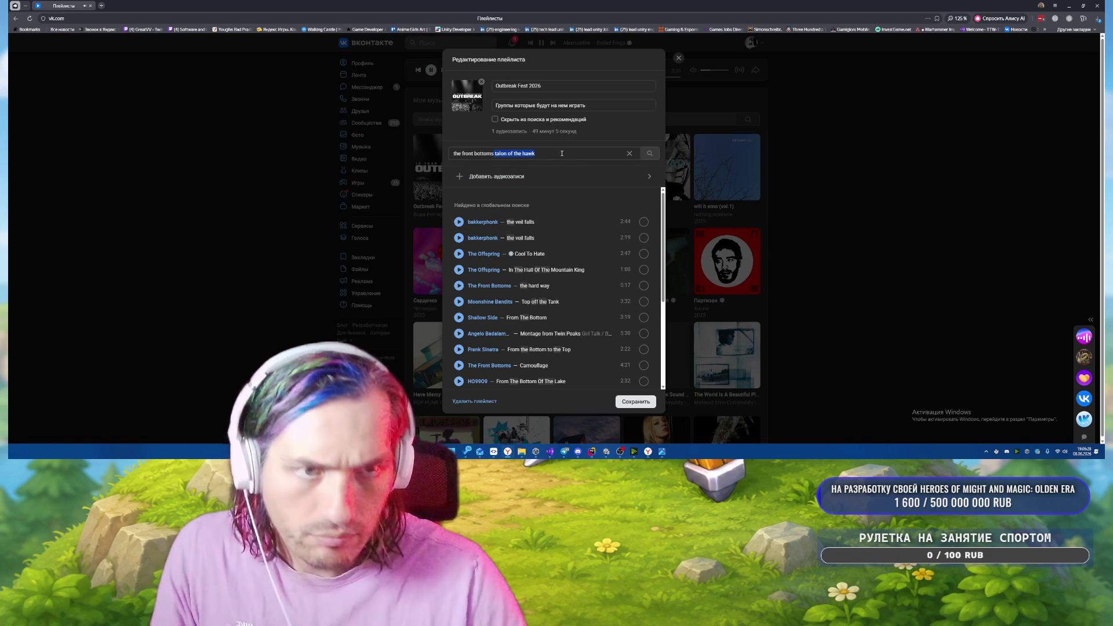
key(BackSpace)
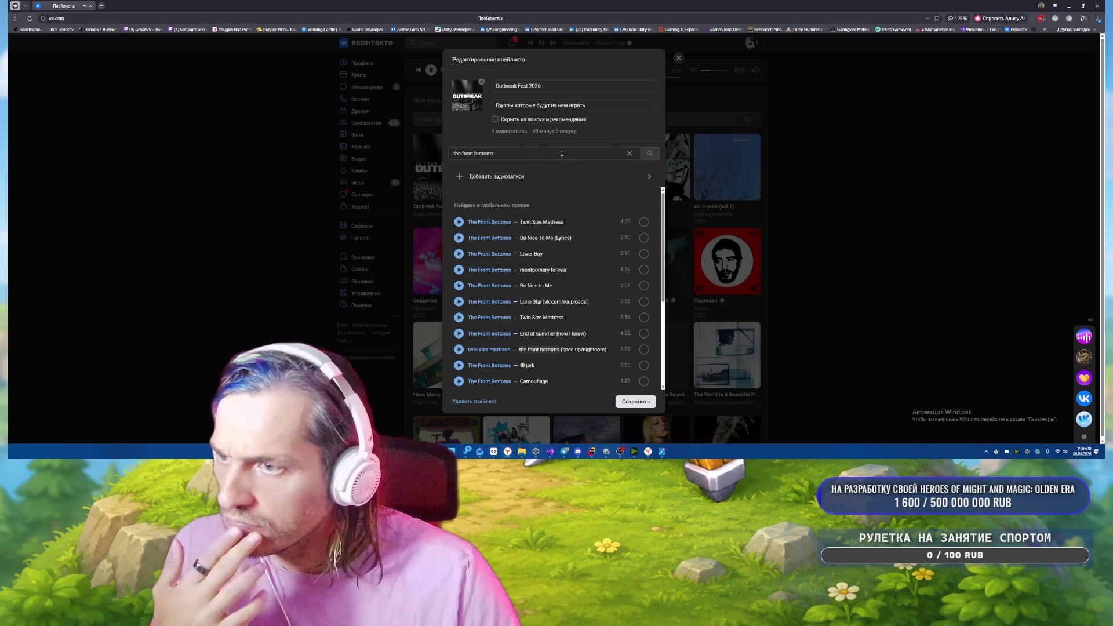
click(720, 171)
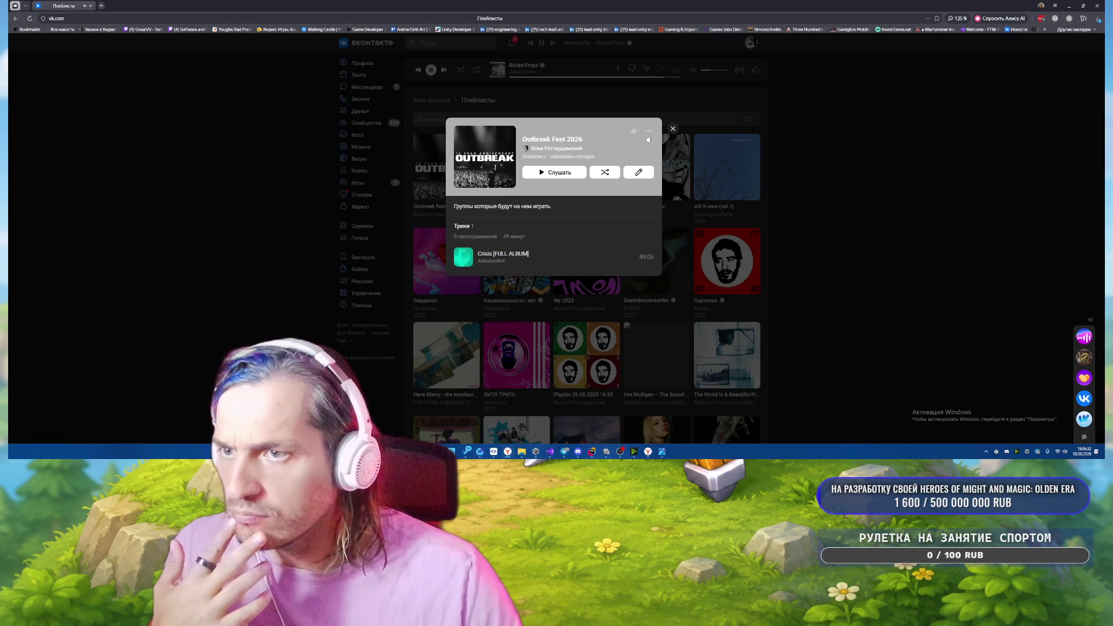
Load vk.com in a new tab, close that tab again, and pause the playing music.
click(103, 5)
text(vk.com)
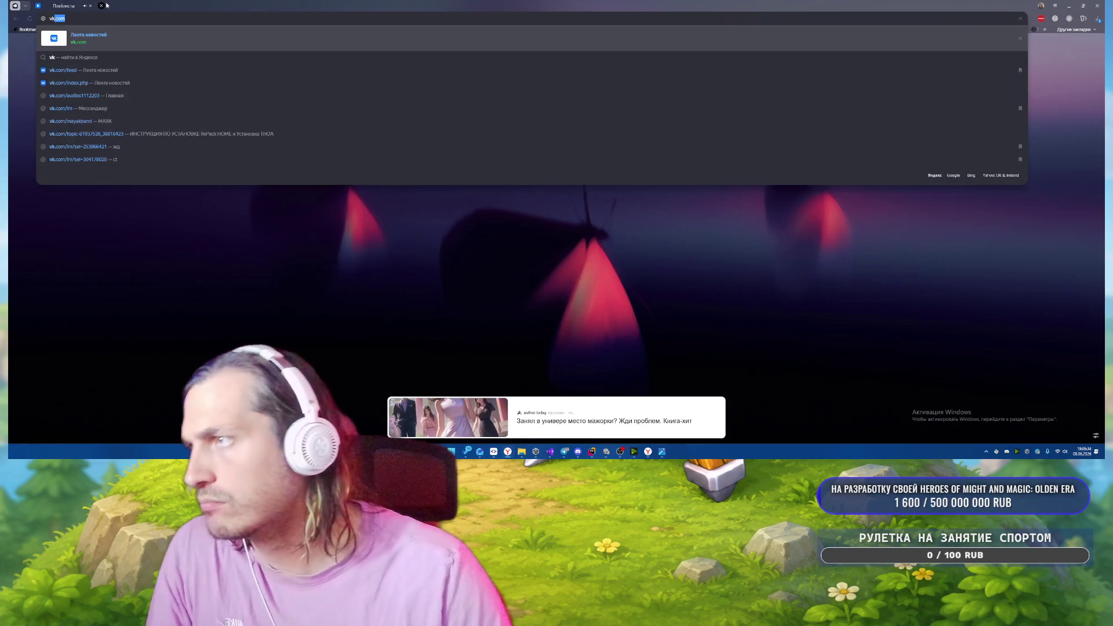
key(Return)
key(ctrl+w)
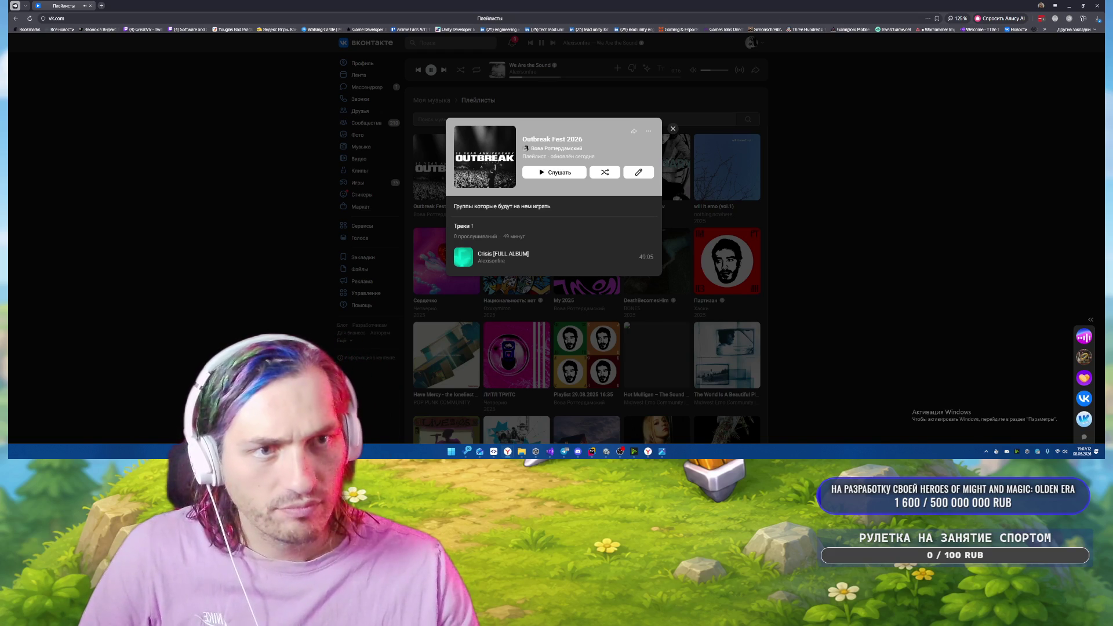
key(XF86AudioPlay)
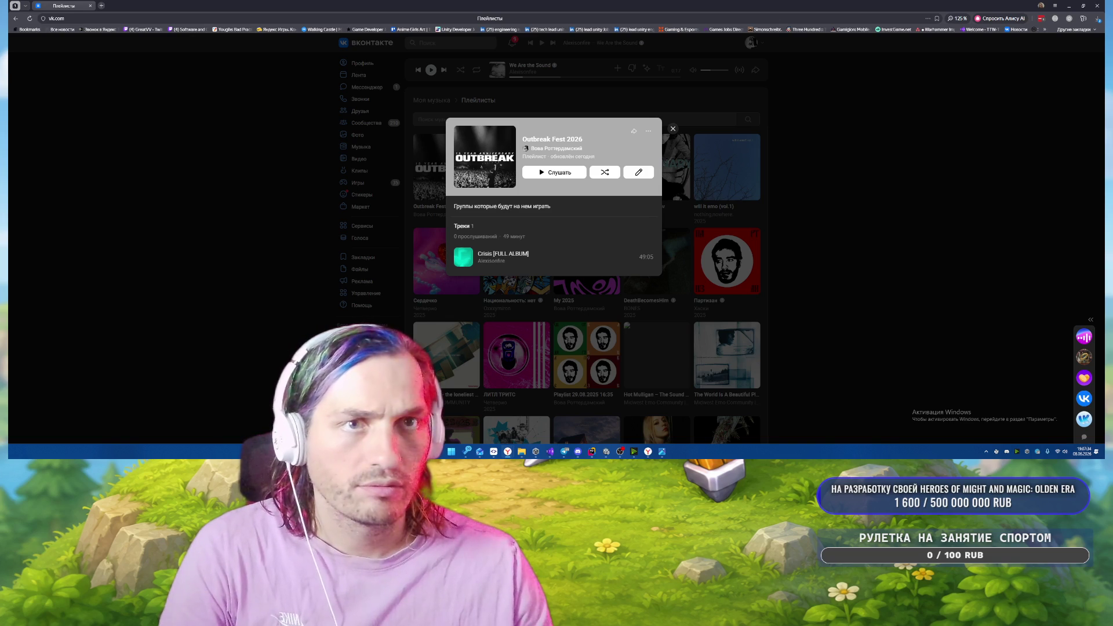
In the playlist editor, add The Front Bottoms' Au Revoir and Swear To God The Devil Made Me Do It.
click(638, 173)
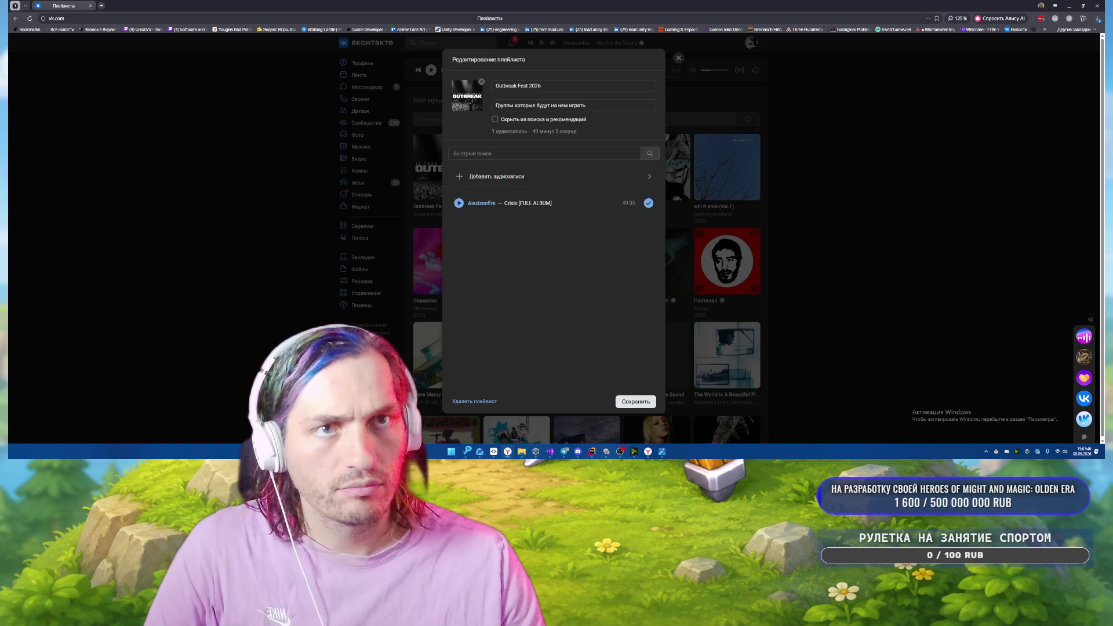
text(t)
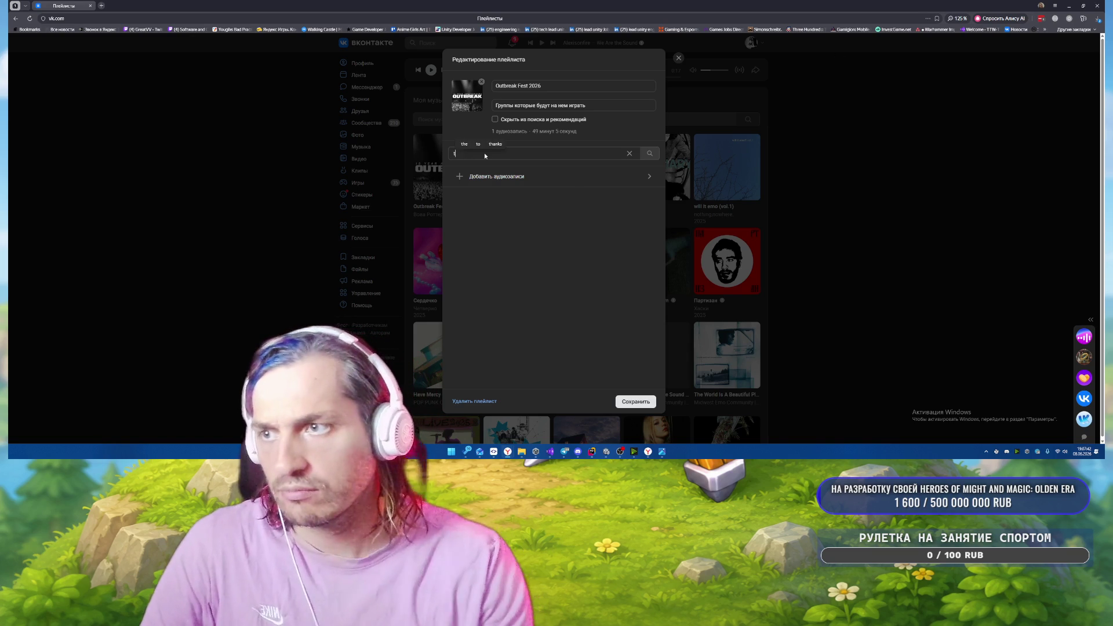
text(he front bott)
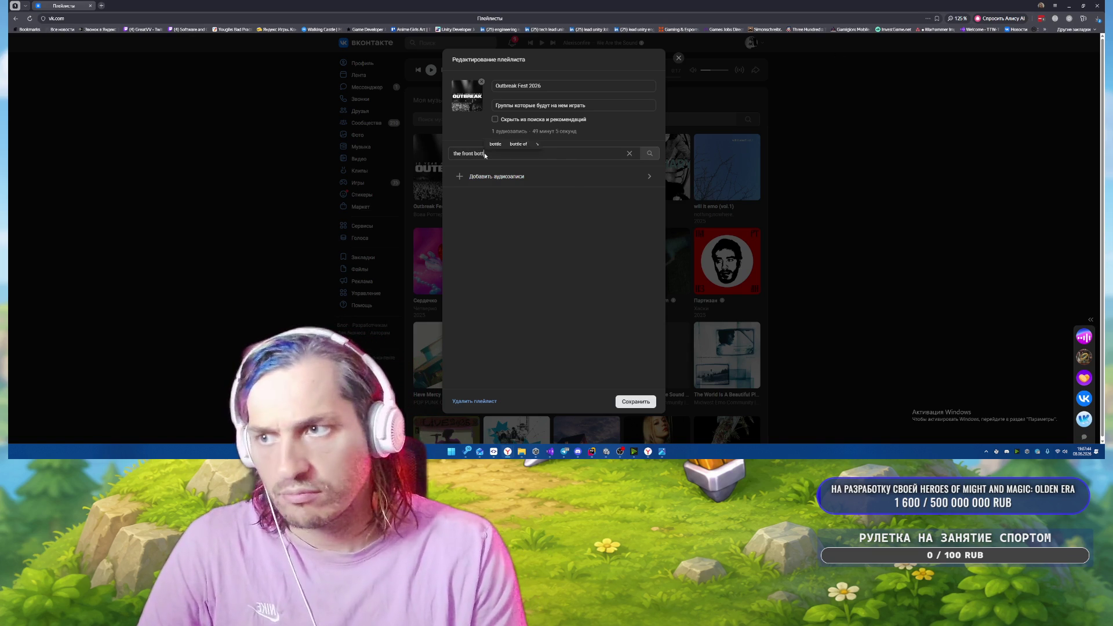
text(oms au re)
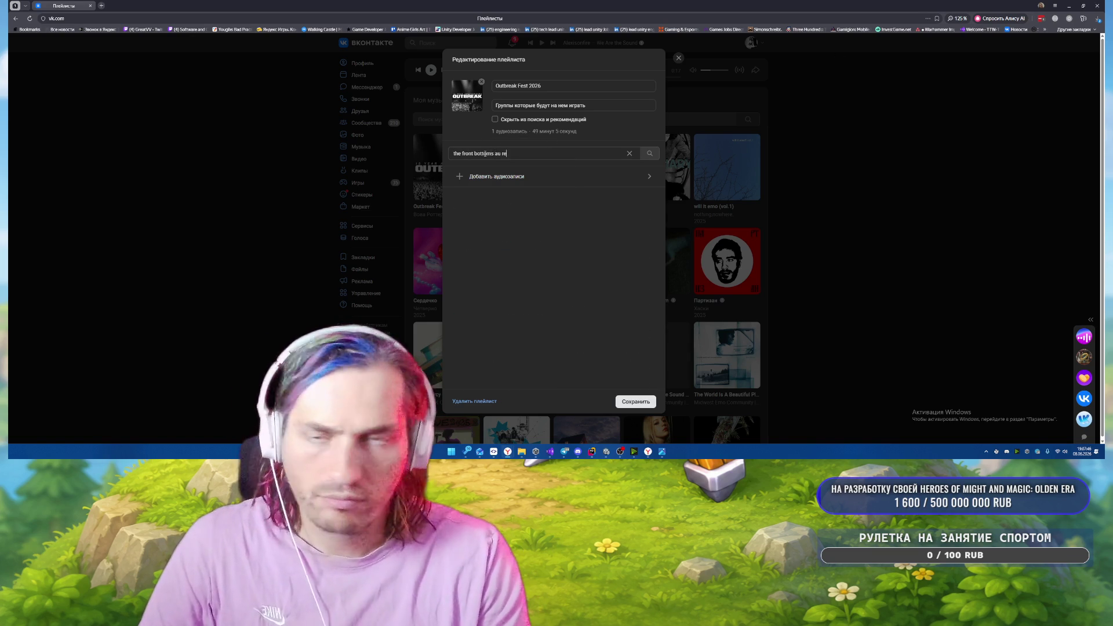
text(vourr)
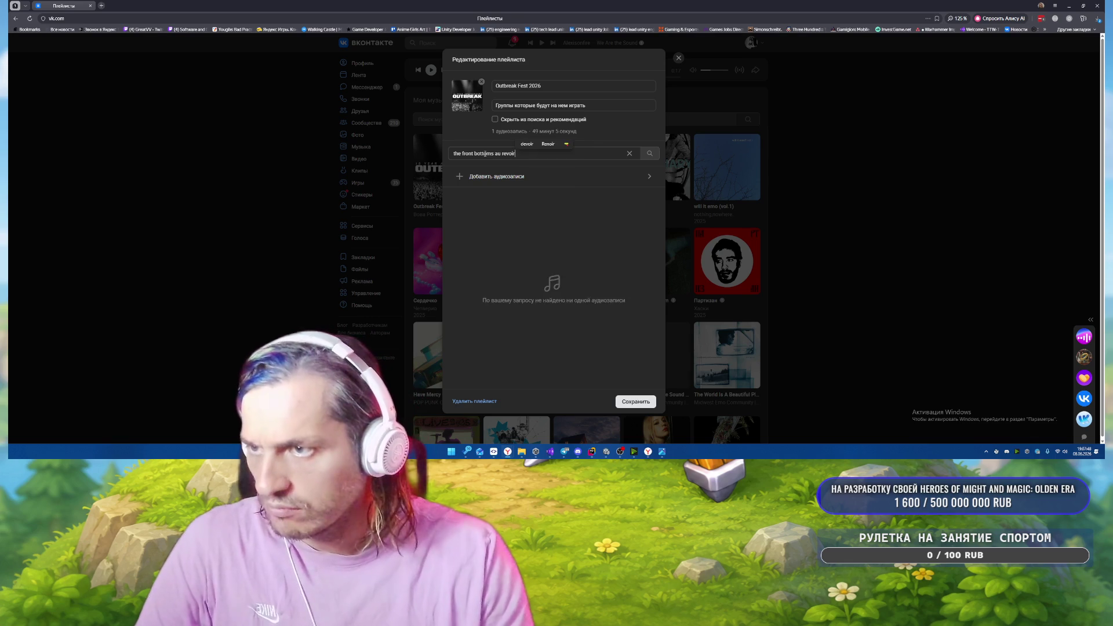
click(648, 222)
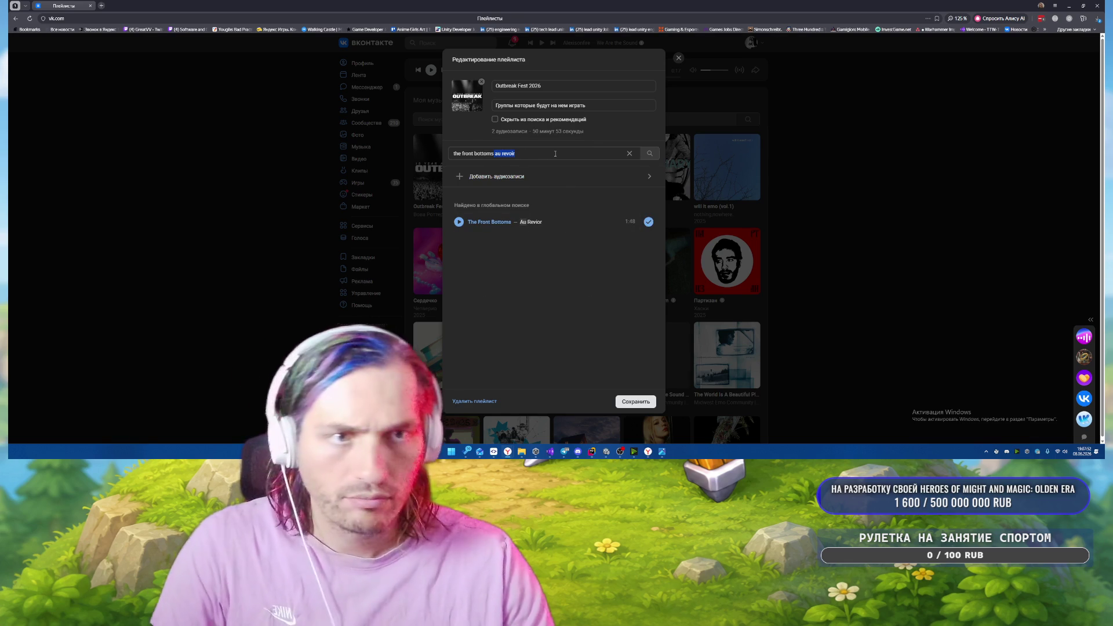
text(skeleton)
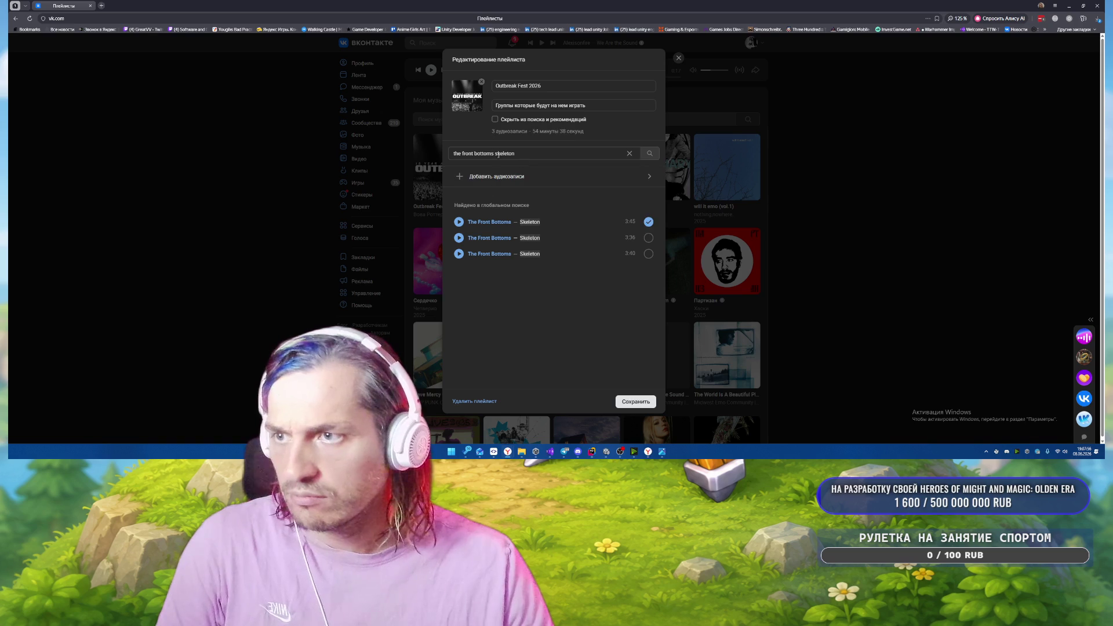
key(BackSpace)
key(BackSpace)
key(BackSpace)
key(BackSpace)
key(BackSpace)
key(BackSpace)
key(BackSpace)
text(w)
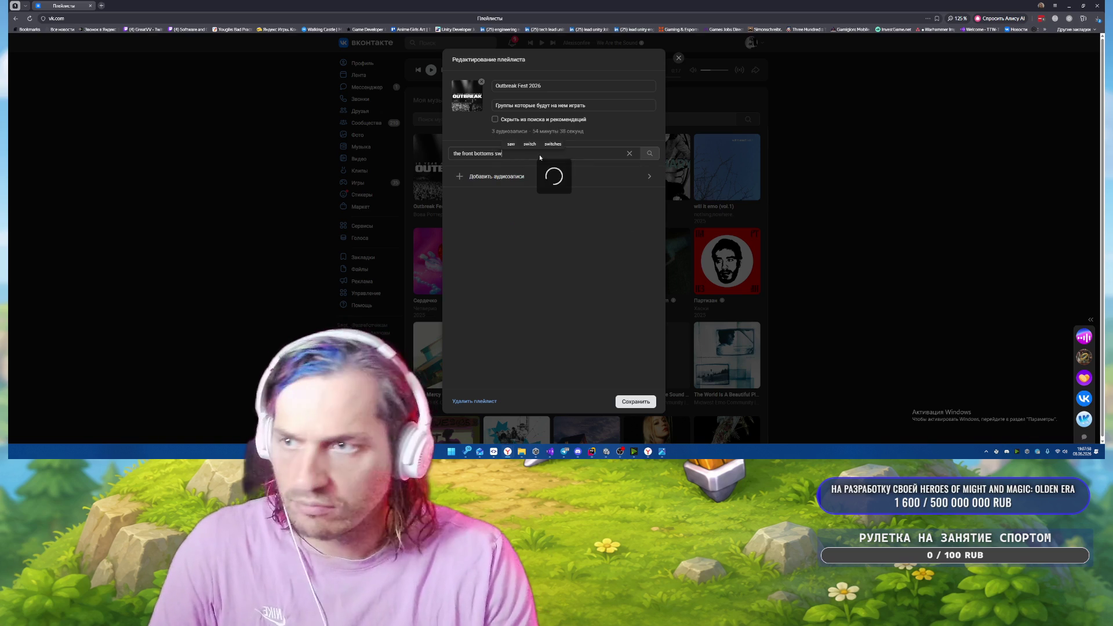
text(ear to god)
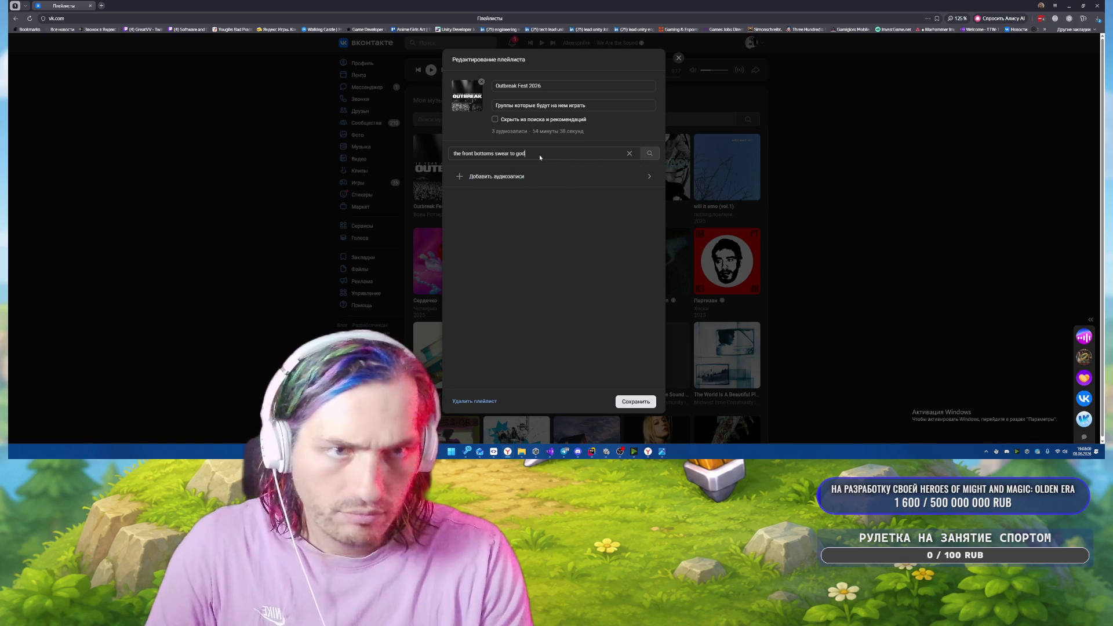
text( the)
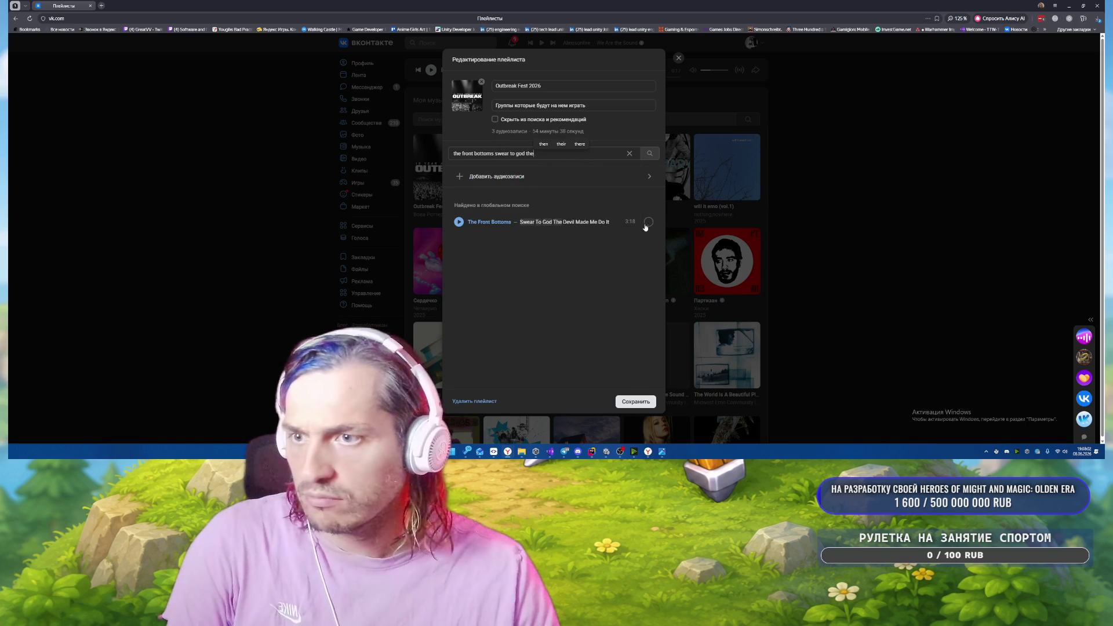
click(646, 225)
drag(494, 153, 564, 158)
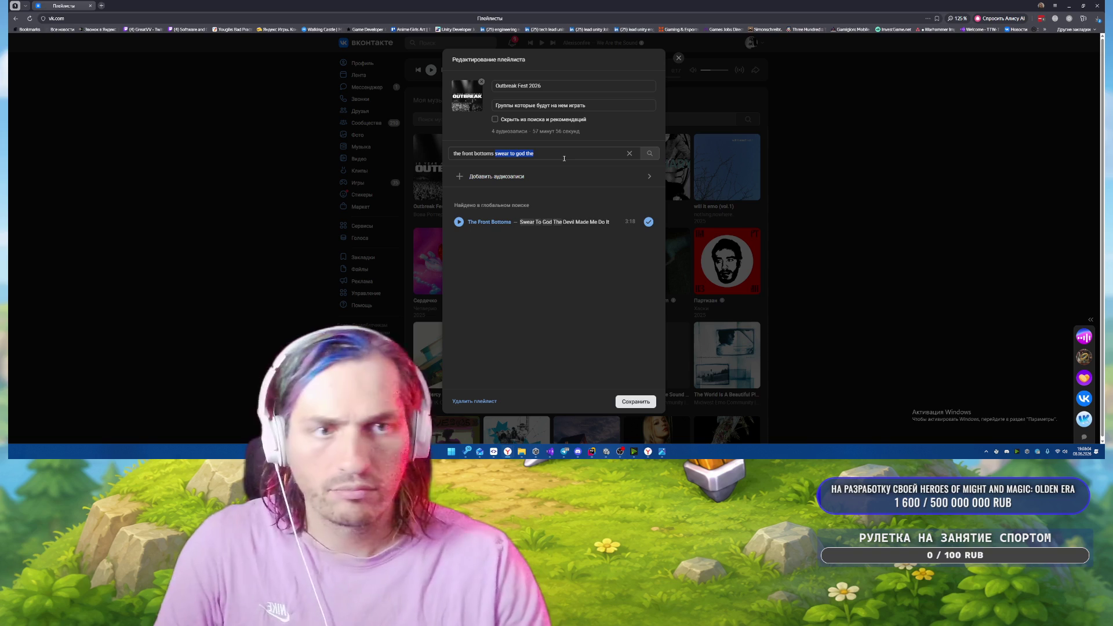
Add Twin Size Mattress, Peach and Santa Monica to the playlist.
text(twi)
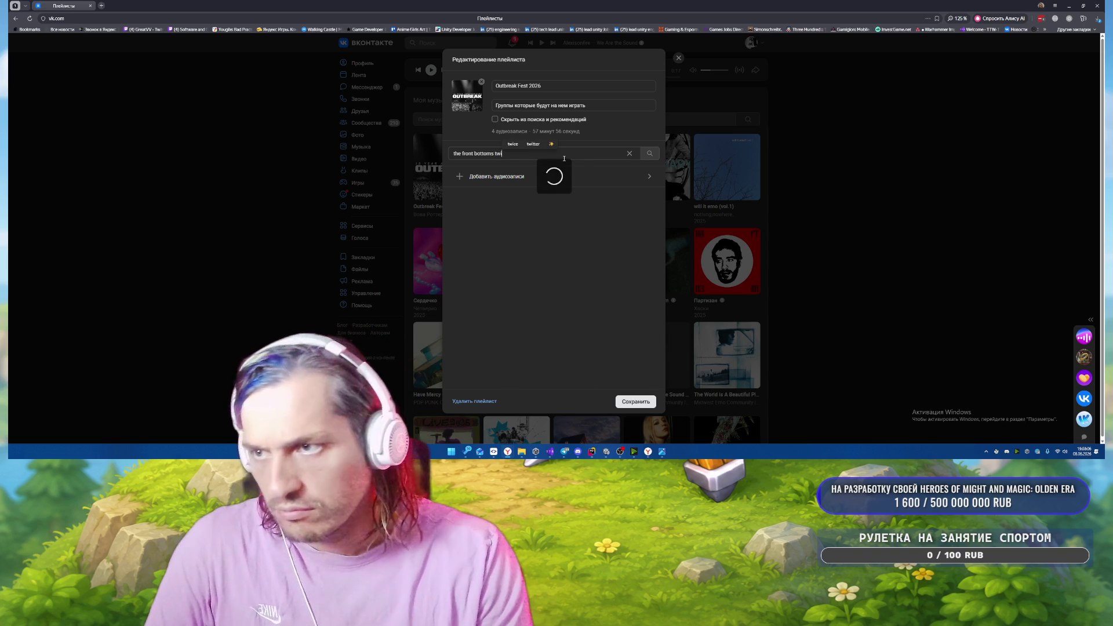
text(n size mattress)
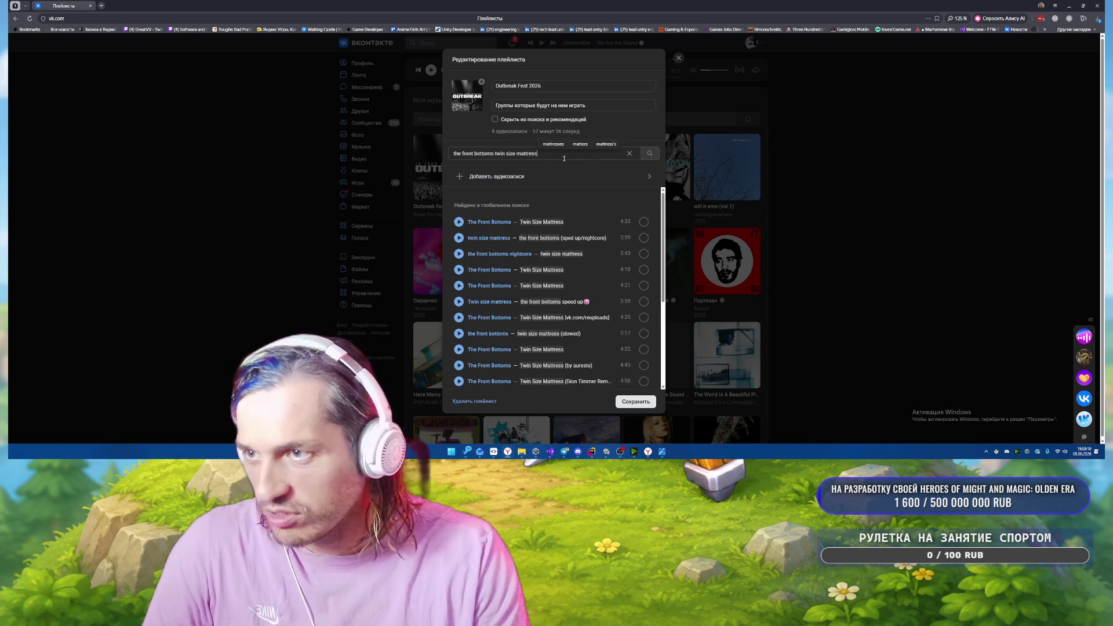
click(643, 222)
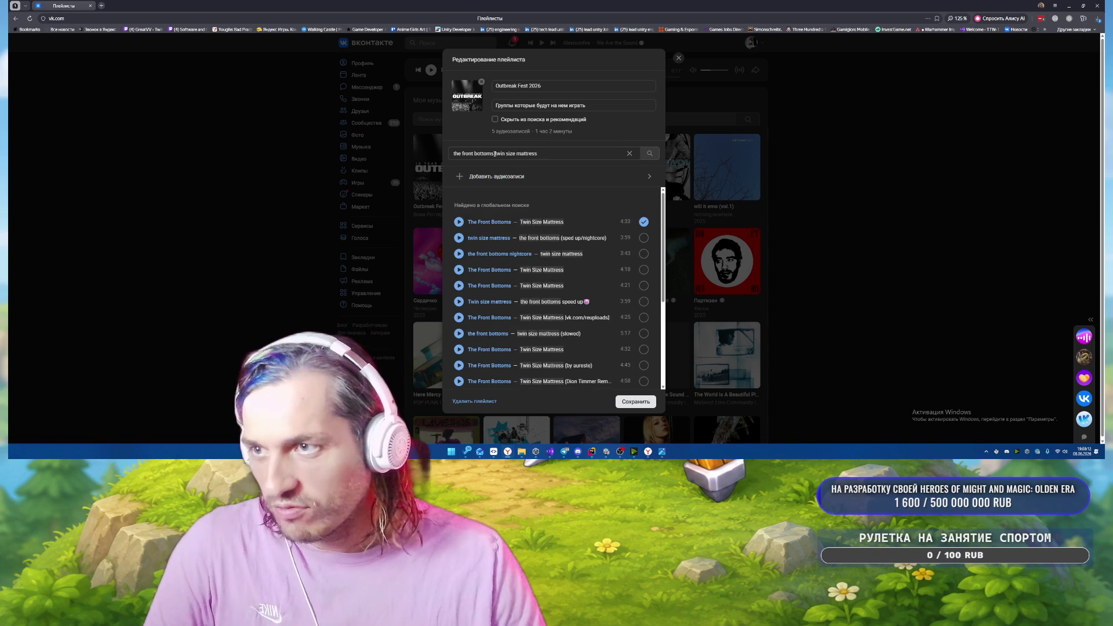
drag(494, 154, 590, 157)
key(BackSpace)
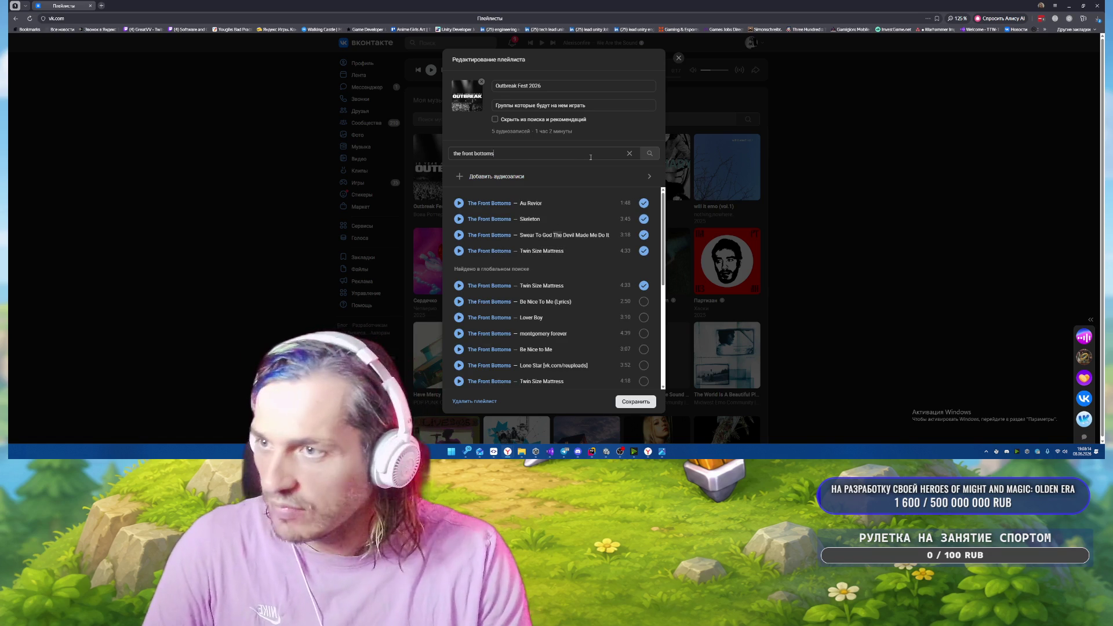
text( peach)
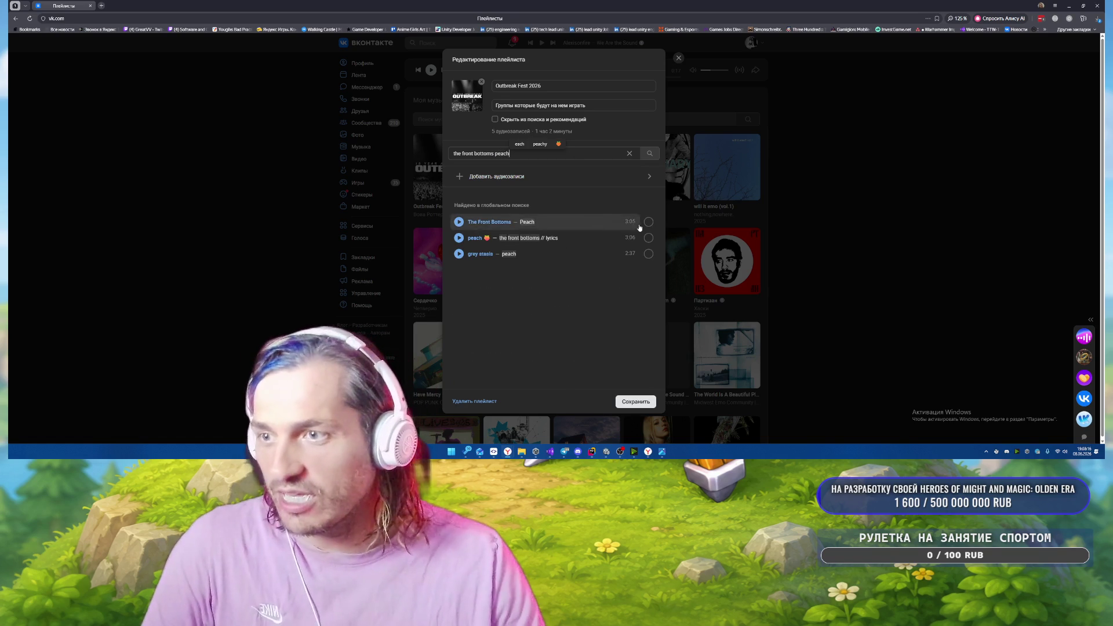
click(647, 222)
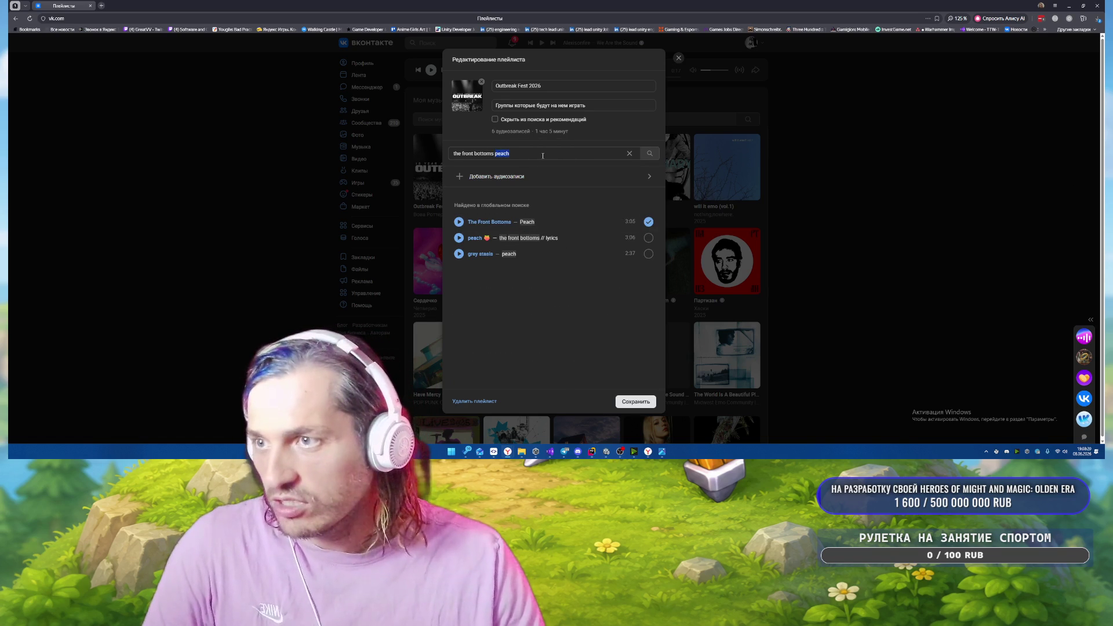
text(santa monica)
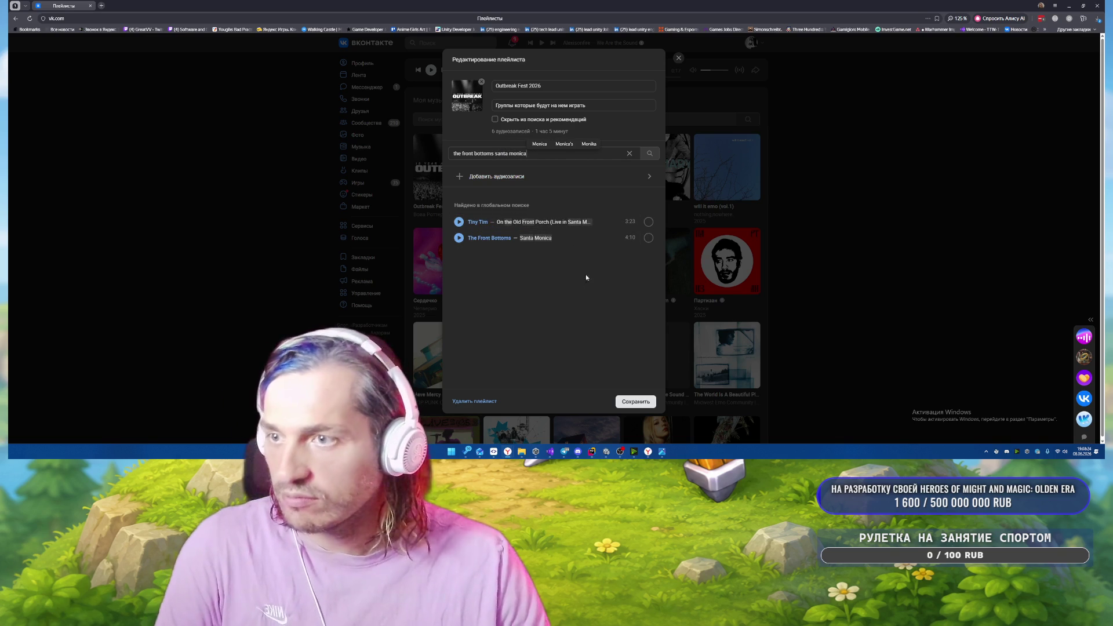
click(649, 238)
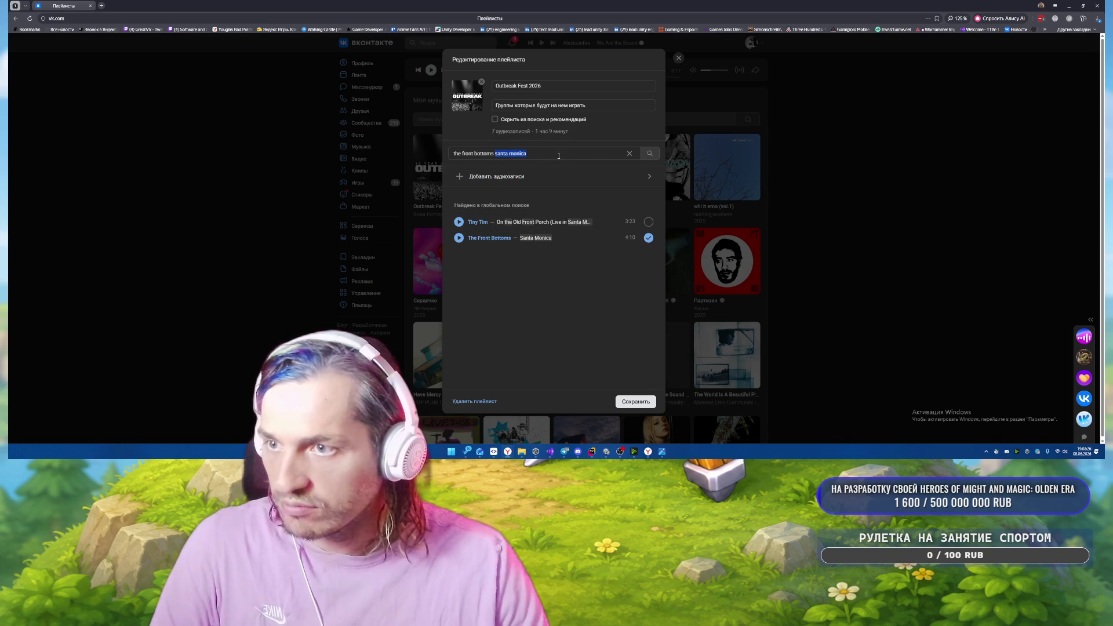
Add The Feud, then try a Funny You Should Ask version and remove it again.
key(BackSpace)
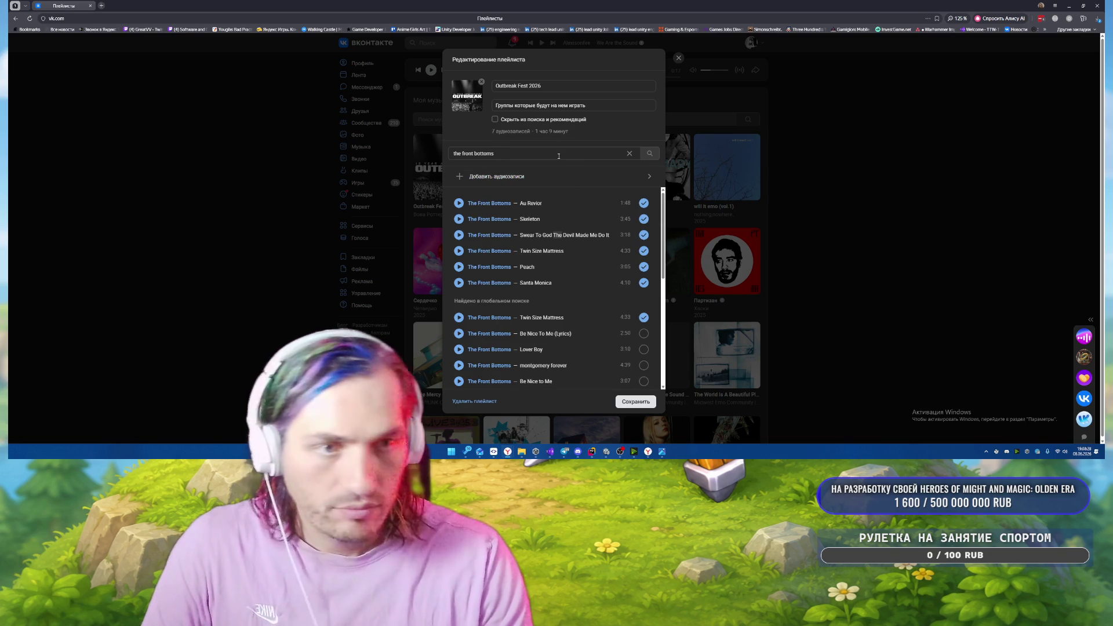
text( the feud)
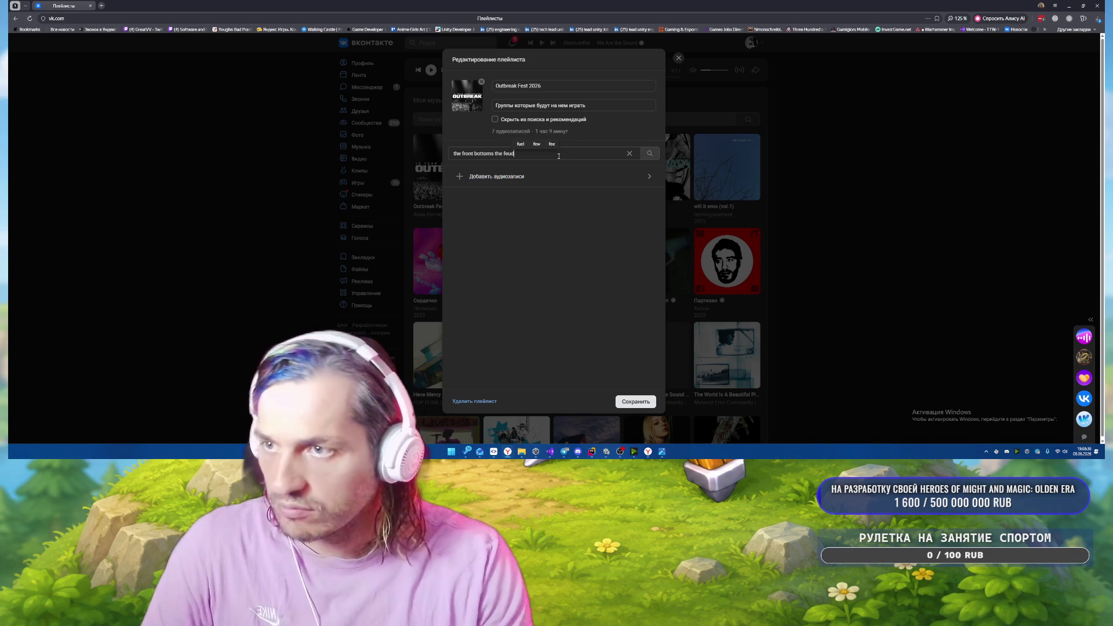
click(649, 222)
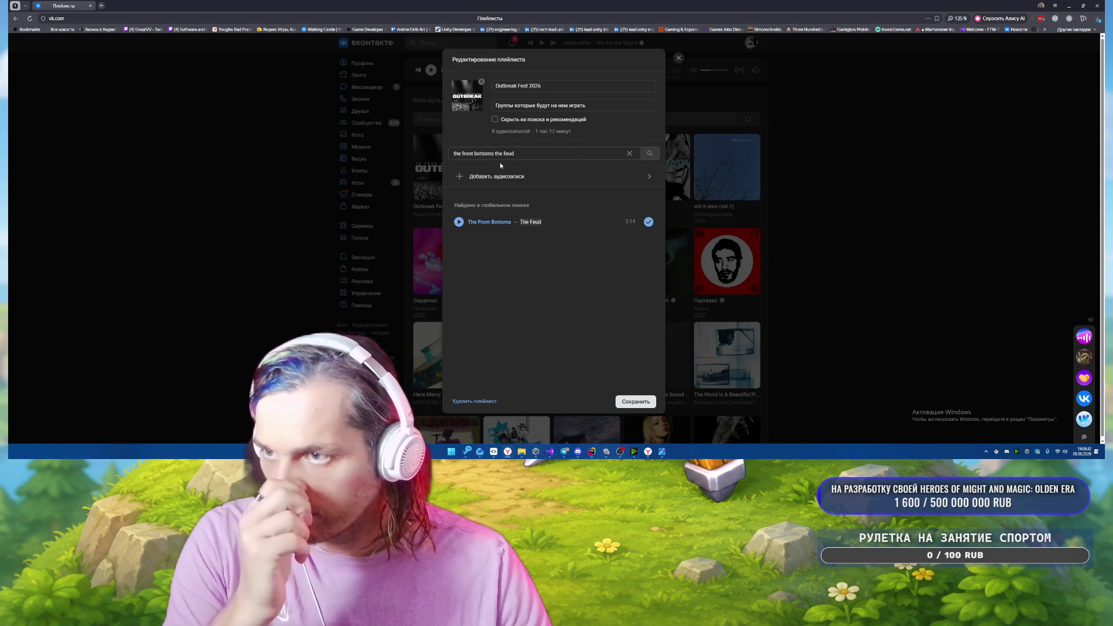
key(BackSpace)
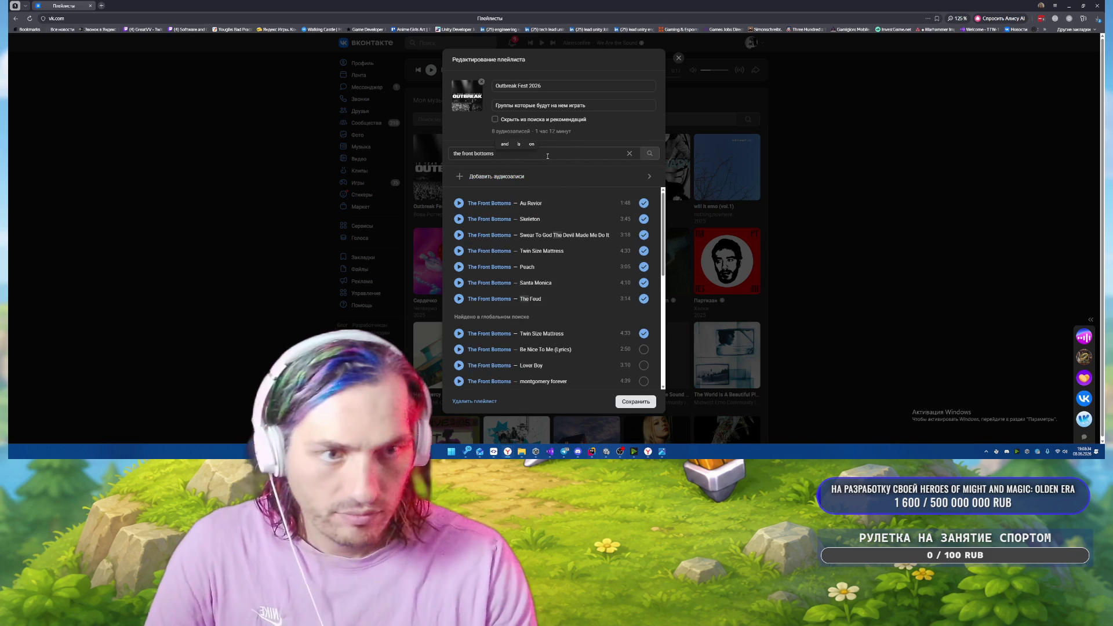
text(funny you shp)
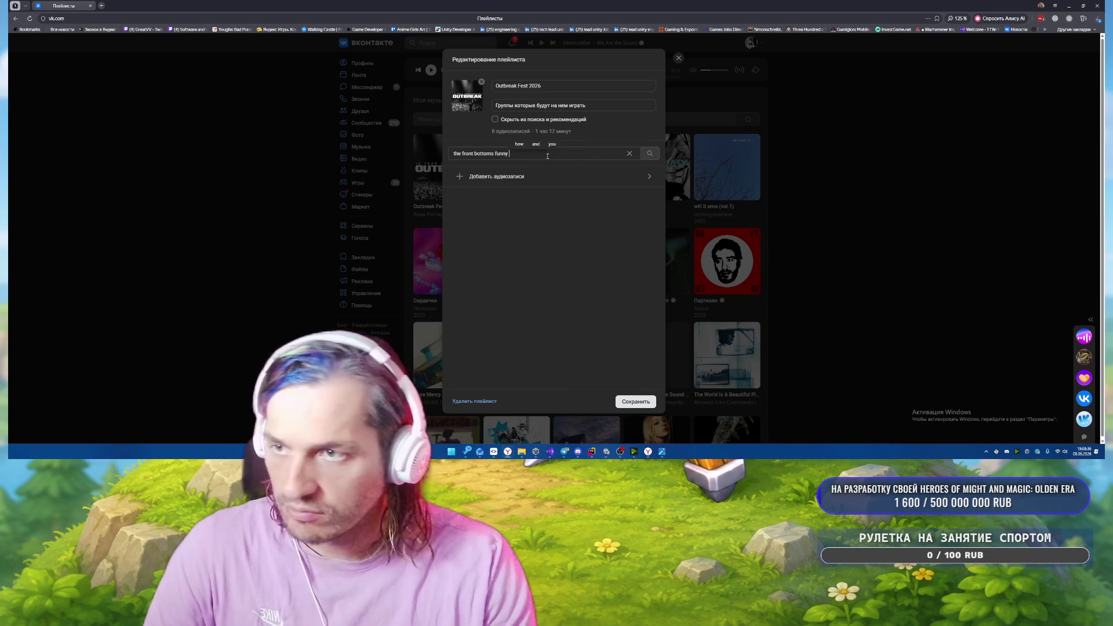
key(BackSpace)
text(ould ask)
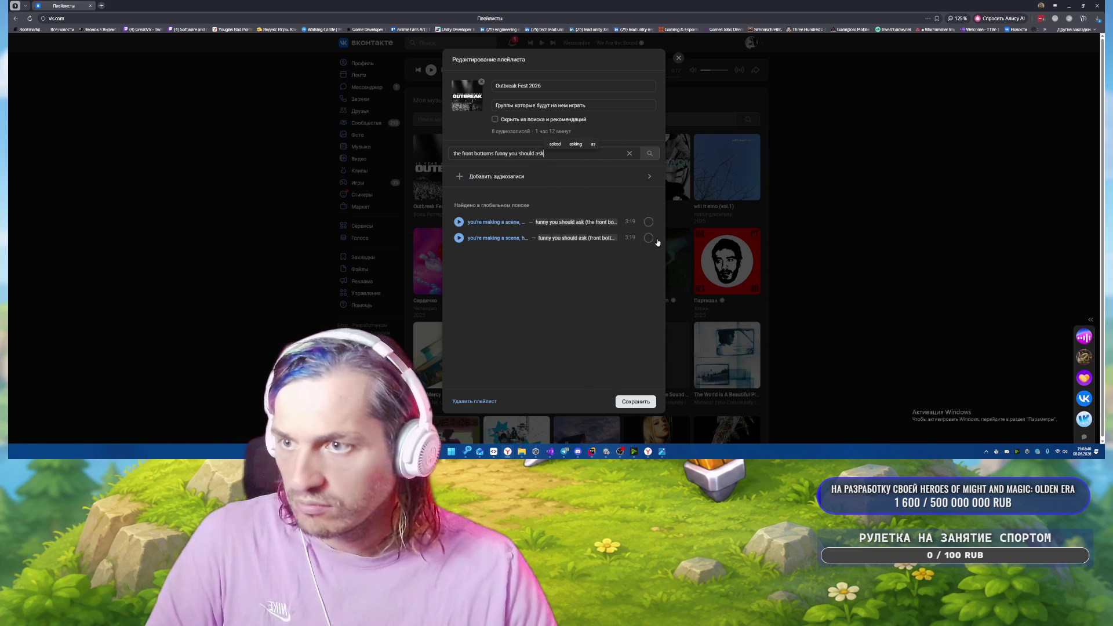
click(649, 223)
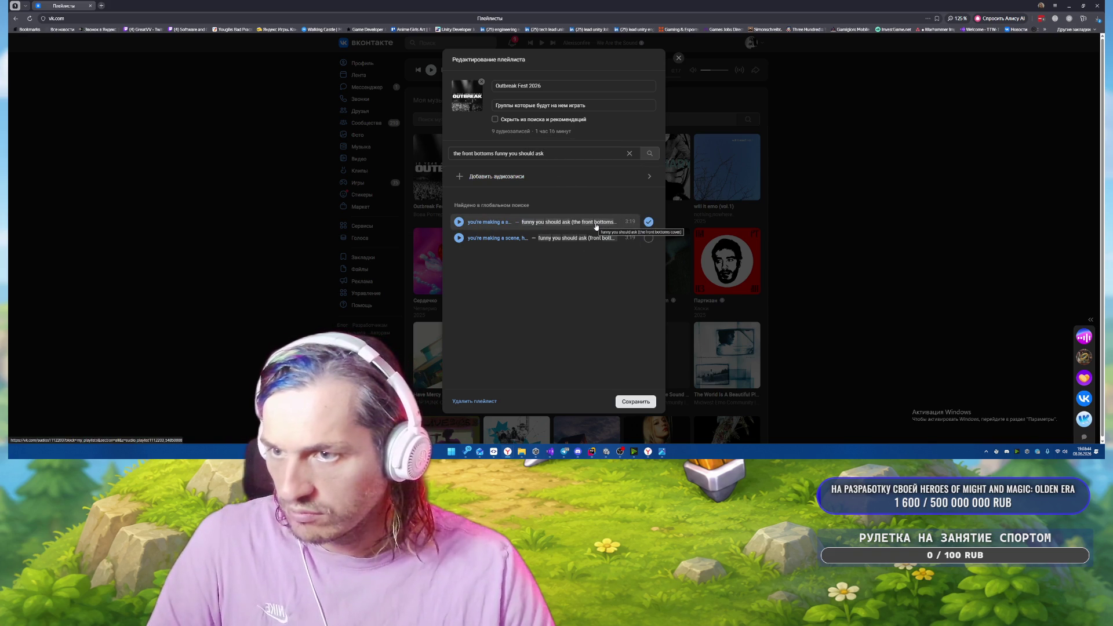
click(649, 223)
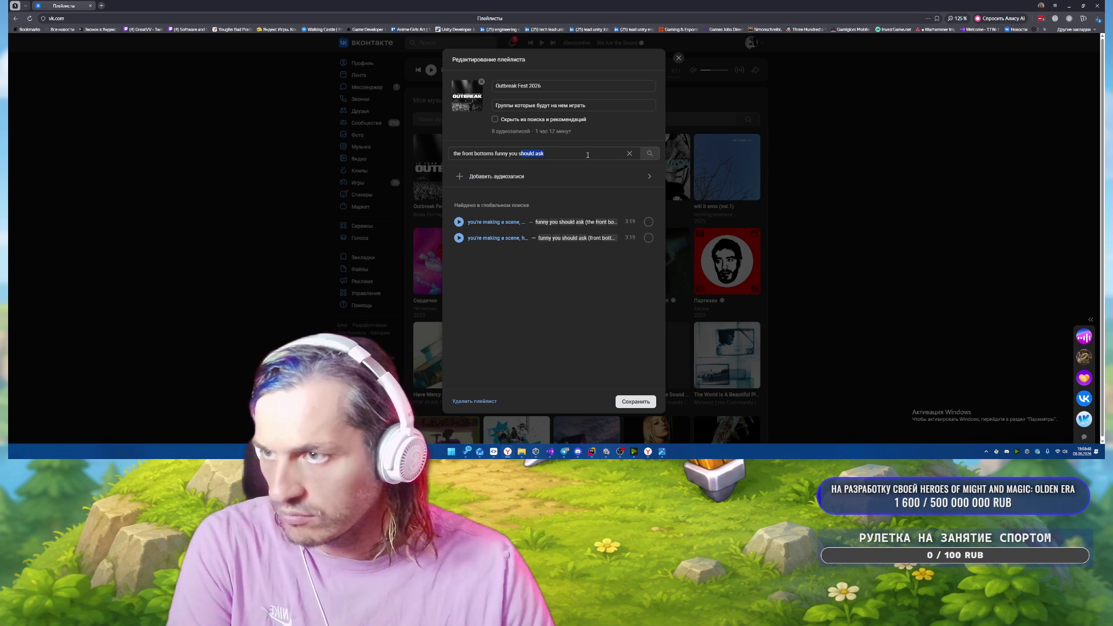
Trim the search back to 'the front bottoms' and browse through the band's song results.
key(BackSpace)
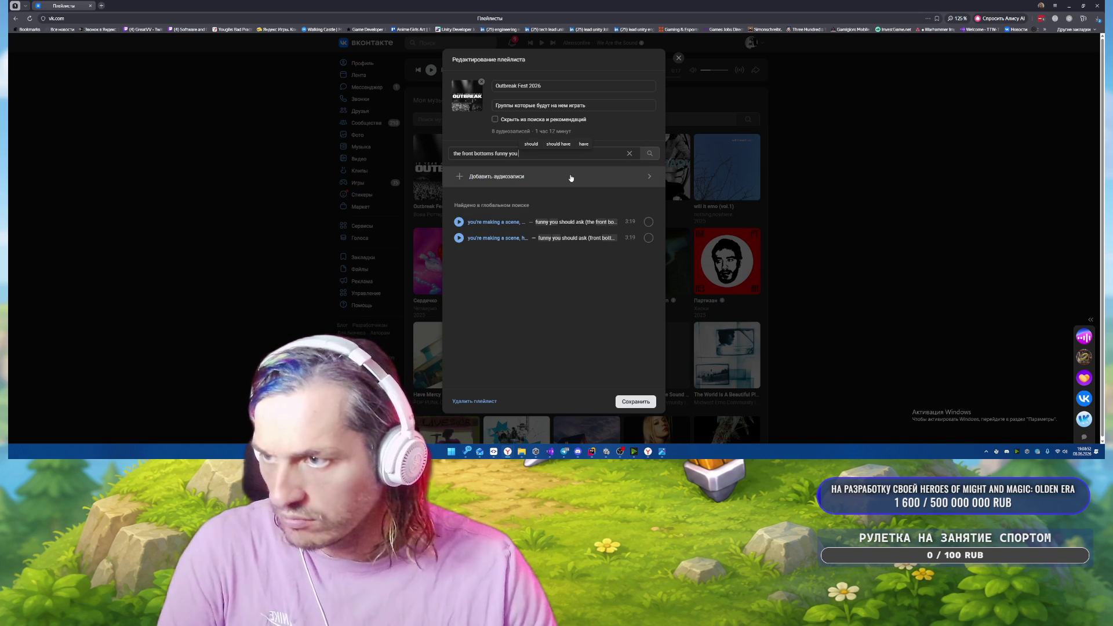
click(570, 177)
key(BackSpace)
key(BackSpace)
key(BackSpace)
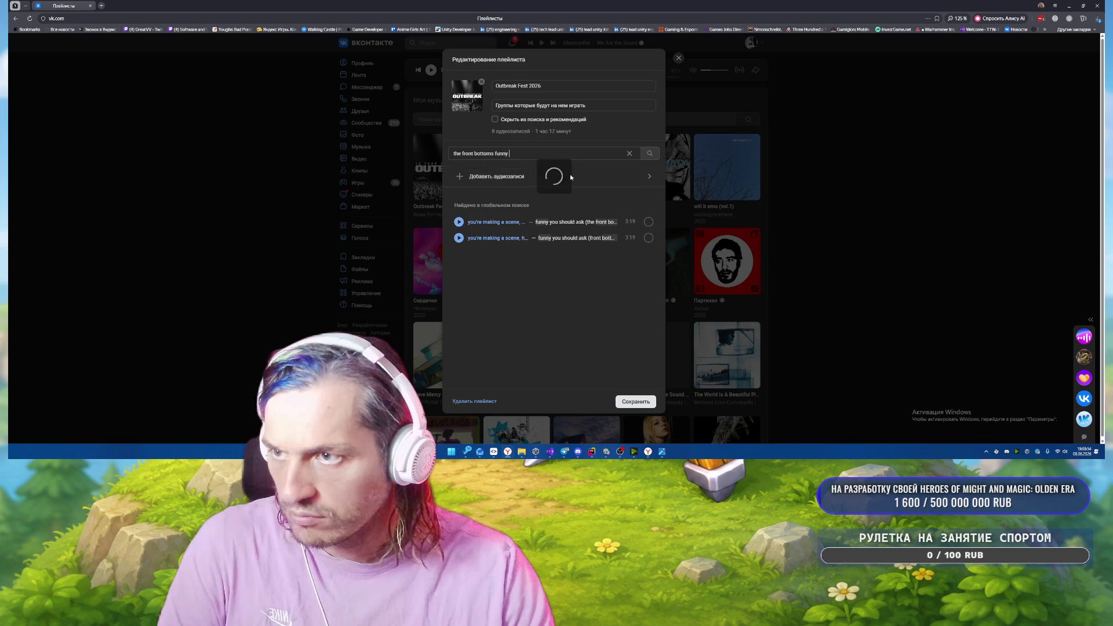
key(BackSpace)
key(BackSpace)
key(BackSpace)
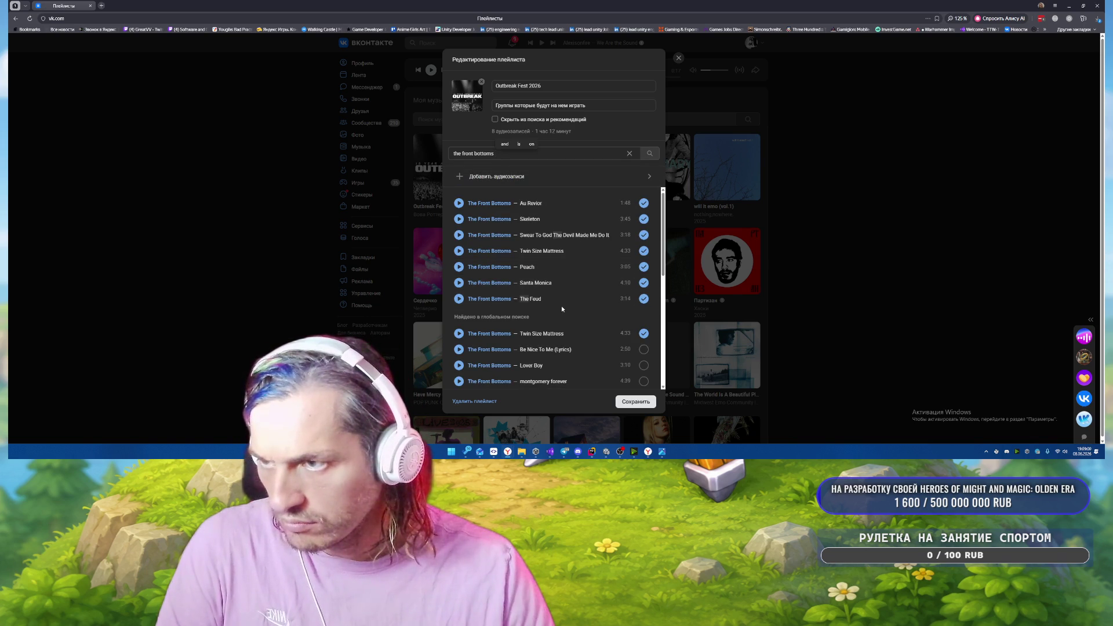
scroll(561, 305, down, 1)
scroll(565, 307, down, 2)
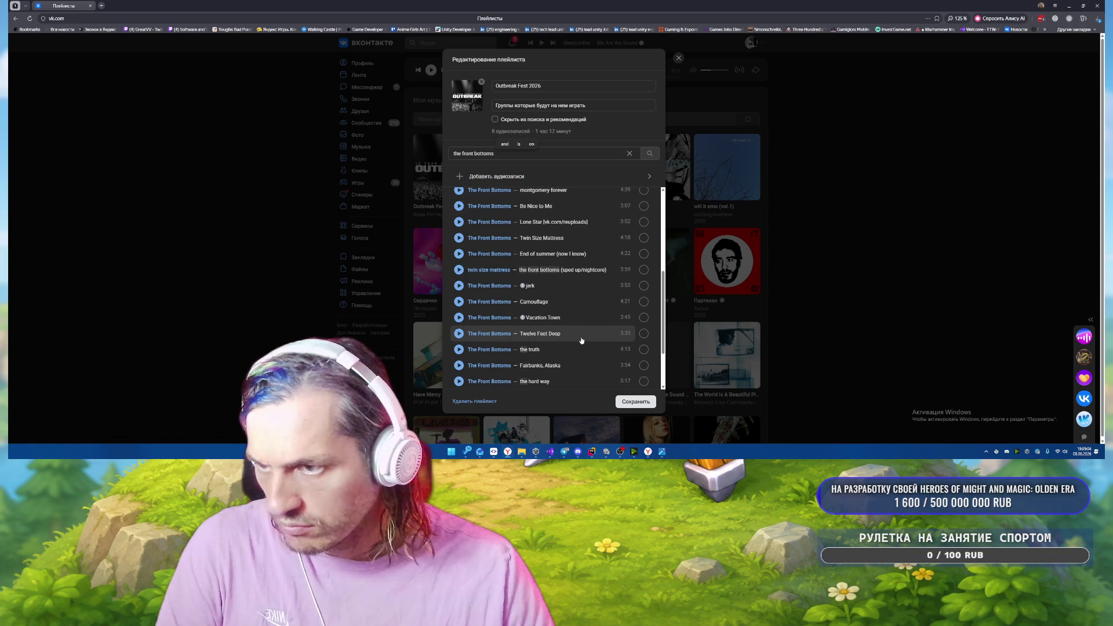
scroll(582, 340, down, 1)
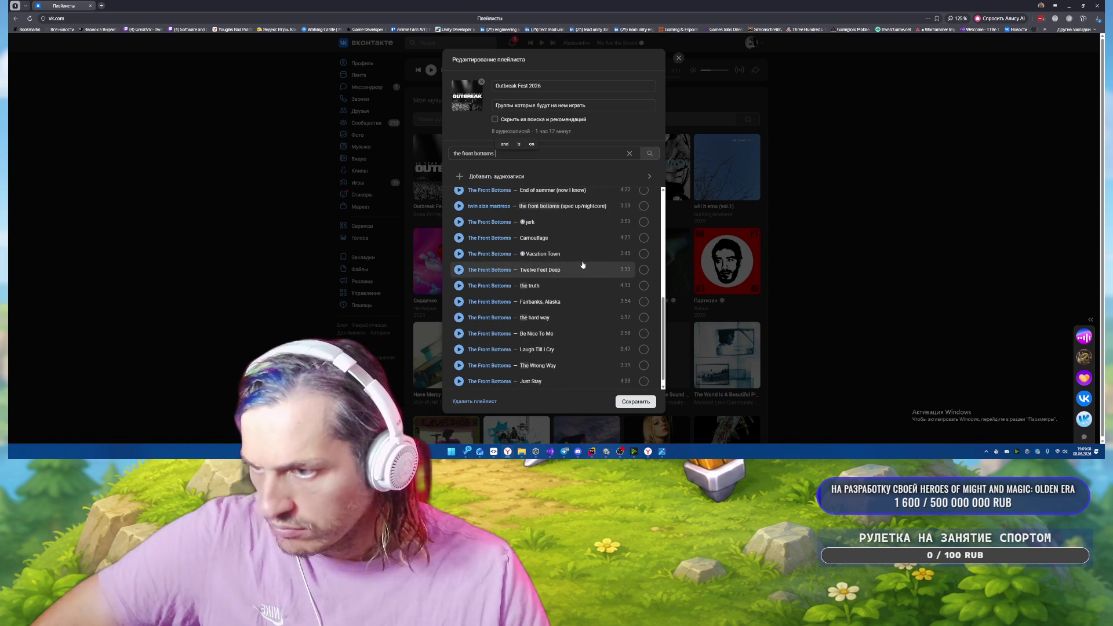
scroll(583, 264, down, 2)
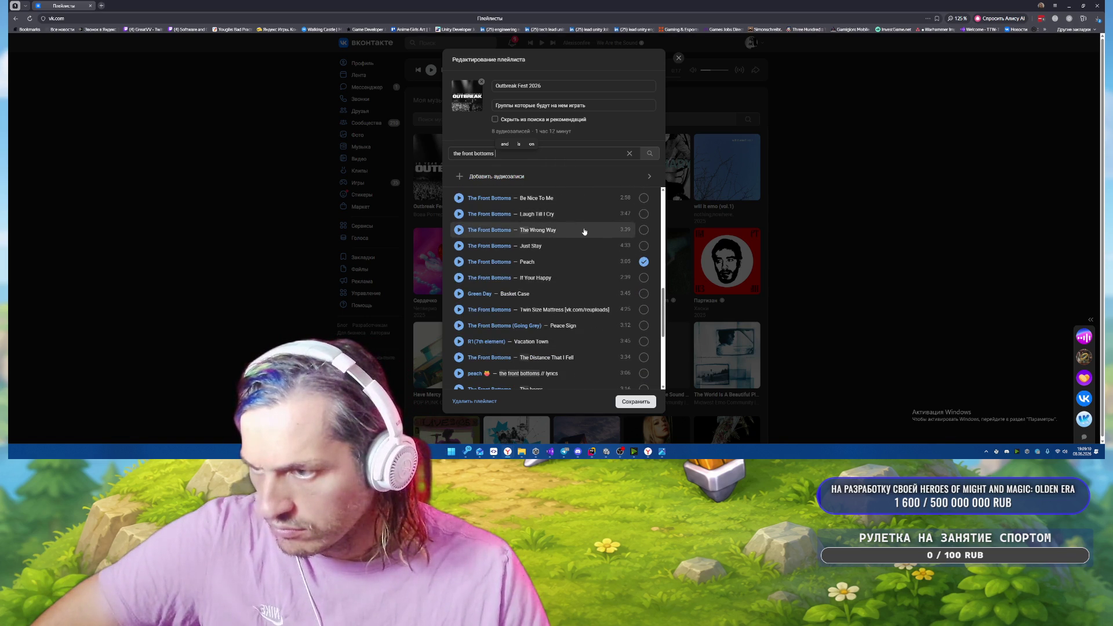
scroll(584, 231, down, 3)
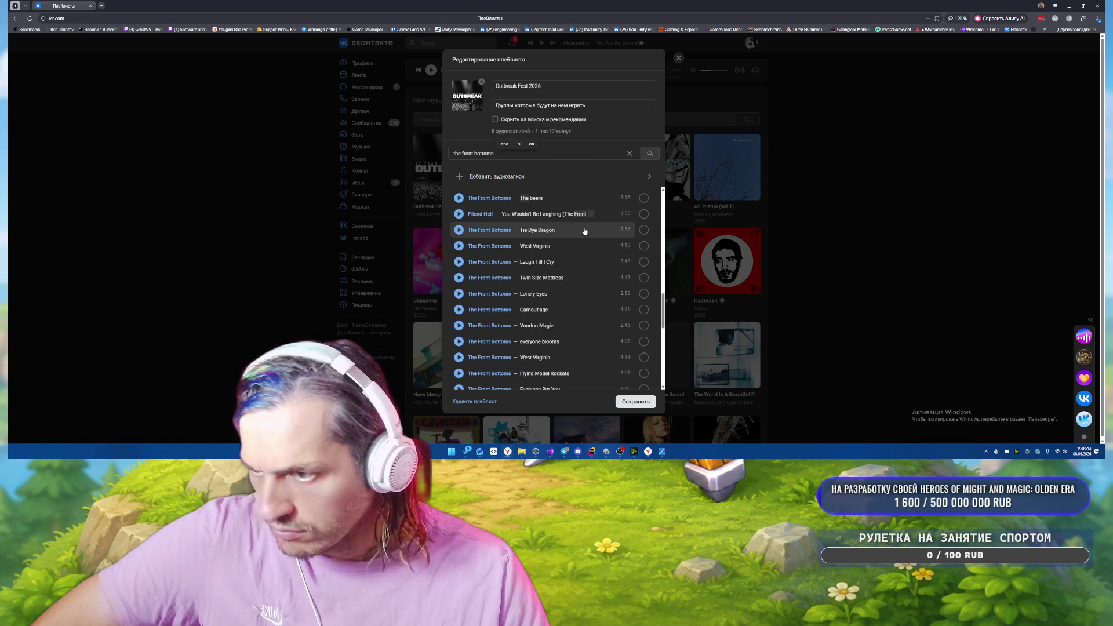
scroll(584, 231, down, 1)
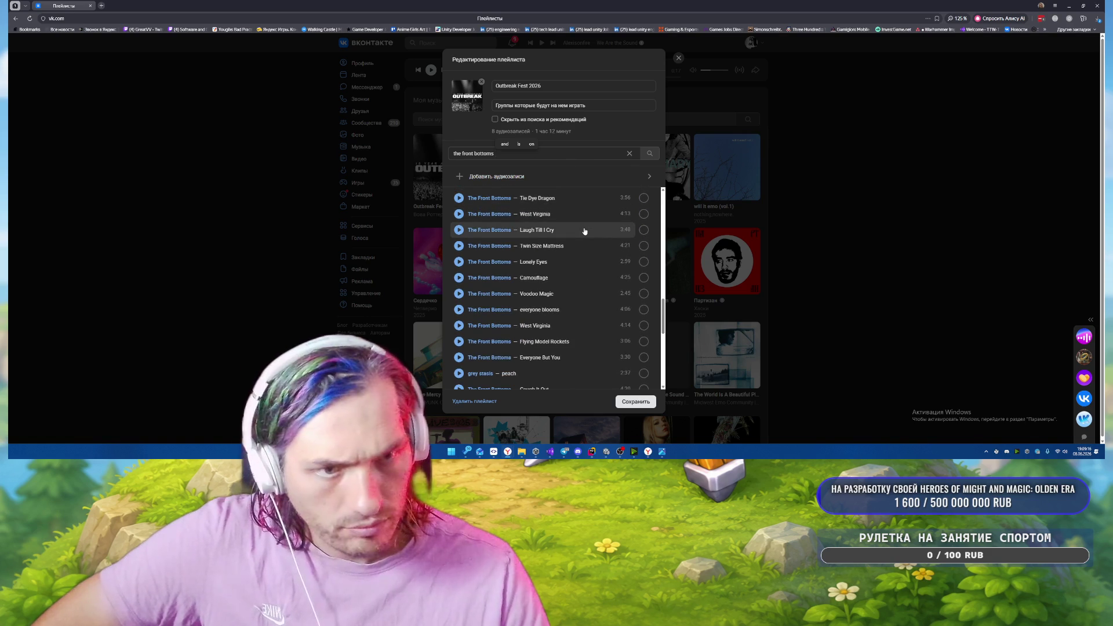
scroll(584, 231, down, 3)
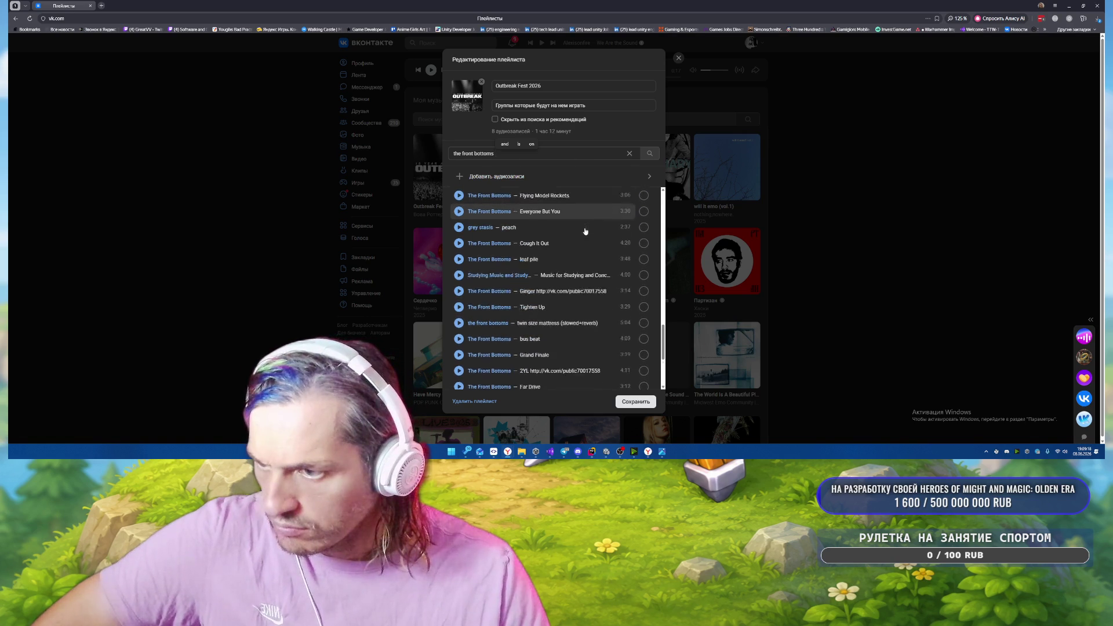
scroll(584, 231, up, 5)
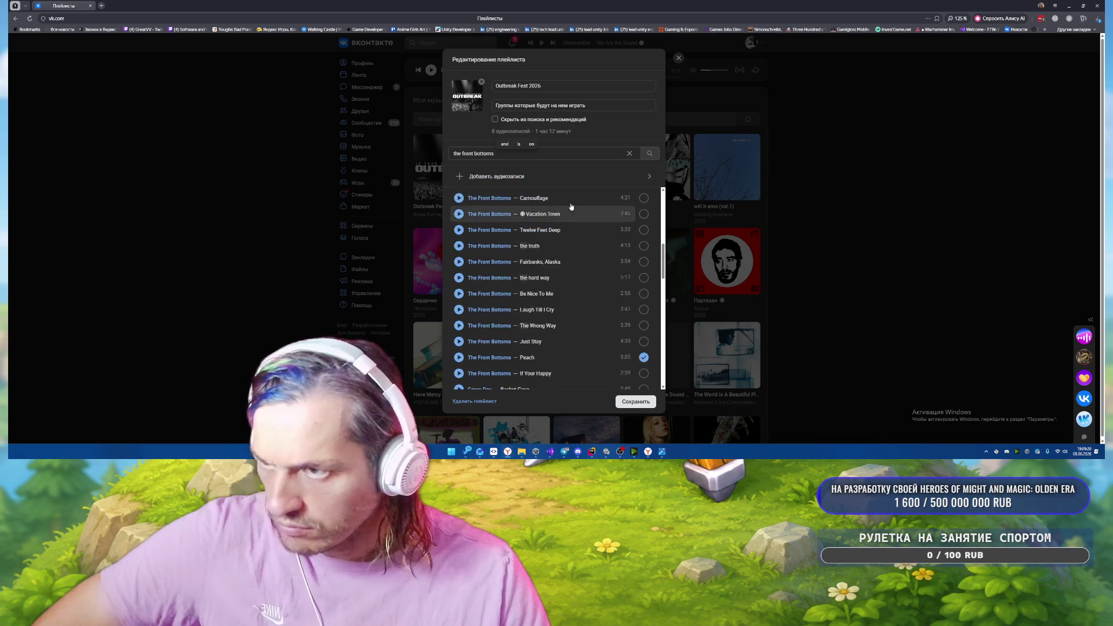
scroll(571, 207, up, 5)
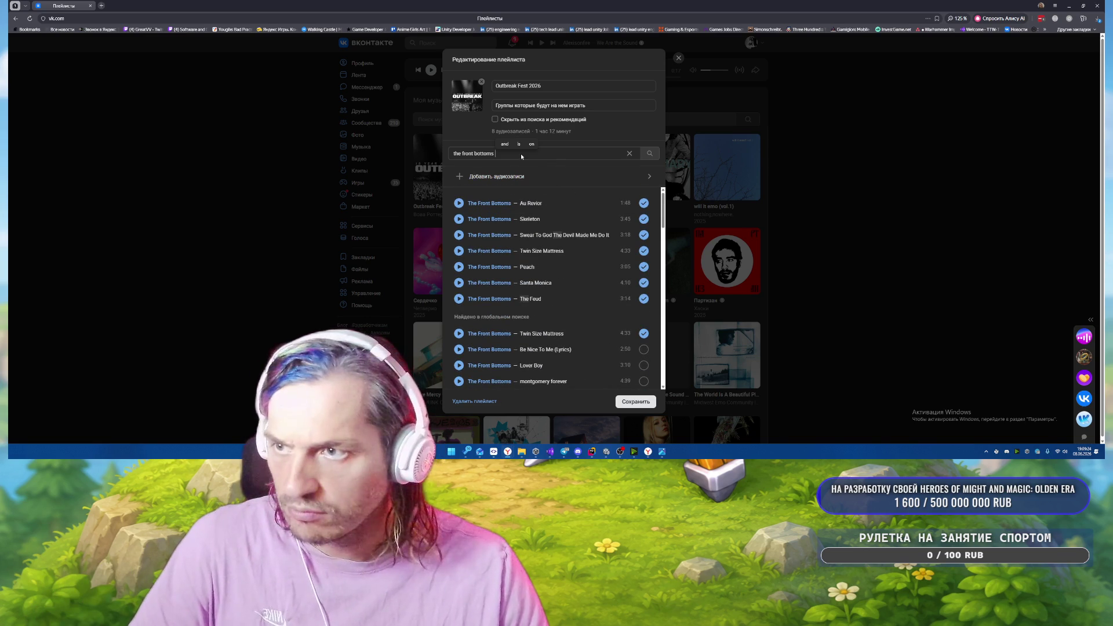
Add The Front Bottoms' Tattooed Tears and Lone Star to the playlist.
text(tattoed)
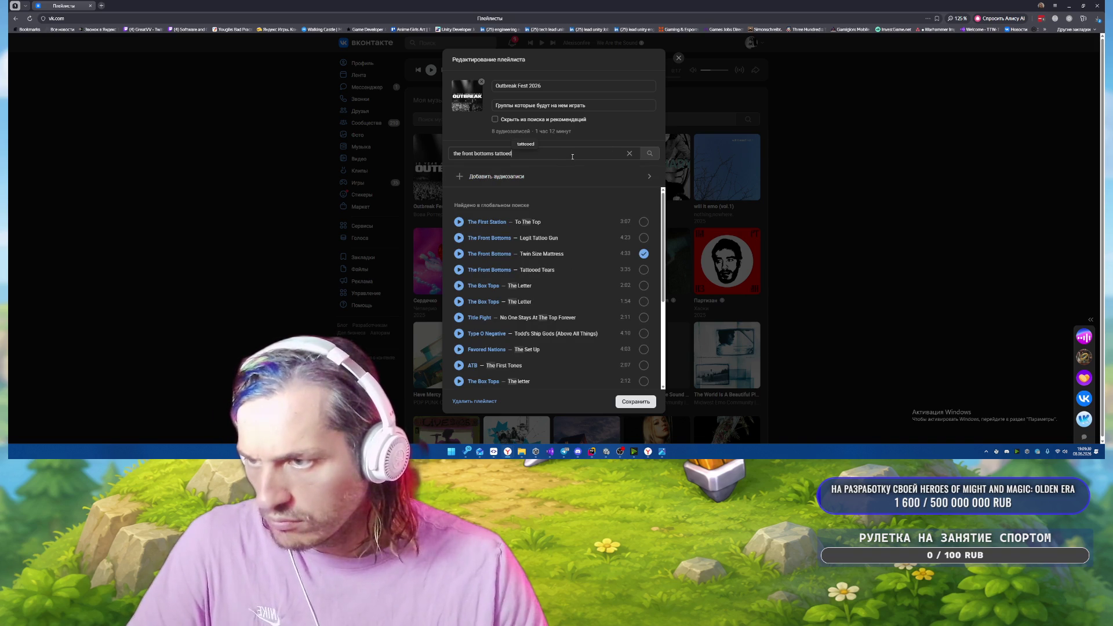
click(644, 270)
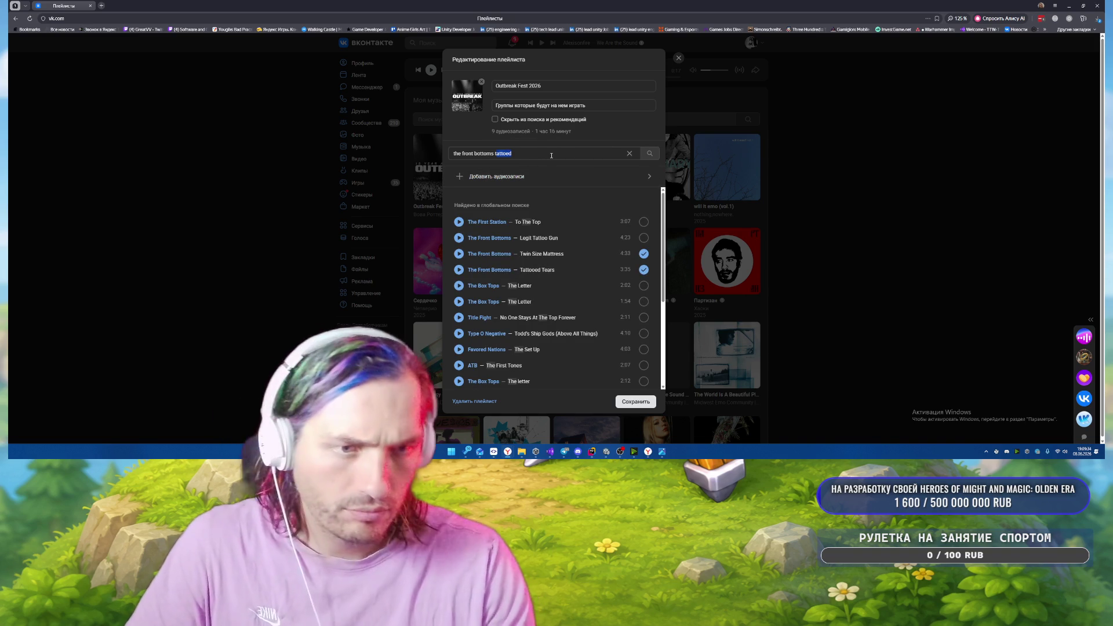
text(lone star)
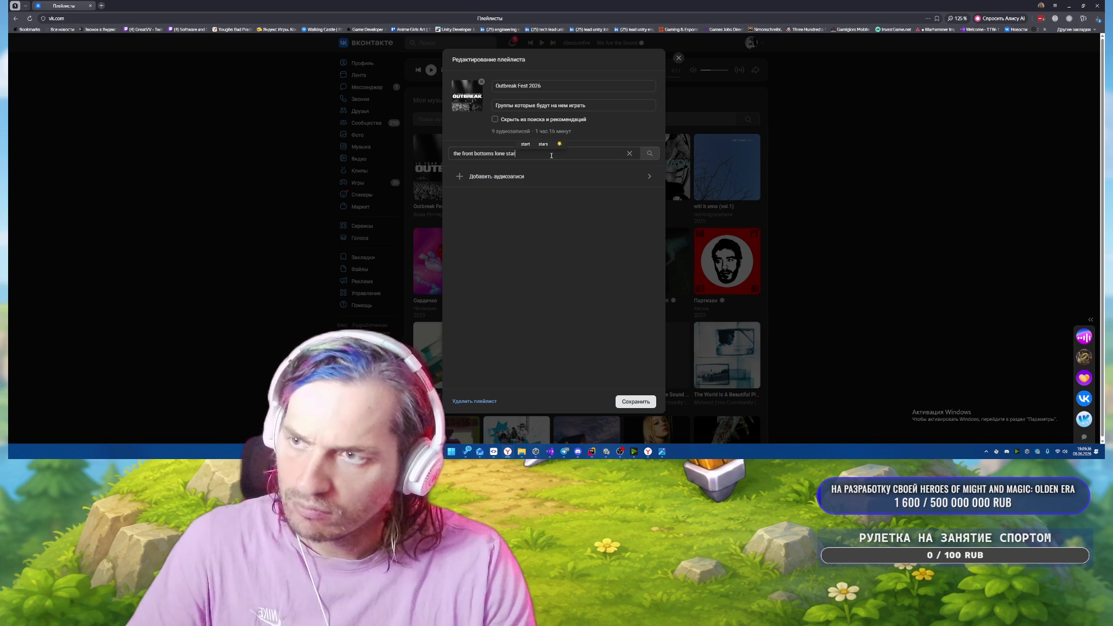
click(649, 222)
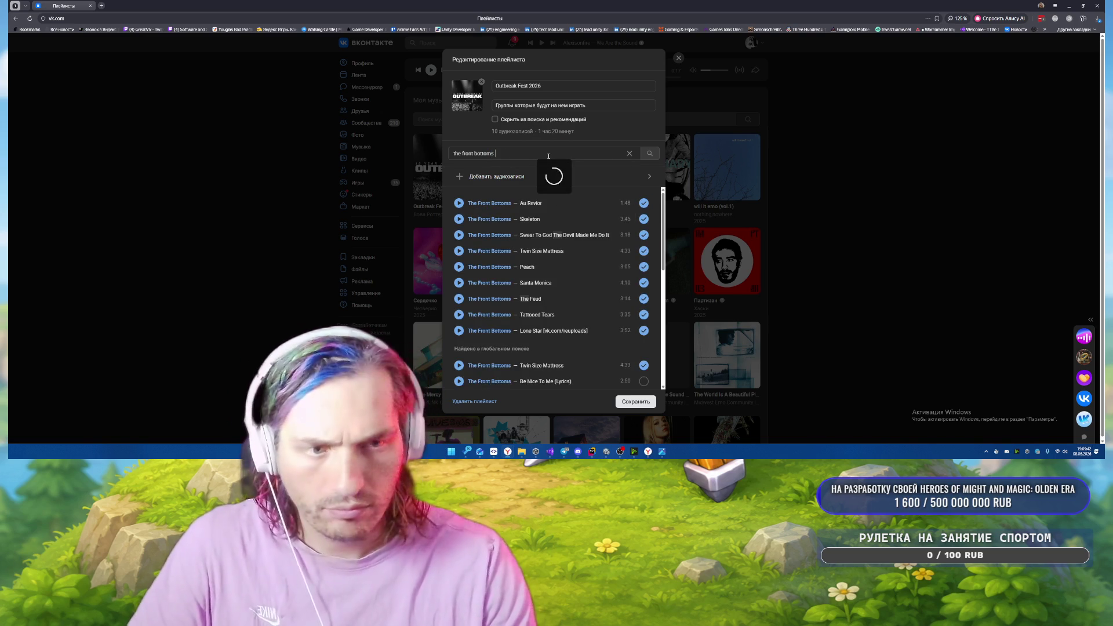
Search 'the front bottoms back flip' and scroll through the results.
text(back flip)
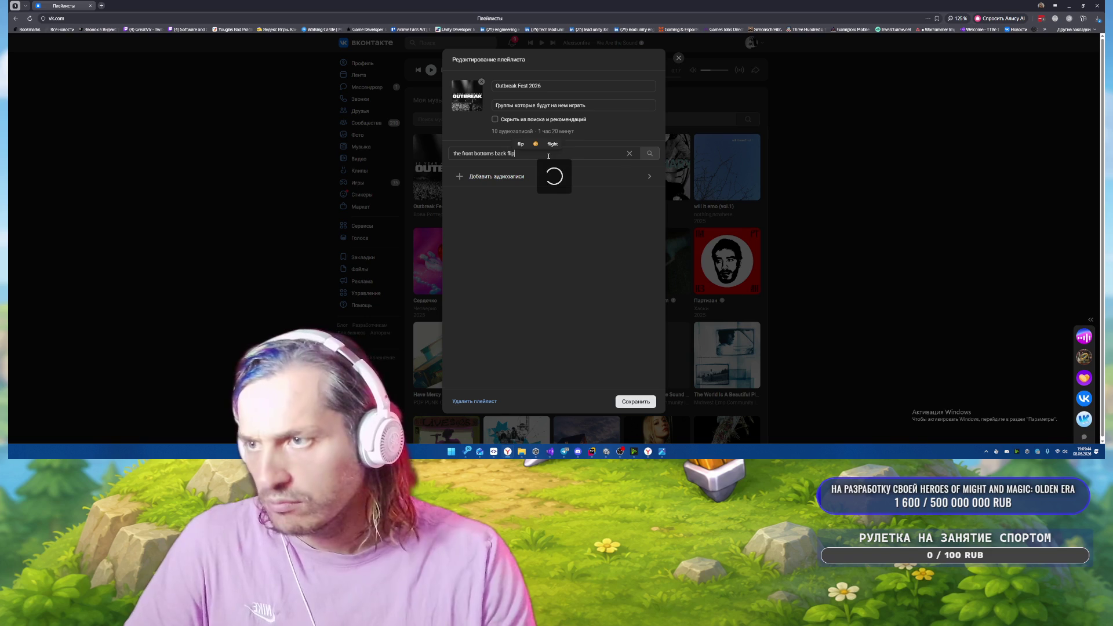
key(BackSpace)
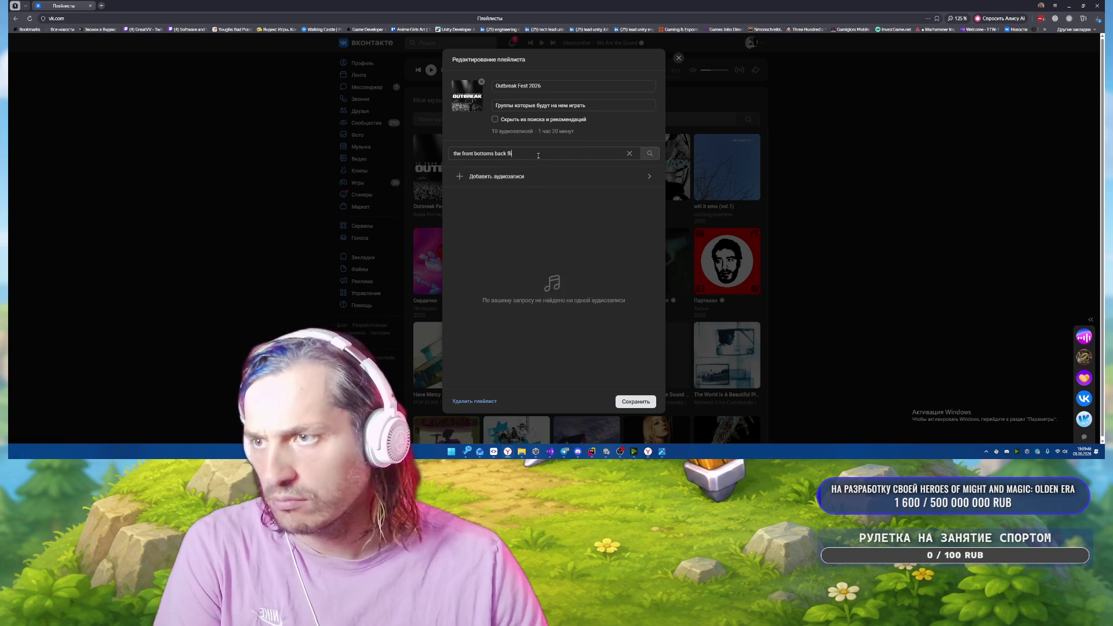
key(BackSpace)
key(BackSpace)
key(BackSpace)
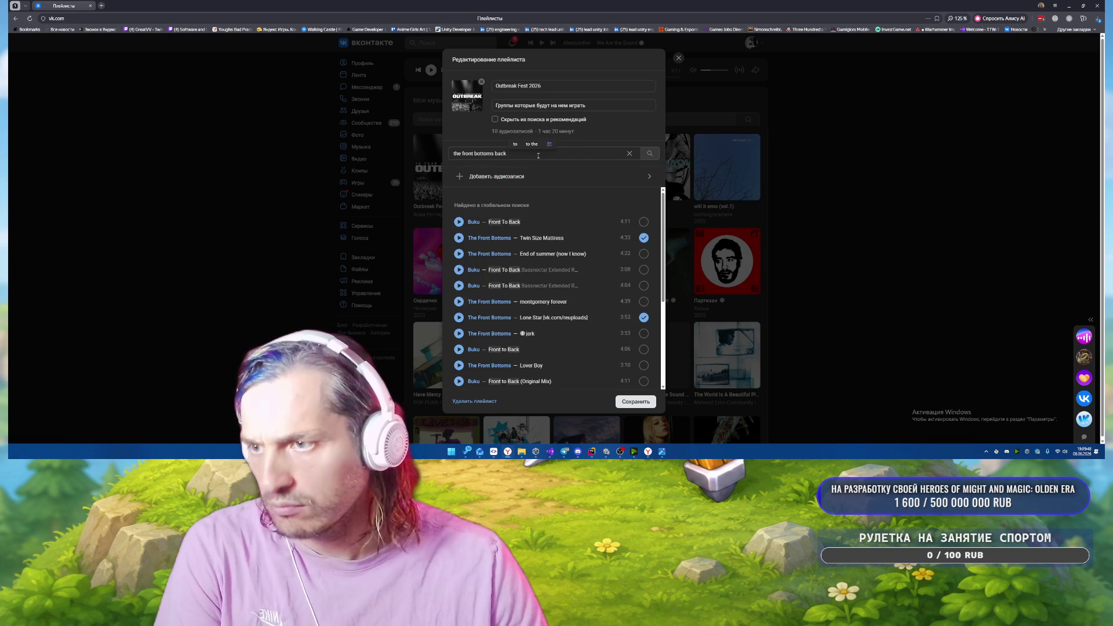
text(flip)
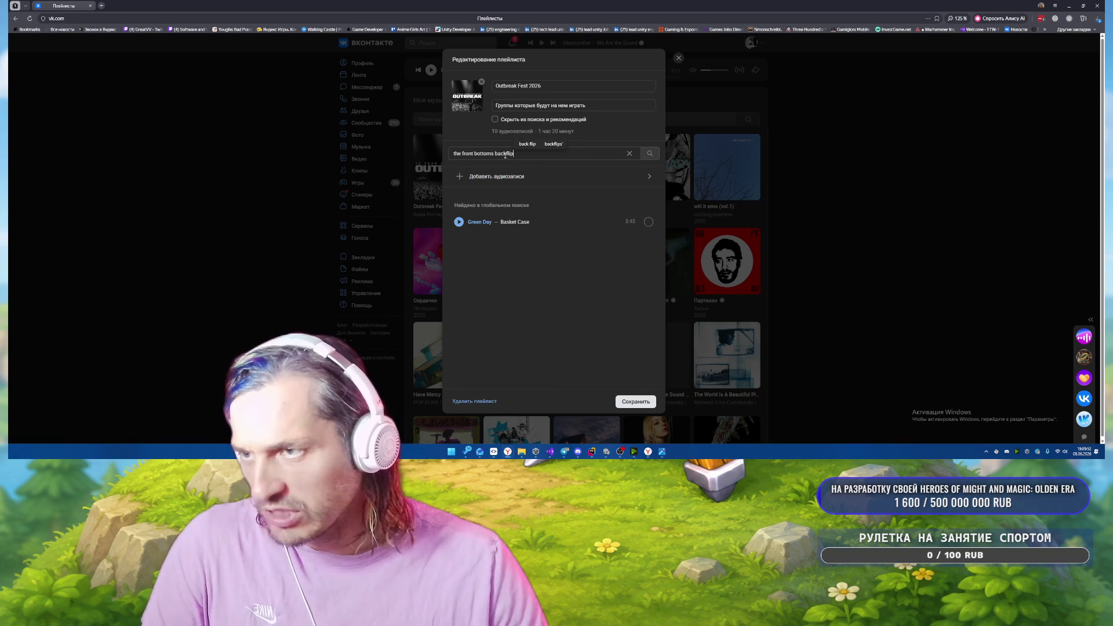
key(BackSpace)
key(BackSpace)
key(BackSpace)
text(fl)
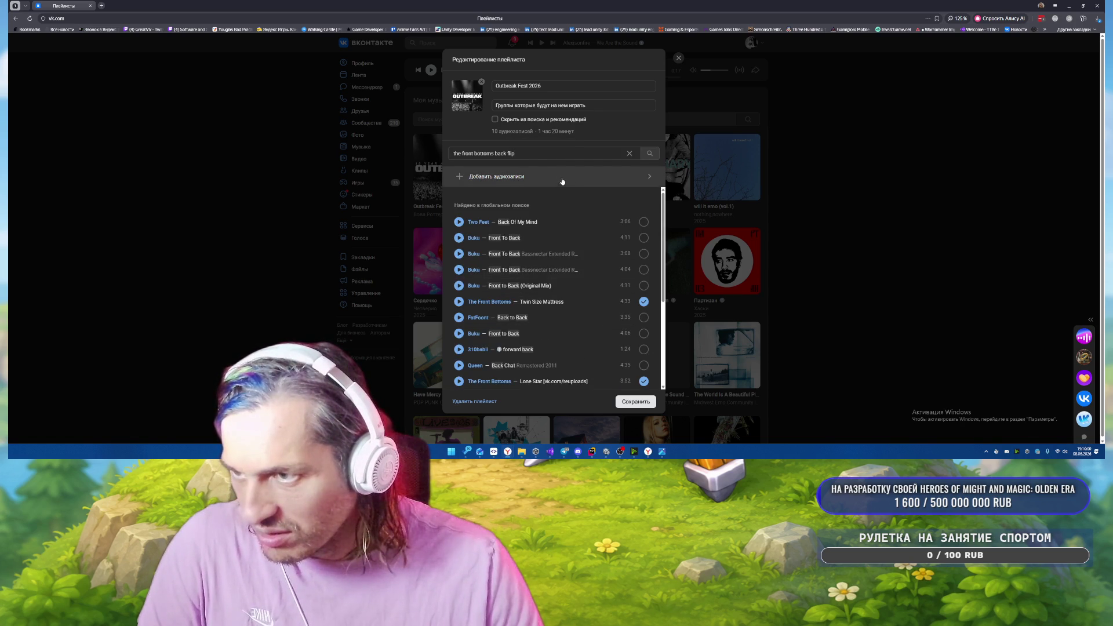
scroll(565, 219, down, 2)
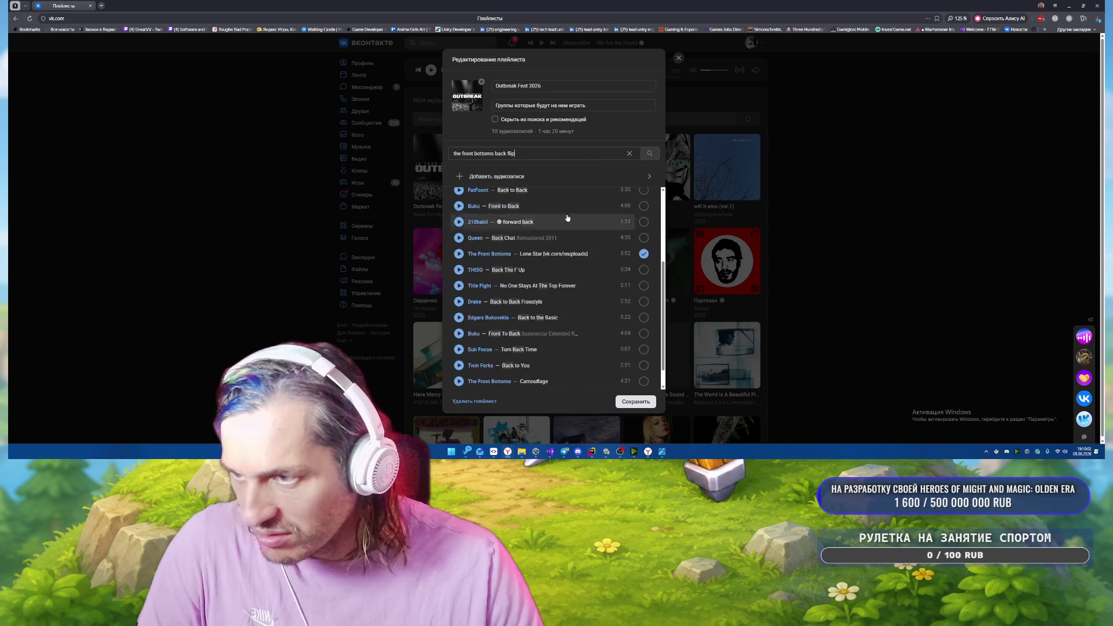
scroll(571, 195, down, 3)
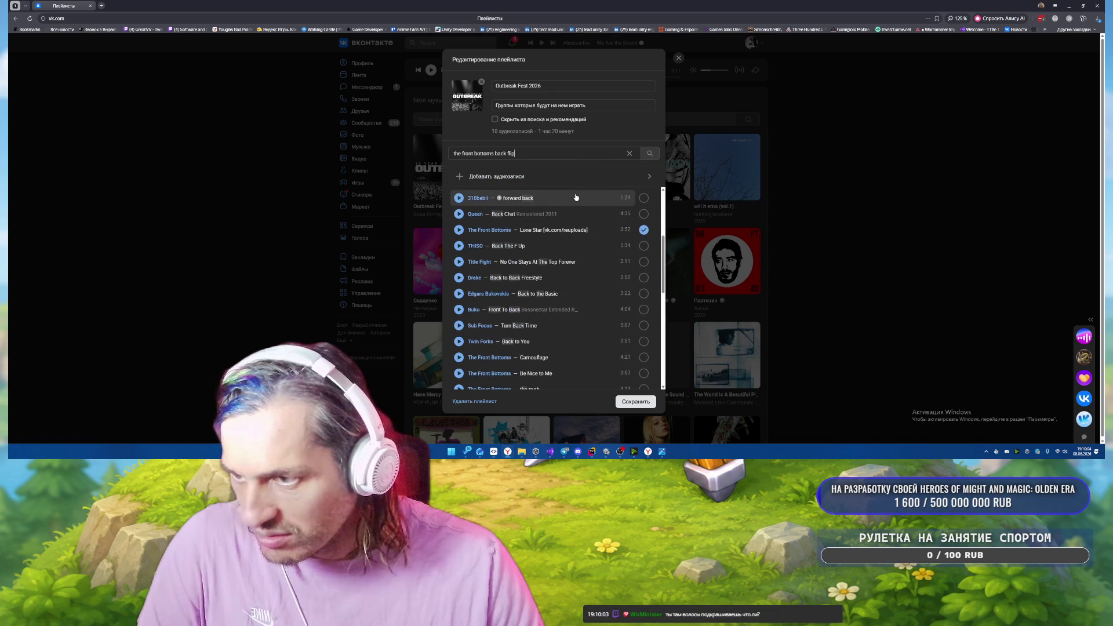
scroll(571, 237, down, 3)
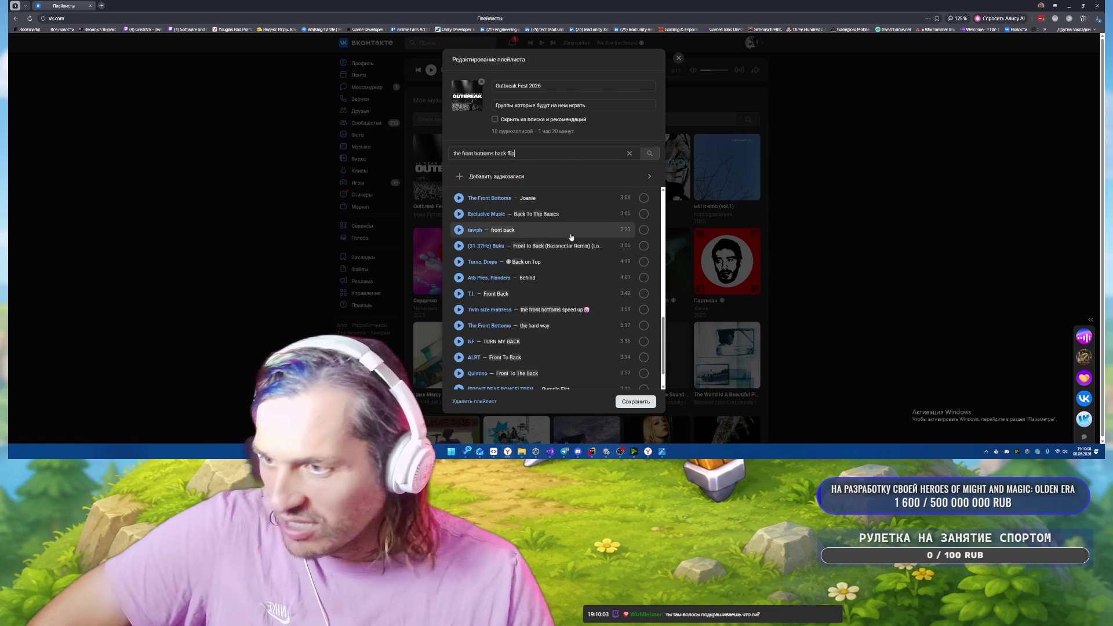
scroll(570, 237, down, 2)
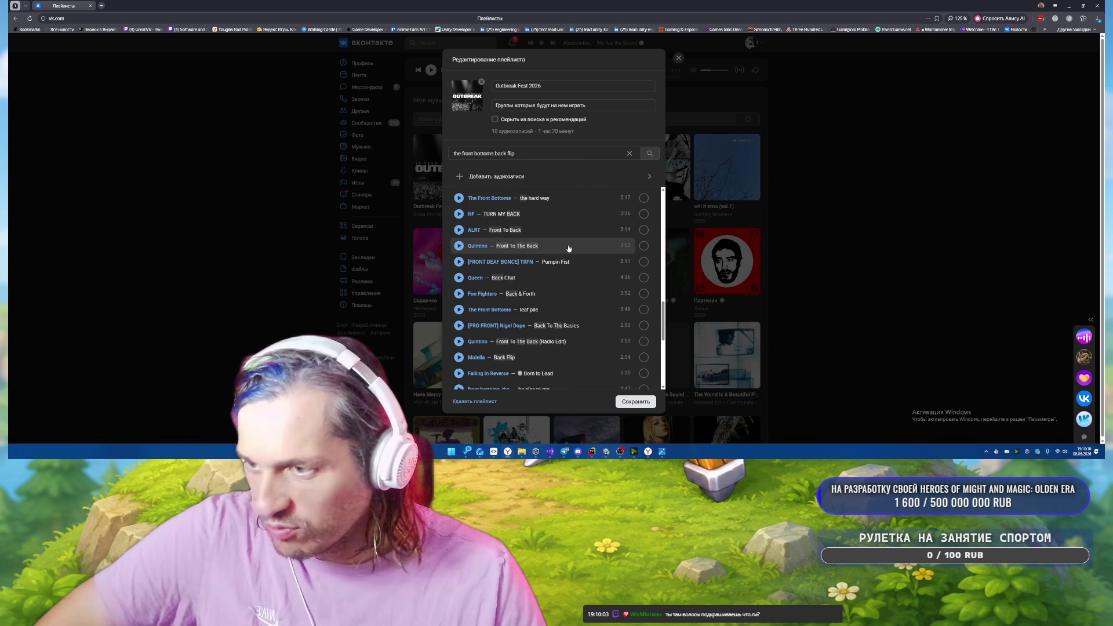
scroll(568, 248, down, 1)
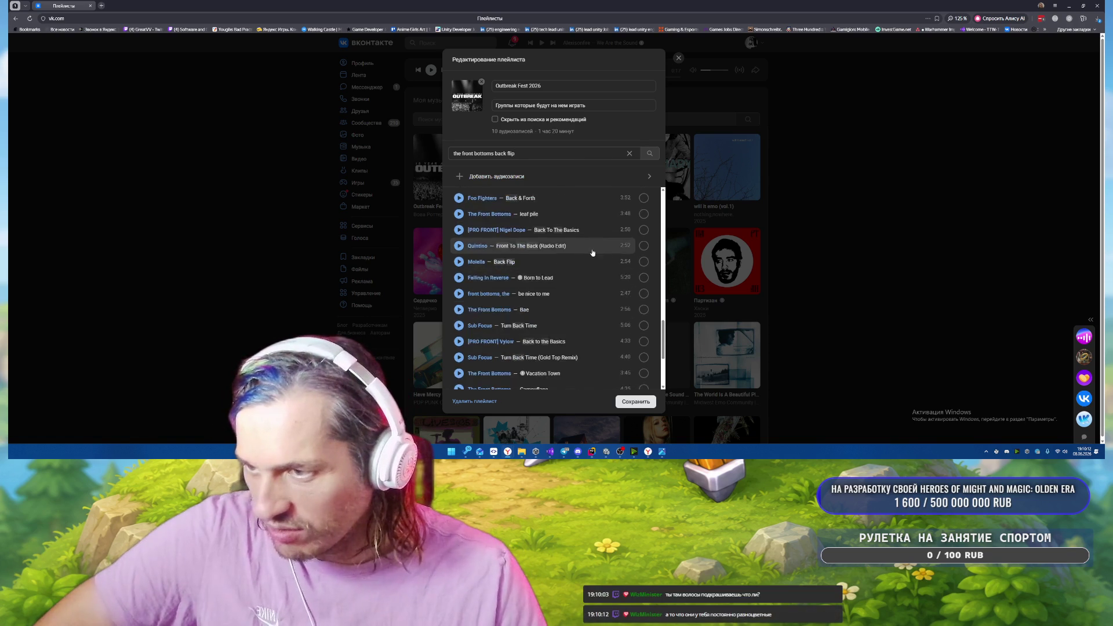
scroll(594, 252, down, 2)
scroll(594, 254, down, 2)
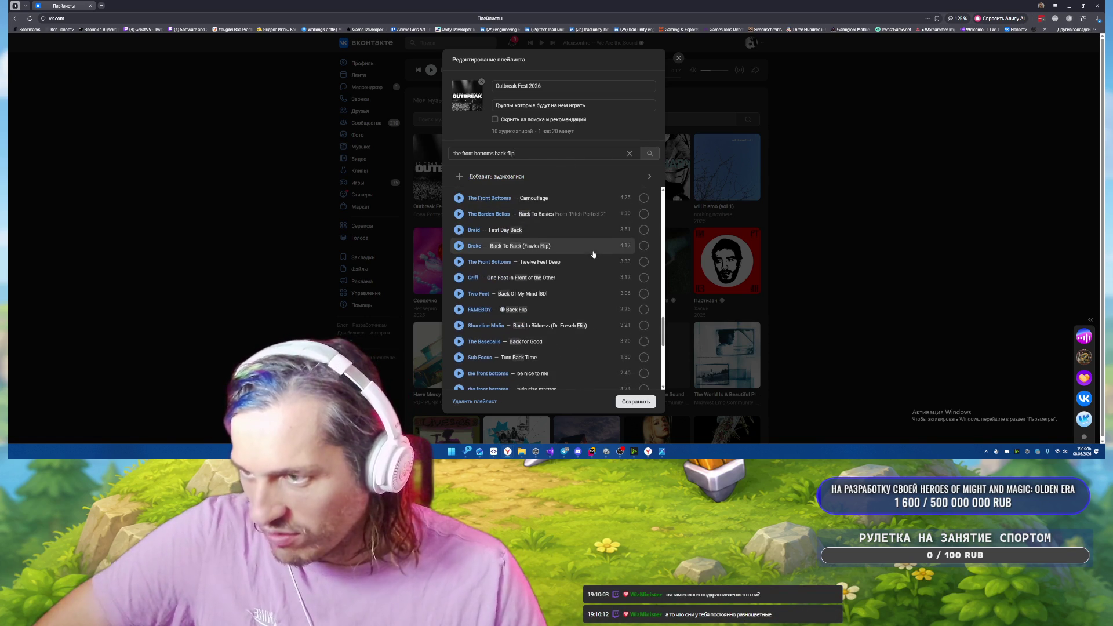
scroll(594, 254, down, 3)
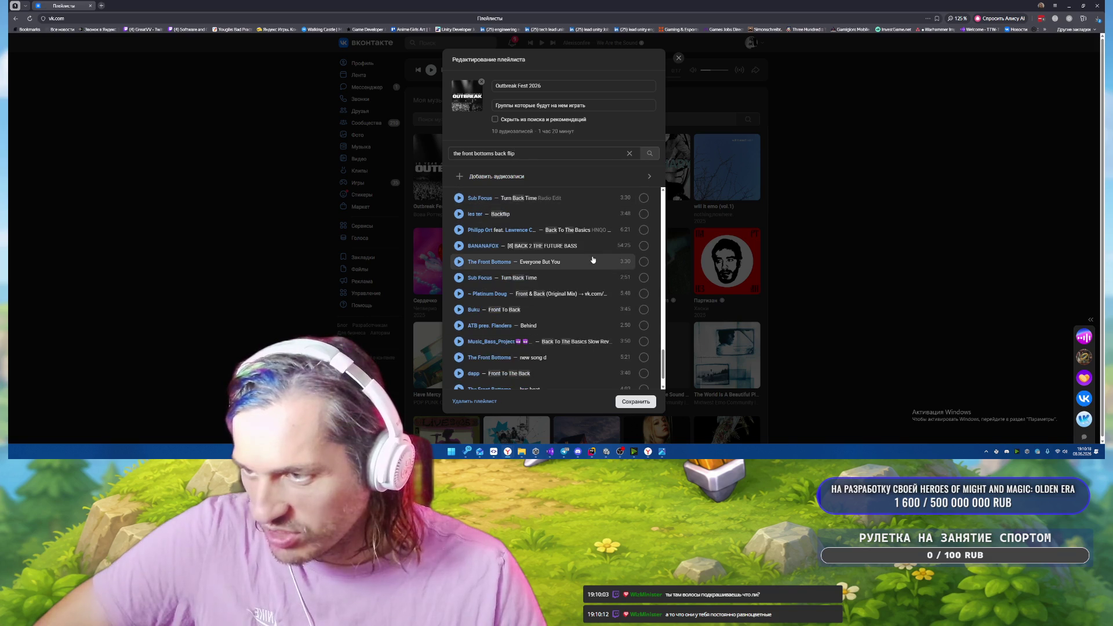
scroll(592, 259, down, 5)
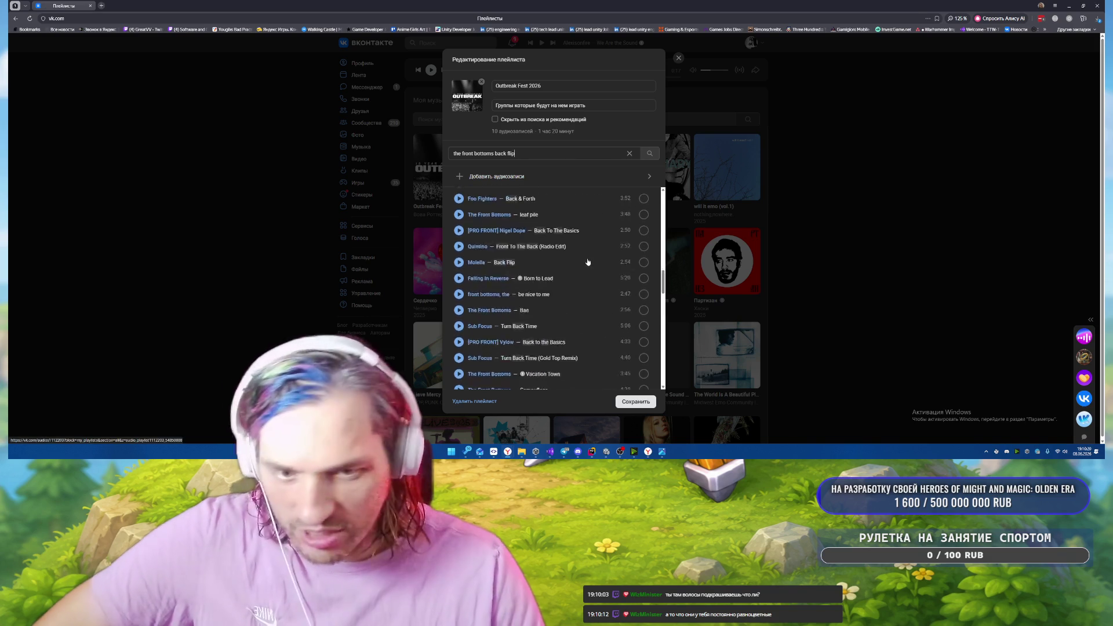
scroll(589, 261, up, 5)
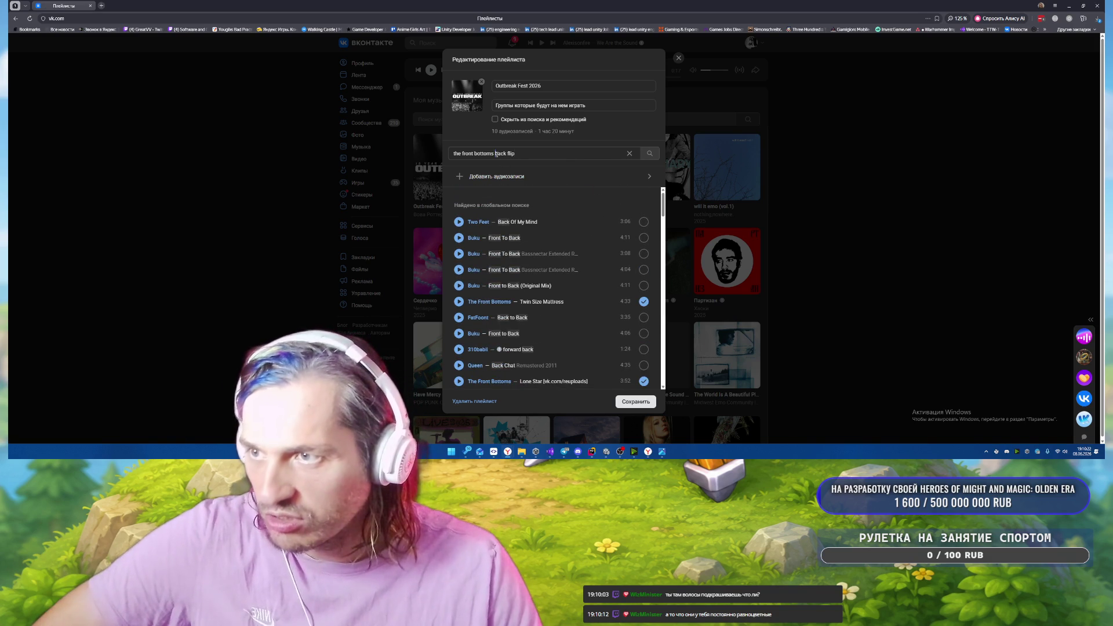
drag(496, 154, 573, 158)
Search 'the front bottoms everything', browse the results, then save the 10-track playlist.
key(BackSpace)
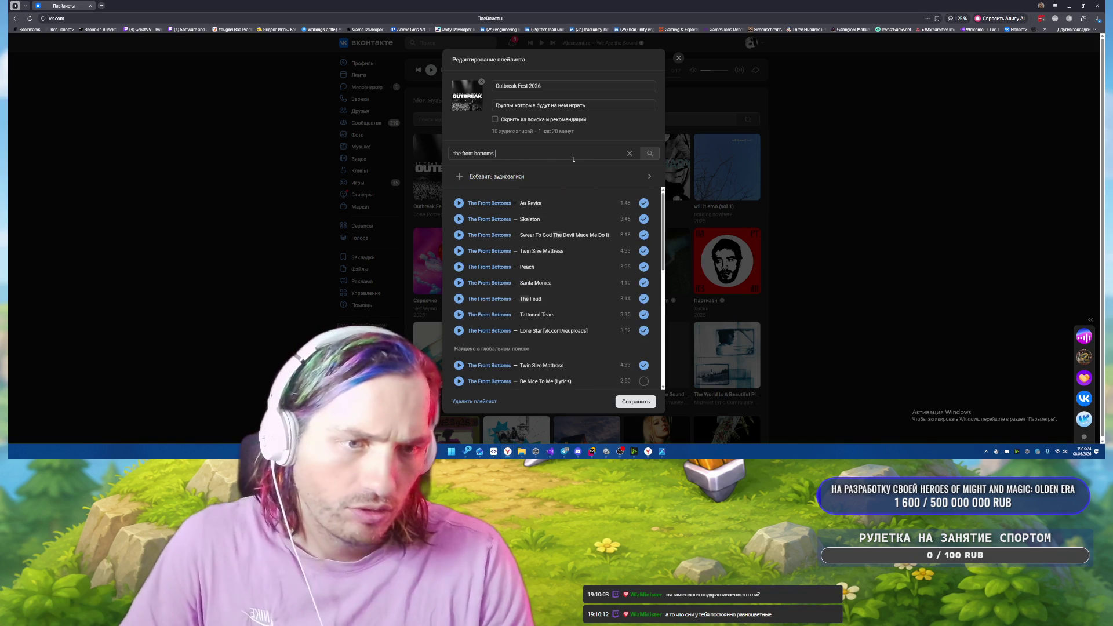
text(e)
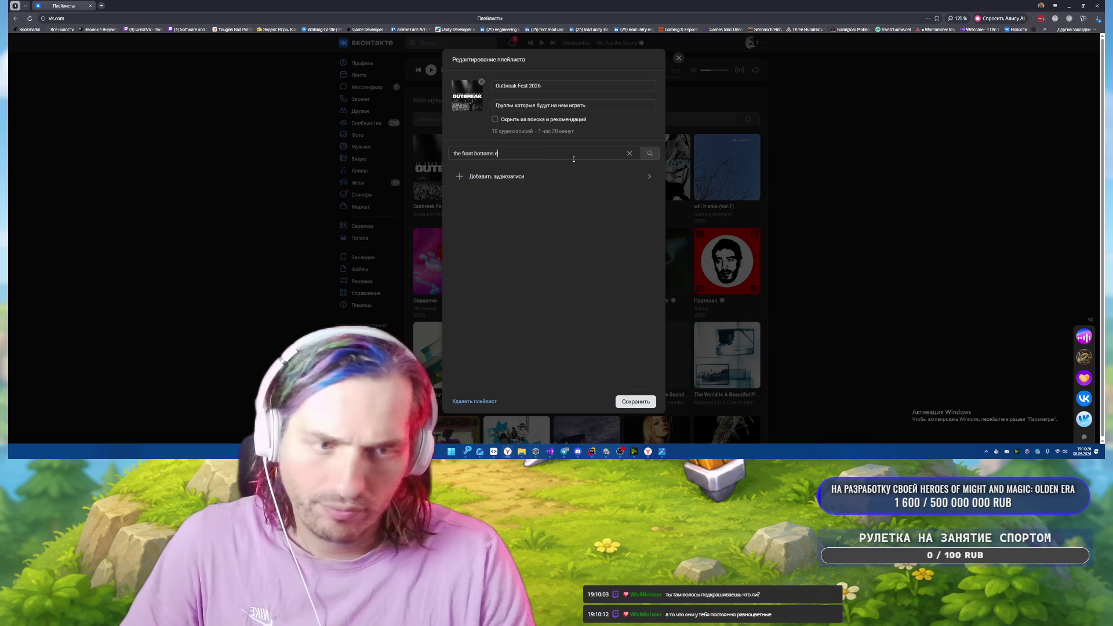
text(verything i own)
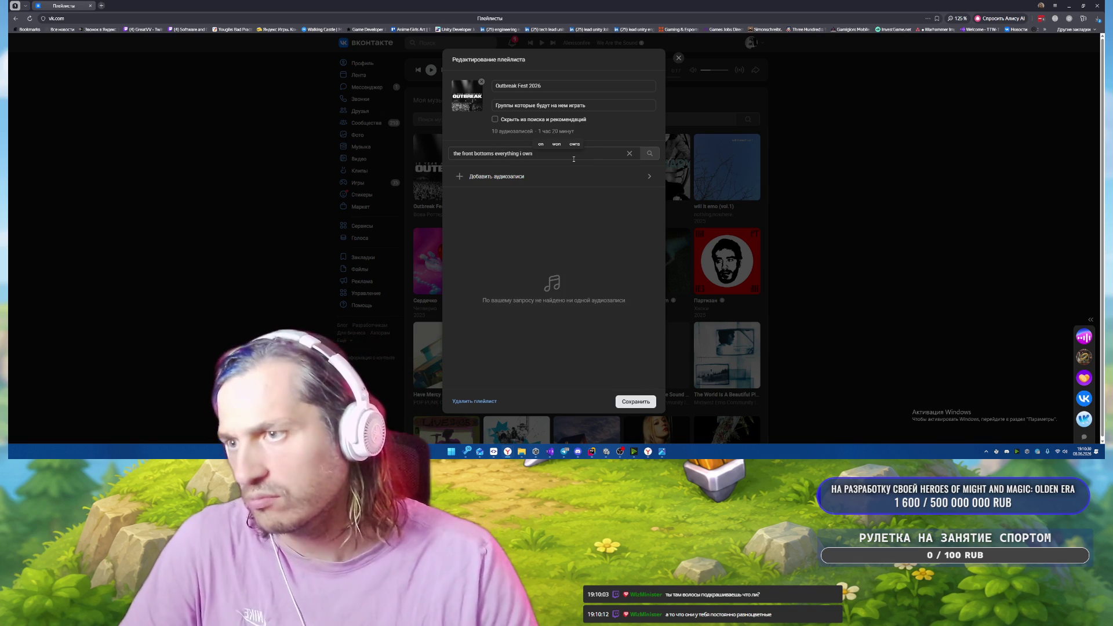
key(BackSpace)
key(BackSpace)
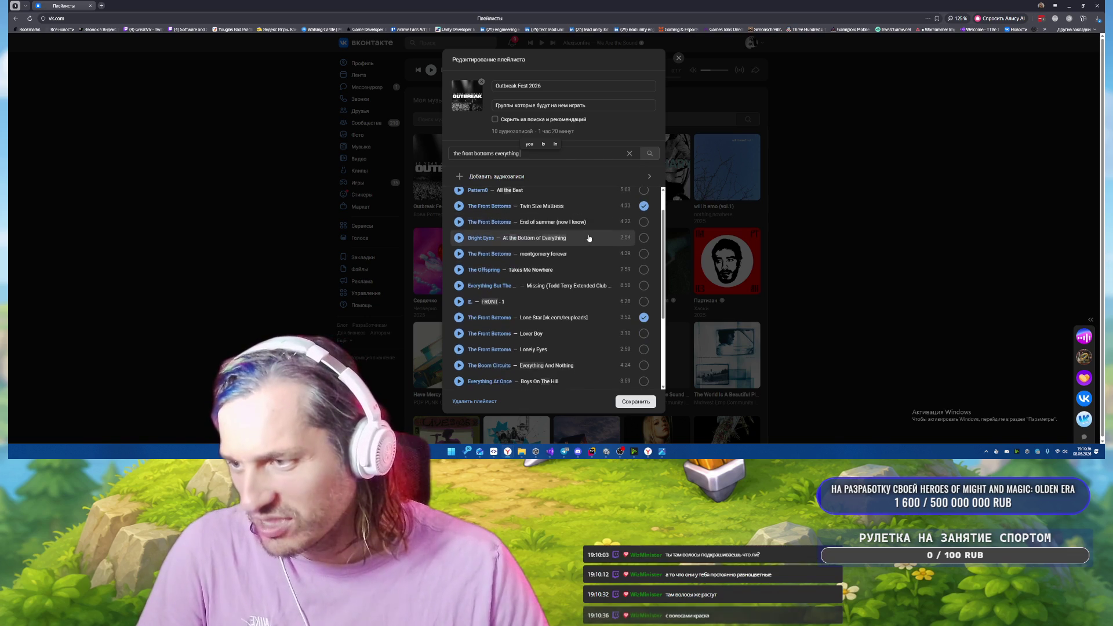
scroll(589, 238, down, 2)
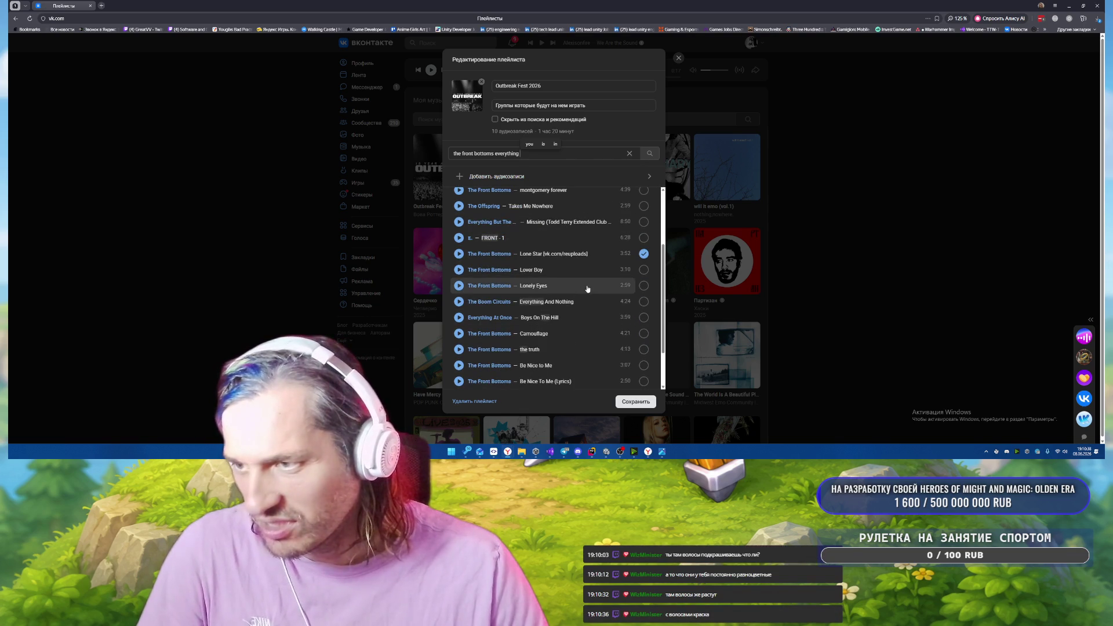
scroll(591, 275, down, 2)
scroll(591, 275, down, 3)
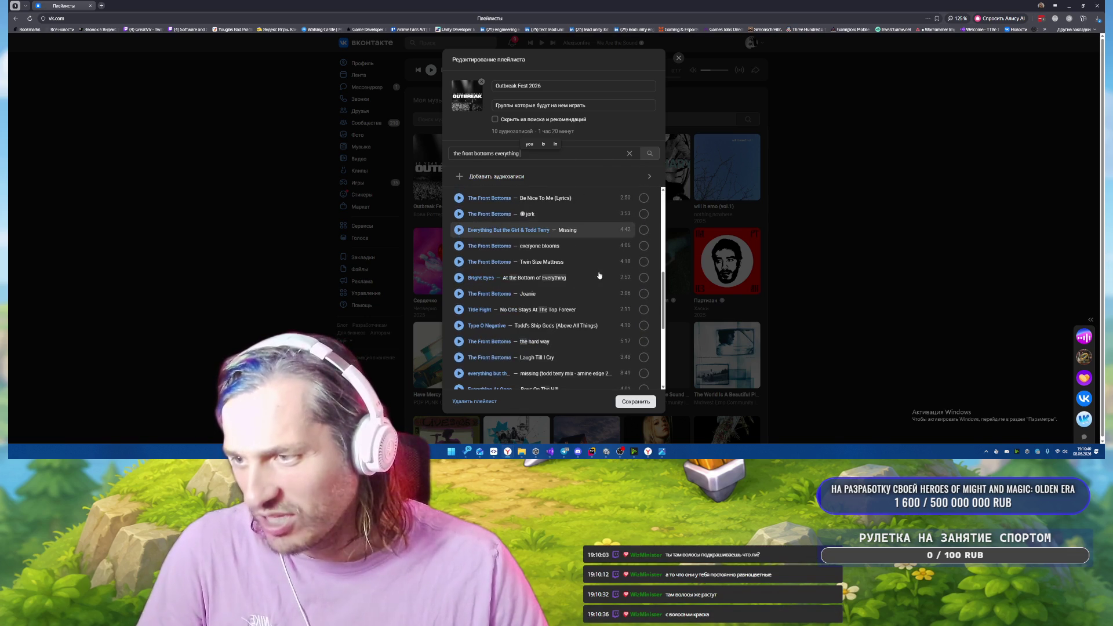
scroll(599, 274, down, 3)
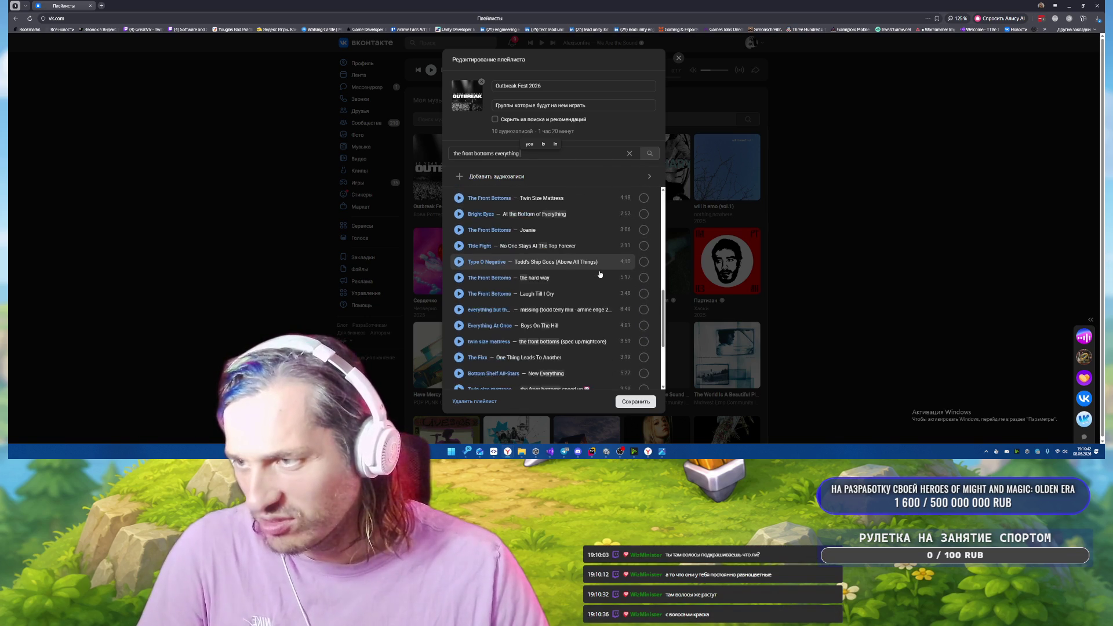
scroll(608, 253, down, 2)
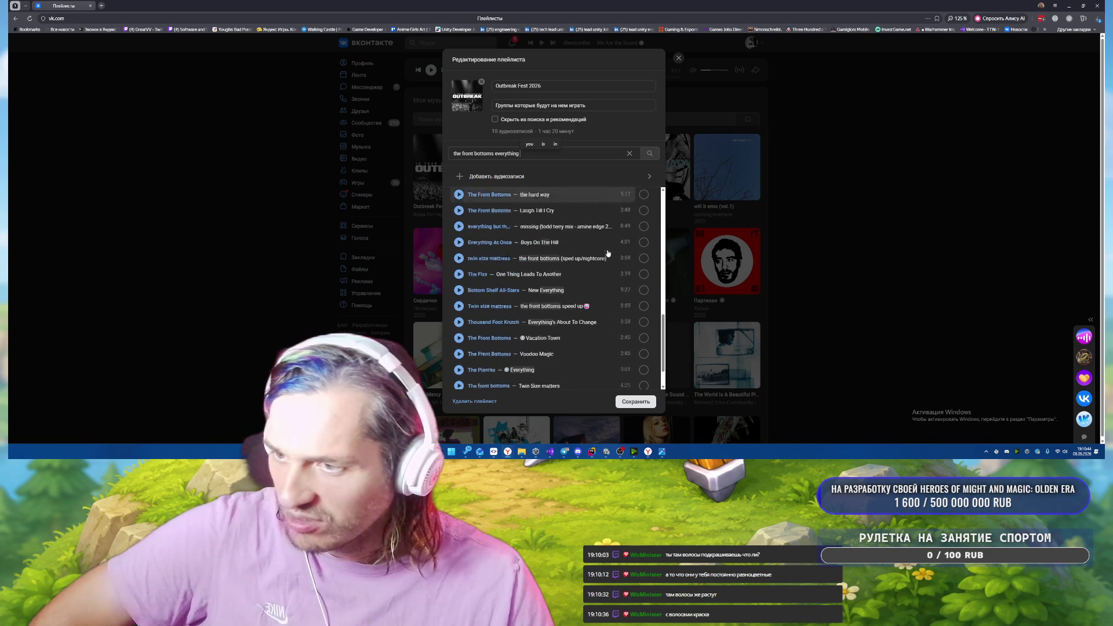
scroll(608, 253, down, 1)
scroll(608, 253, down, 3)
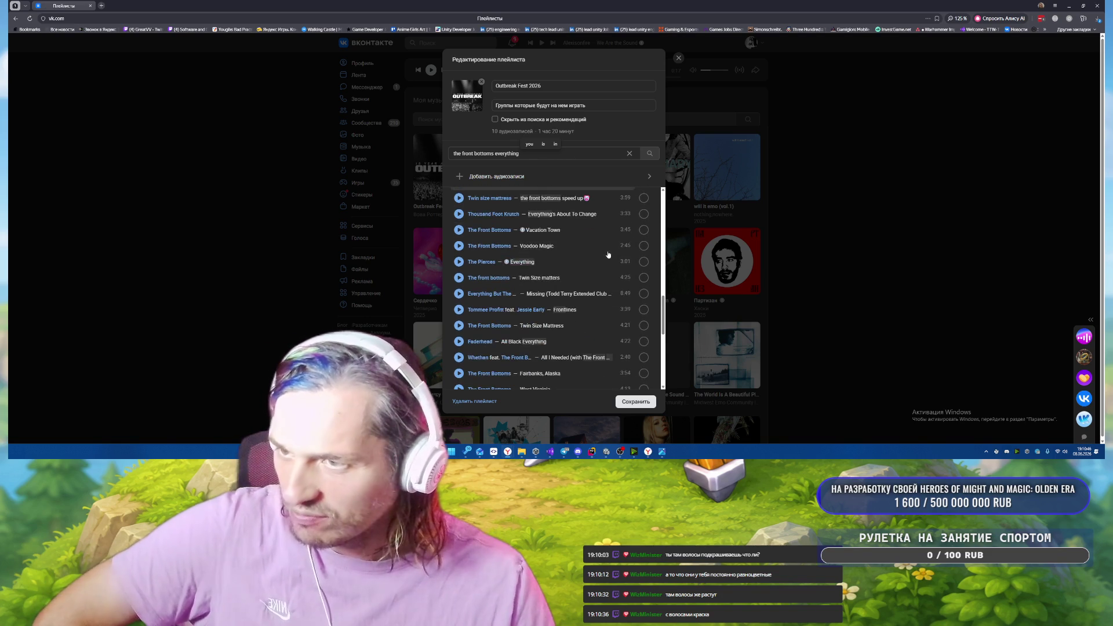
scroll(607, 255, down, 2)
scroll(607, 257, down, 5)
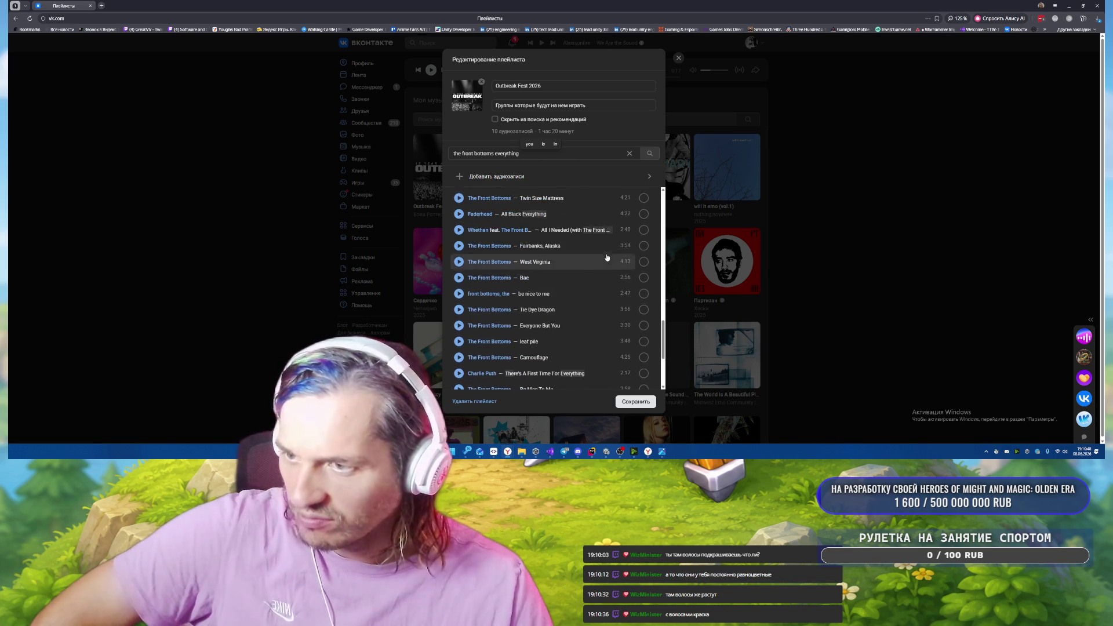
scroll(607, 256, down, 6)
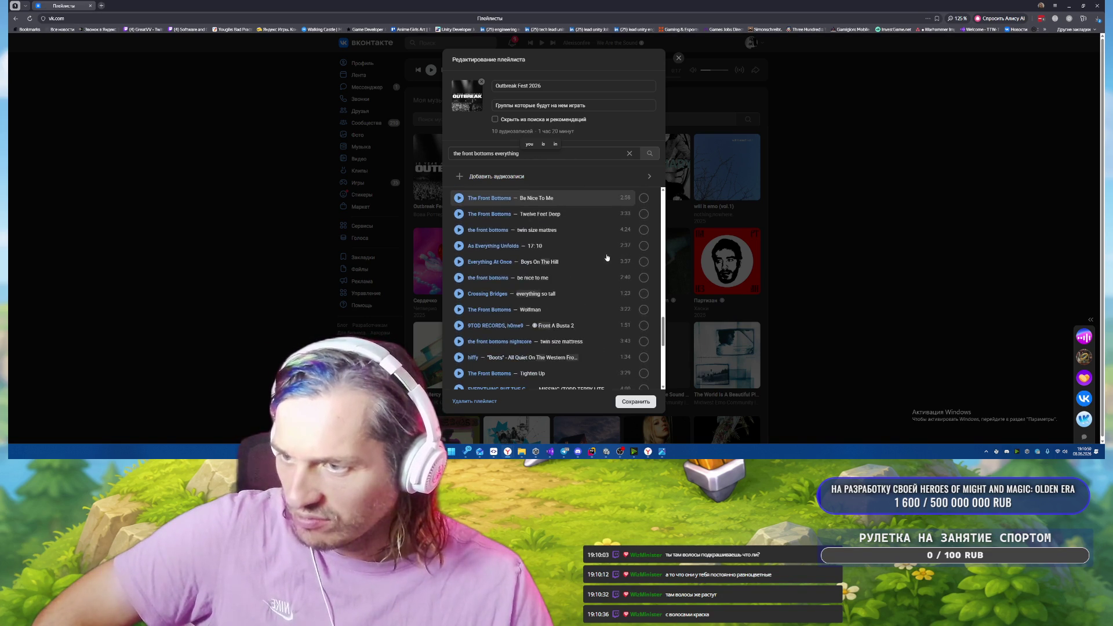
scroll(607, 257, down, 4)
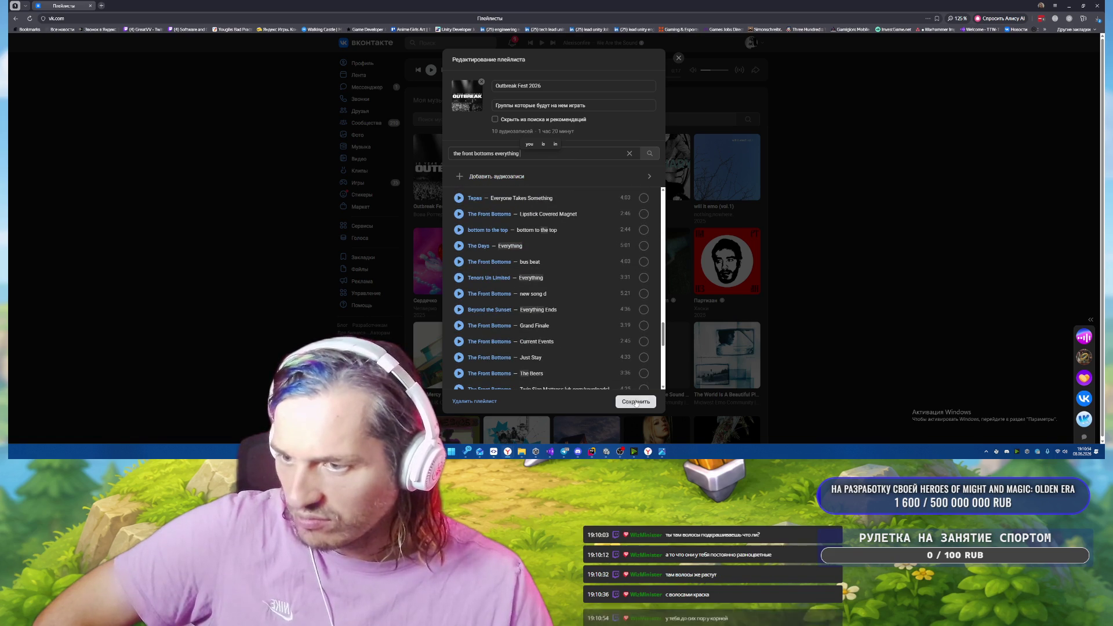
click(636, 401)
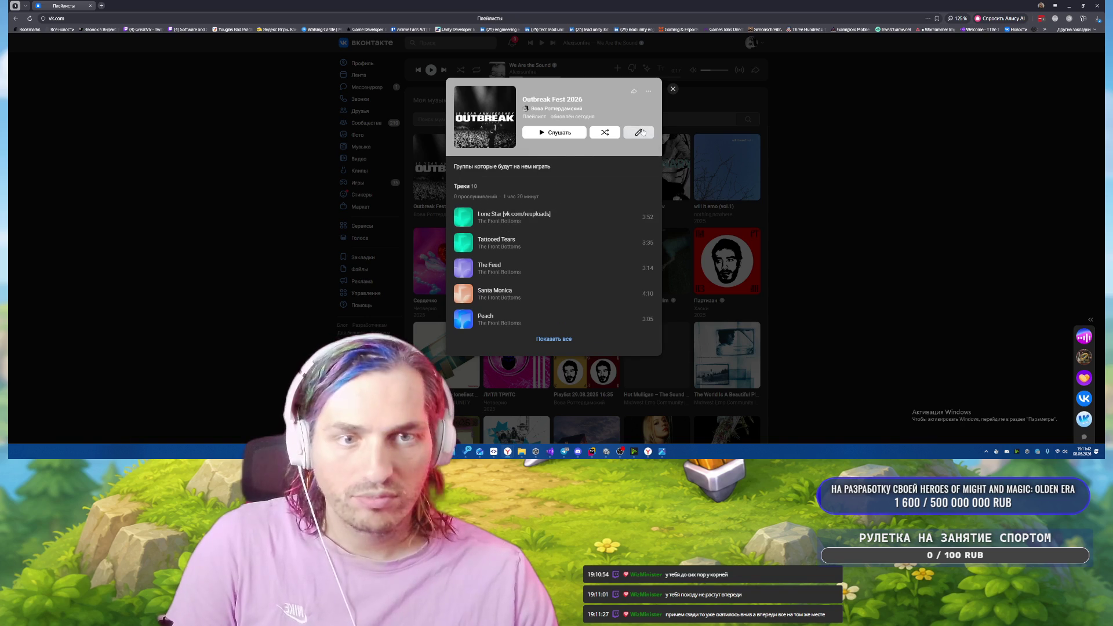
Reopen Outbreak Fest 2026 for editing and focus the Быстрый поиск field above its 10 tracks.
click(639, 133)
click(578, 150)
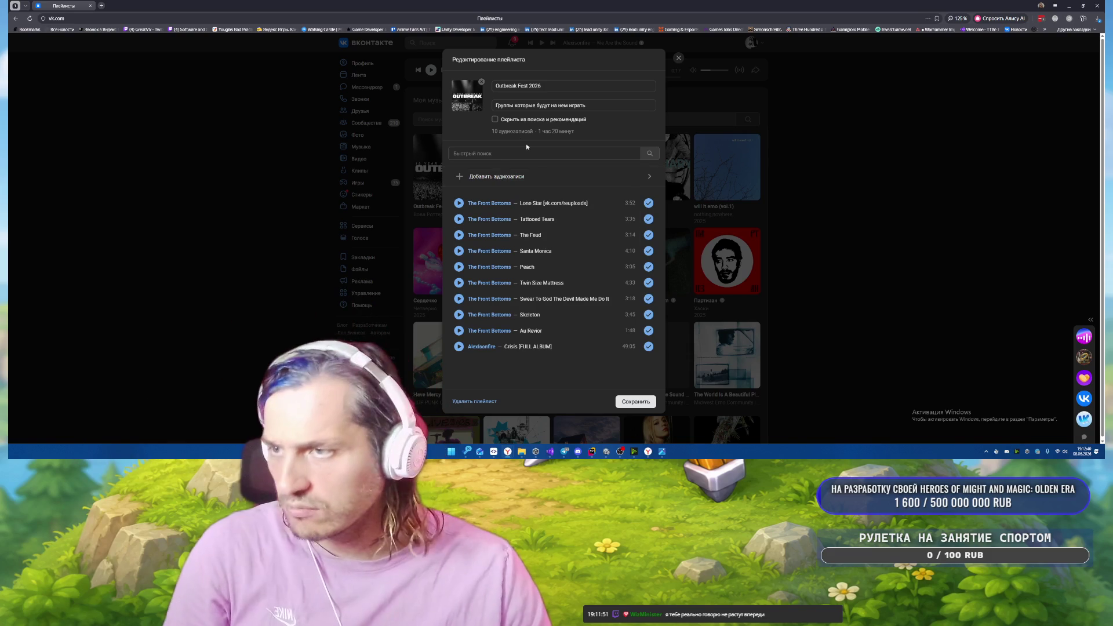
Search the playlist editor for 'joyce manor', correcting the typos.
click(500, 154)
text(jpyce)
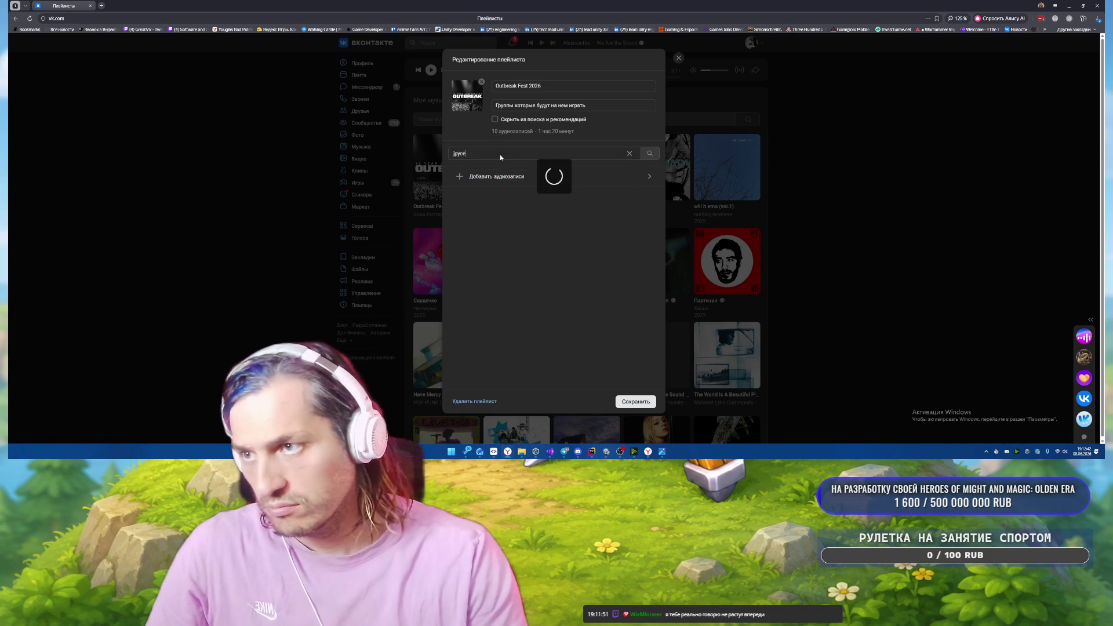
key(BackSpace)
key(BackSpace)
key(BackSpace)
text(oyce mna)
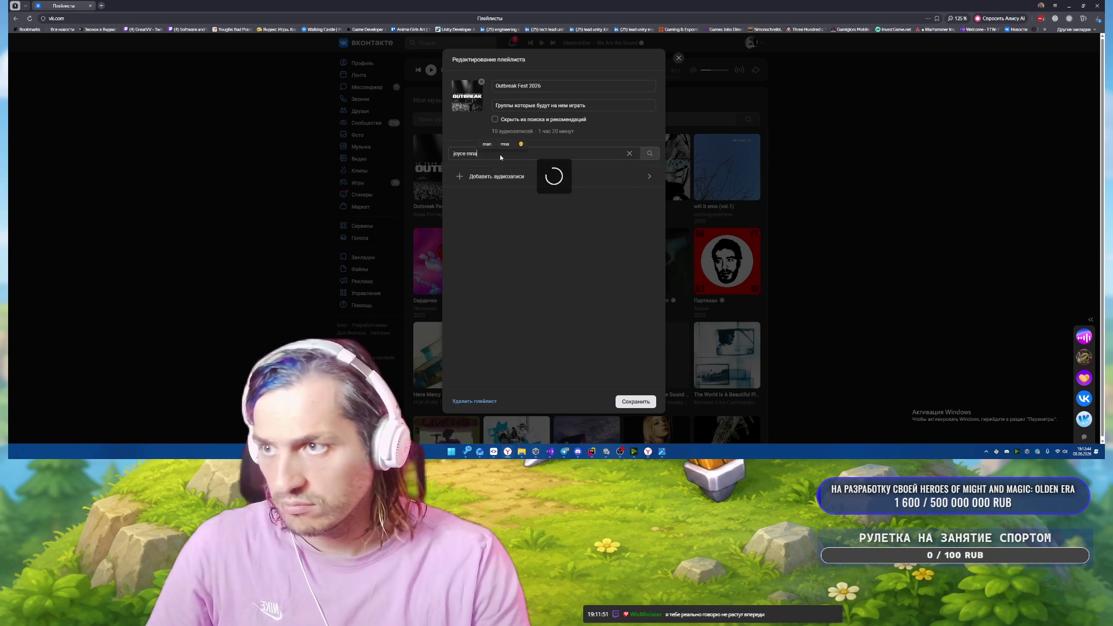
key(BackSpace)
key(BackSpace)
text(anor)
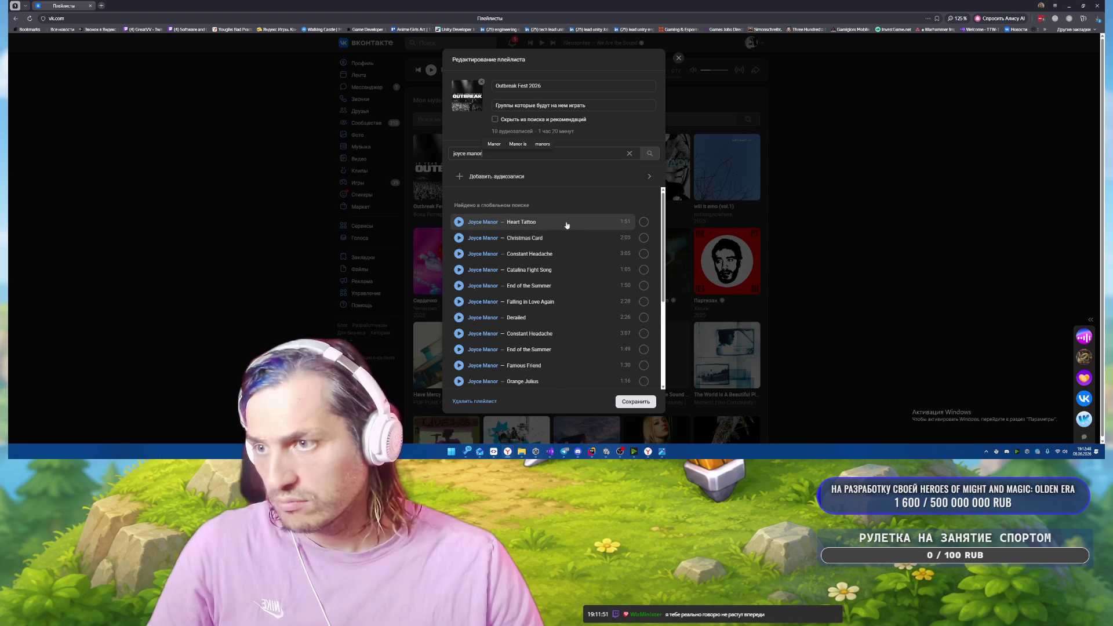
Add the first seven Joyce Manor results, starting with Heart Tattoo and Christmas Card.
click(645, 224)
click(644, 238)
click(644, 285)
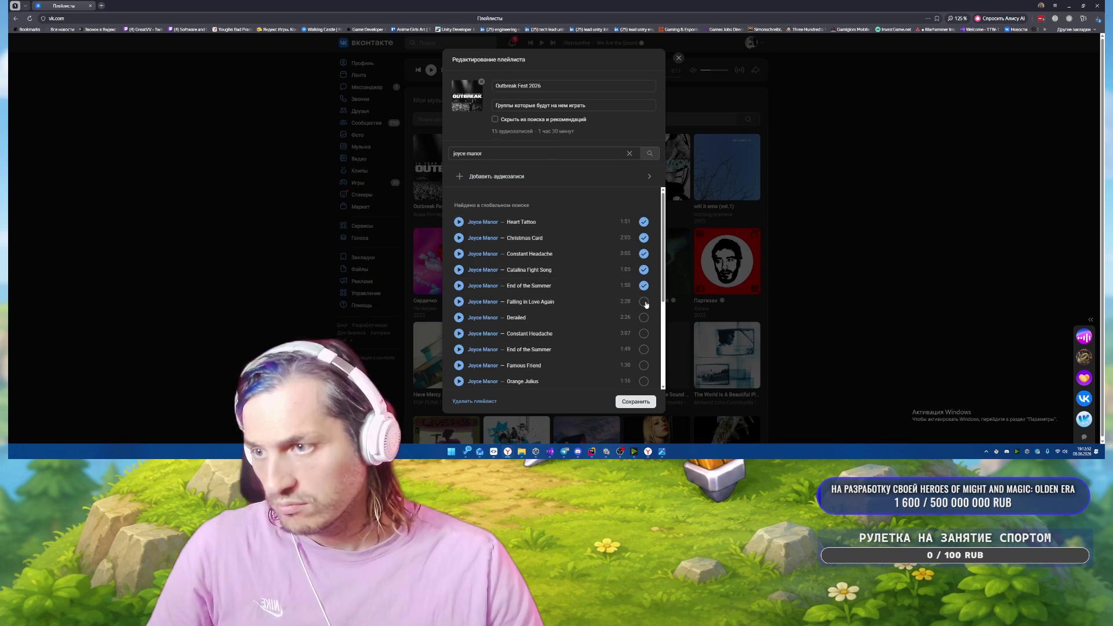
click(643, 302)
click(644, 317)
click(644, 333)
click(644, 349)
Add Famous Friend, Orange Julius, Five Beer Plan, Beach Community, 21st Dead Rats, Leather Jacket and Holiday Heart.
scroll(638, 318, down, 1)
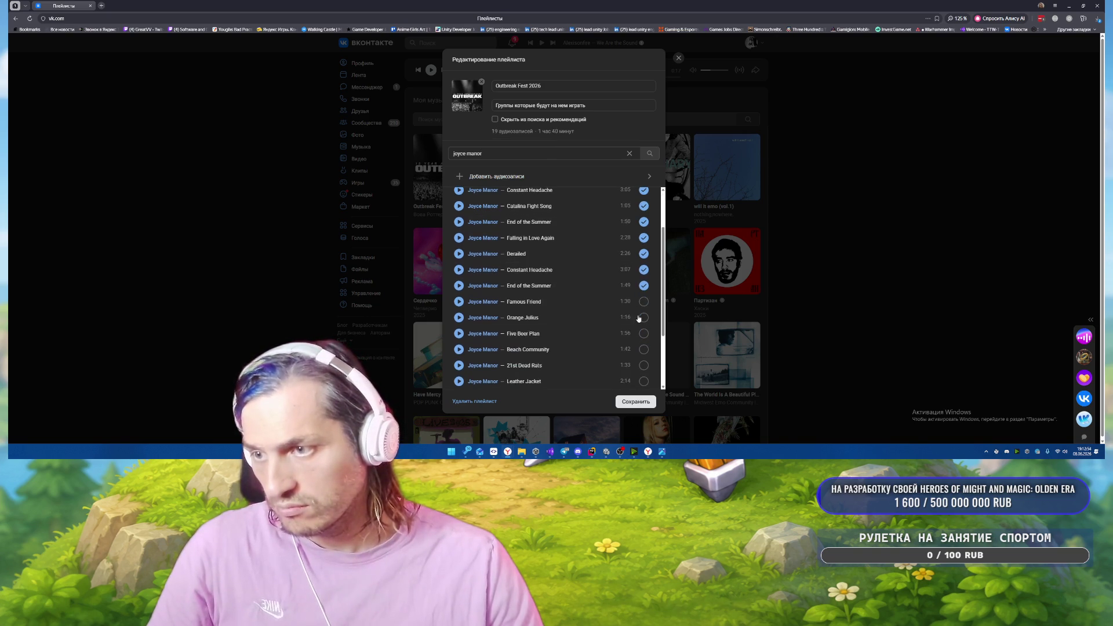
click(644, 302)
click(644, 317)
click(644, 333)
click(644, 348)
click(644, 365)
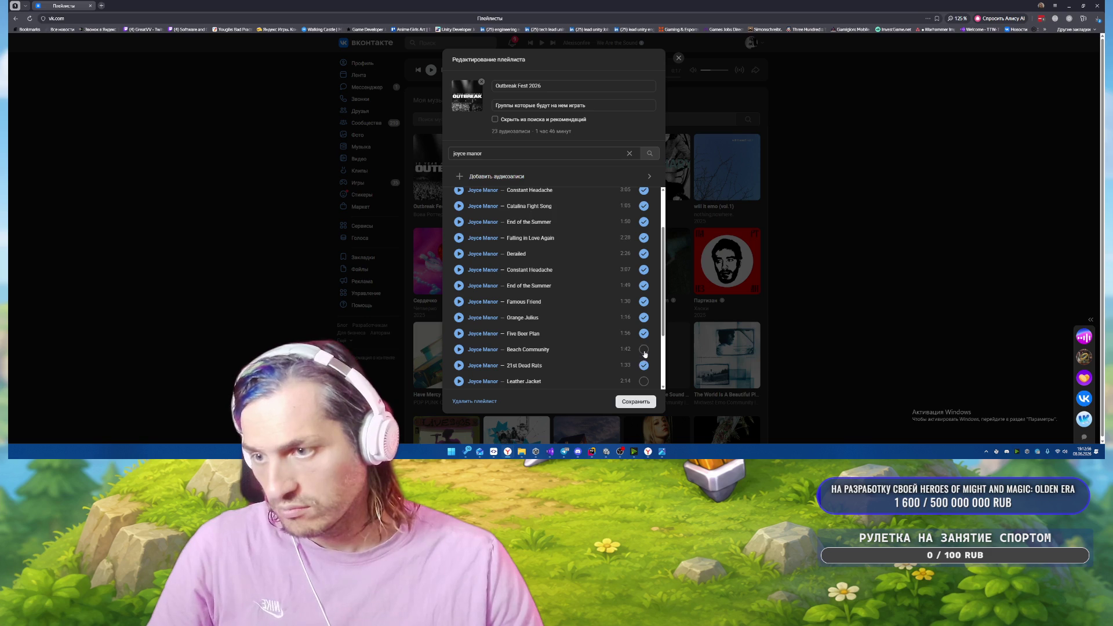
scroll(637, 323, down, 1)
scroll(637, 324, down, 1)
click(643, 321)
click(643, 337)
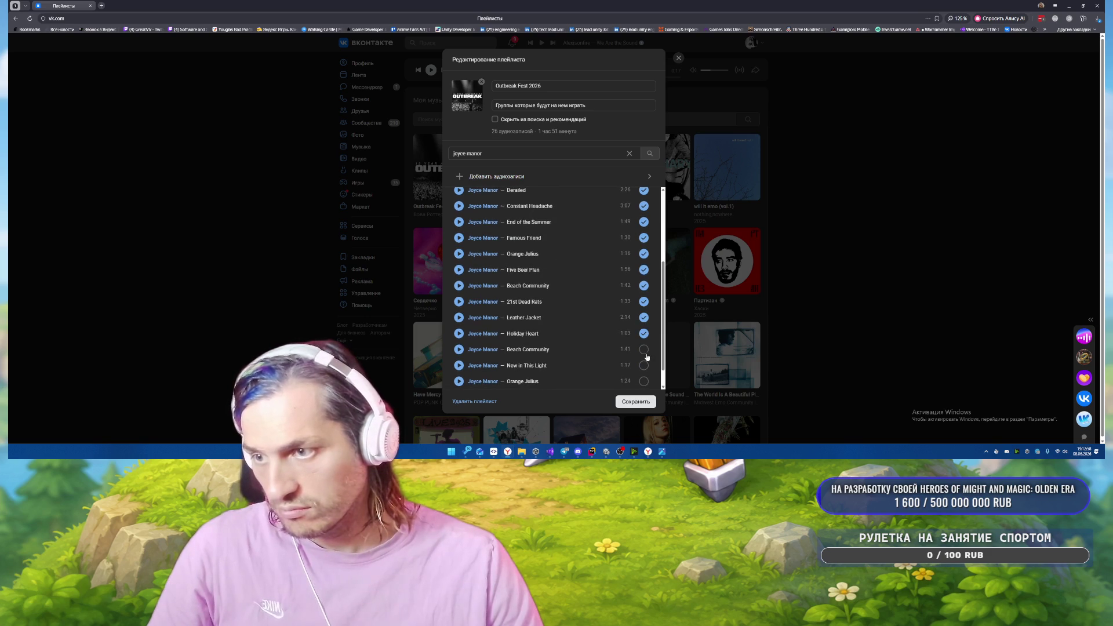
click(643, 352)
Add New in This Light, Orange Julius, Heated Swimming Pool, Tame, My Elise, The Jerk and Drainage.
scroll(640, 317, down, 1)
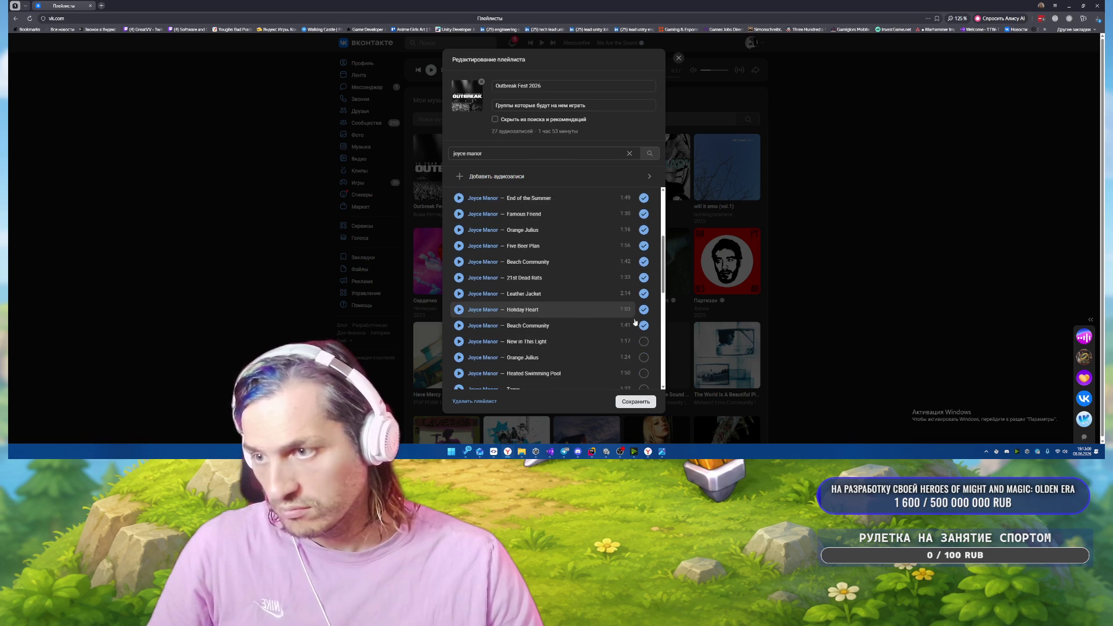
click(643, 341)
click(643, 357)
scroll(638, 326, down, 2)
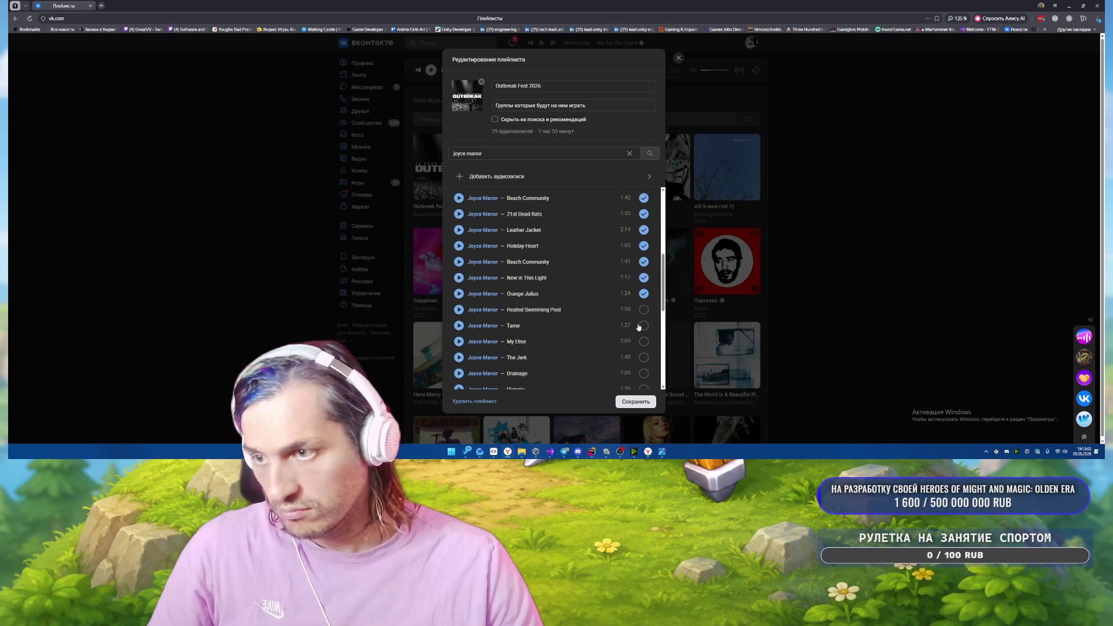
click(643, 310)
click(643, 325)
click(643, 341)
click(643, 357)
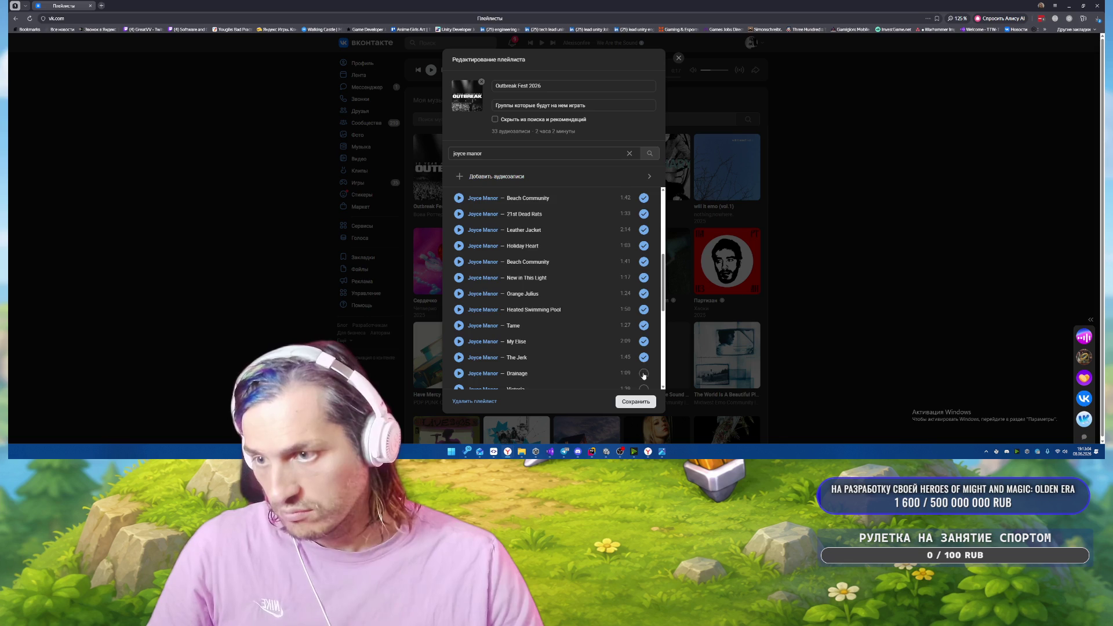
click(643, 373)
Add Victoria, Stupid Origami, Stir Crazy, Call Out, DFHP, The Jerk and Shortcut Socket, then save.
scroll(645, 334, down, 2)
scroll(645, 334, down, 1)
click(643, 293)
click(643, 309)
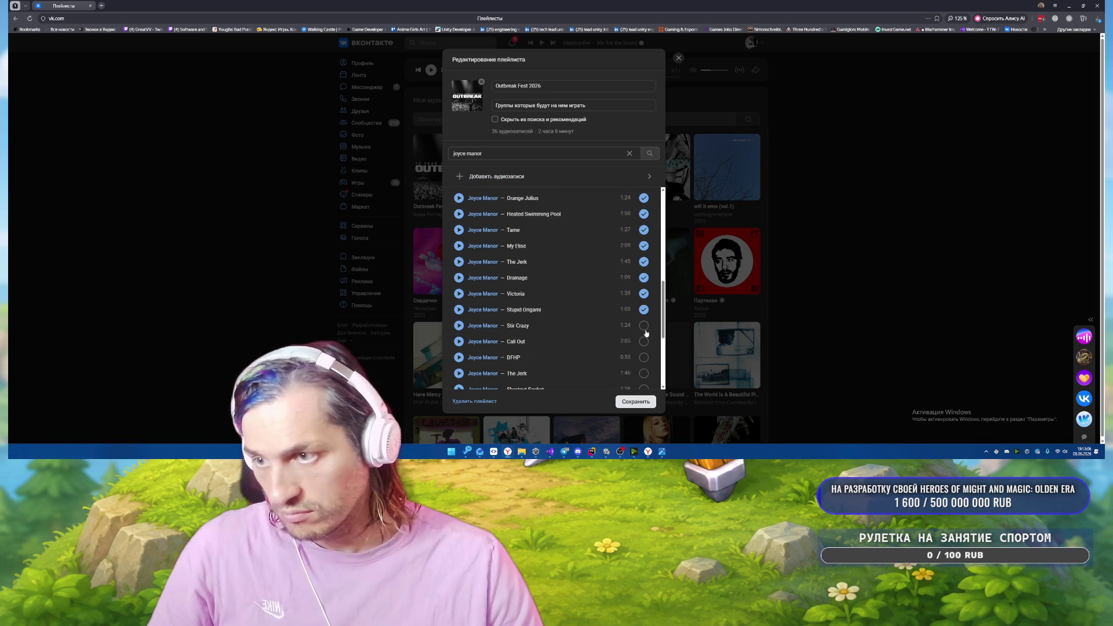
click(643, 325)
click(644, 342)
click(643, 357)
scroll(642, 347, down, 3)
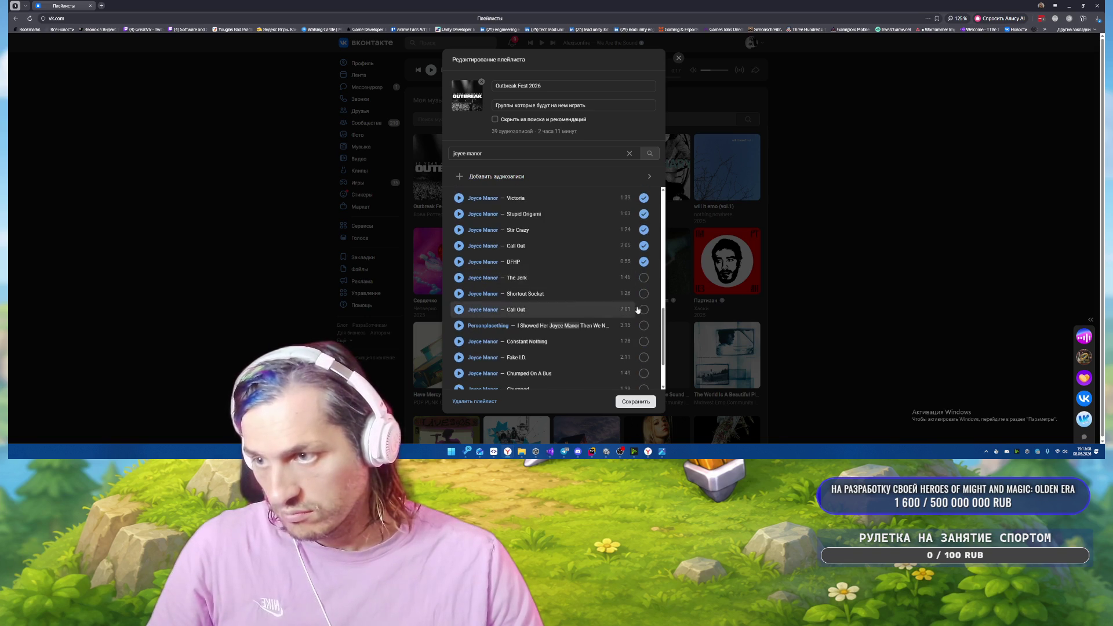
click(643, 279)
click(643, 294)
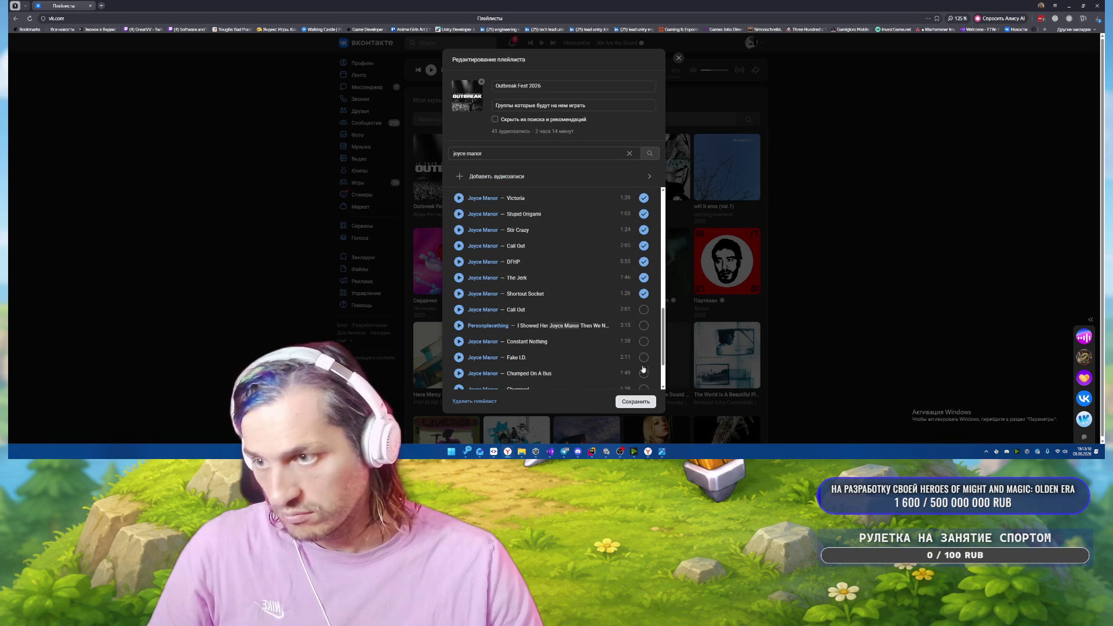
click(628, 403)
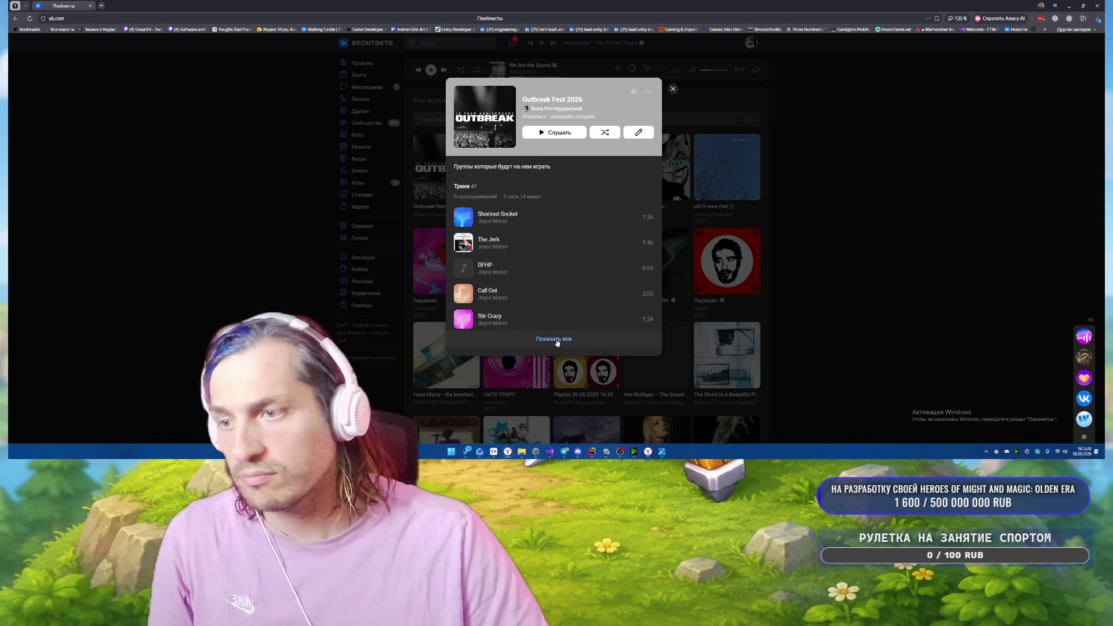
Open the Outbreak Fest 2026 editor again, now listing 41 tracks totalling 2 h 14 min.
click(638, 132)
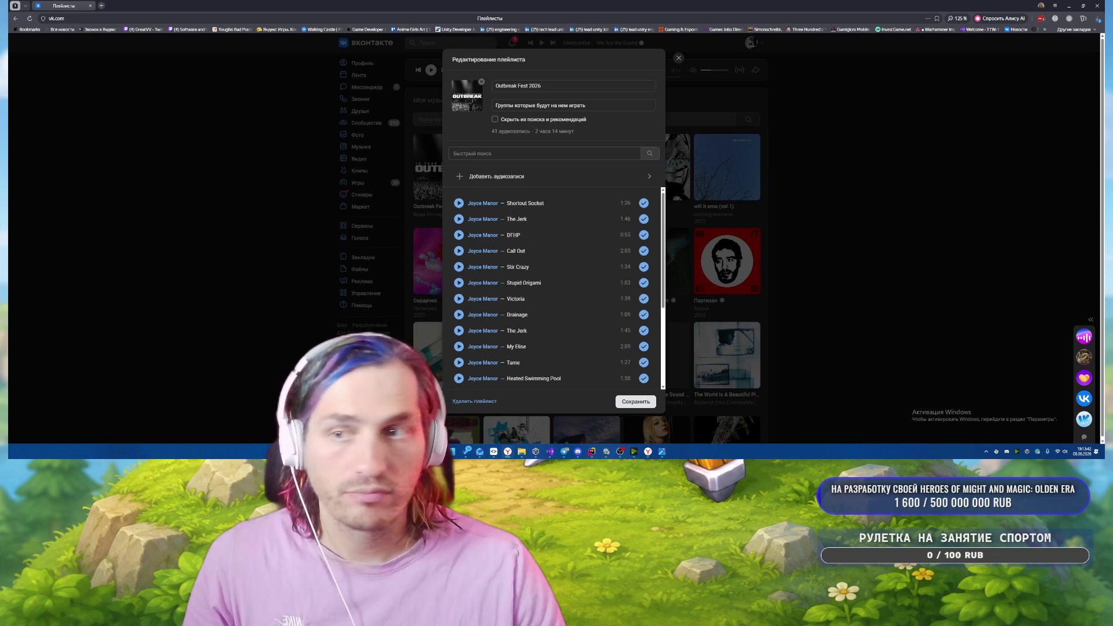
Search the playlist editor for 'balance and composure'.
text(balance and composure)
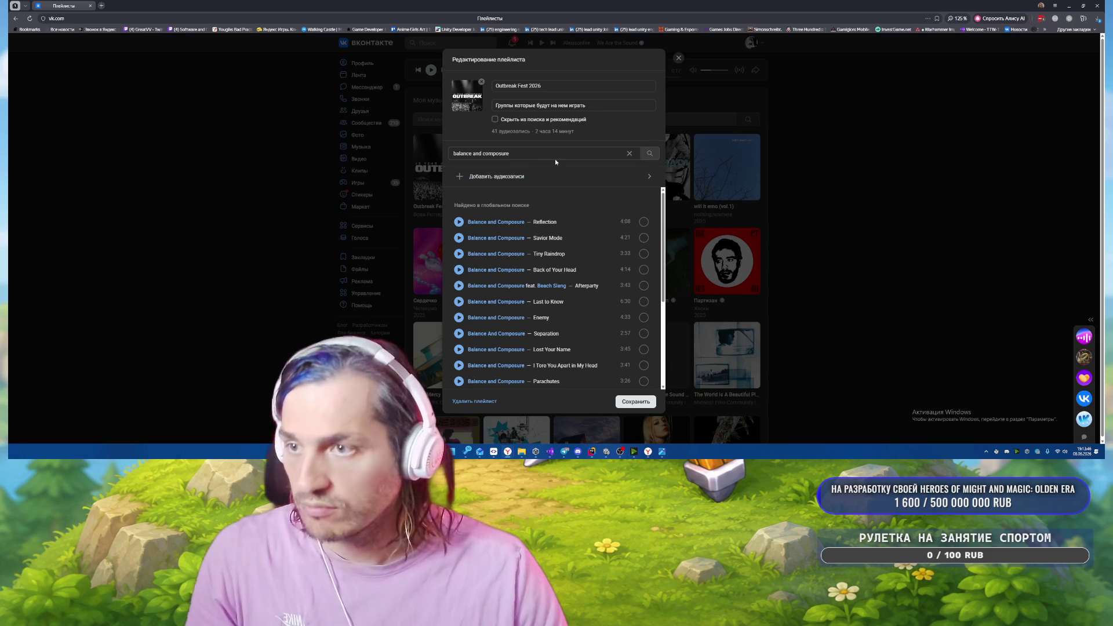
click(537, 155)
text(para)
key(BackSpace)
key(BackSpace)
key(BackSpace)
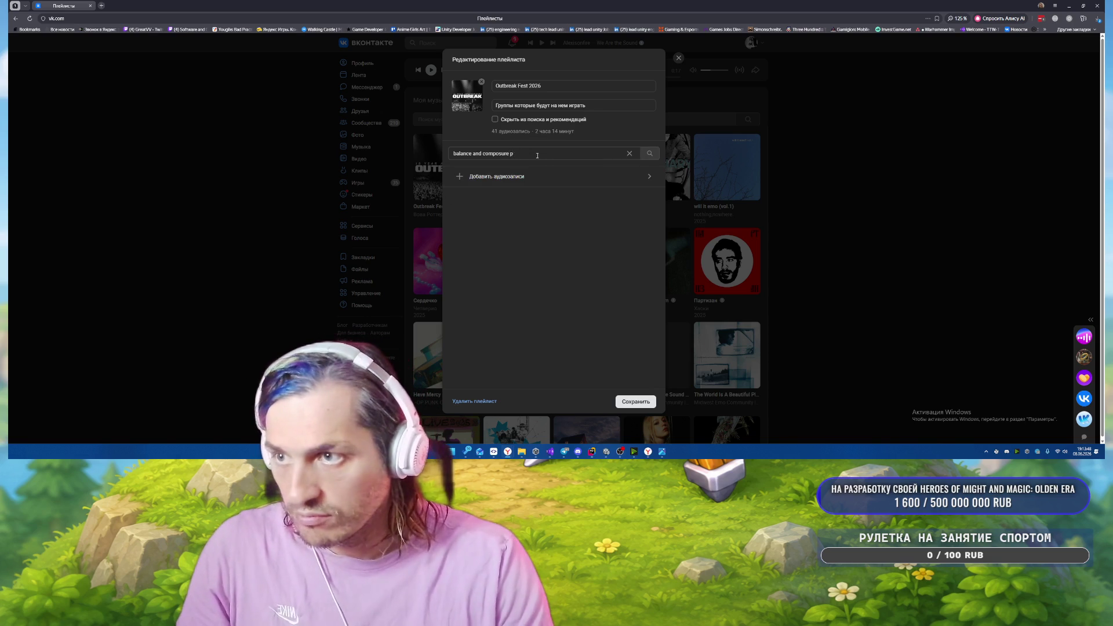
Add Parachutes and Back of Your Head from the Balance and Composure results.
scroll(571, 232, down, 3)
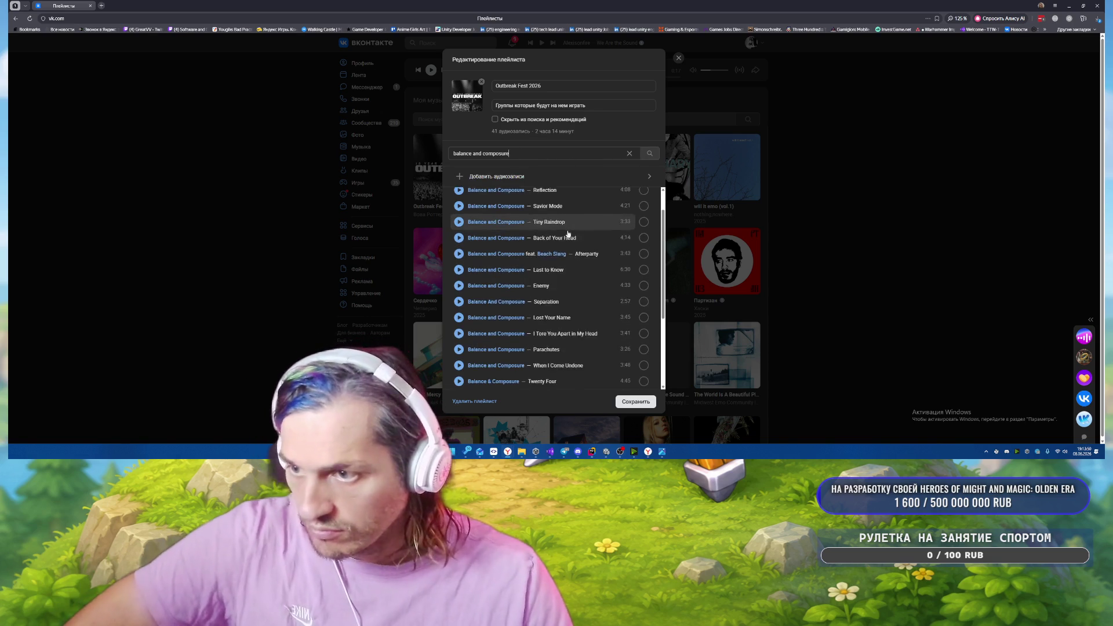
click(644, 285)
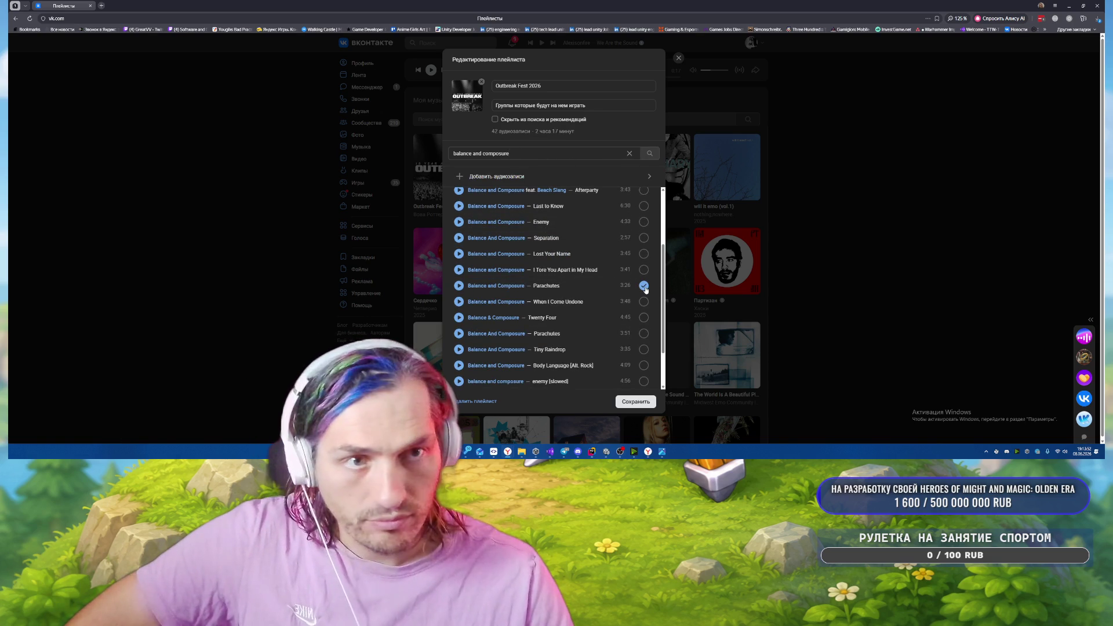
scroll(603, 295, up, 2)
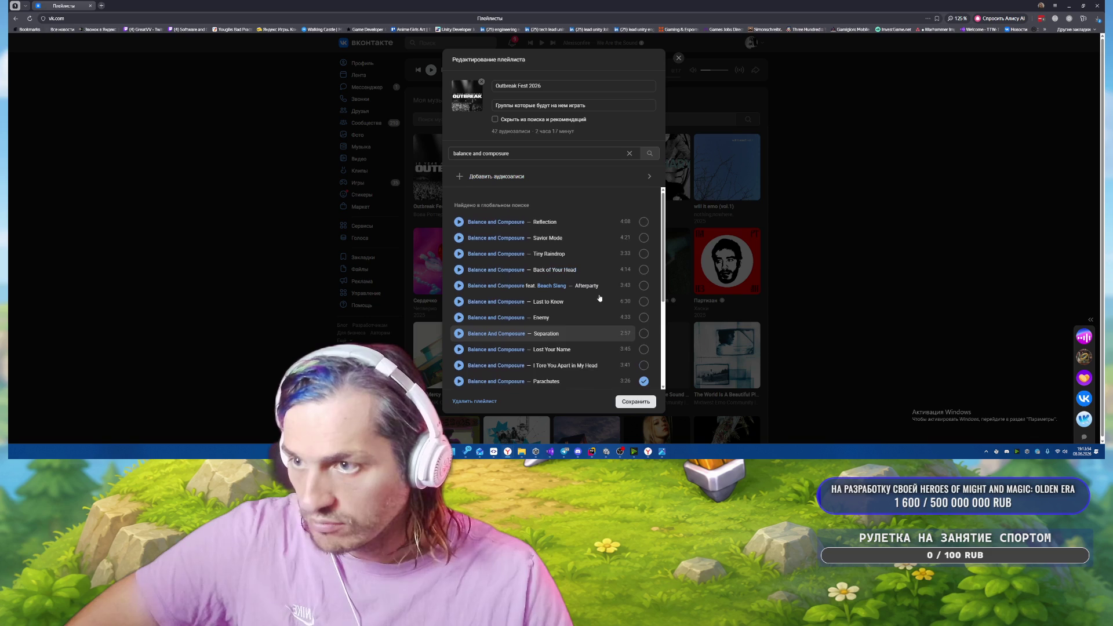
scroll(599, 227, down, 6)
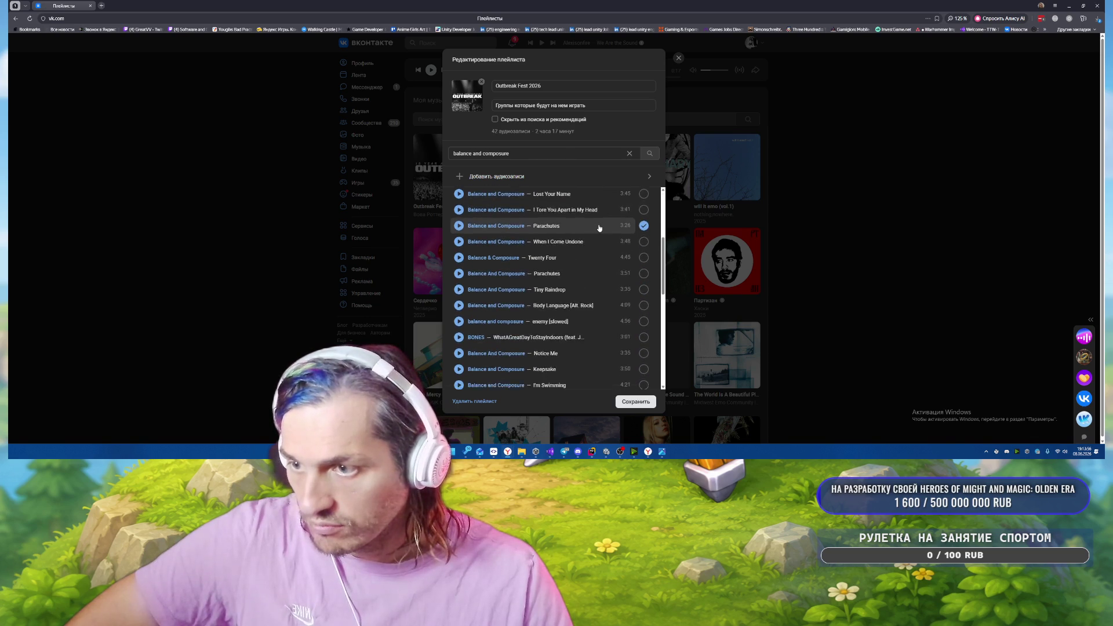
scroll(599, 228, down, 10)
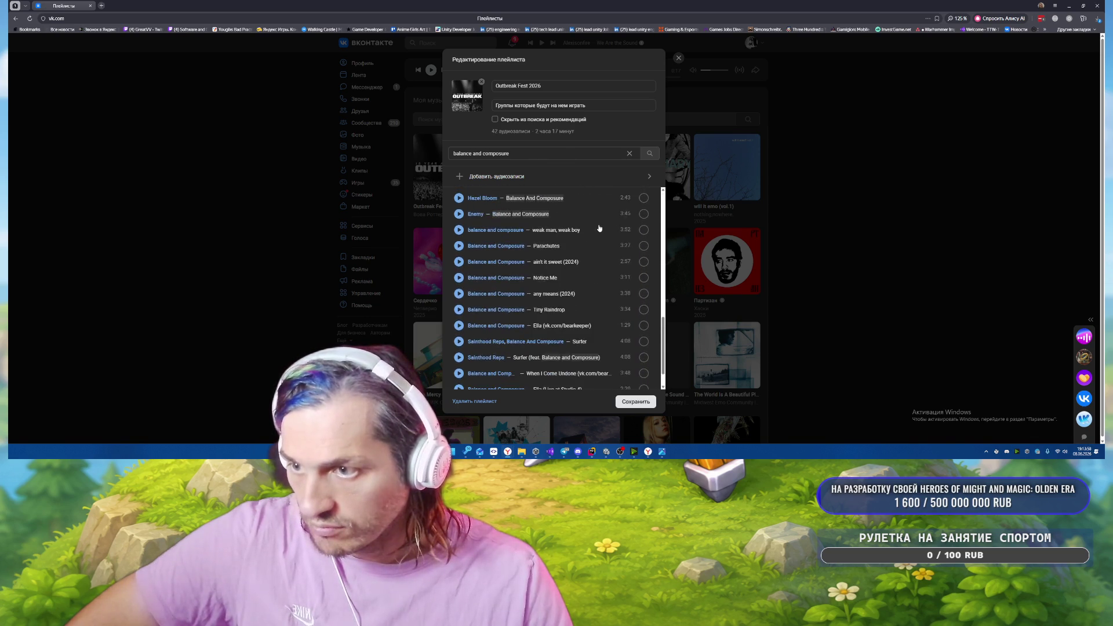
scroll(600, 228, down, 3)
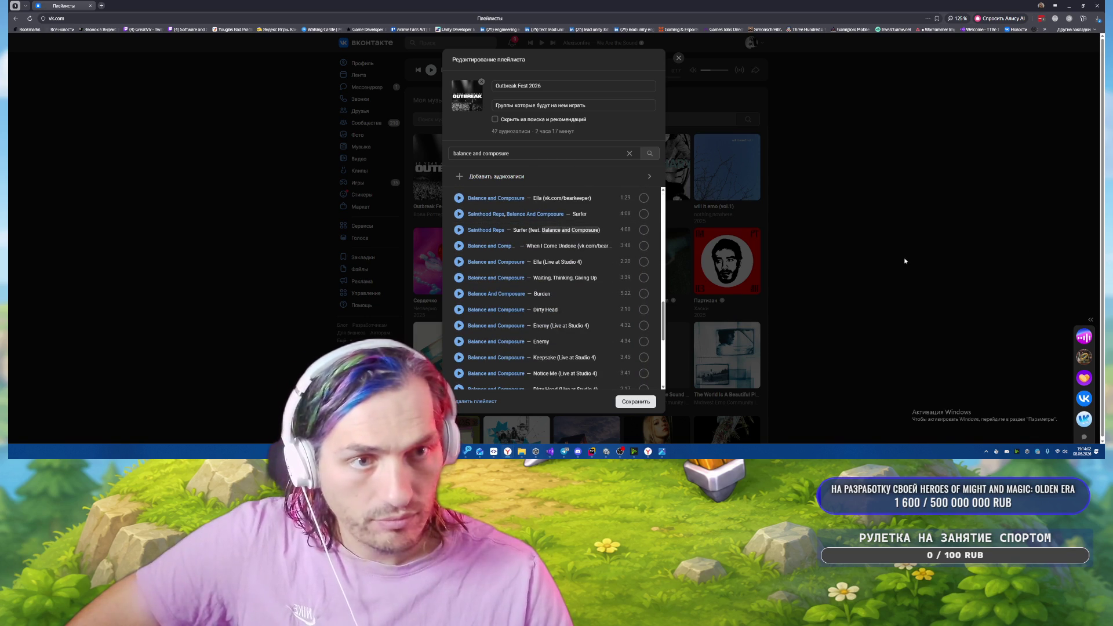
scroll(560, 290, down, 5)
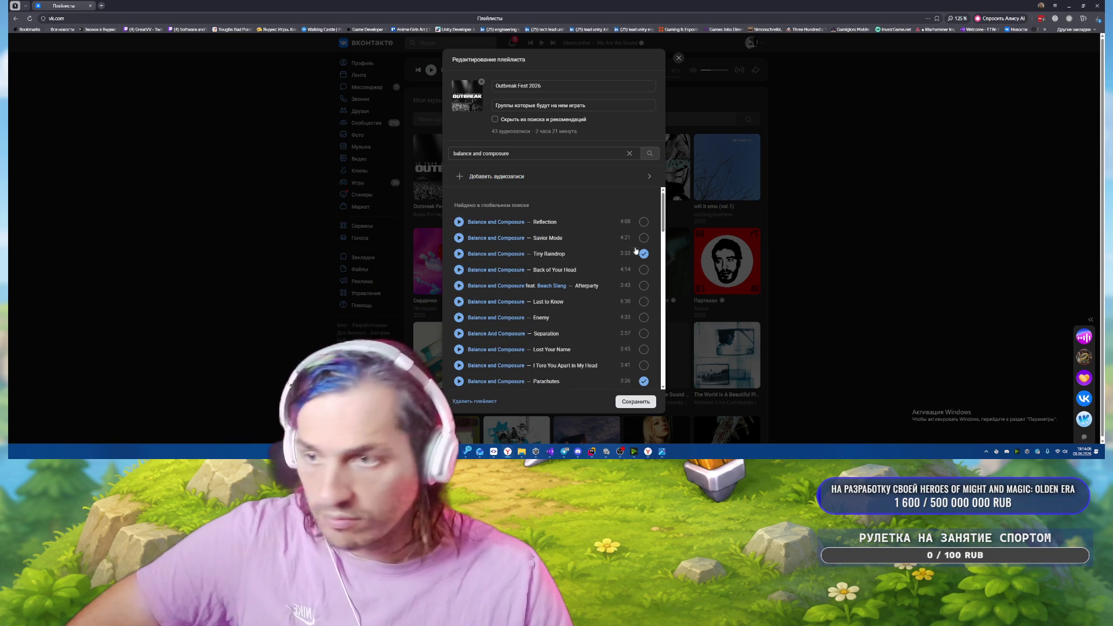
click(643, 270)
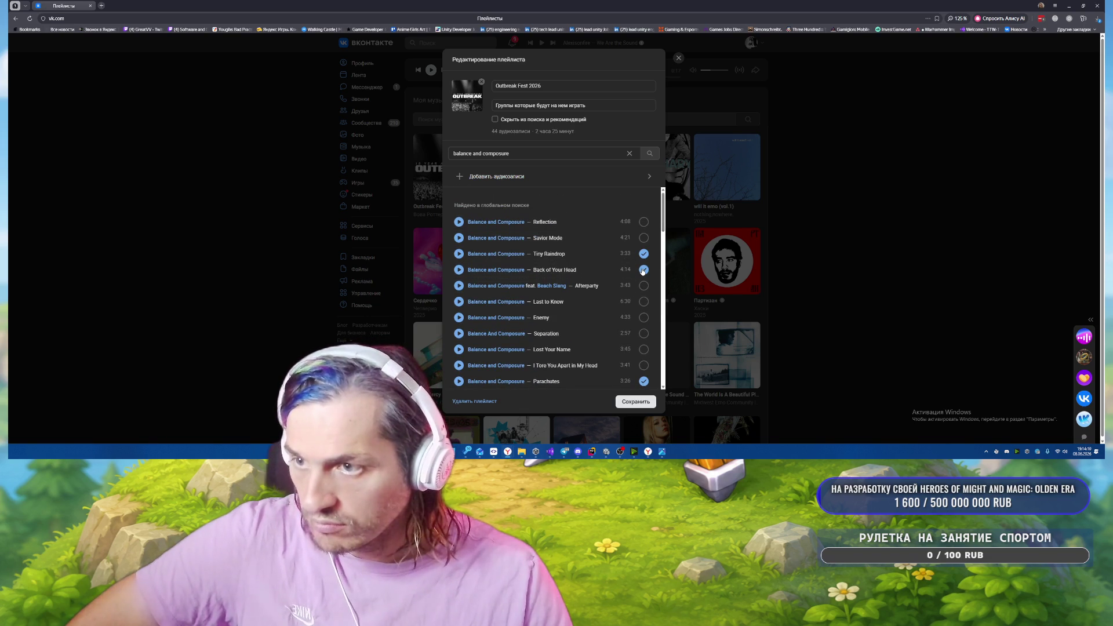
scroll(640, 273, down, 10)
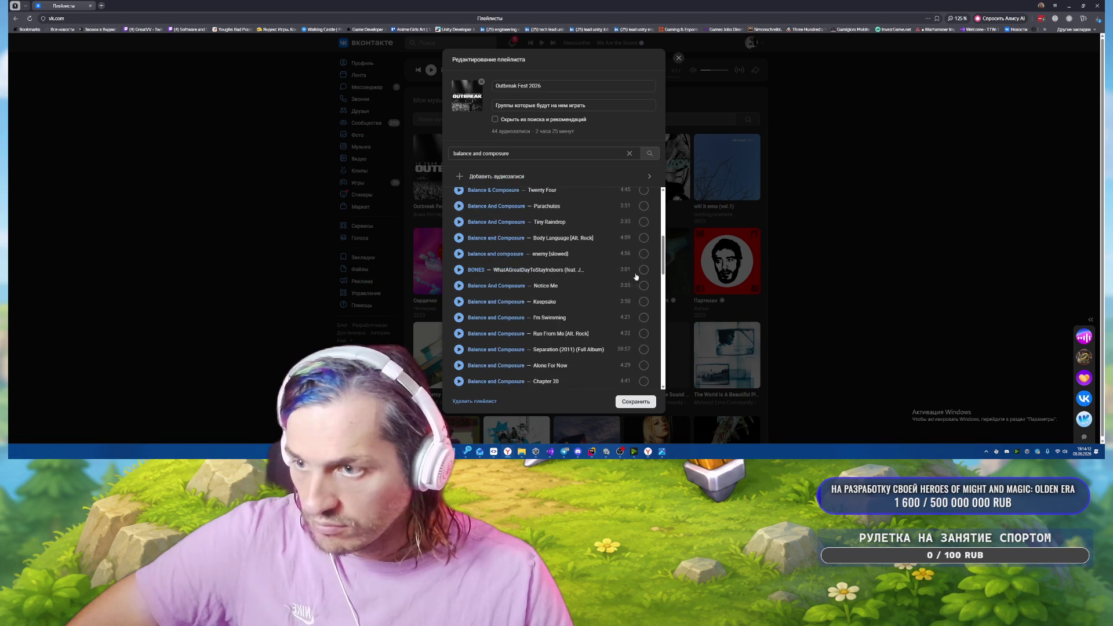
scroll(632, 273, down, 5)
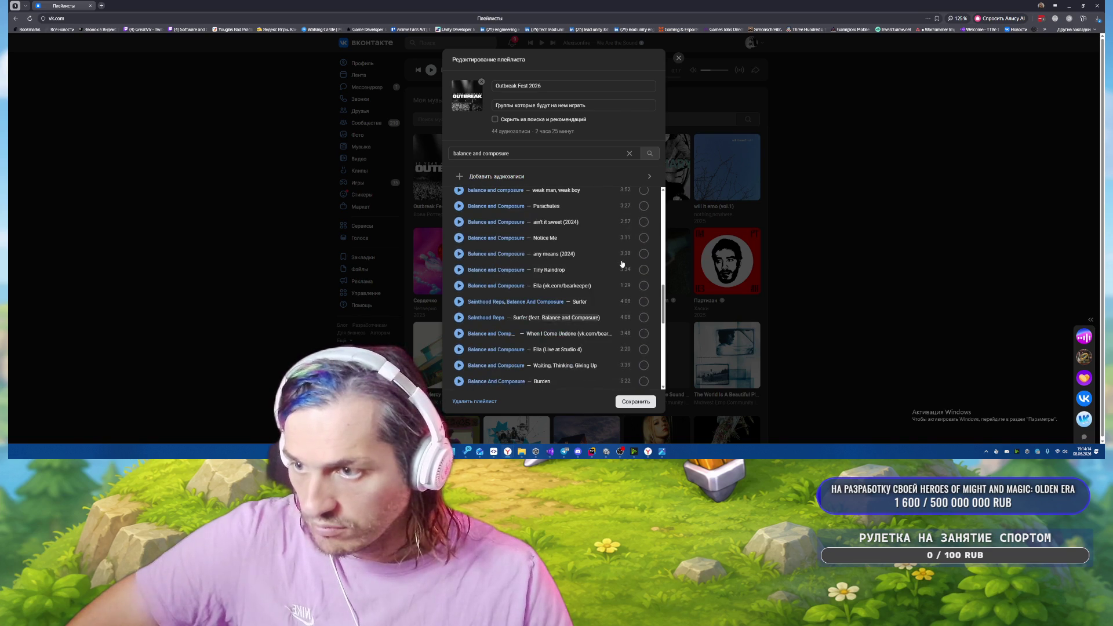
scroll(623, 266, down, 5)
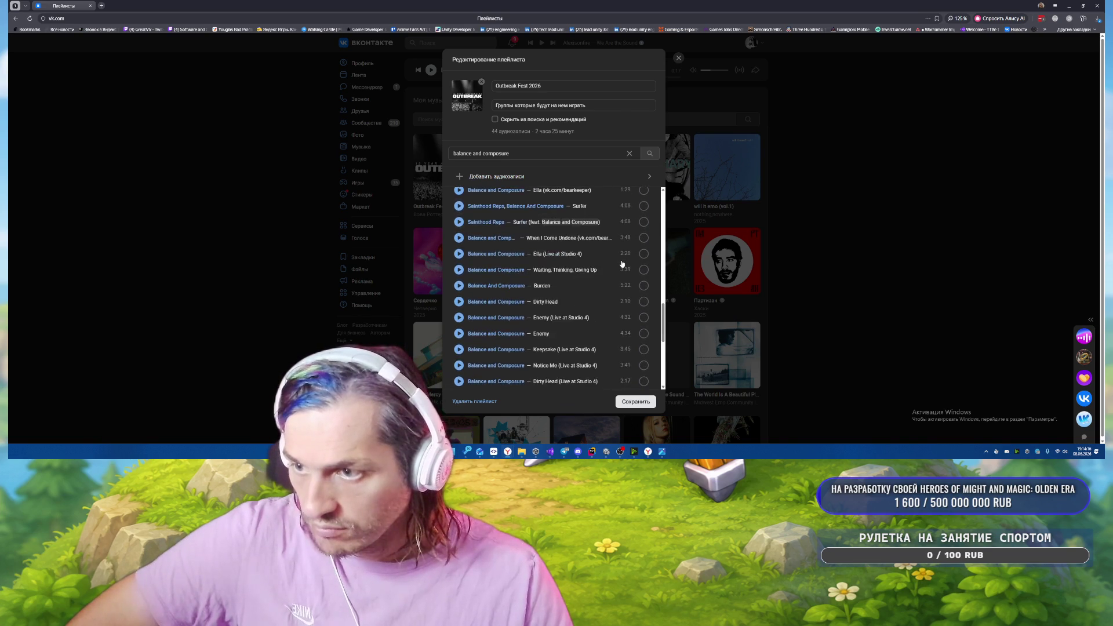
scroll(634, 278, down, 5)
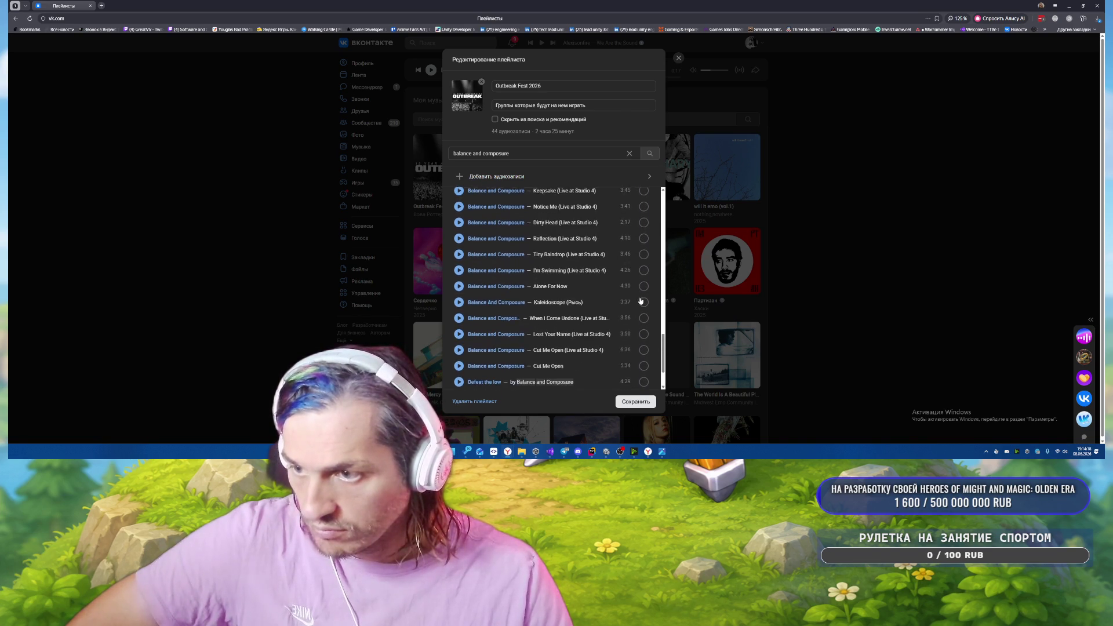
scroll(634, 252, down, 5)
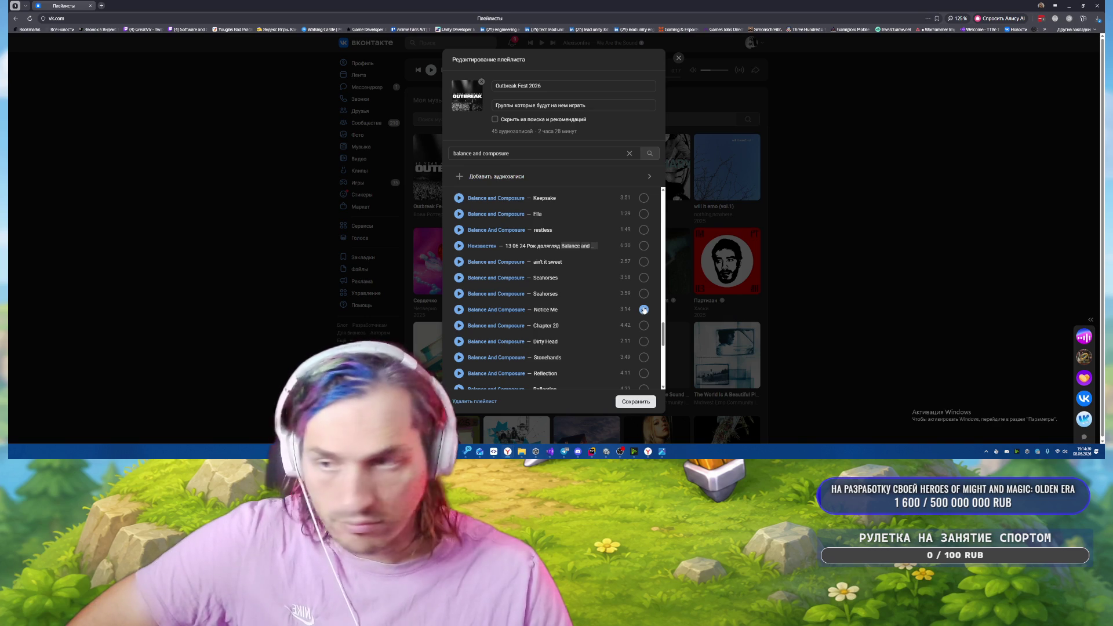
Add Dirty Head and the 4:11 Reflection track to the playlist.
click(643, 340)
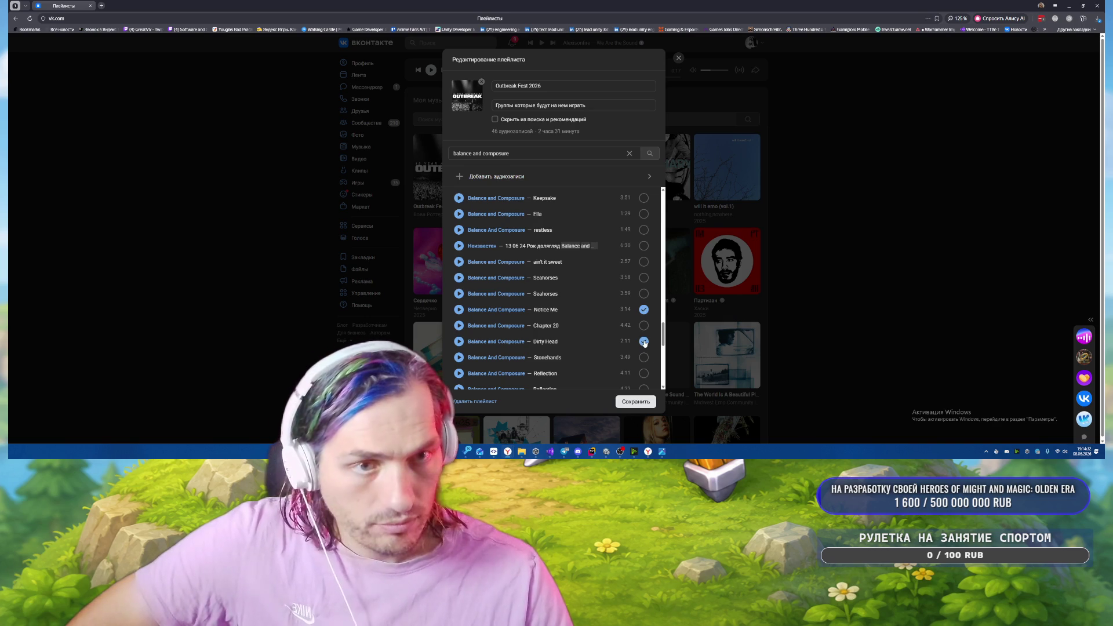
scroll(597, 299, down, 2)
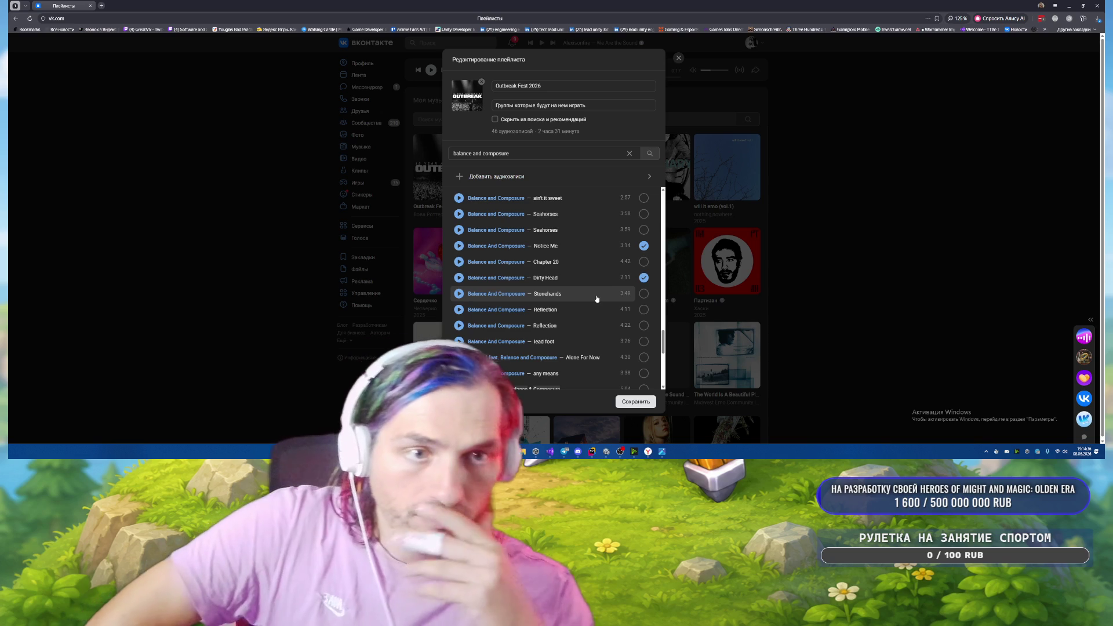
click(643, 310)
Find Enemy further down the Balance and Composure results and add it.
scroll(605, 268, down, 2)
scroll(605, 268, down, 1)
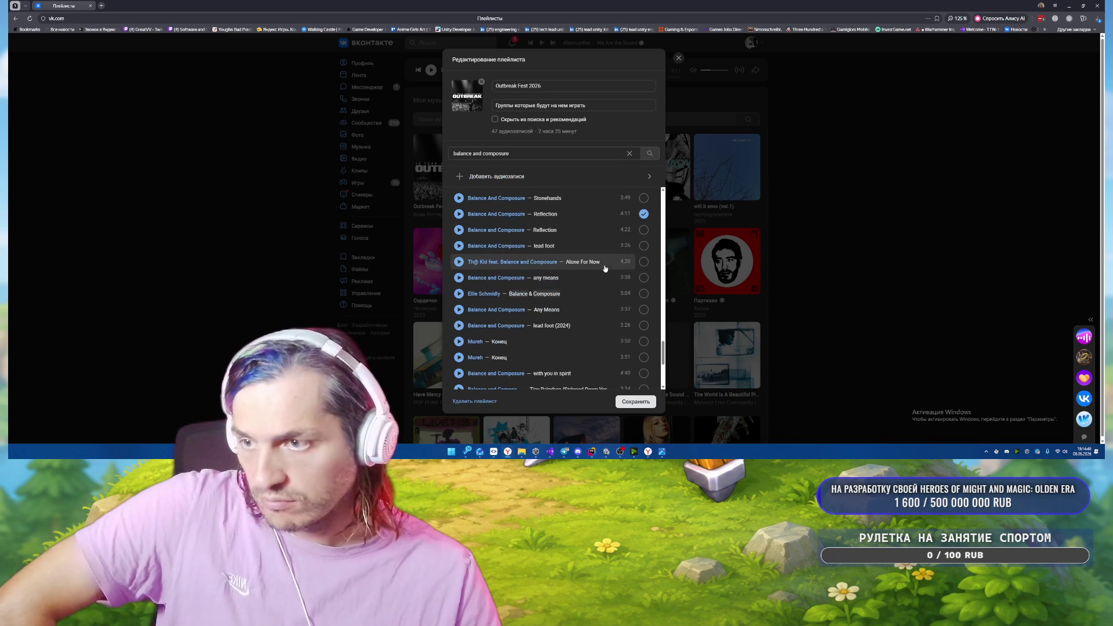
scroll(604, 230, down, 2)
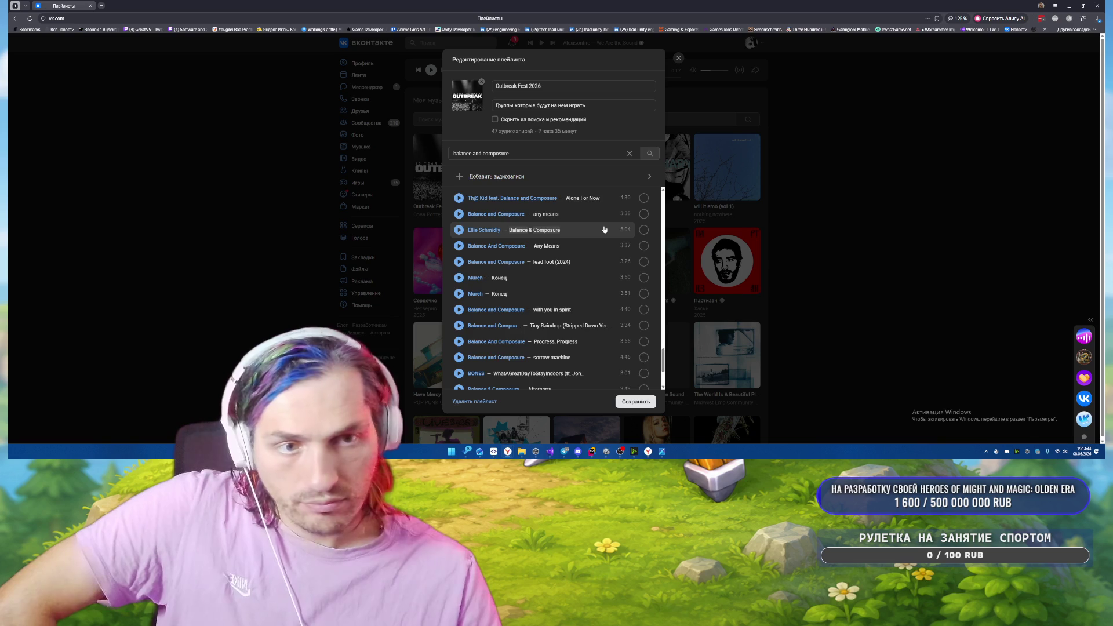
scroll(604, 229, down, 3)
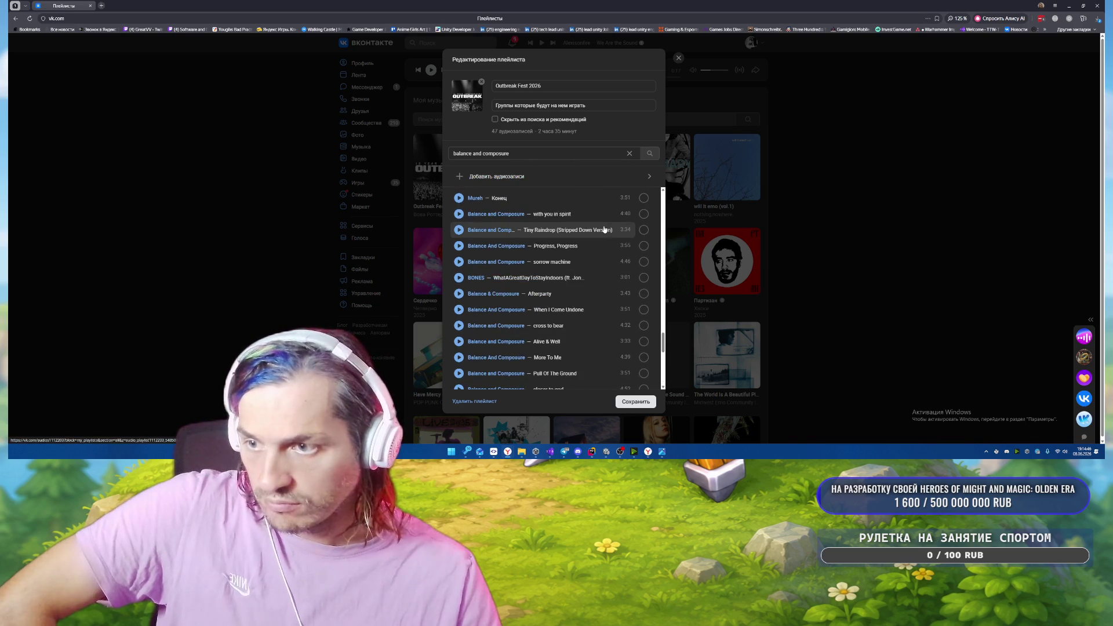
scroll(604, 229, down, 3)
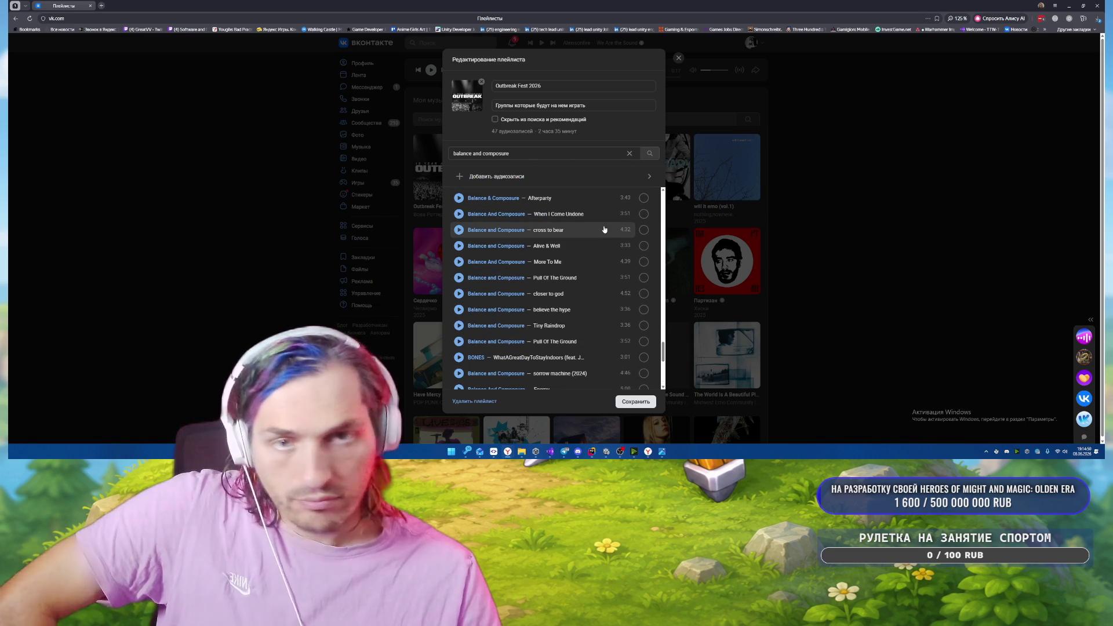
scroll(604, 229, down, 1)
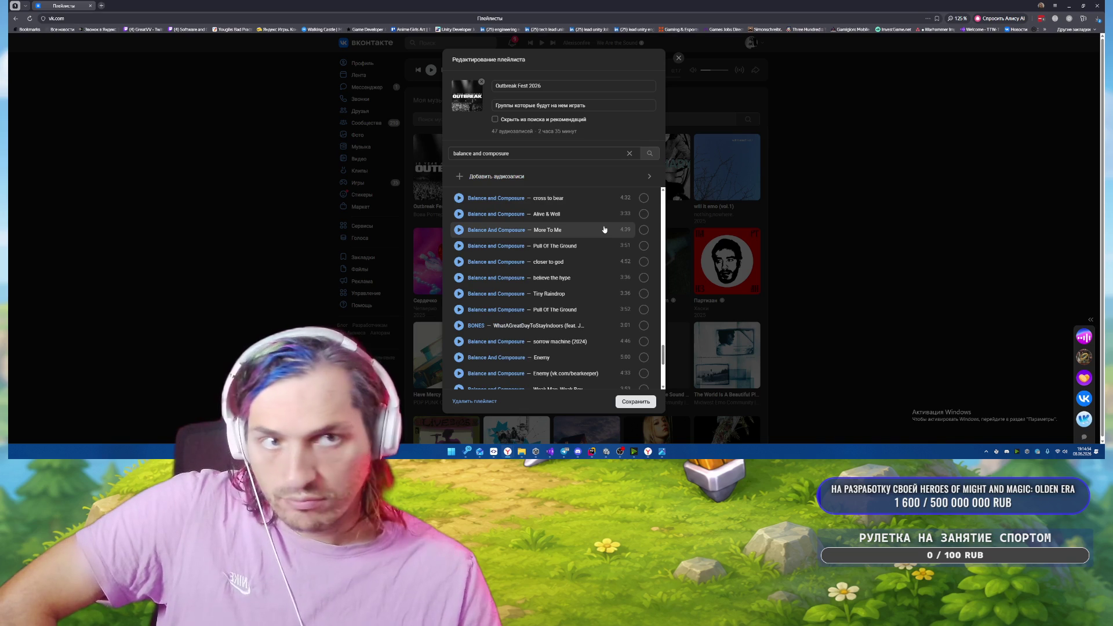
scroll(603, 229, down, 3)
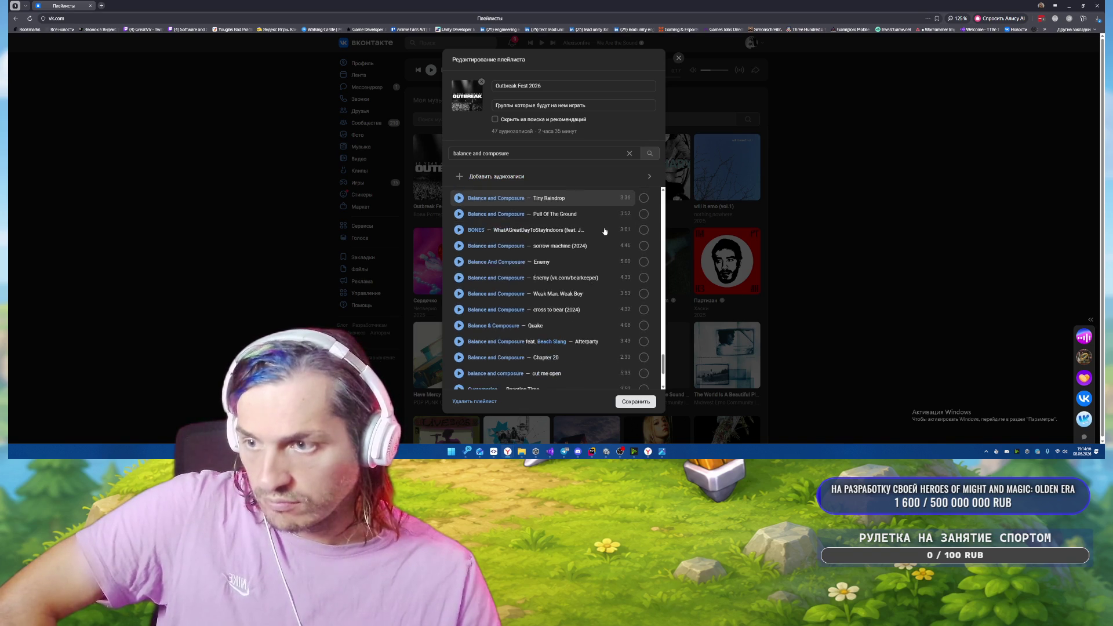
scroll(604, 231, down, 4)
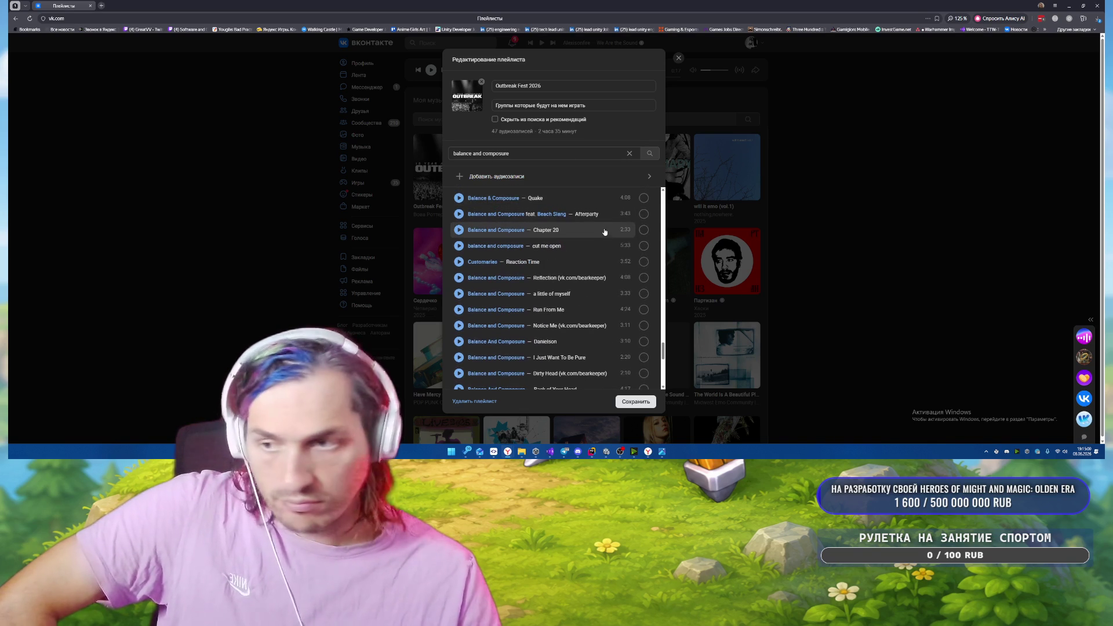
scroll(604, 231, down, 1)
scroll(604, 231, down, 1)
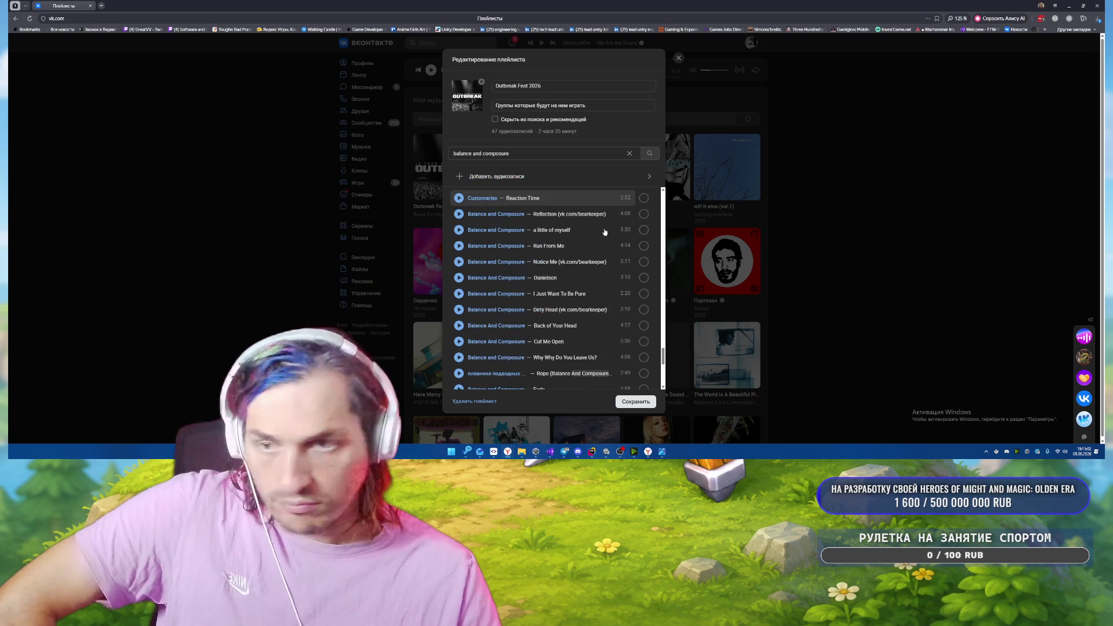
scroll(604, 231, down, 1)
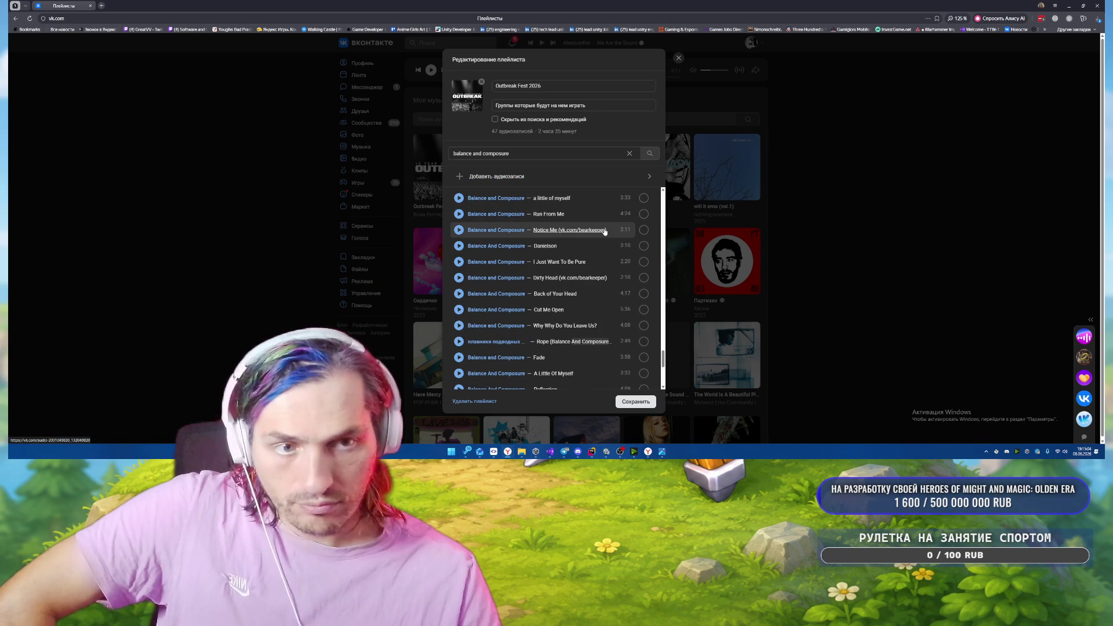
scroll(604, 231, up, 8)
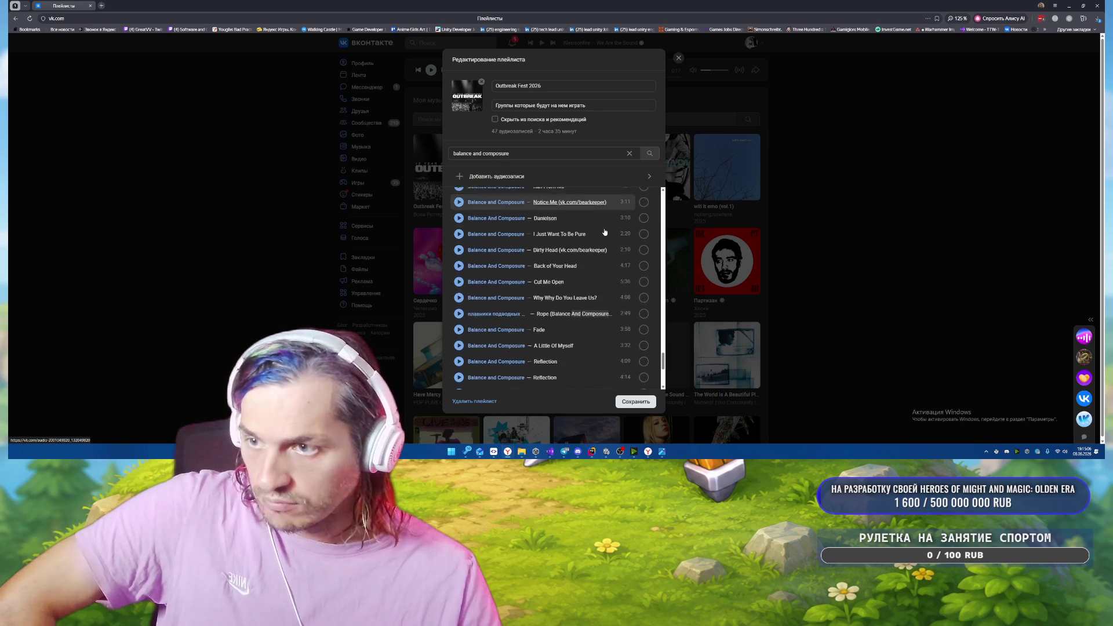
scroll(604, 231, up, 2)
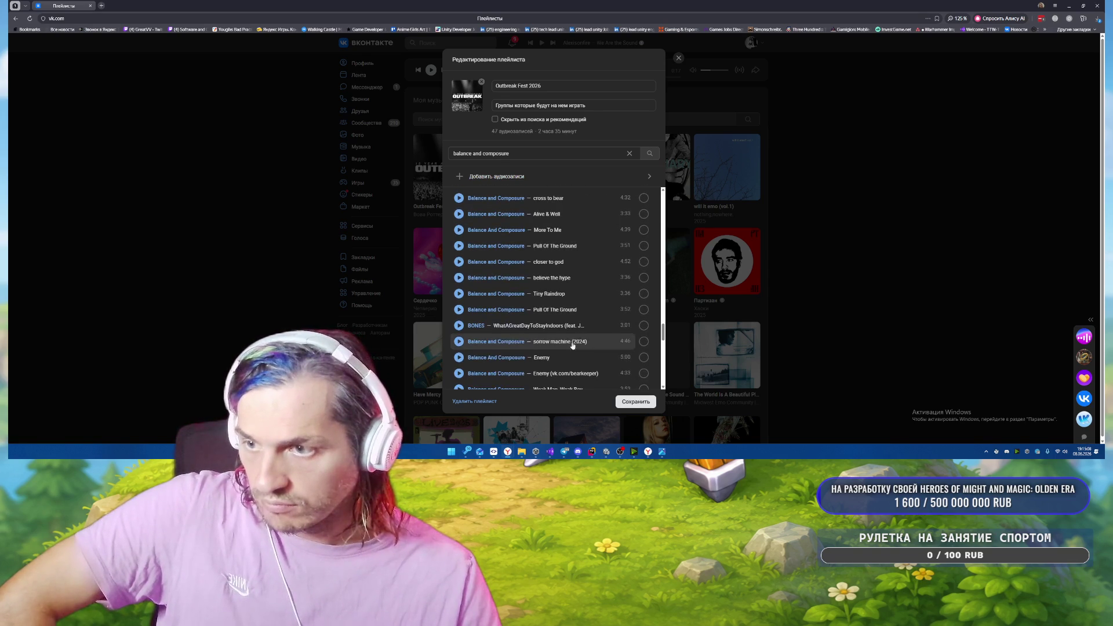
click(642, 356)
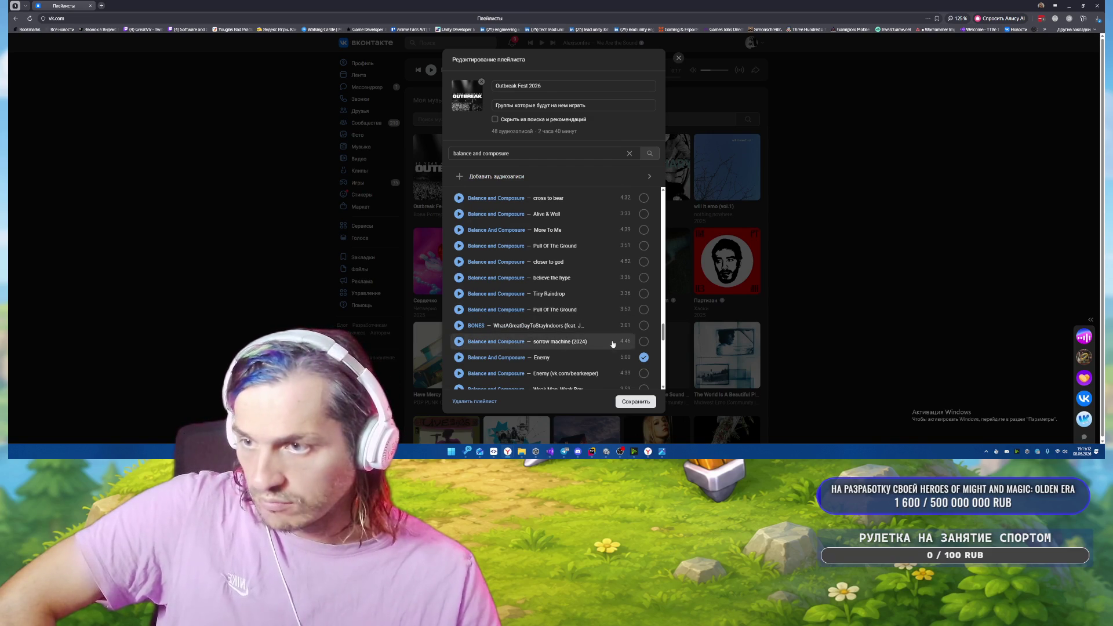
Locate When I Come Undone in the results and add it to the playlist.
scroll(612, 344, up, 6)
scroll(612, 343, up, 5)
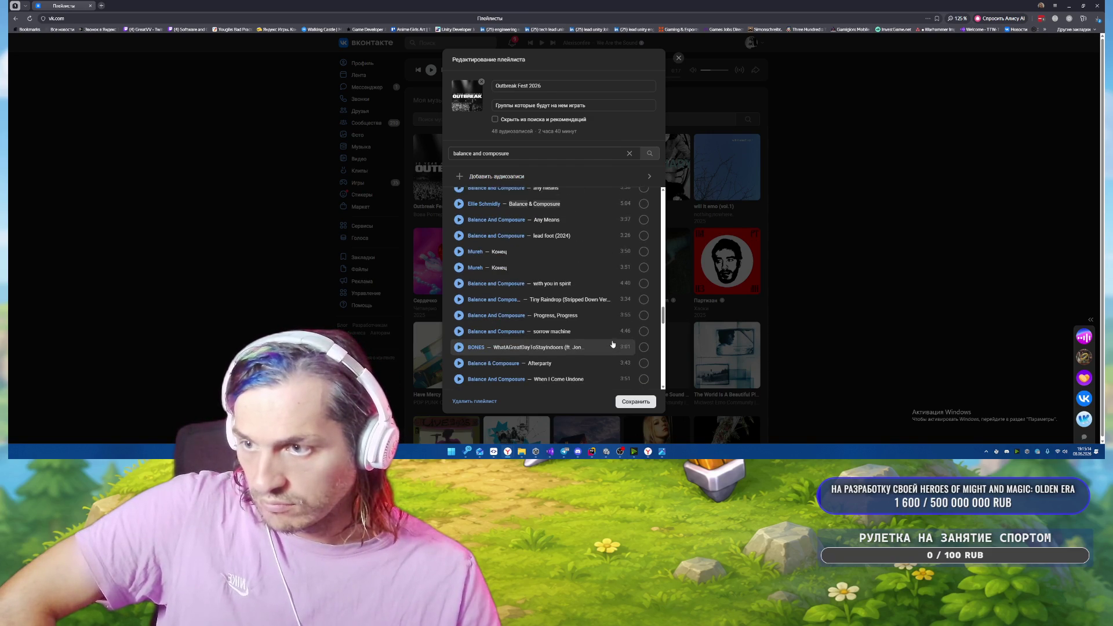
scroll(613, 344, up, 5)
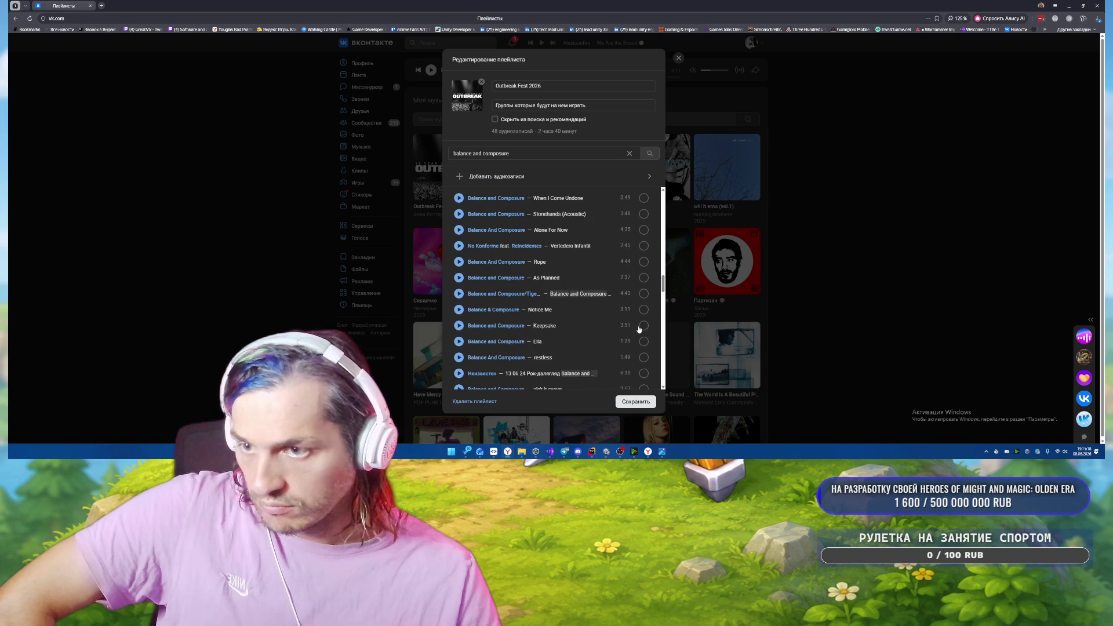
scroll(591, 329, up, 5)
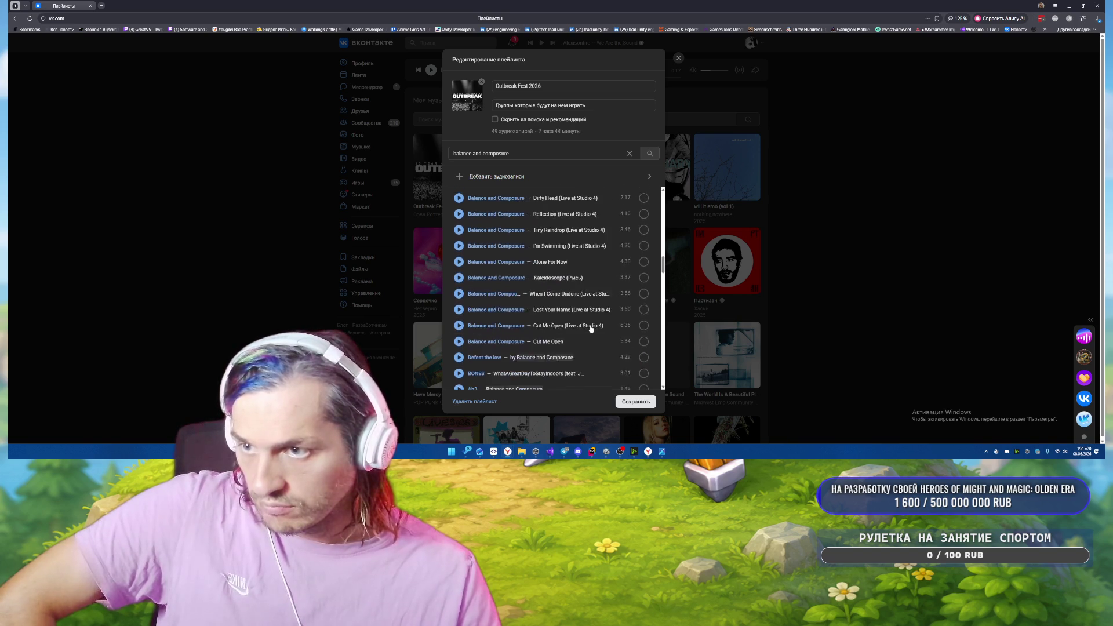
scroll(591, 329, up, 4)
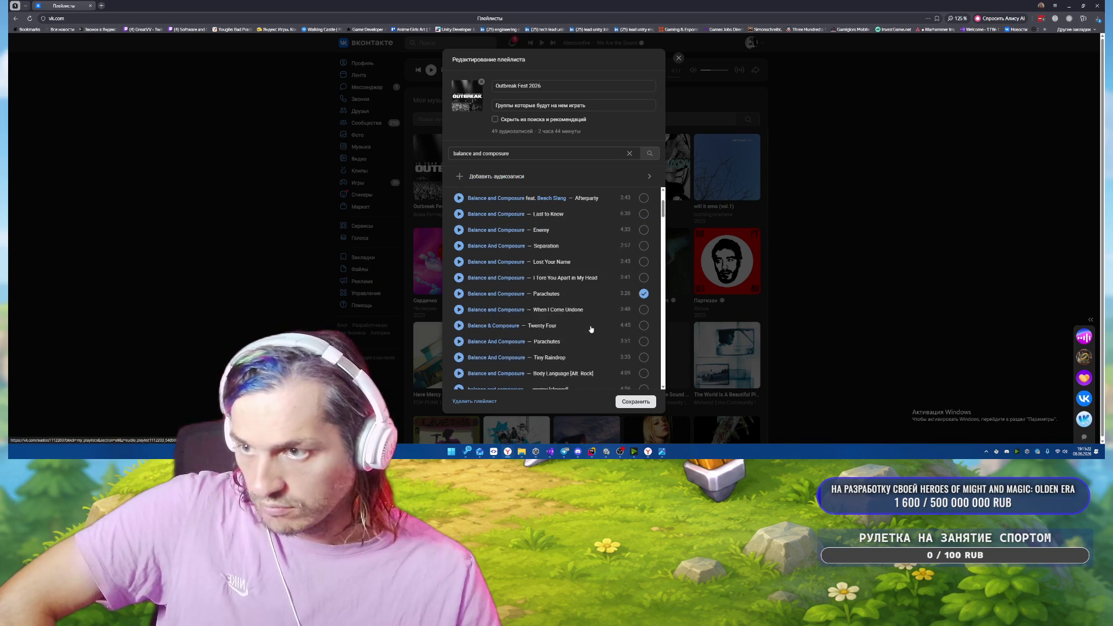
scroll(591, 329, up, 5)
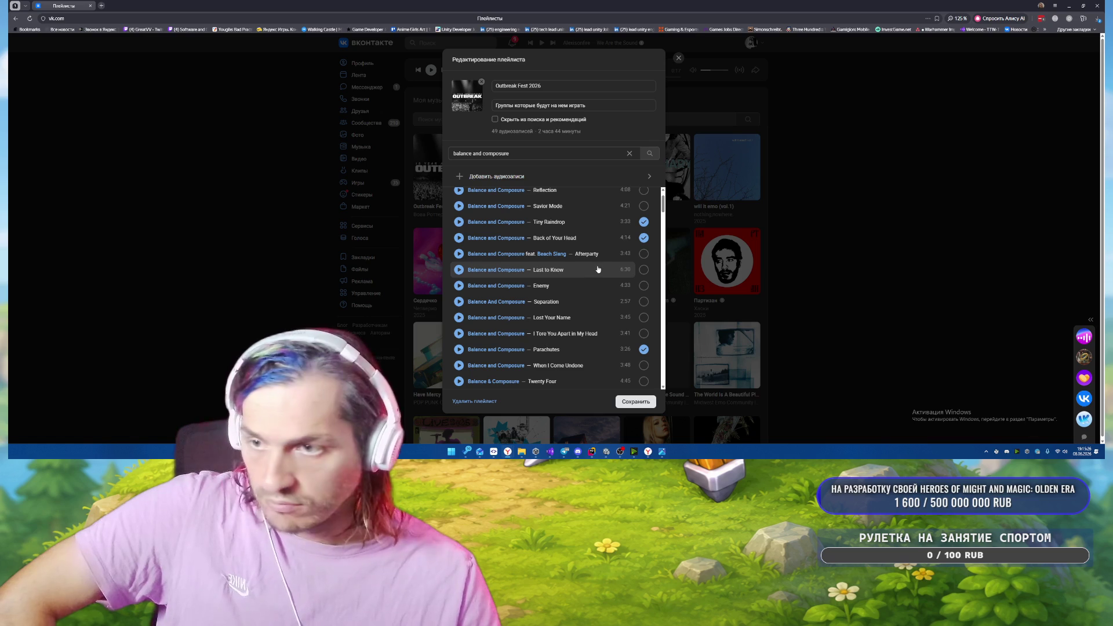
scroll(591, 303, down, 10)
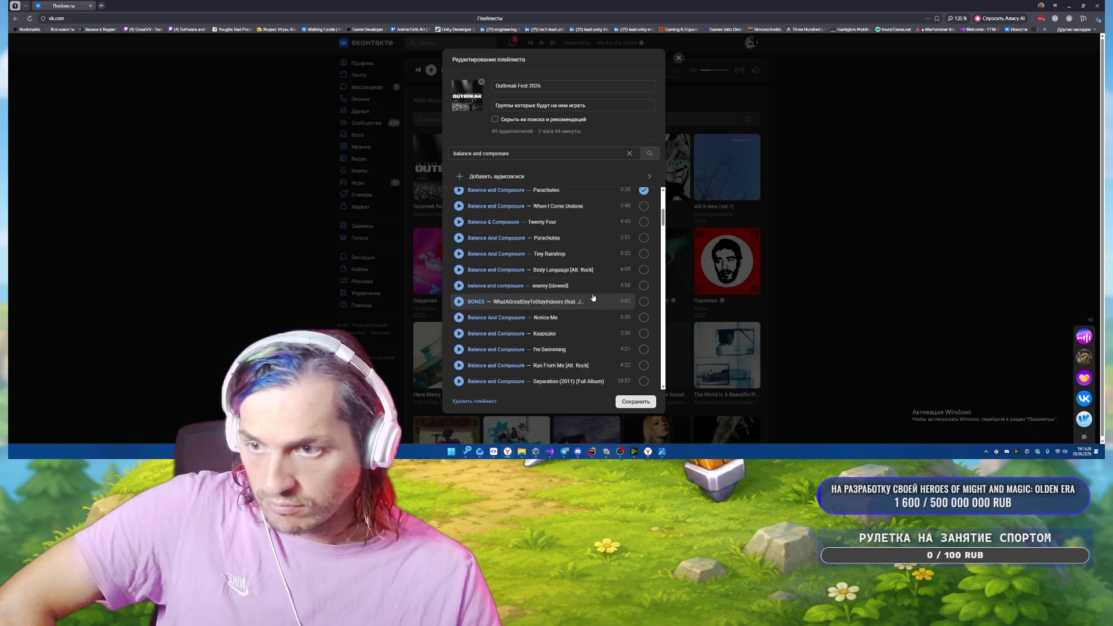
scroll(594, 293, down, 5)
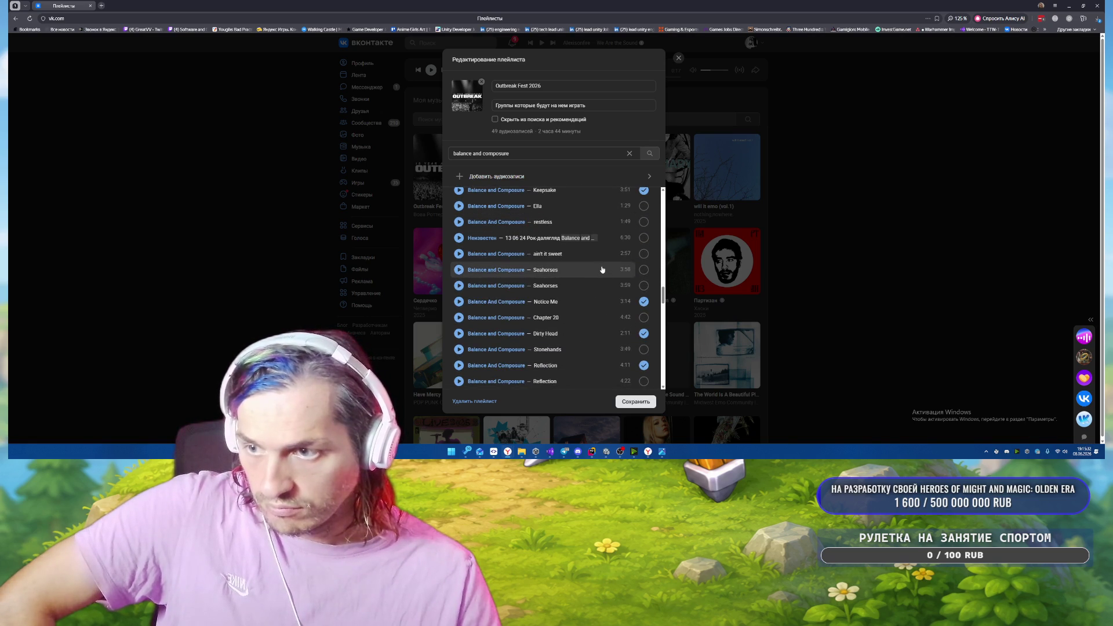
scroll(597, 287, down, 3)
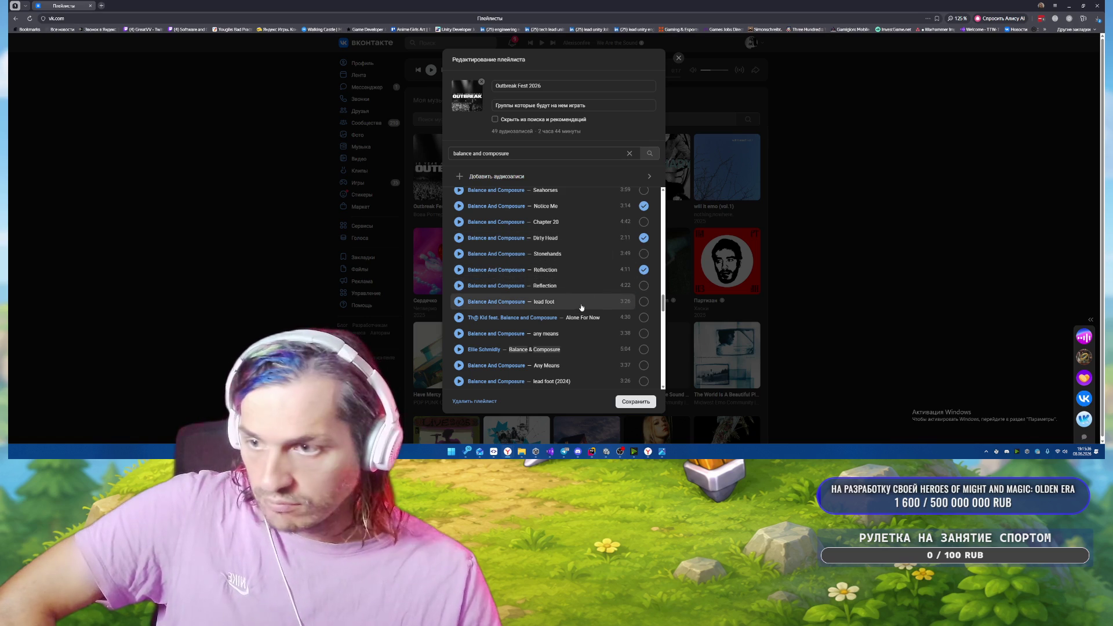
scroll(582, 307, up, 5)
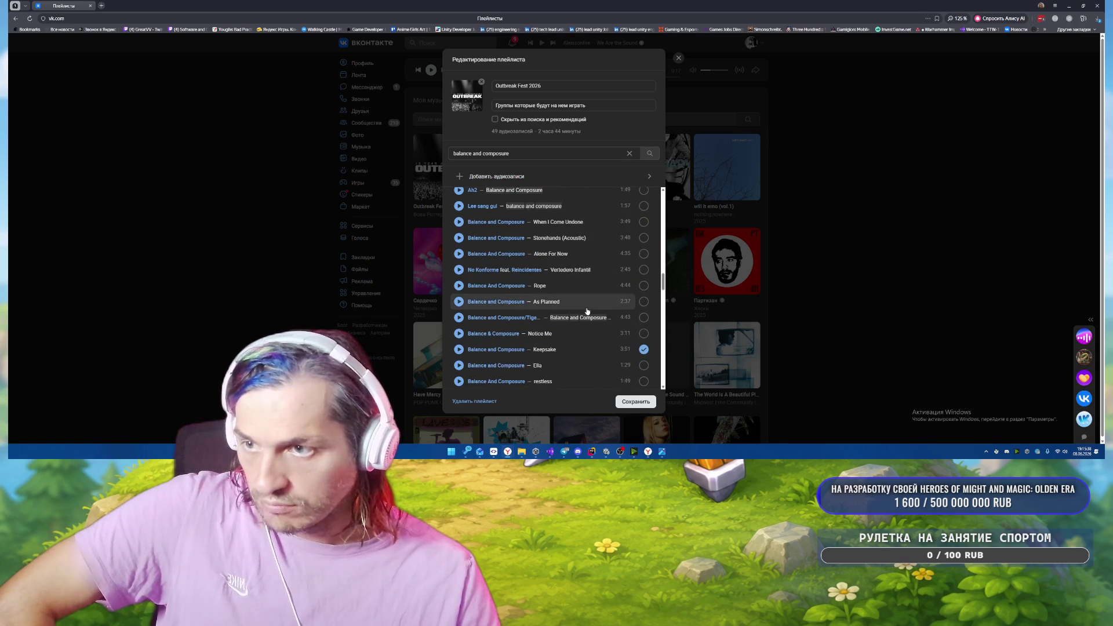
scroll(586, 311, up, 3)
click(643, 317)
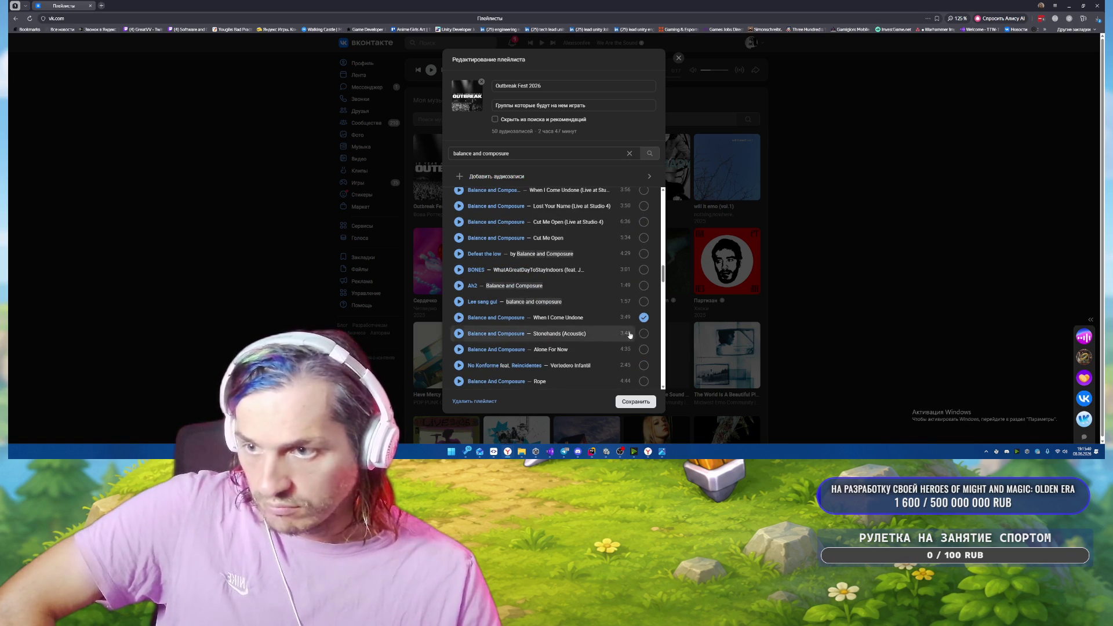
scroll(595, 343, up, 5)
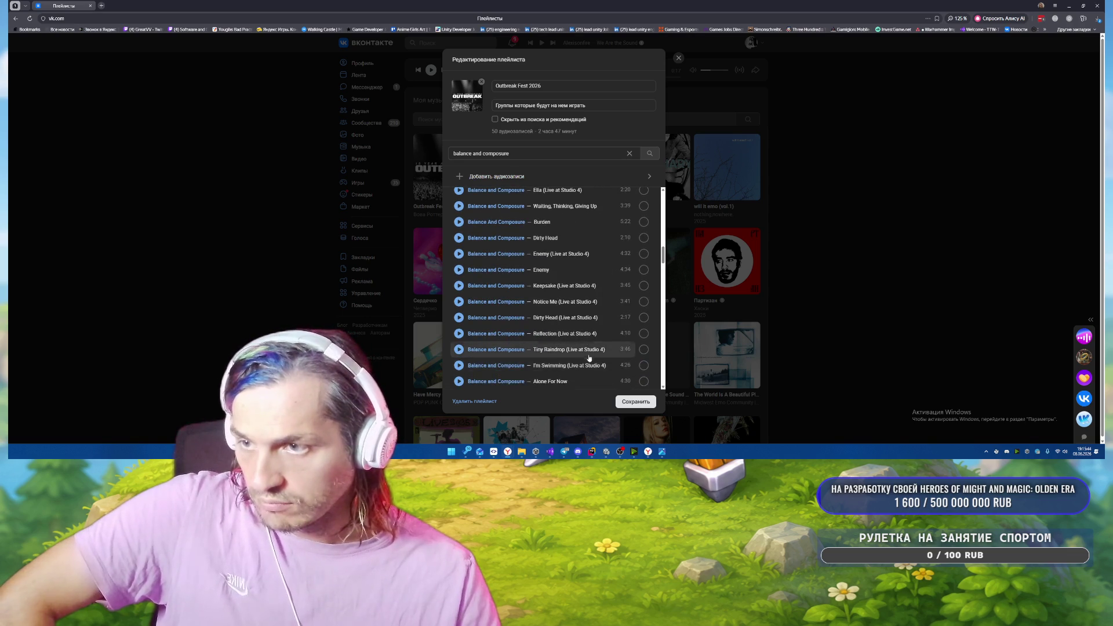
scroll(589, 356, up, 6)
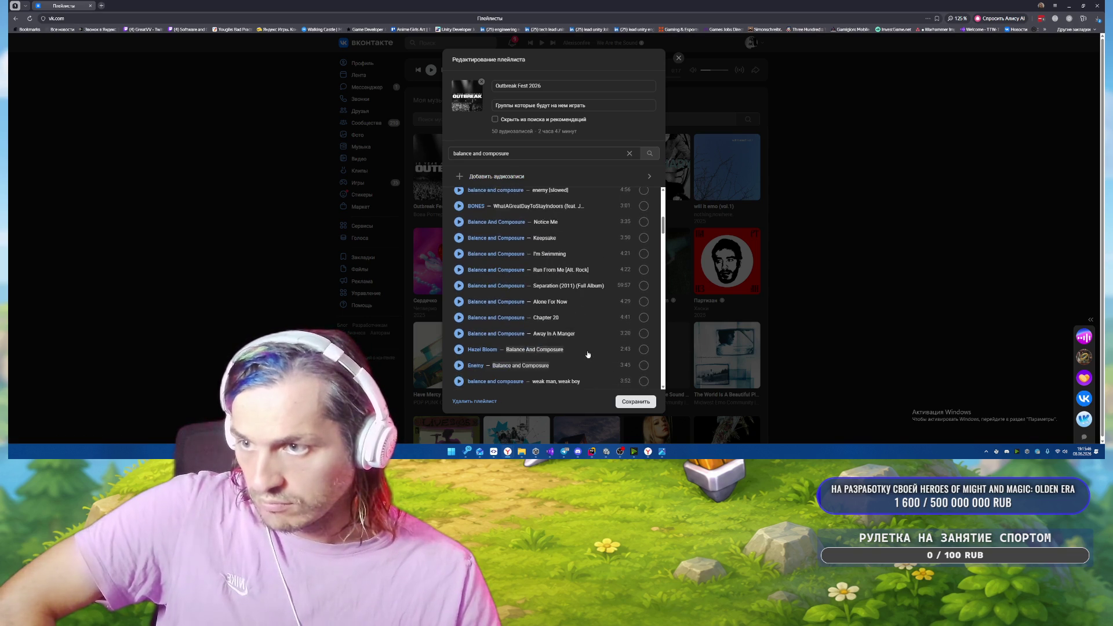
scroll(587, 354, up, 1)
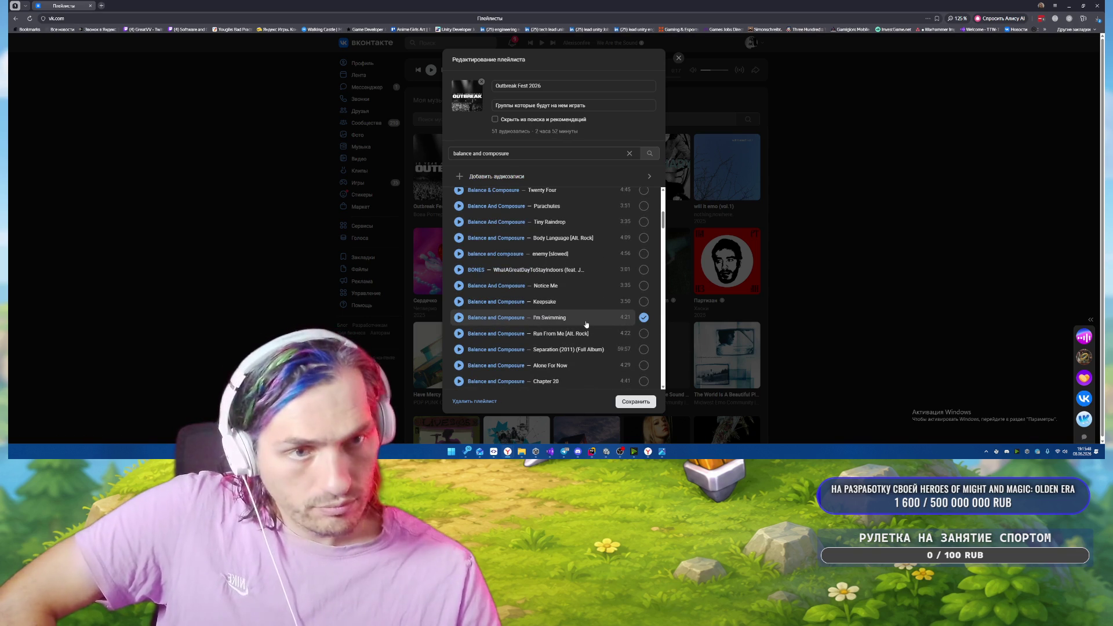
scroll(586, 324, up, 3)
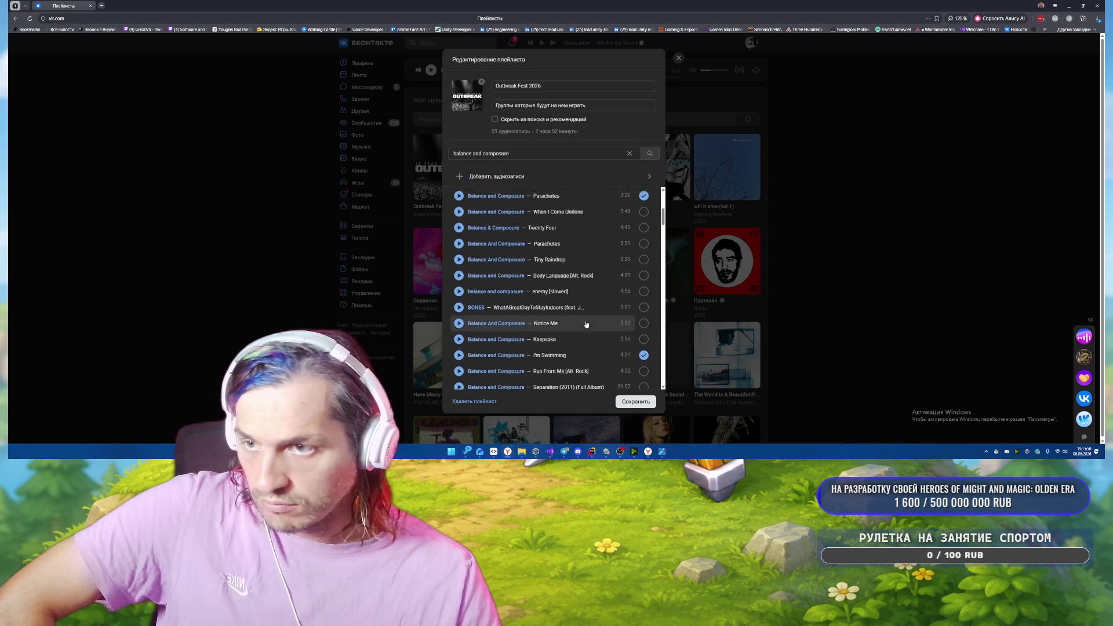
scroll(586, 324, up, 4)
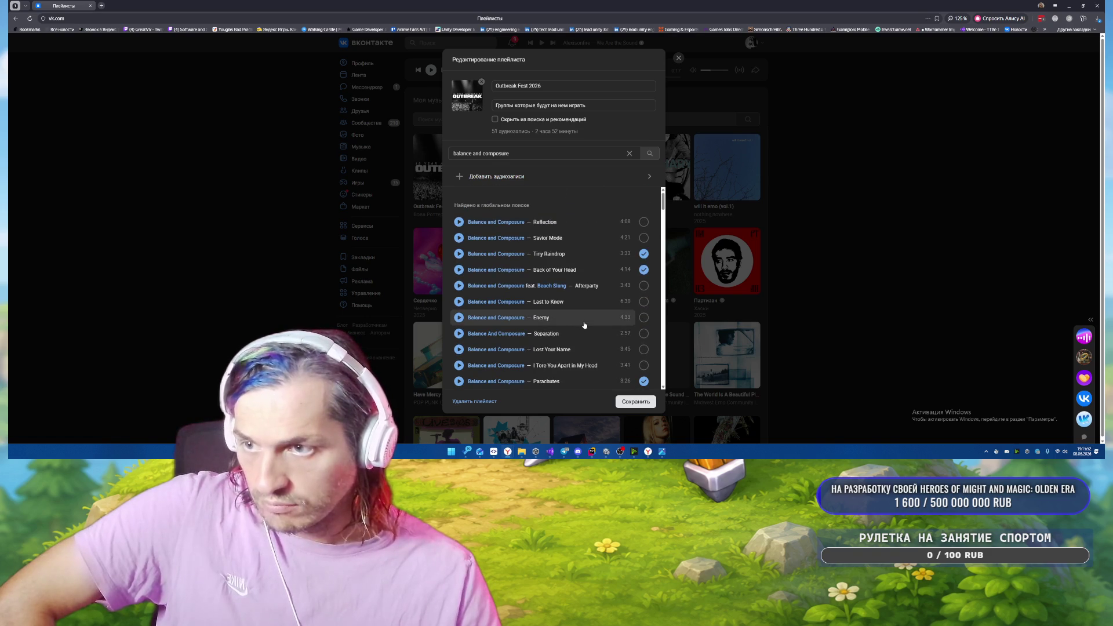
Add Cut Me Open from the Balance and Composure search results to Outbreak Fest 2026.
scroll(584, 325, down, 3)
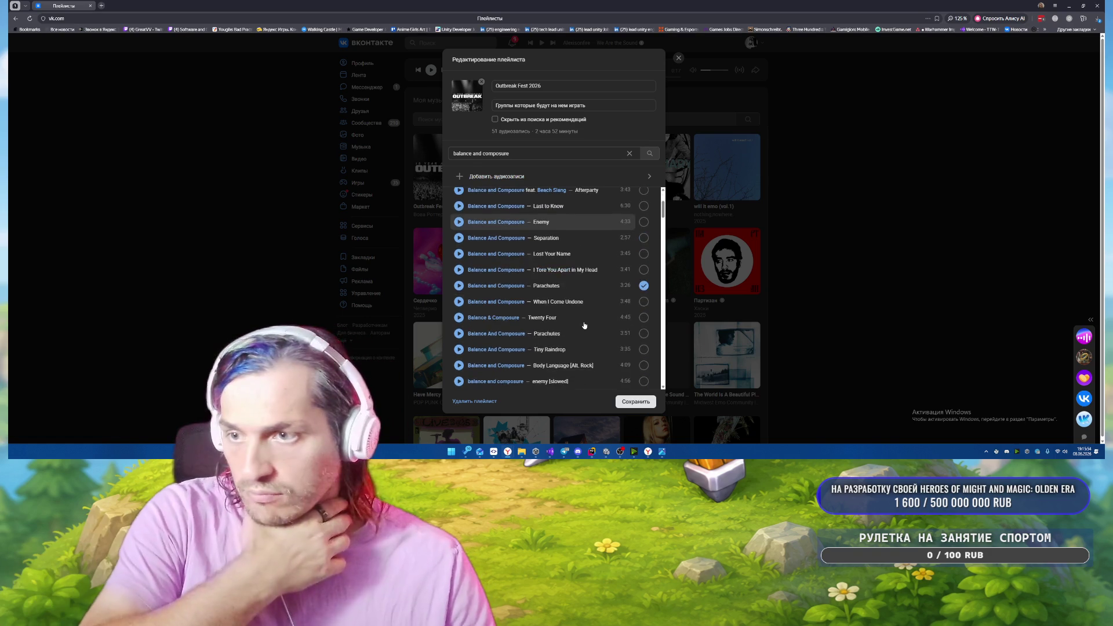
scroll(584, 325, down, 10)
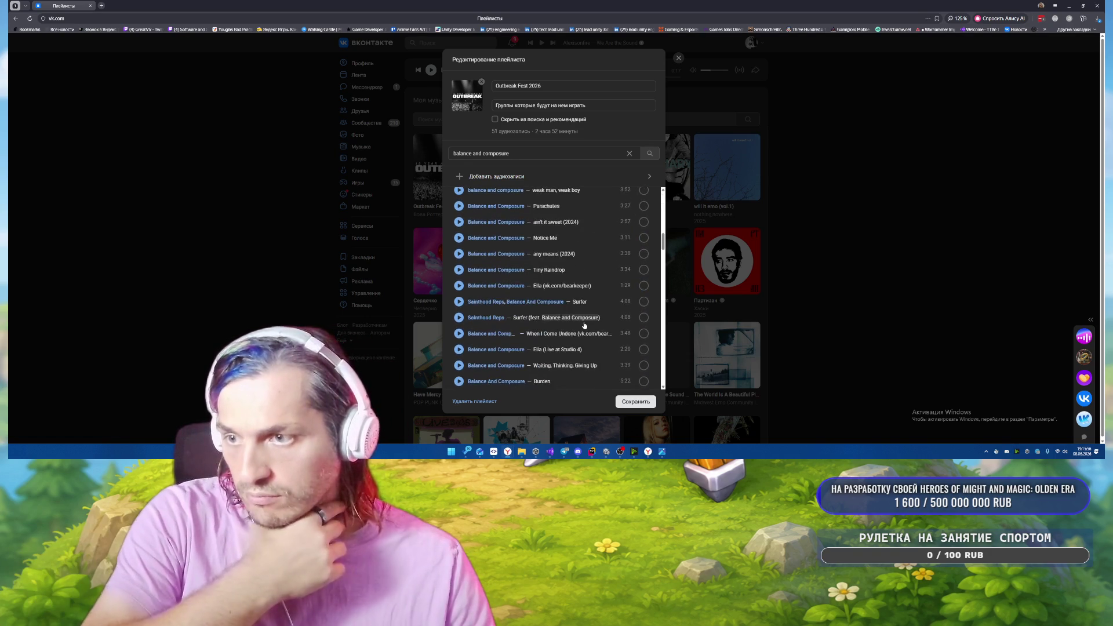
scroll(584, 324, down, 10)
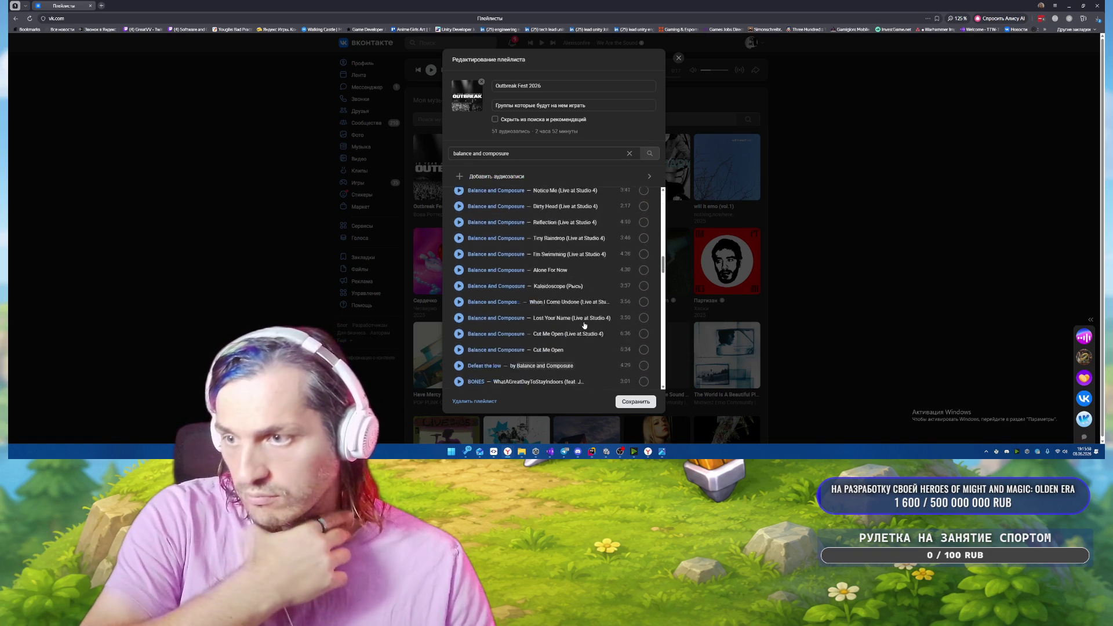
scroll(584, 325, down, 10)
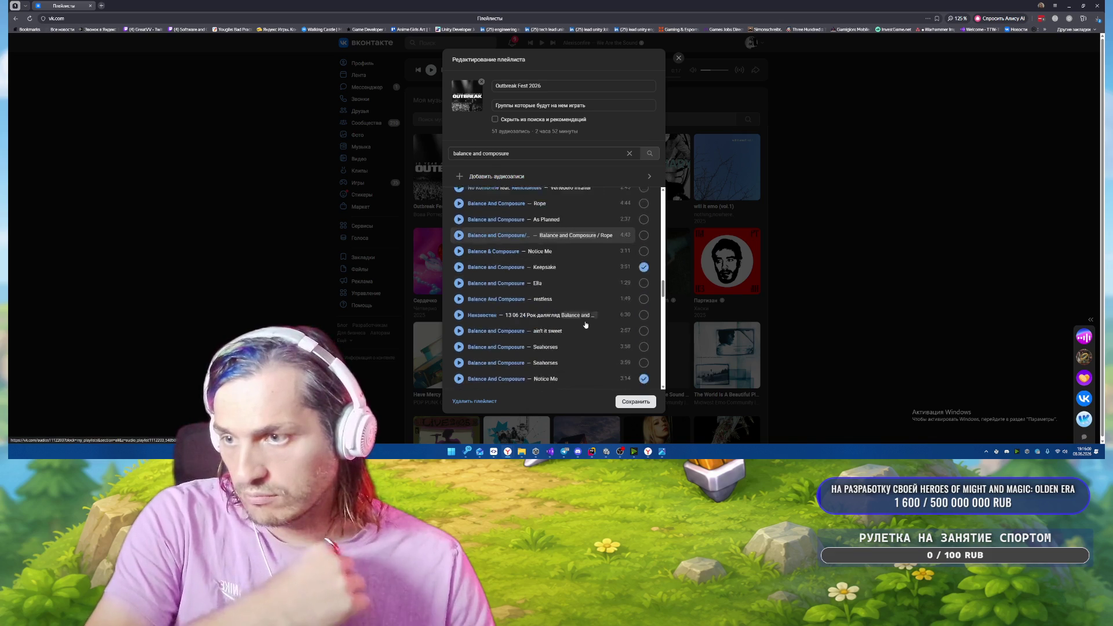
scroll(586, 324, down, 3)
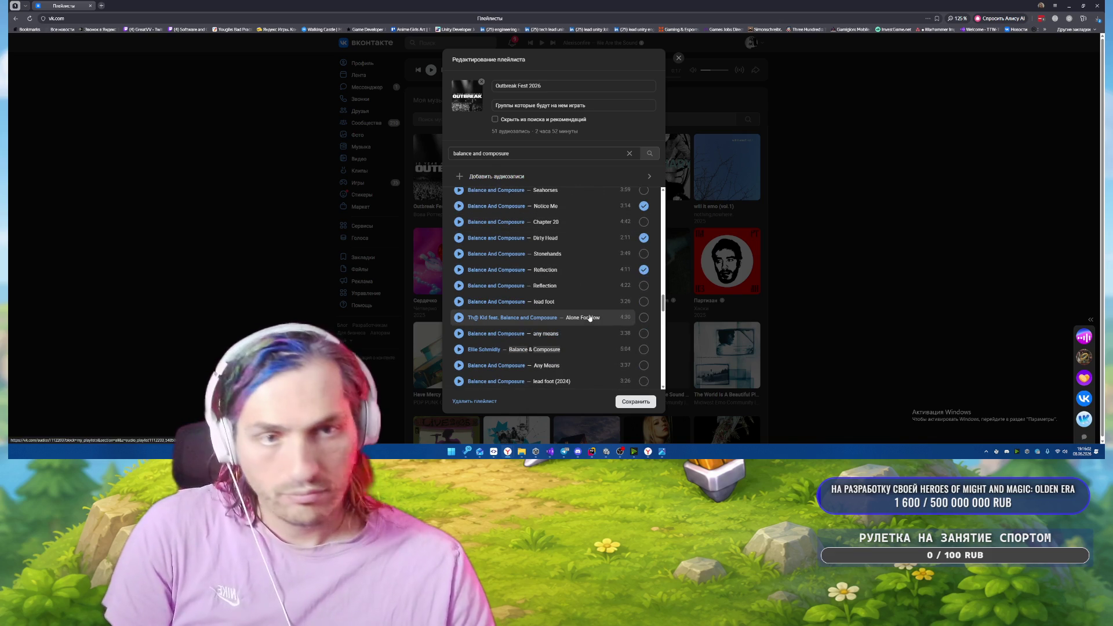
scroll(589, 317, up, 4)
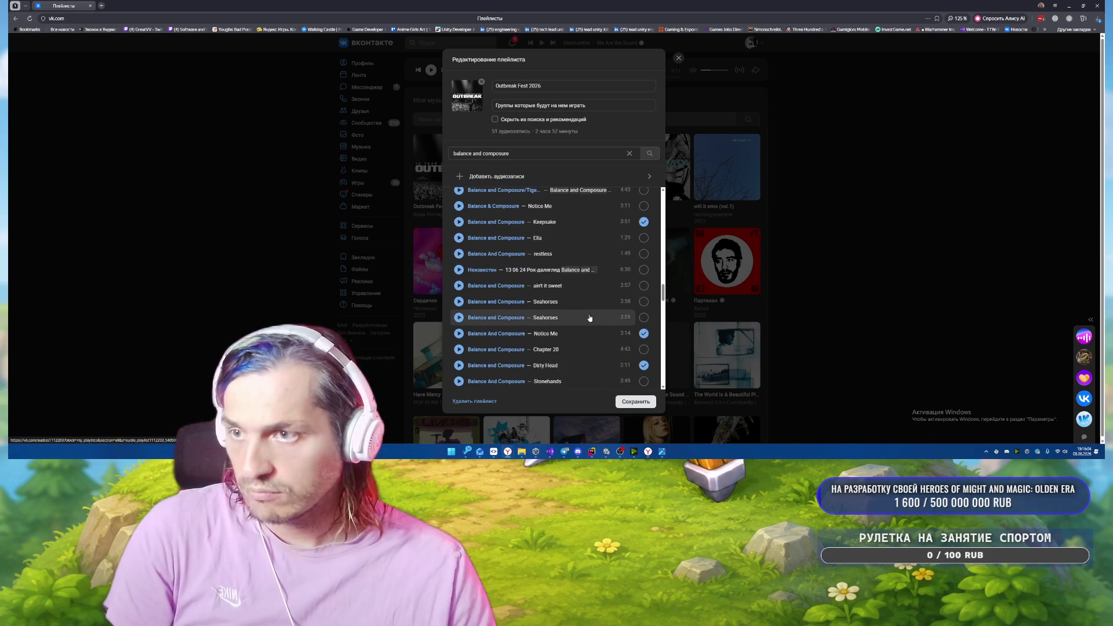
scroll(589, 317, down, 8)
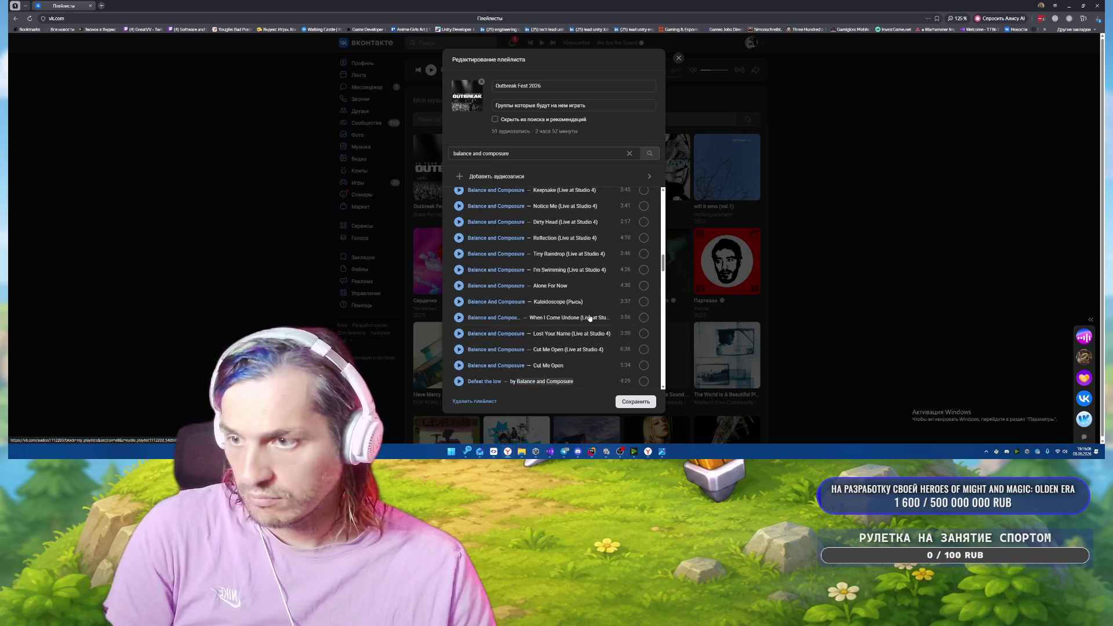
click(642, 365)
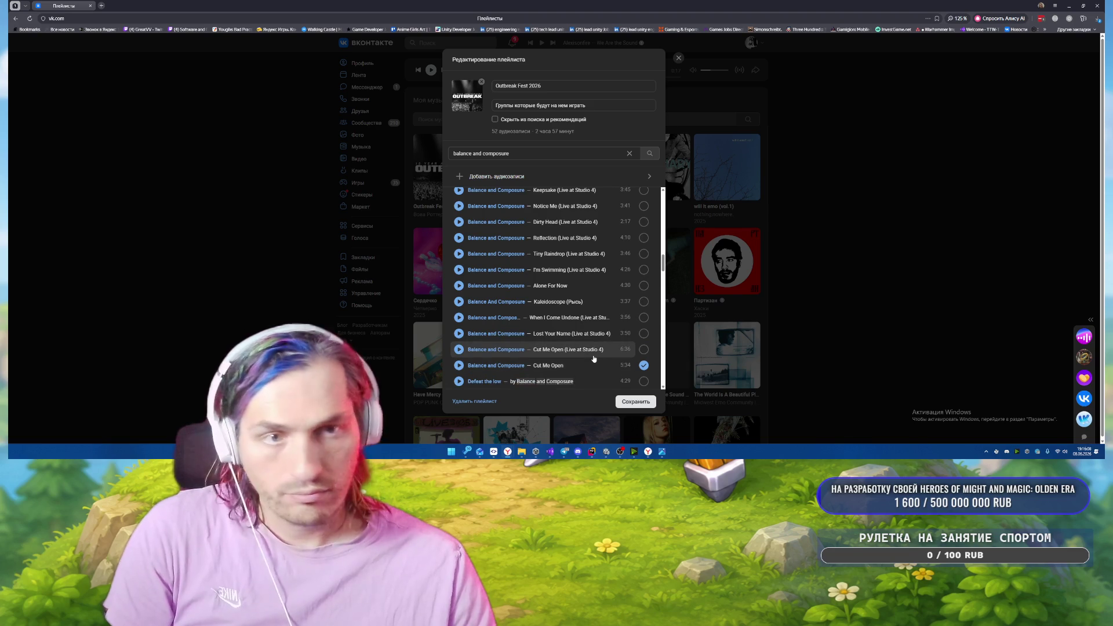
scroll(628, 335, up, 4)
scroll(631, 336, up, 4)
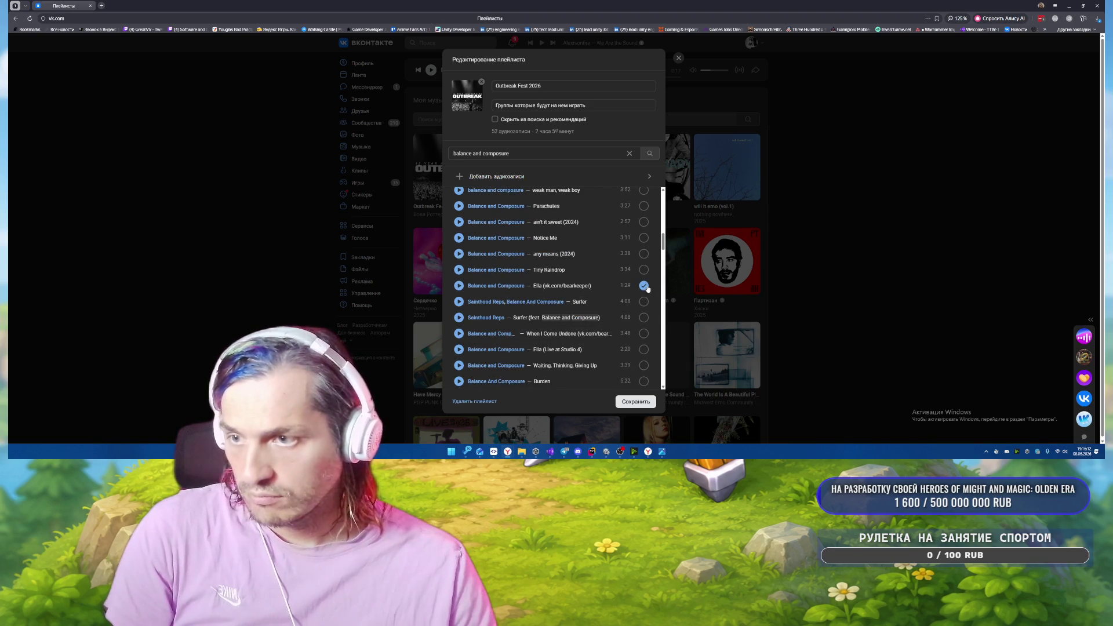
scroll(598, 308, up, 2)
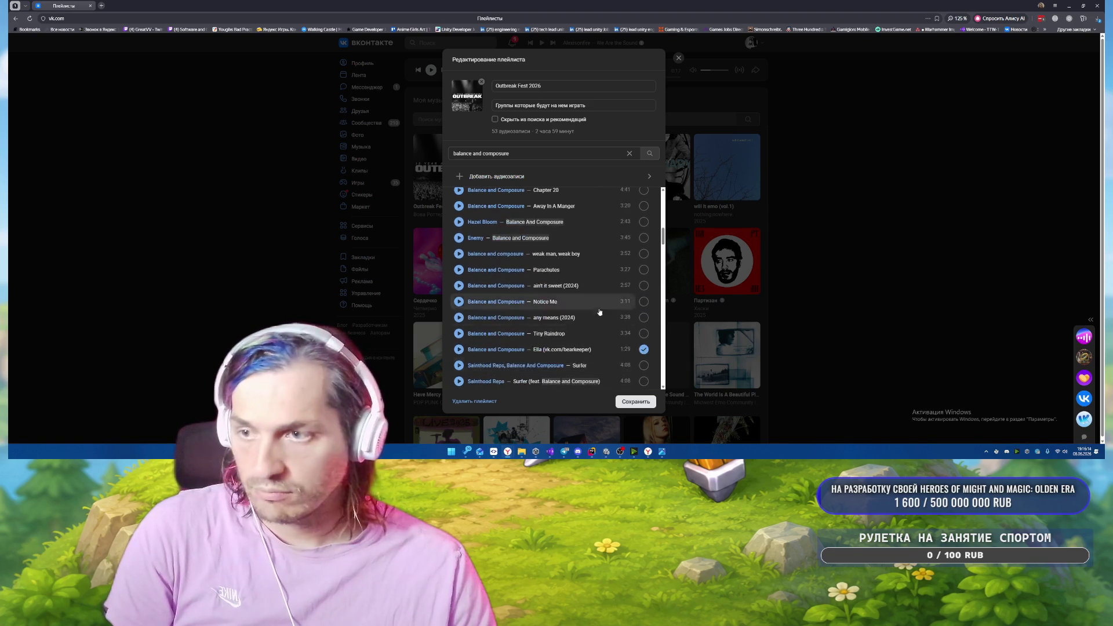
scroll(594, 321, up, 4)
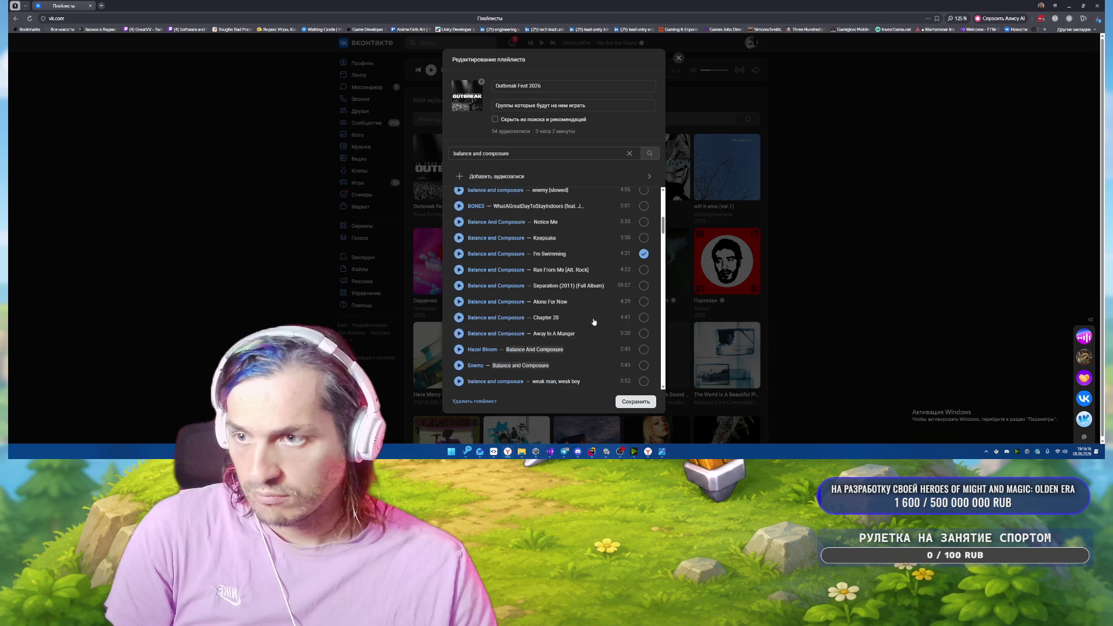
scroll(593, 322, up, 5)
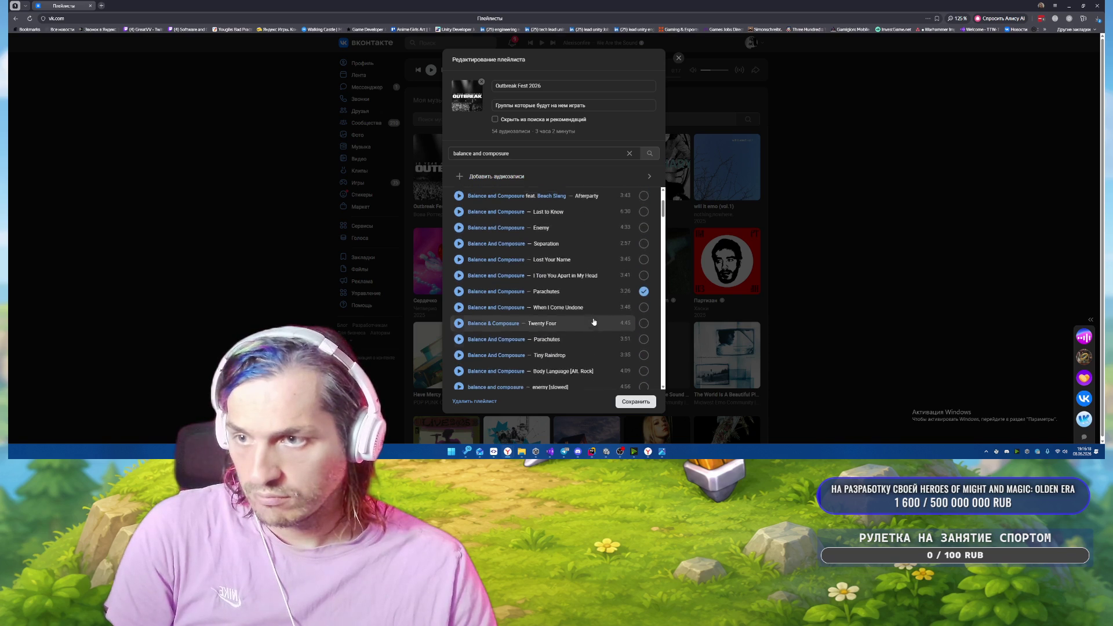
scroll(593, 322, up, 1)
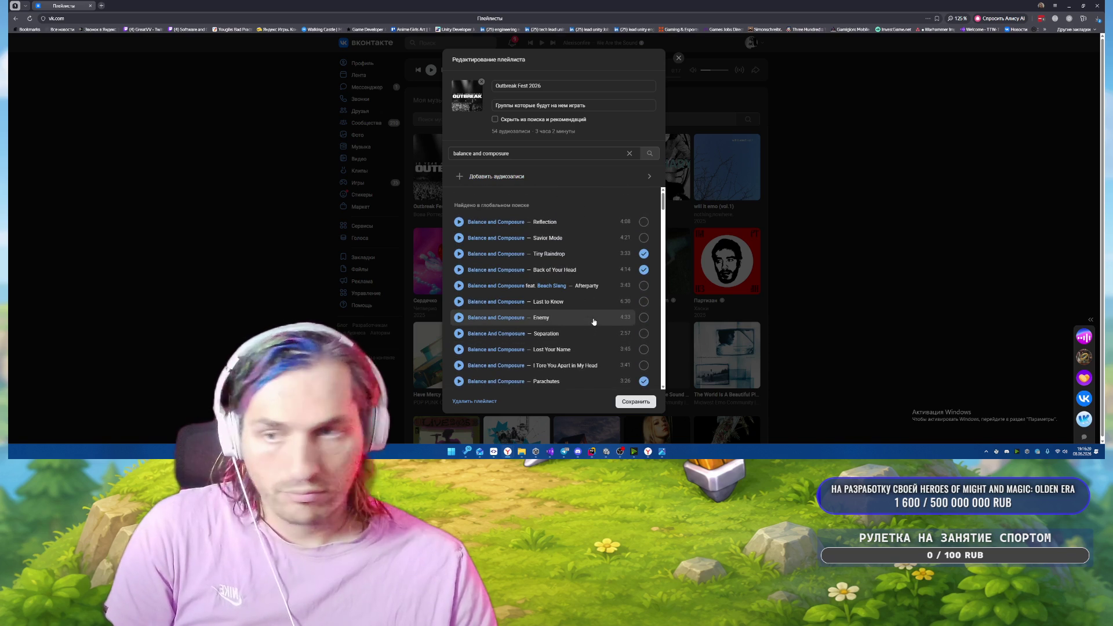
scroll(591, 316, down, 3)
Narrow the search with 'lost' to get Lost Your Name, then save Outbreak Fest 2026.
scroll(595, 296, up, 3)
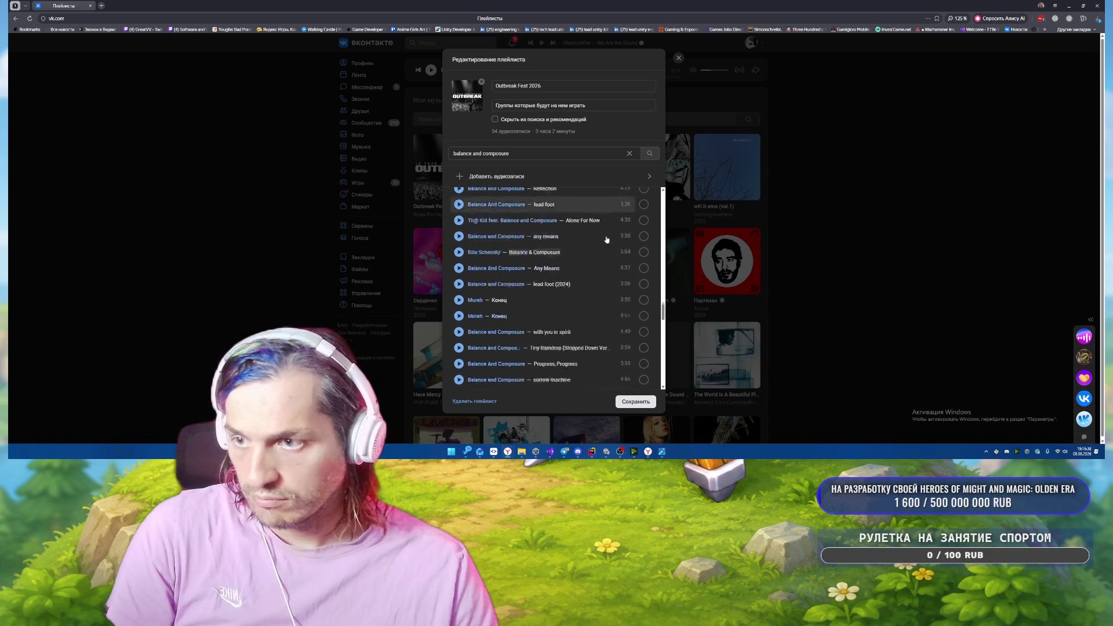
scroll(606, 239, down, 4)
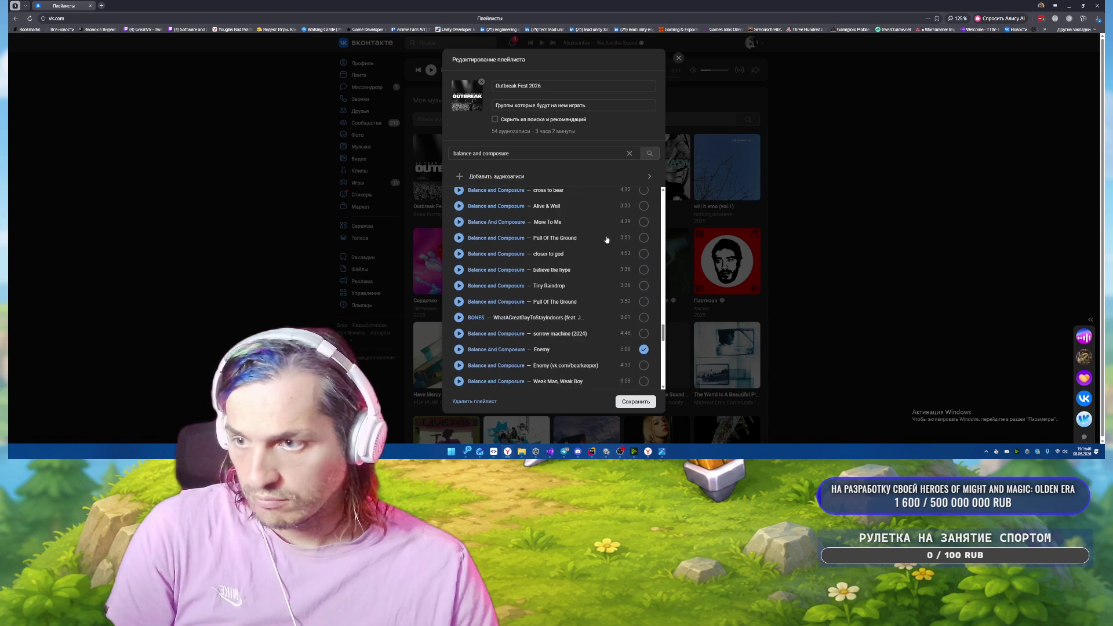
scroll(606, 239, down, 5)
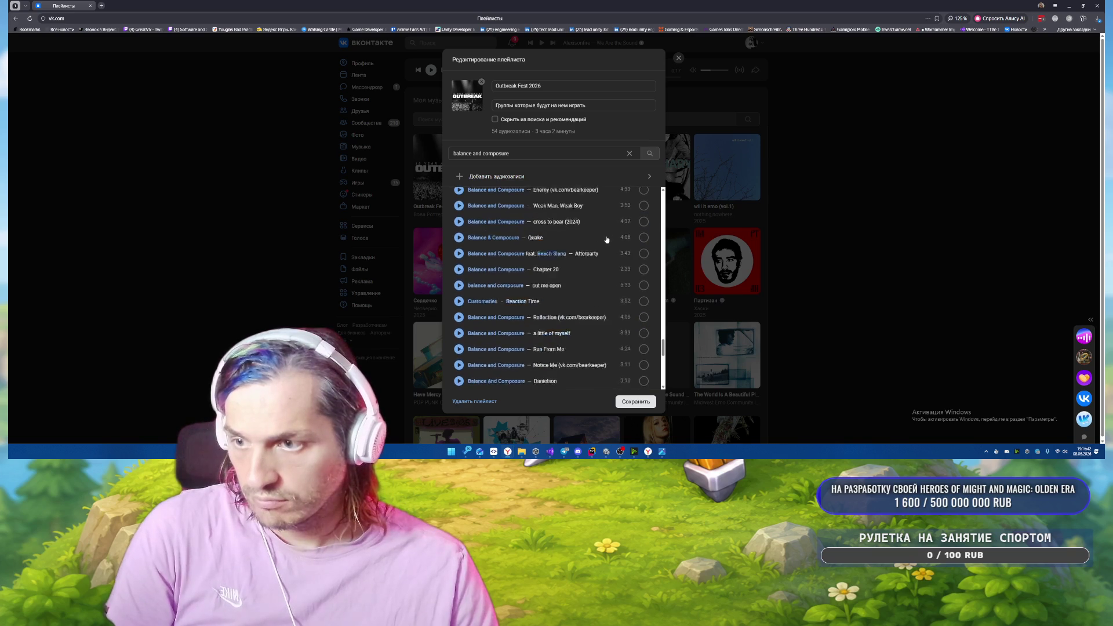
scroll(606, 239, down, 5)
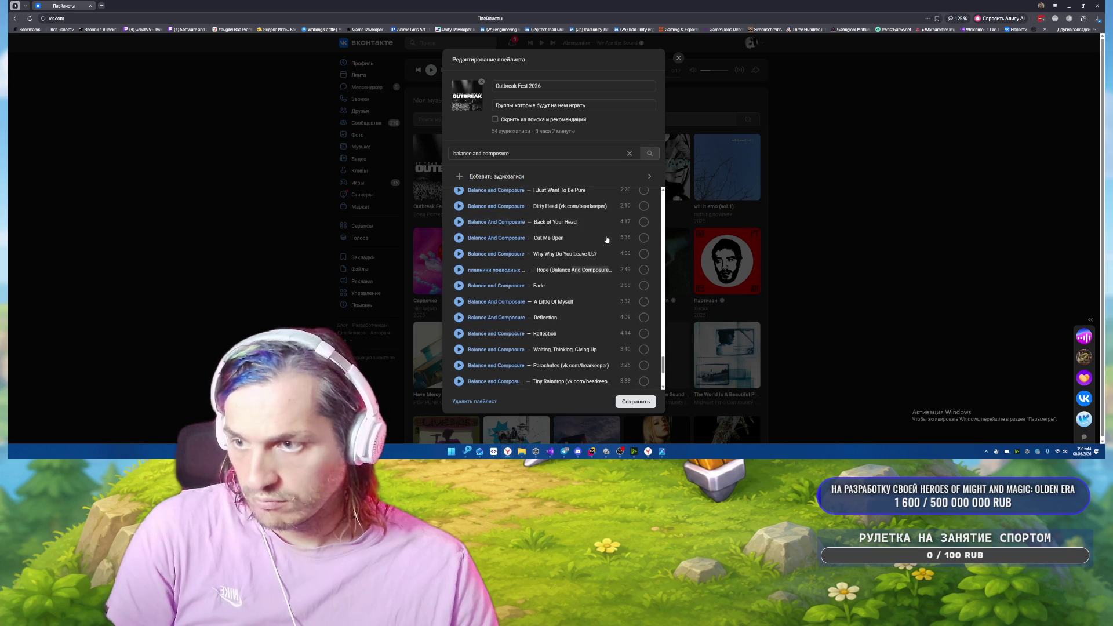
scroll(606, 239, down, 5)
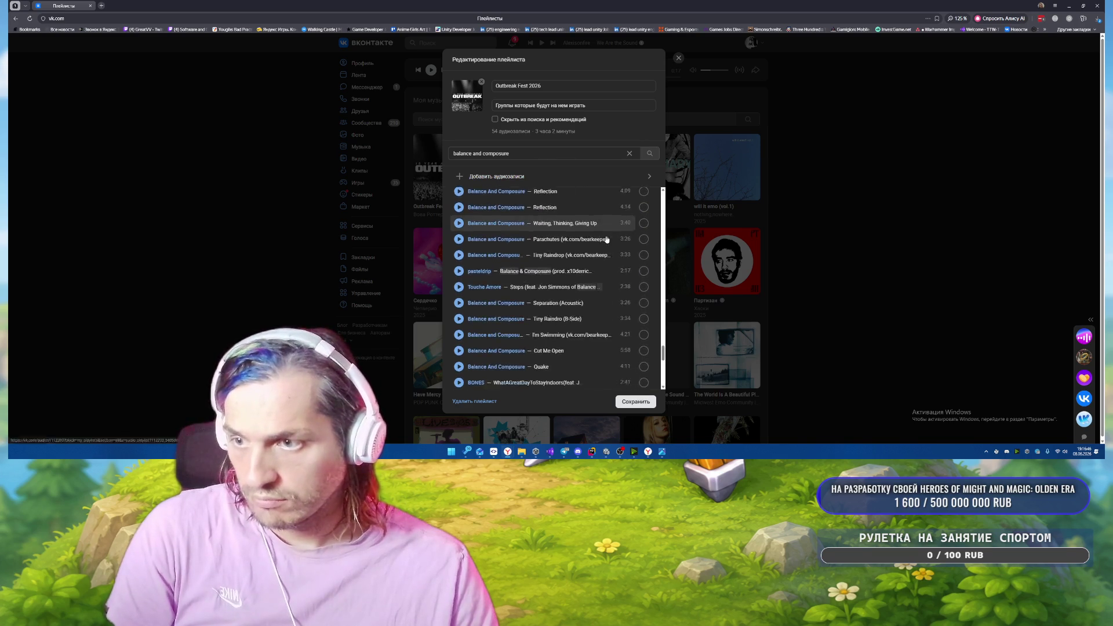
scroll(606, 240, down, 5)
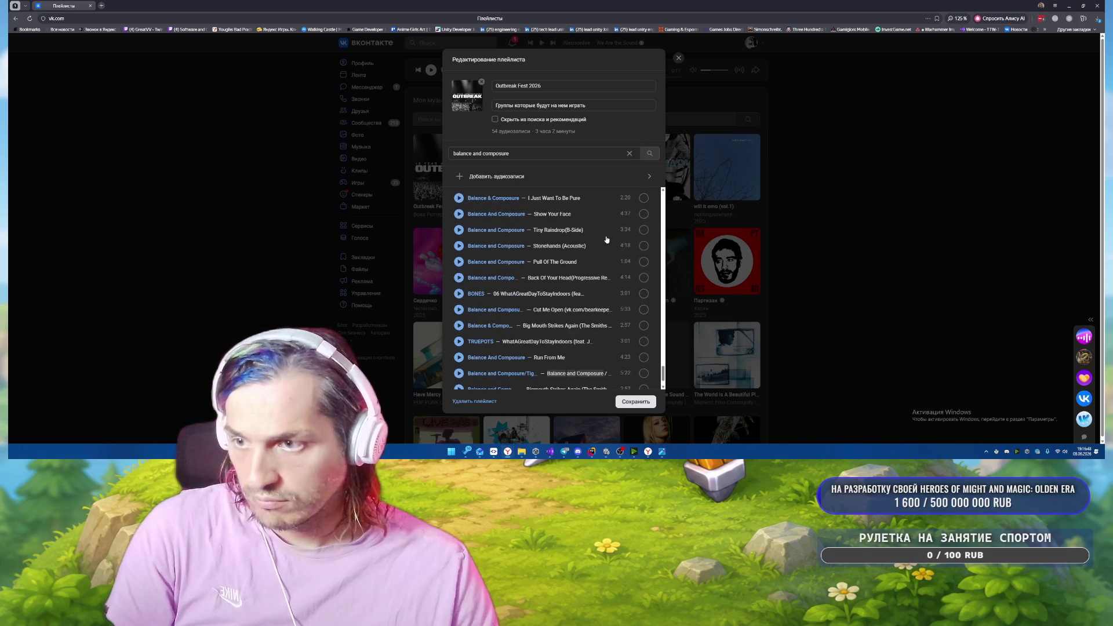
scroll(607, 239, down, 5)
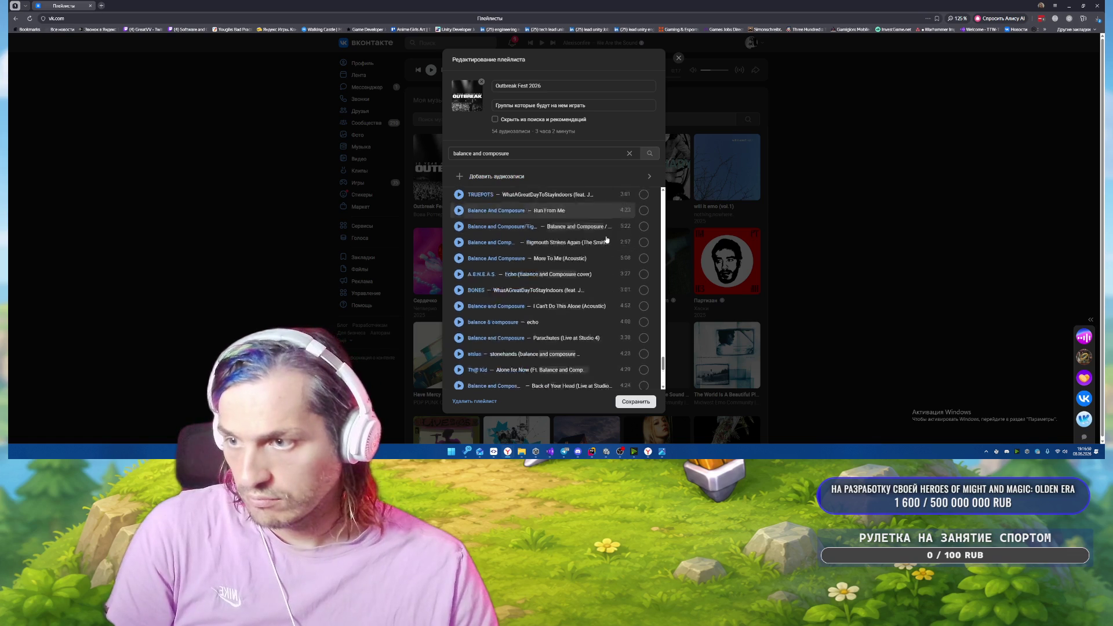
scroll(606, 240, down, 5)
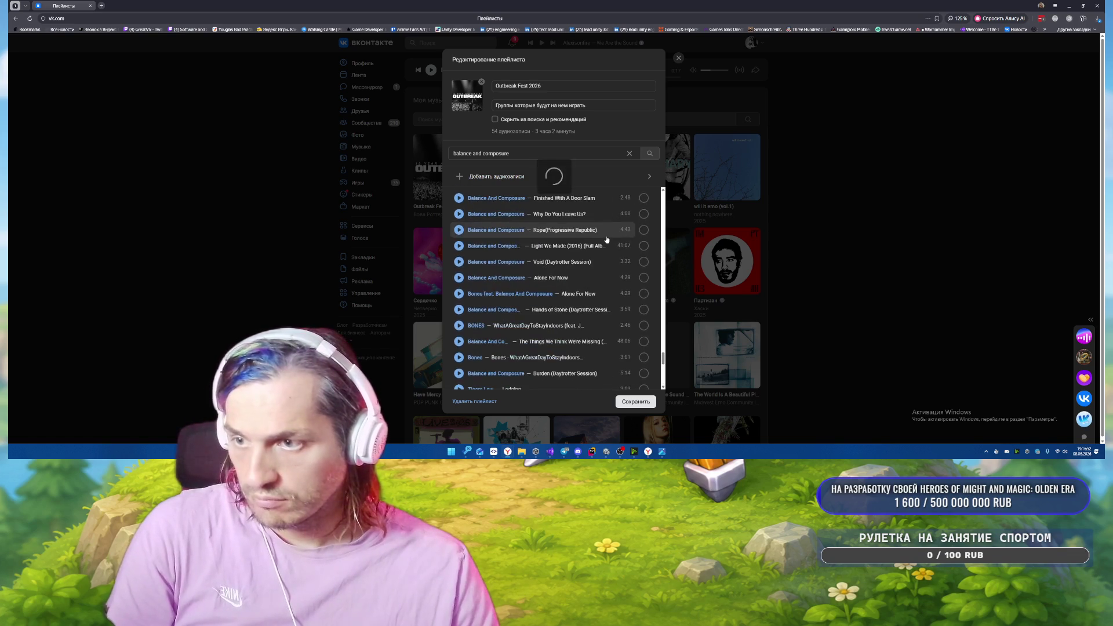
scroll(606, 240, down, 2)
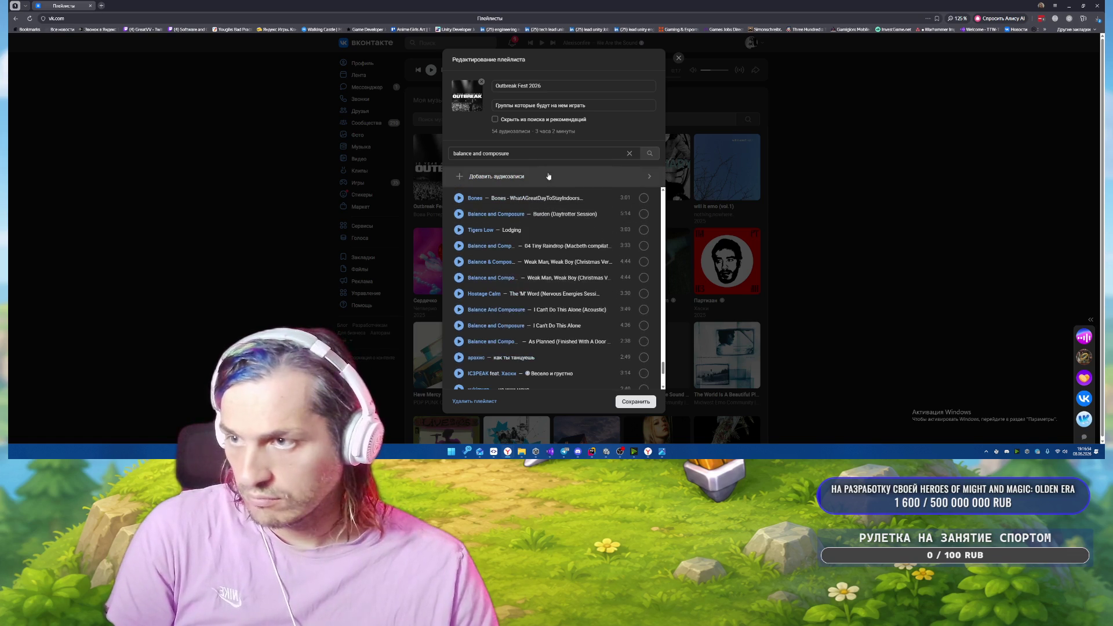
click(558, 153)
text(lost)
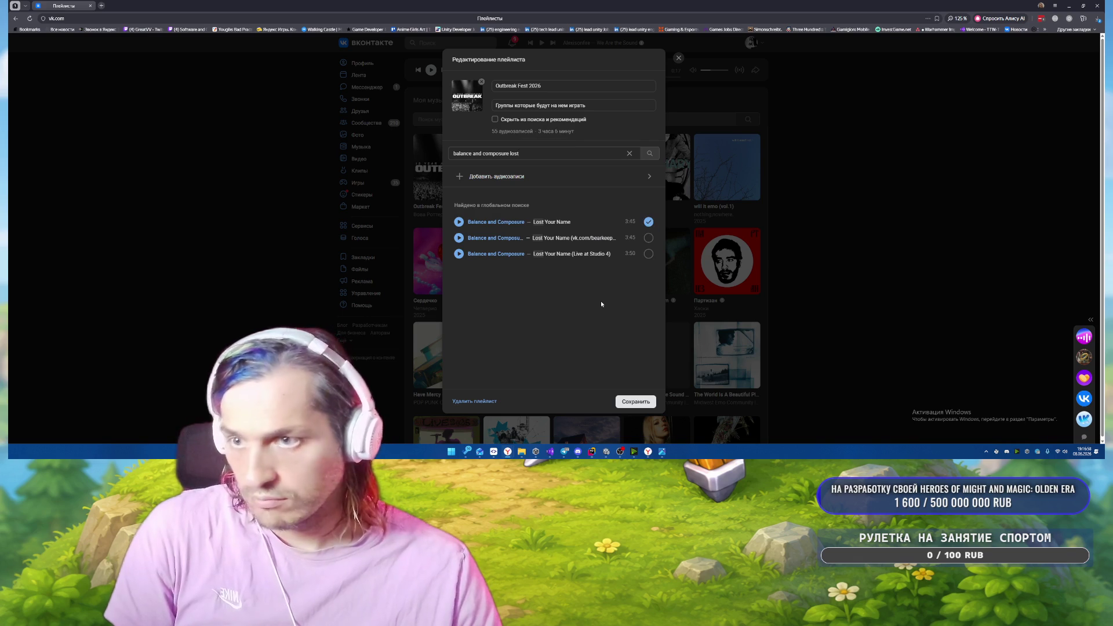
click(635, 402)
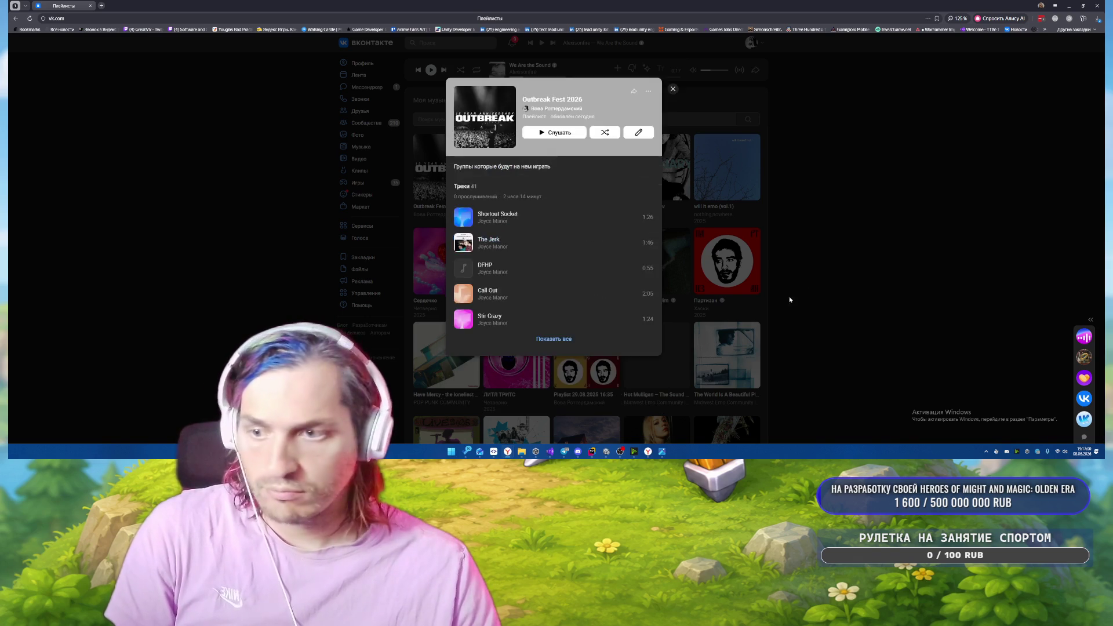
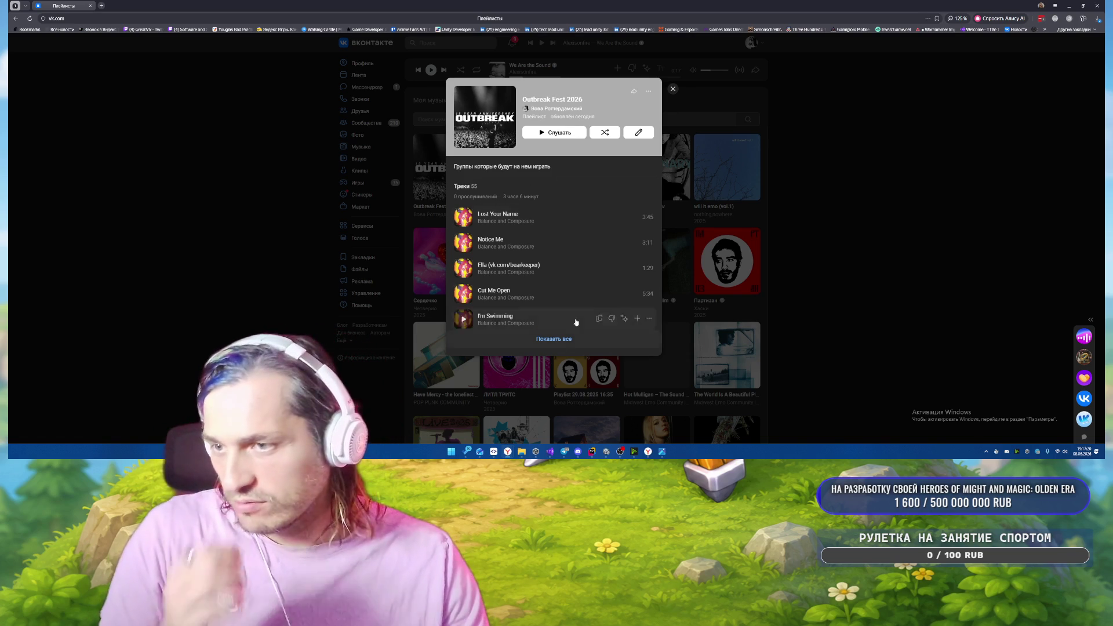
Search Tigers Jaw in the playlist editor and add Follows, Charmer, Guardian, Lemon Mouth and Escape Plan.
click(638, 132)
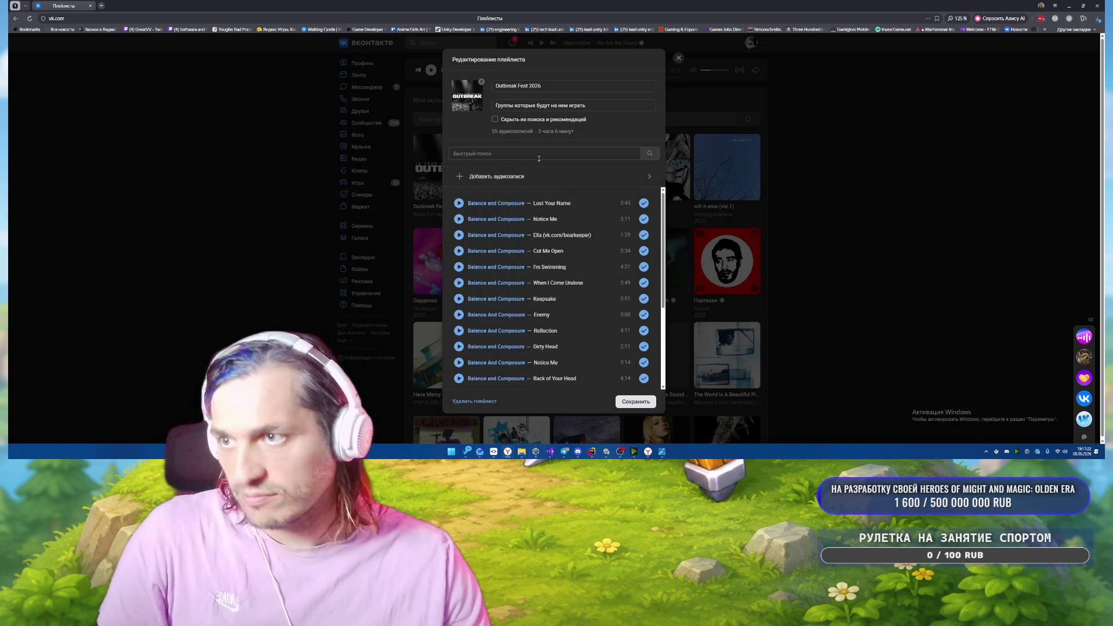
text(tigre)
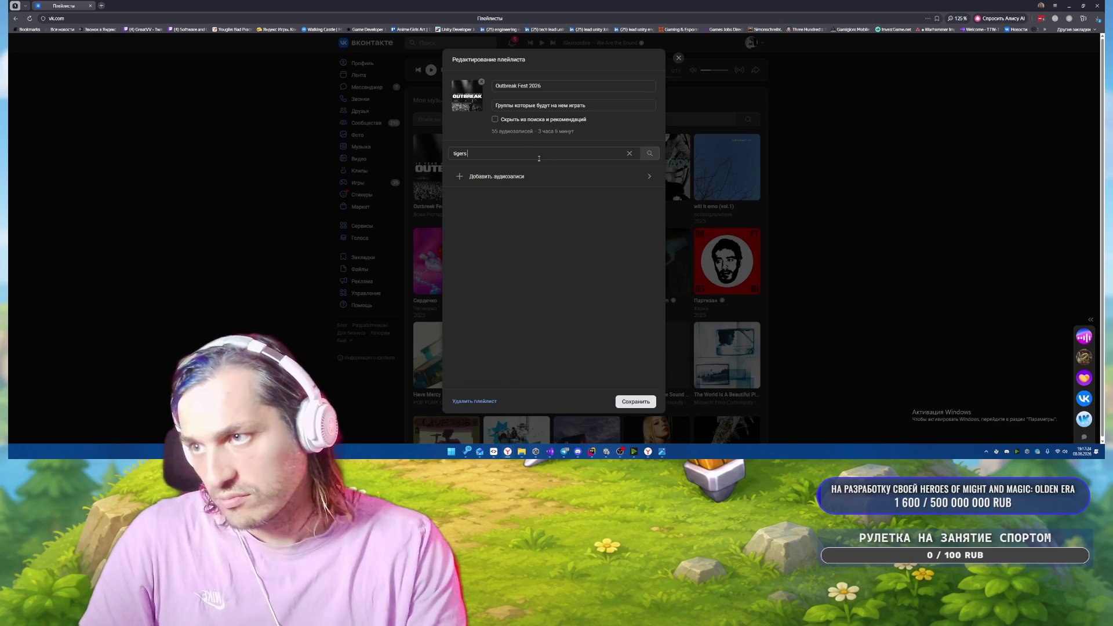
text(w)
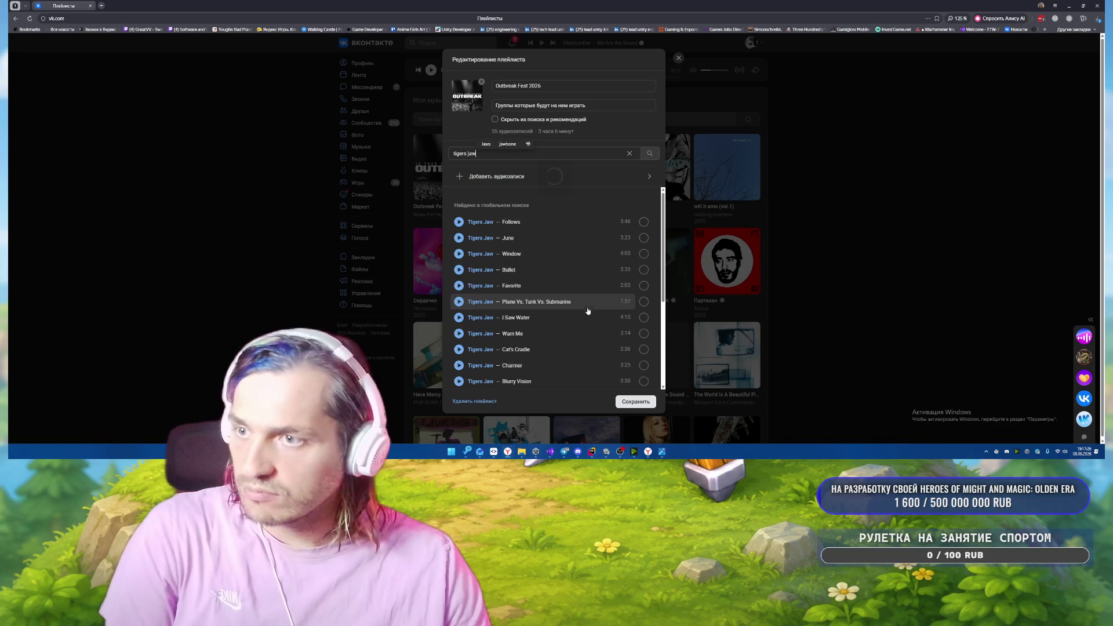
click(644, 222)
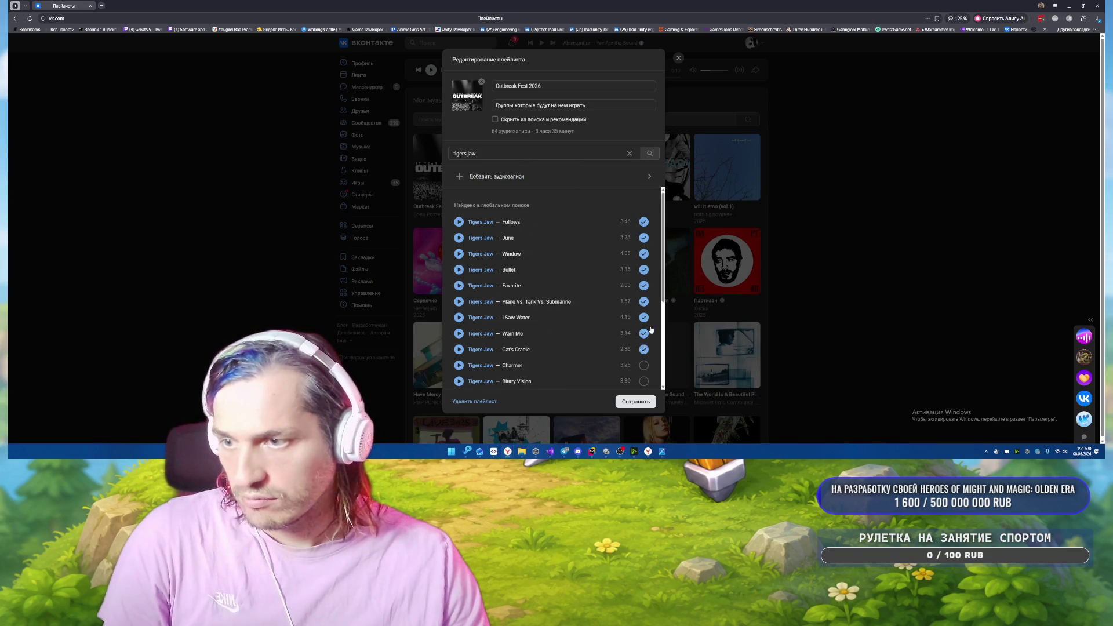
scroll(651, 330, down, 1)
click(643, 302)
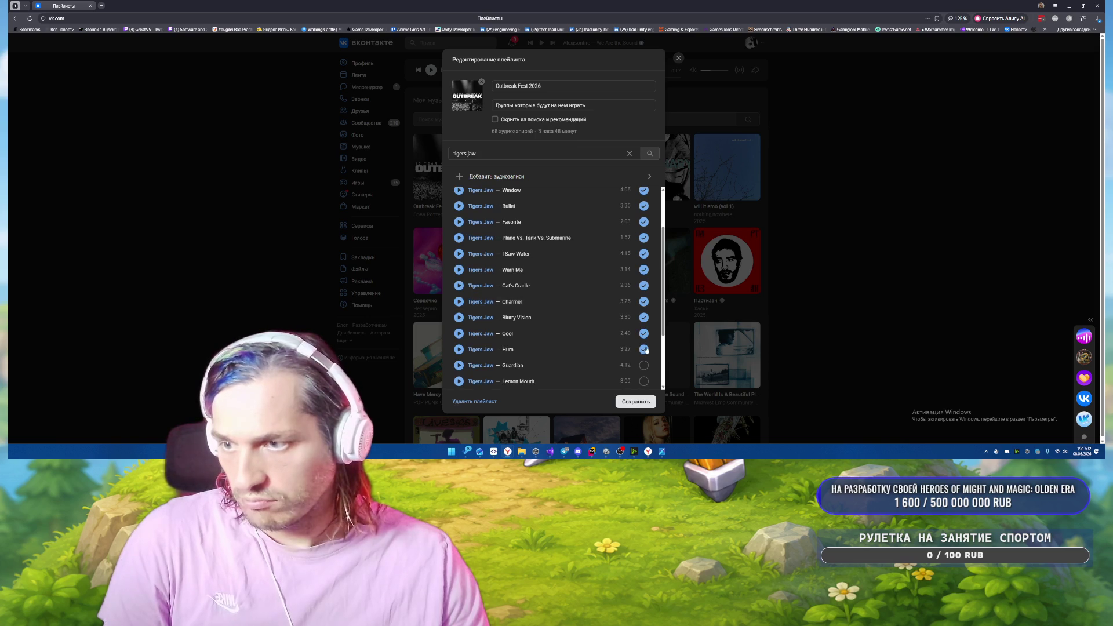
scroll(646, 349, down, 1)
click(643, 302)
click(643, 317)
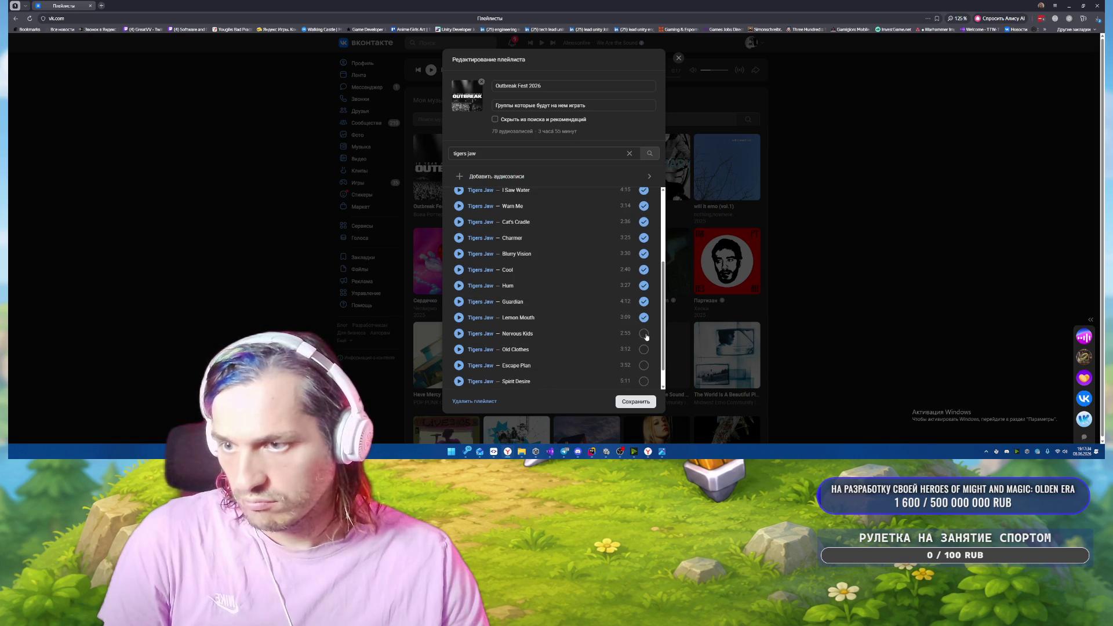
click(643, 363)
Add Arms Across America, Escape Plan, Brass Ring, Distress Signals, Jet Alone and Hesitation.
scroll(643, 360, down, 1)
scroll(633, 320, down, 2)
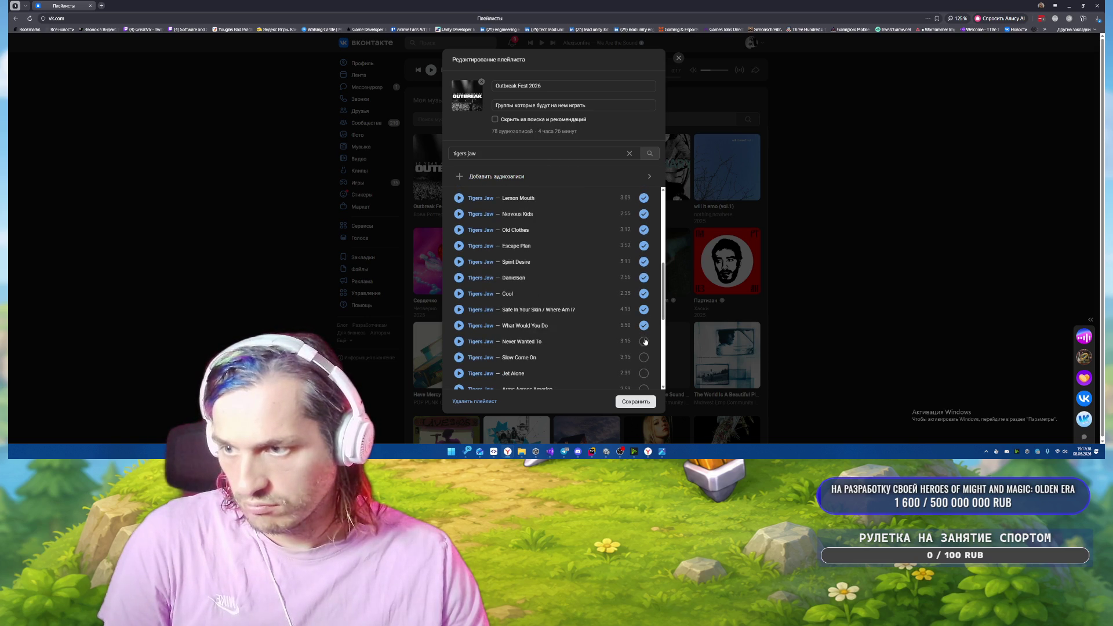
scroll(644, 370, down, 2)
click(643, 294)
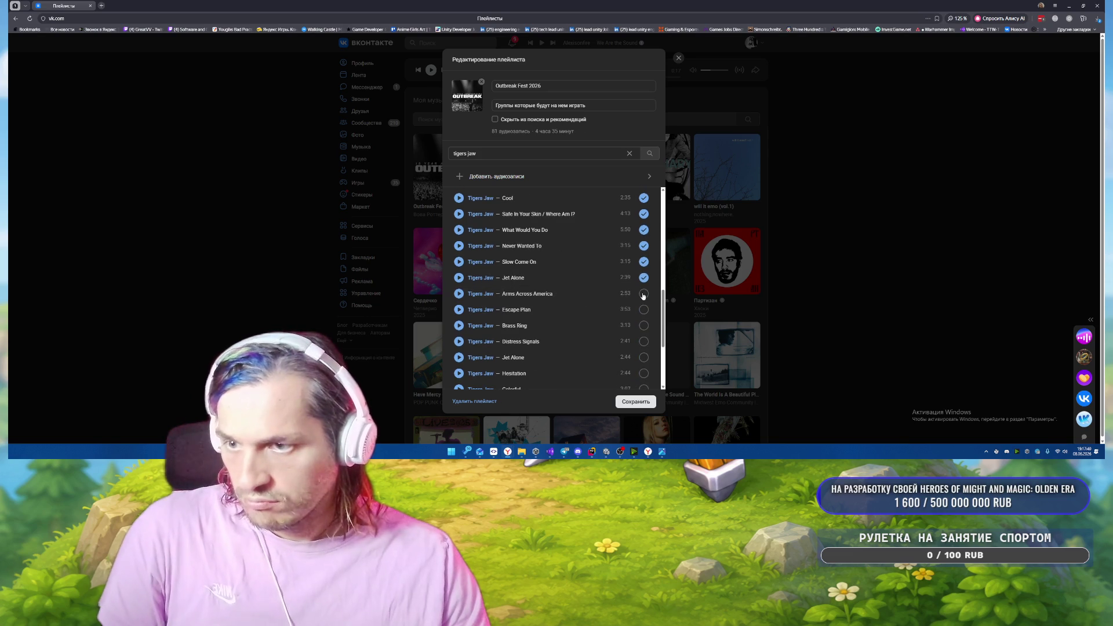
click(644, 309)
click(644, 325)
click(644, 342)
click(643, 357)
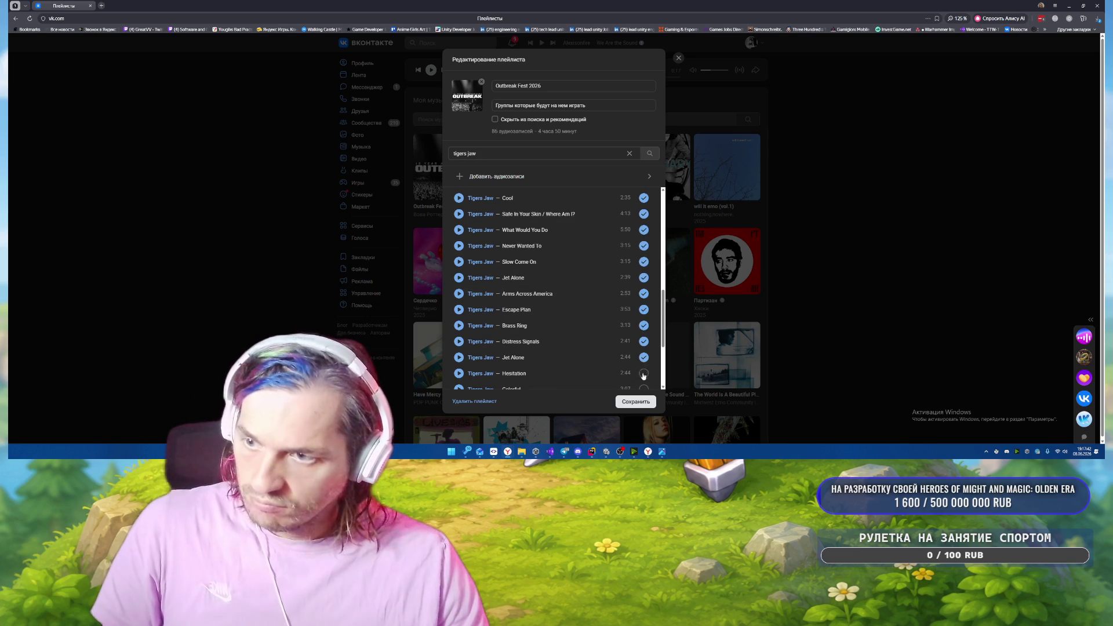
click(643, 373)
Add Colorful, The Sun, Hum, Charmer and Jimmy Piersall, then save the playlist.
scroll(642, 371, down, 2)
click(643, 293)
click(643, 310)
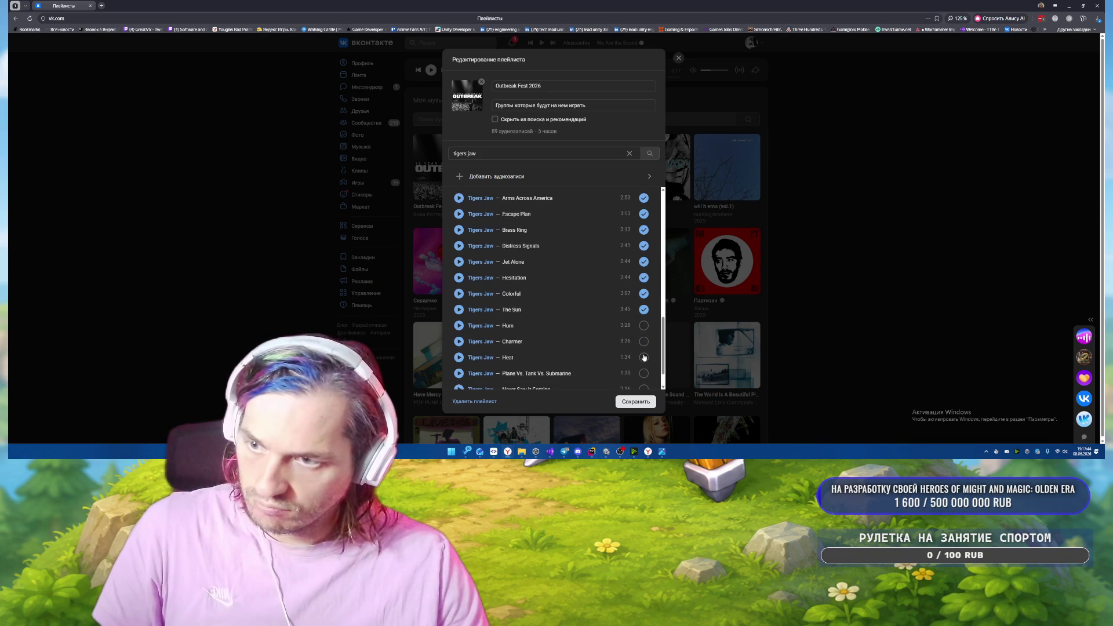
click(644, 325)
click(643, 341)
scroll(655, 337, down, 1)
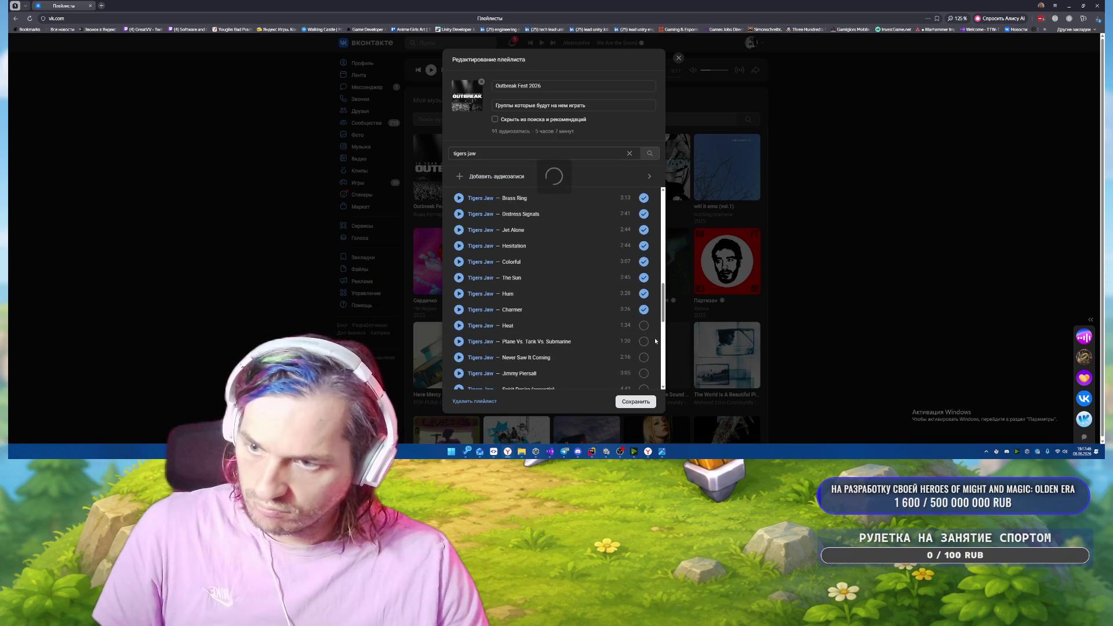
click(644, 373)
scroll(640, 348, down, 2)
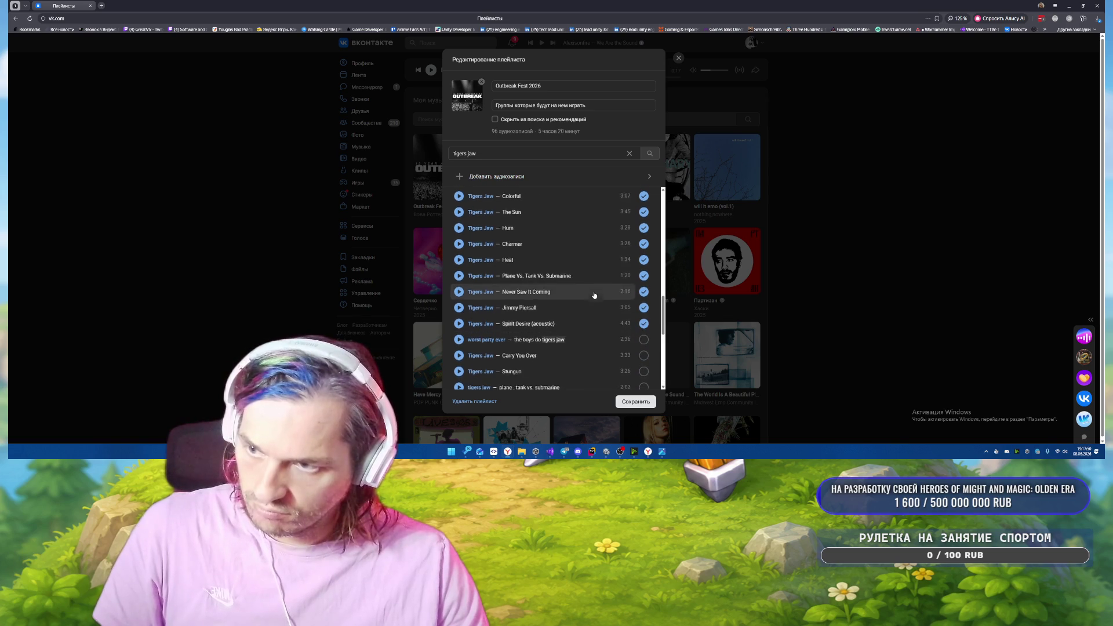
scroll(638, 354, down, 1)
click(636, 401)
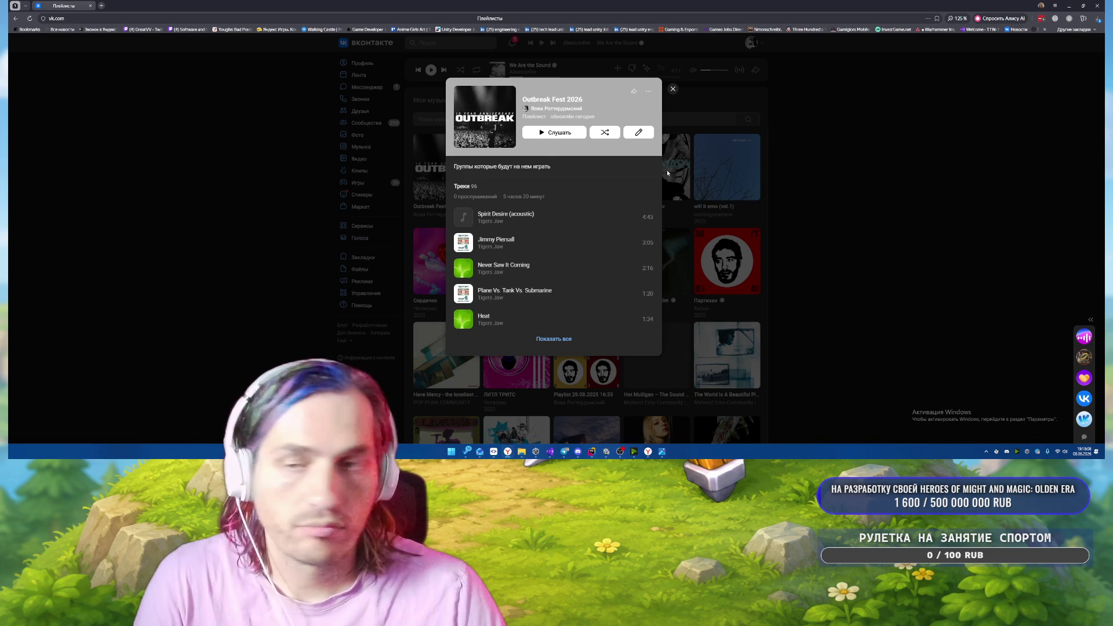
Show all tracks of Outbreak Fest 2026, then bring the Rider project to the front.
click(554, 338)
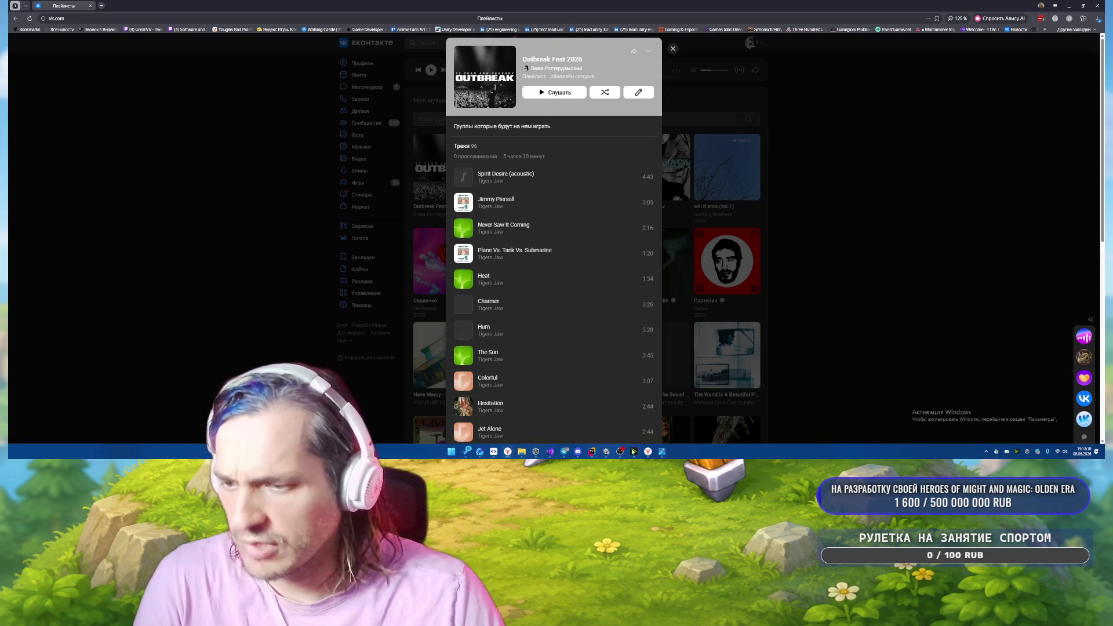
click(586, 457)
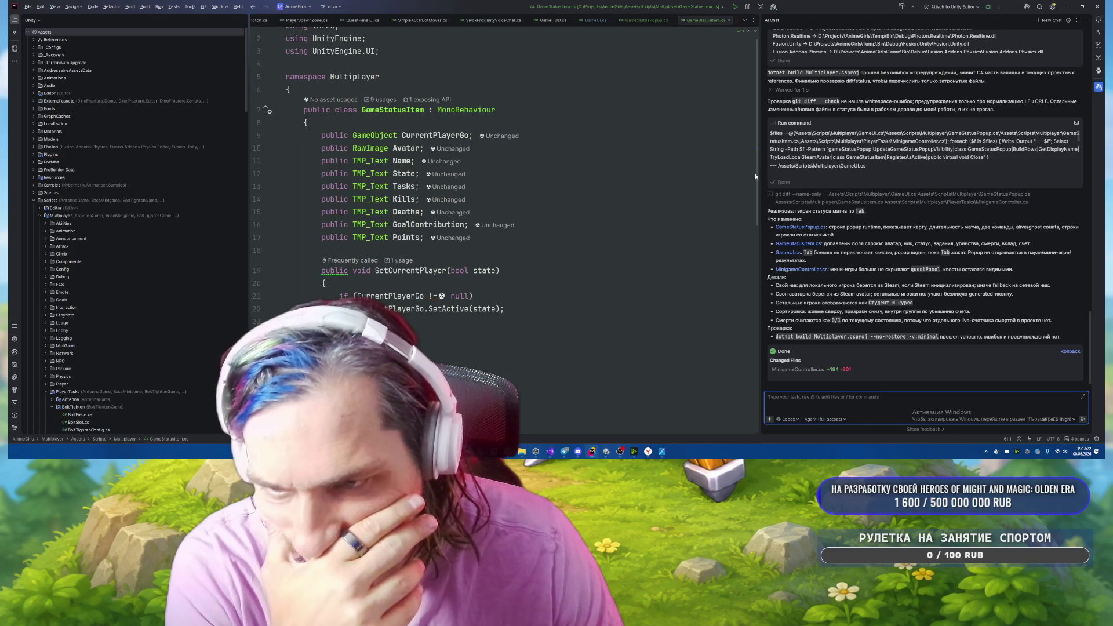
Scroll through the GameStatusItem.cs fields, then return to Unity so the scripts recompile.
scroll(641, 174, down, 1)
scroll(641, 174, down, 2)
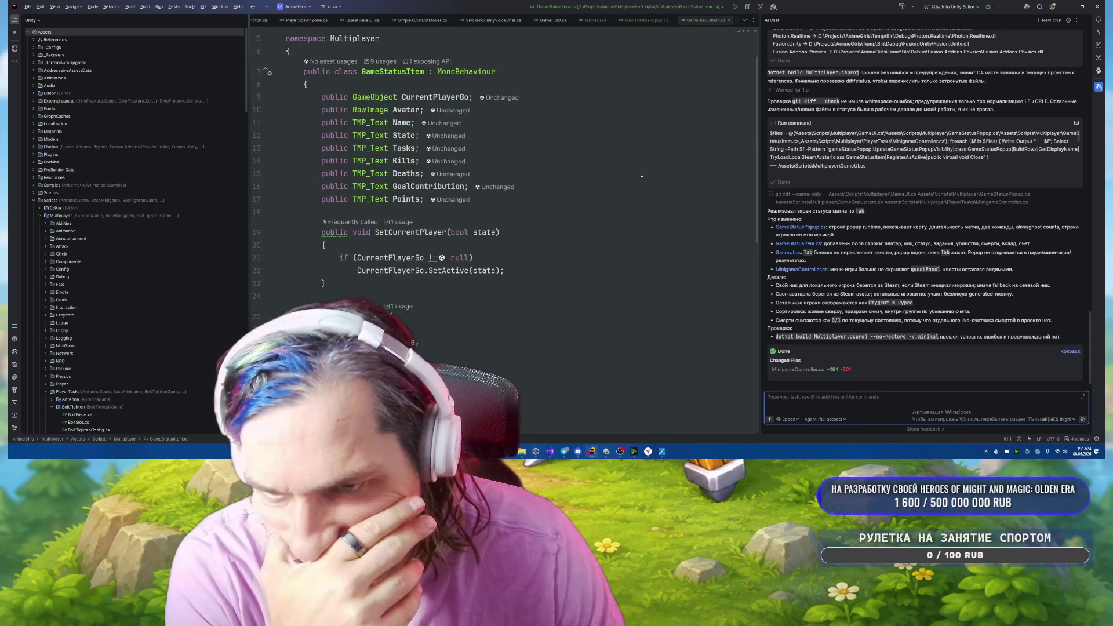
scroll(641, 174, up, 3)
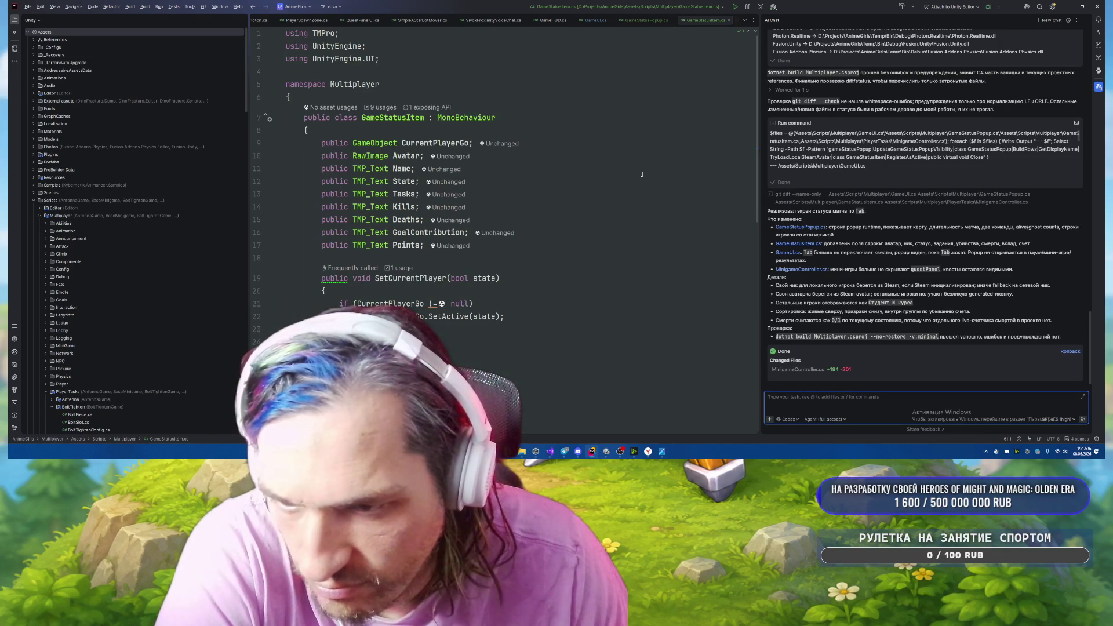
scroll(642, 174, down, 3)
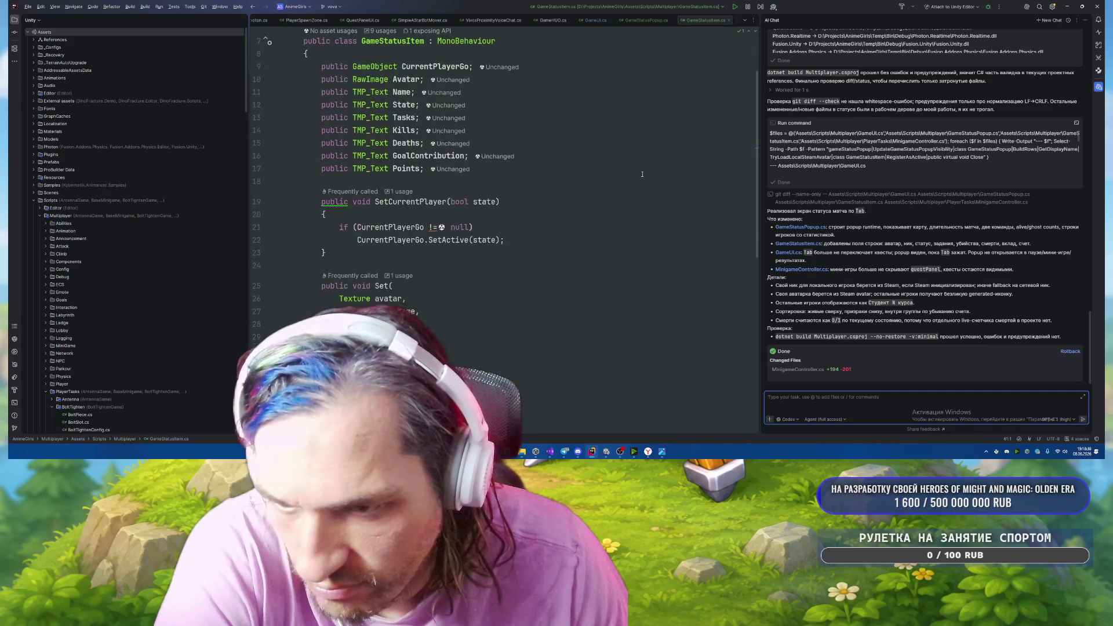
scroll(642, 174, up, 3)
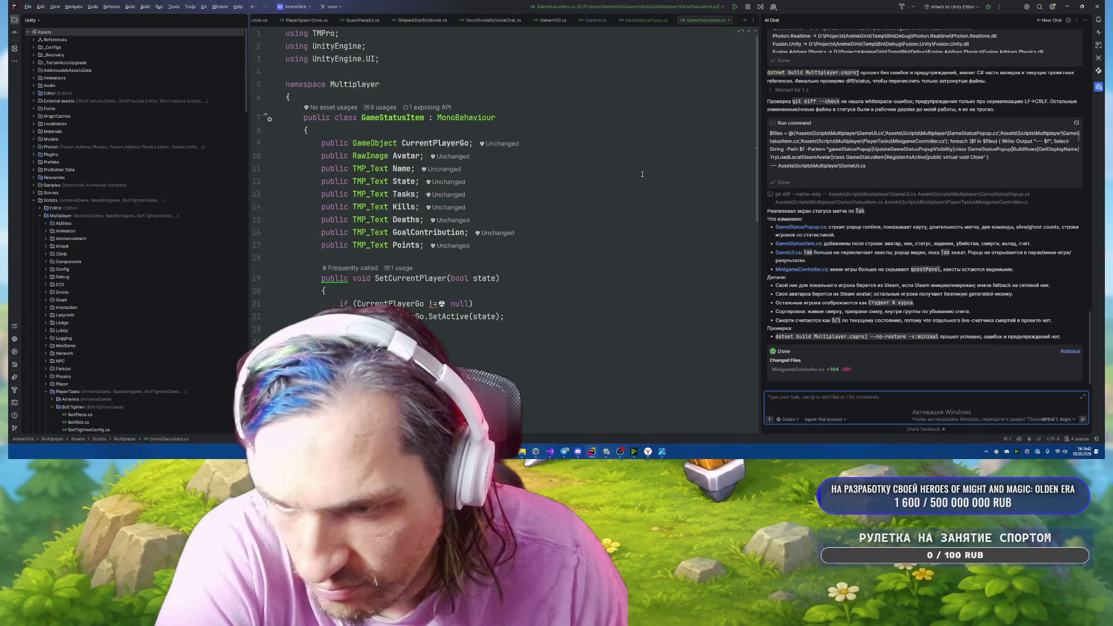
key(alt+Tab)
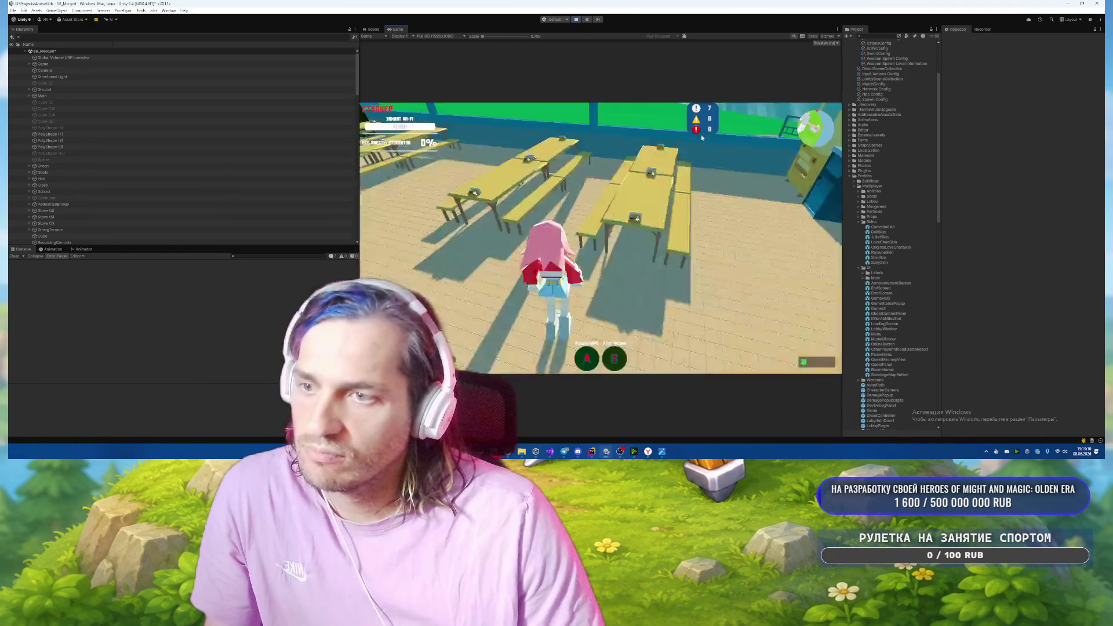
Run through the cafeteria with the Tab status popup showing SB_Merged, pause with Esc, then return to Rider.
key(w)
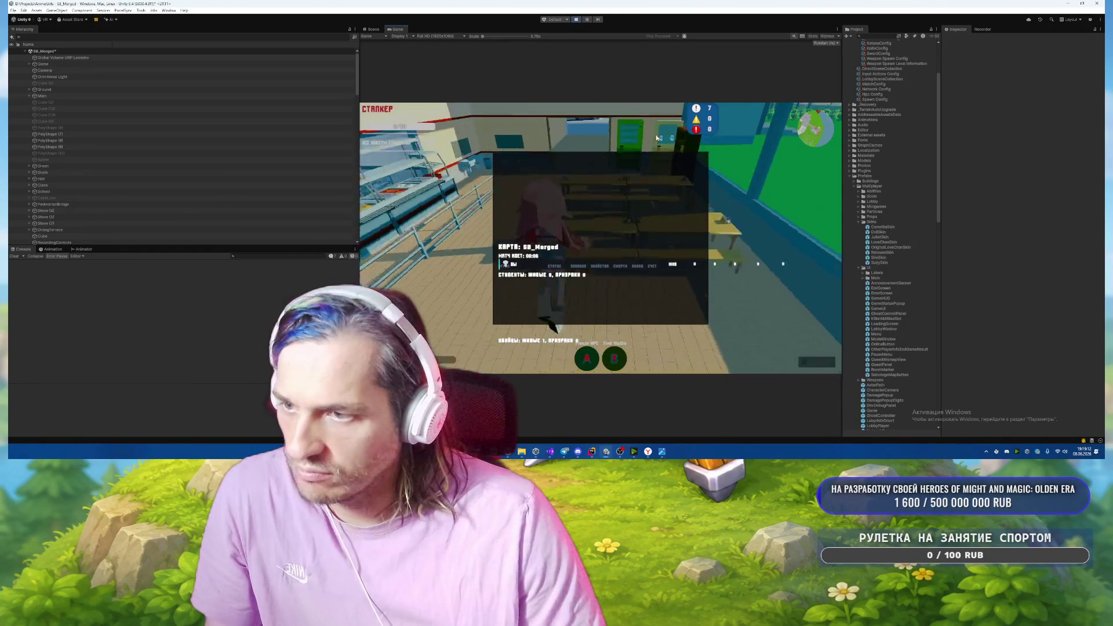
key(w)
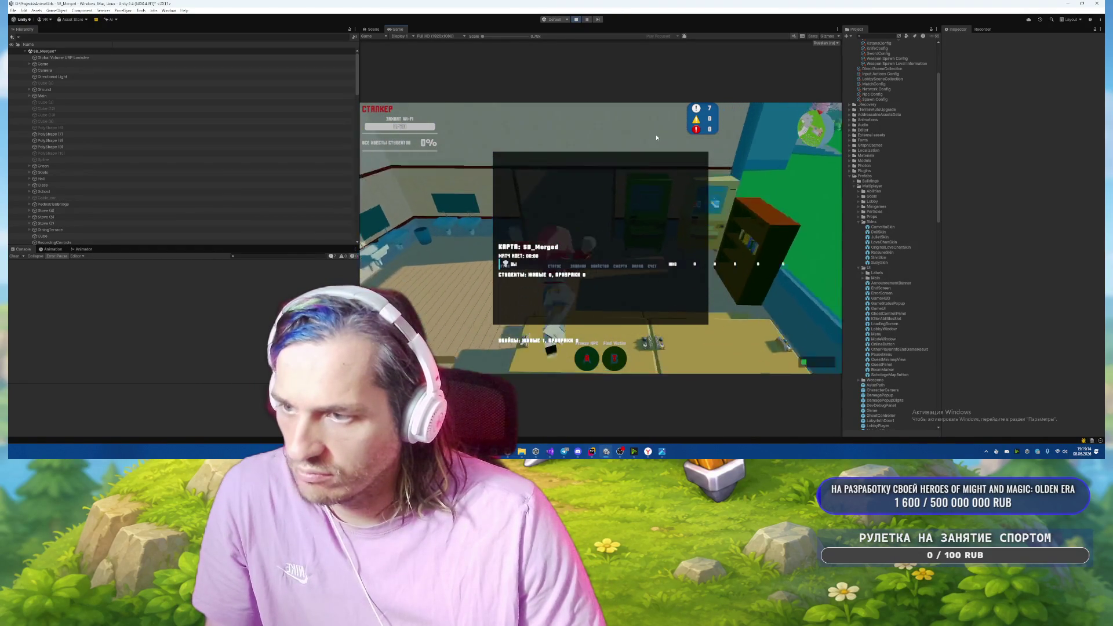
key(w)
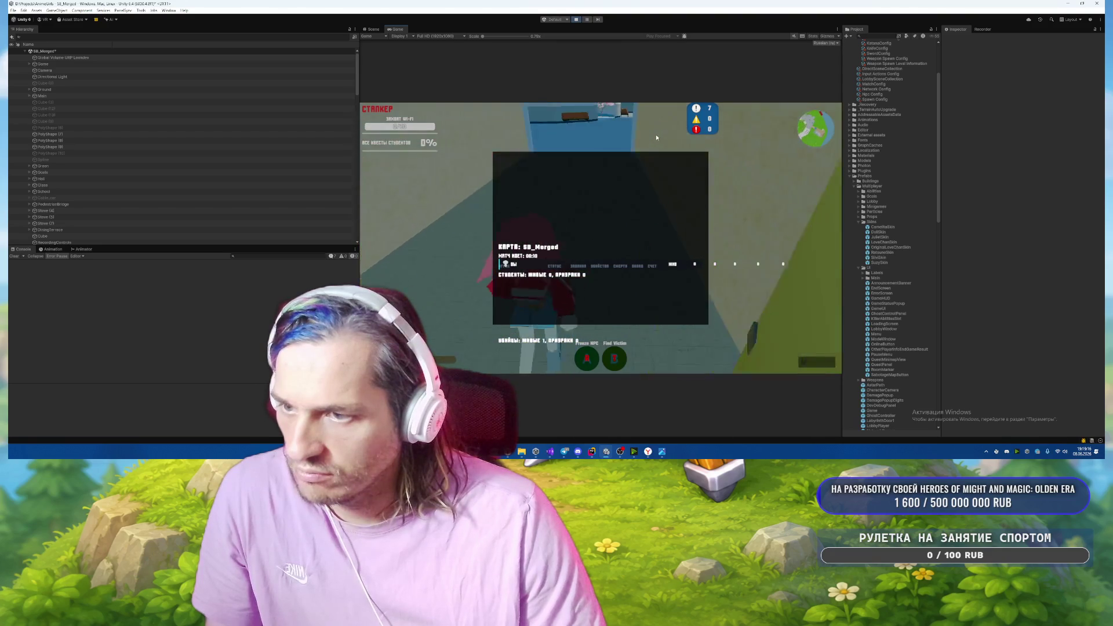
key(w)
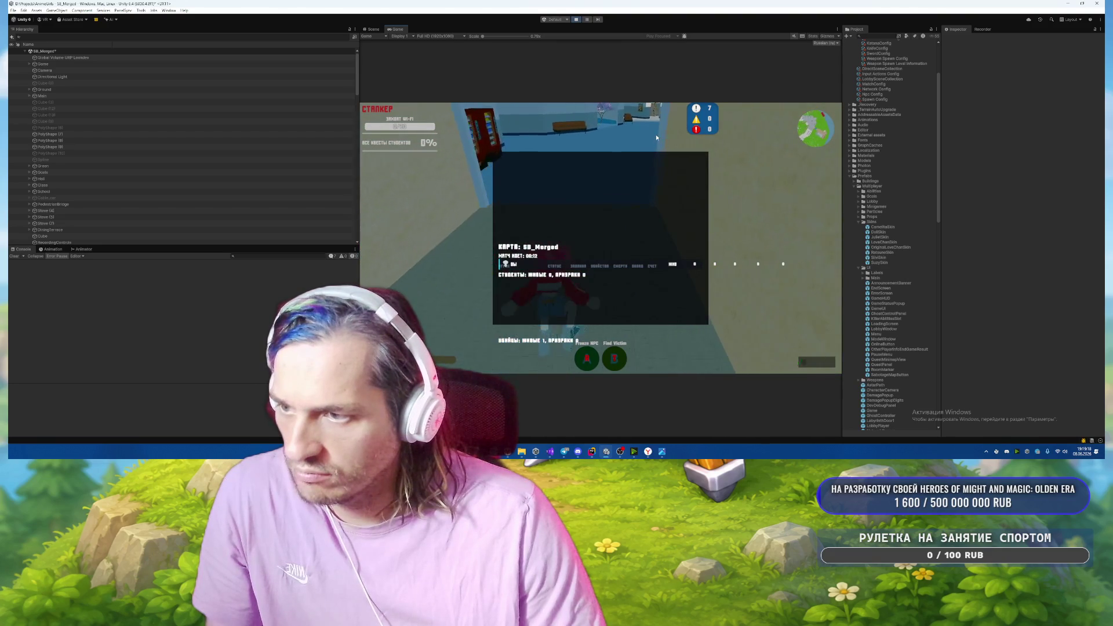
key(w)
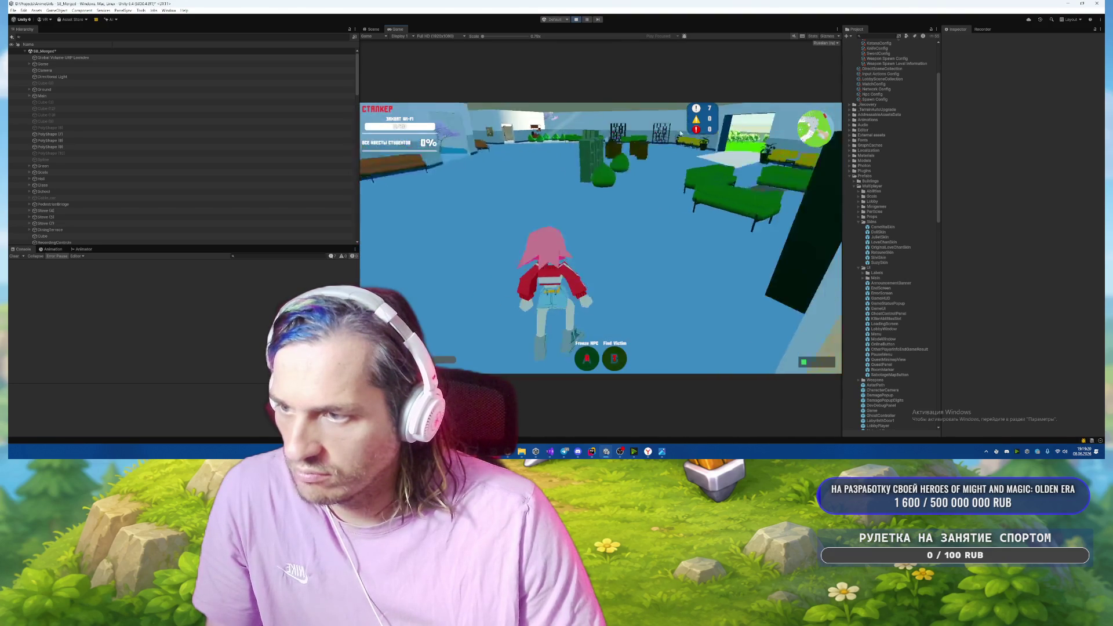
key(w)
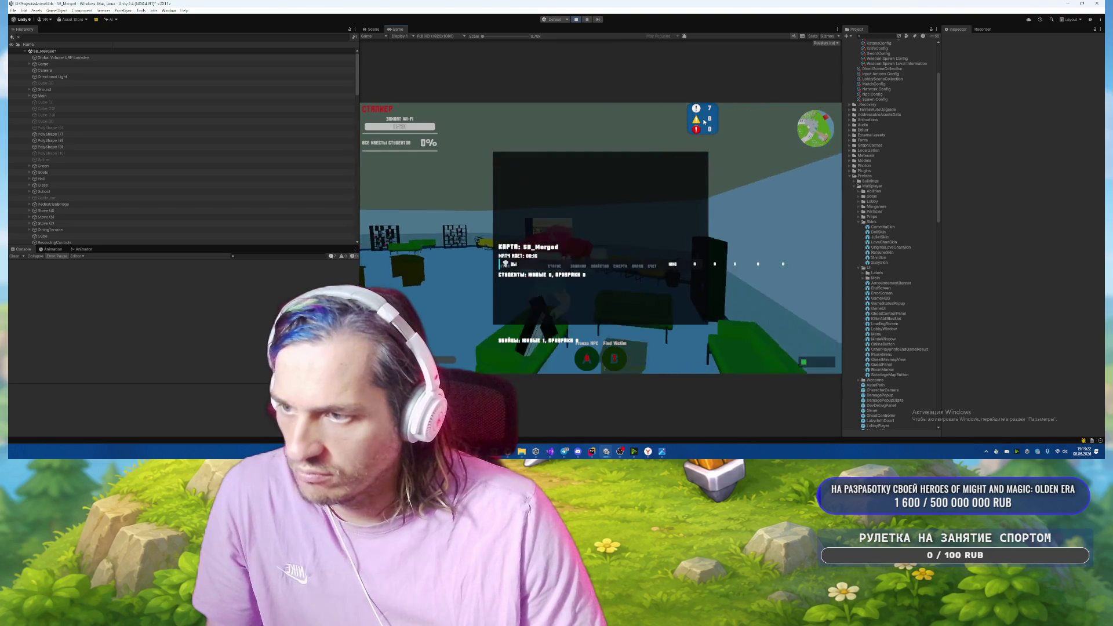
key(w)
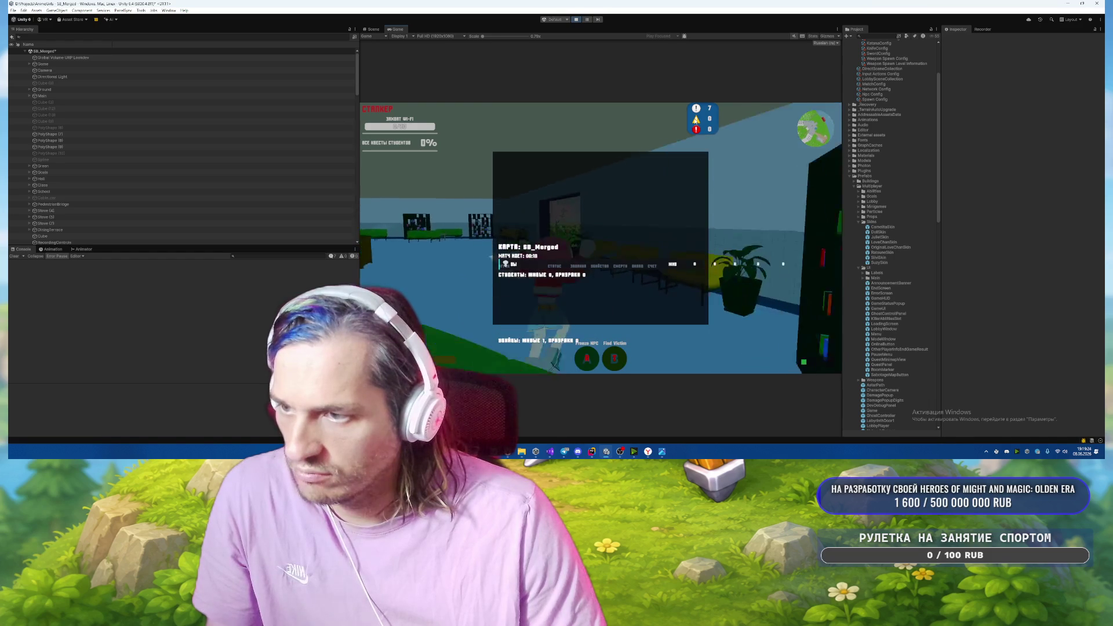
key(Tab)
key(Escape)
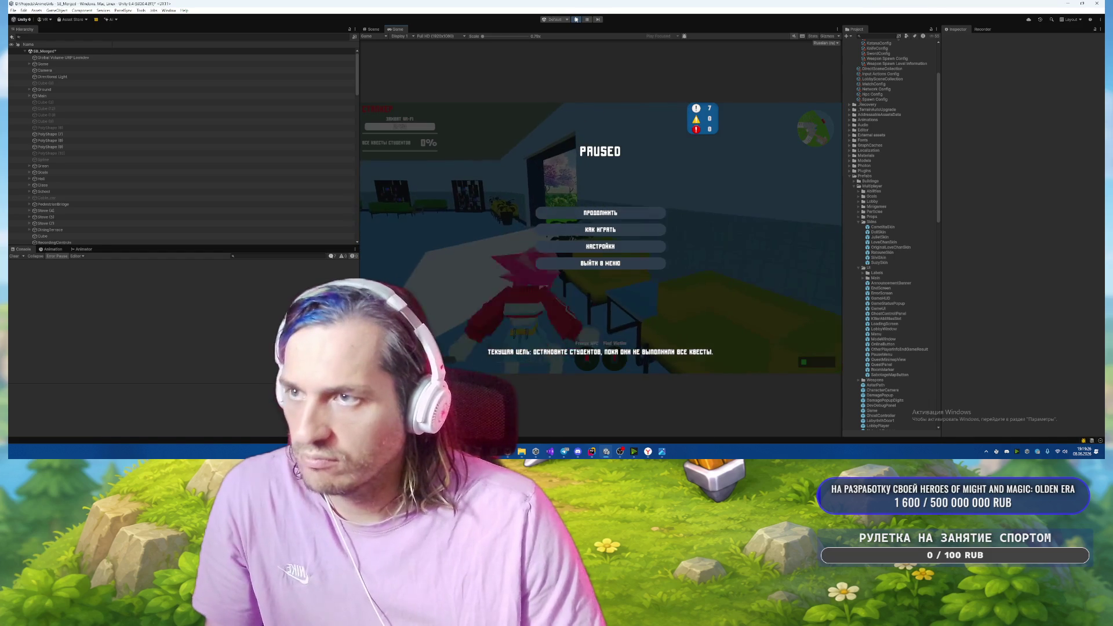
click(590, 451)
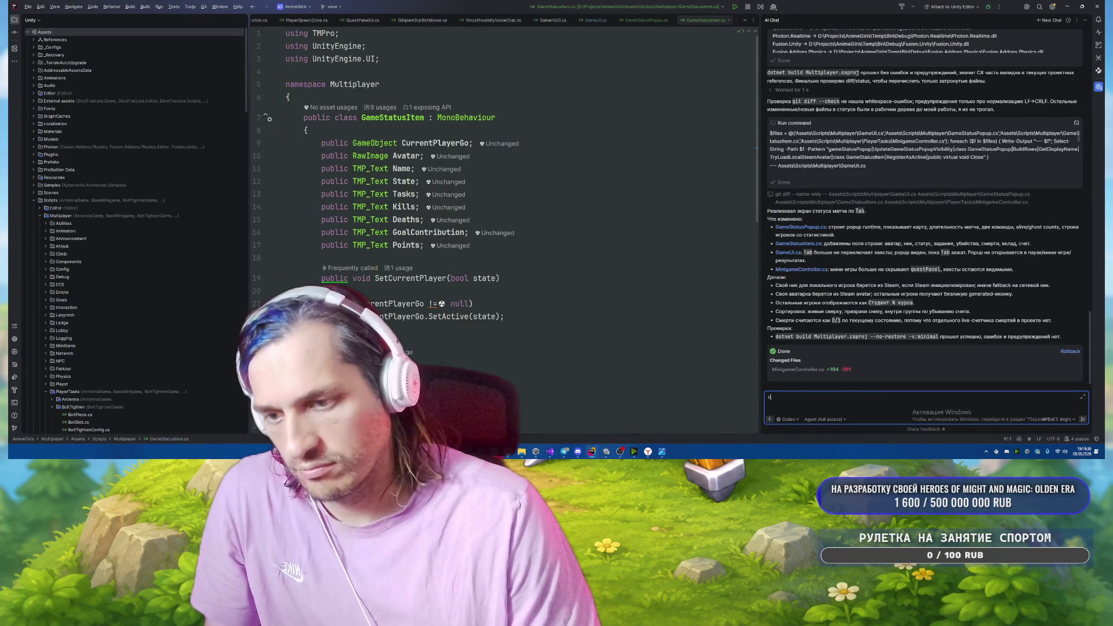
Switch to Cyrillic and start typing 'сделай чтобы нормально масштабиро…' in Rider's AI Chat.
key(BackSpace)
key(BackSpace)
key(BackSpace)
key(alt+shift)
text(сделай чтобы)
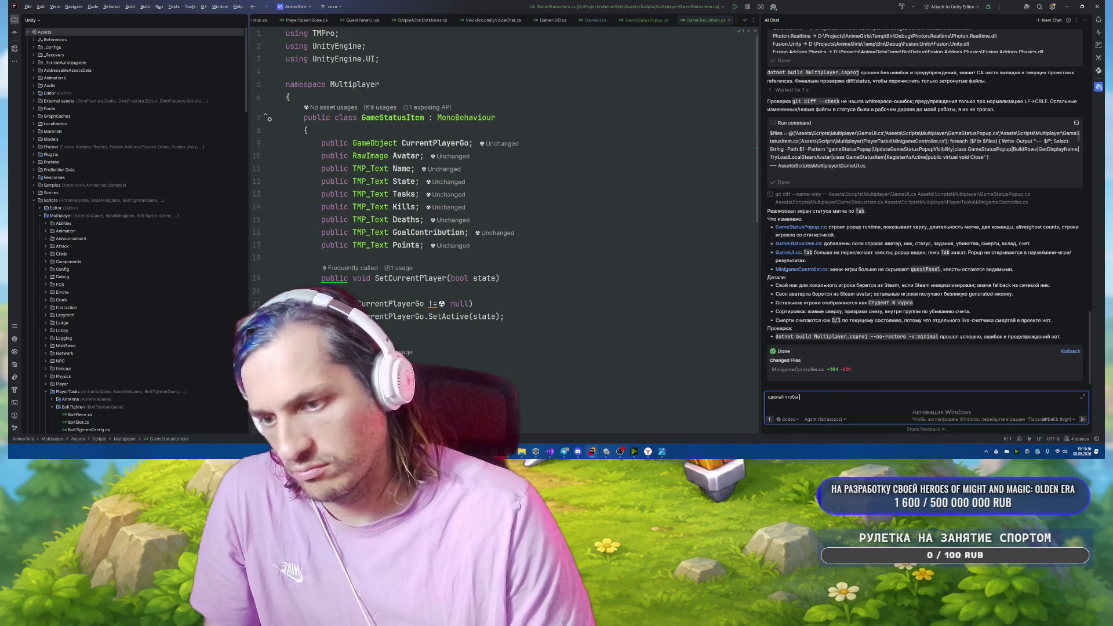
text(рмально масштабирова)
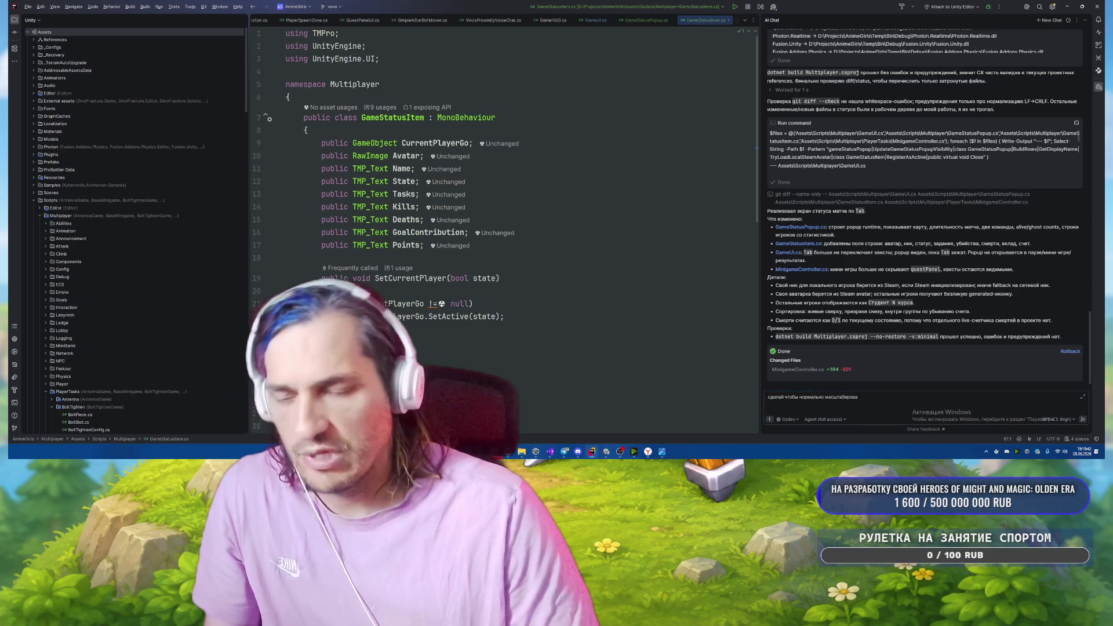
Open the GameUI prefab and set its Game Status Popup field to the GameStatusPopup prefab.
key(alt+Tab)
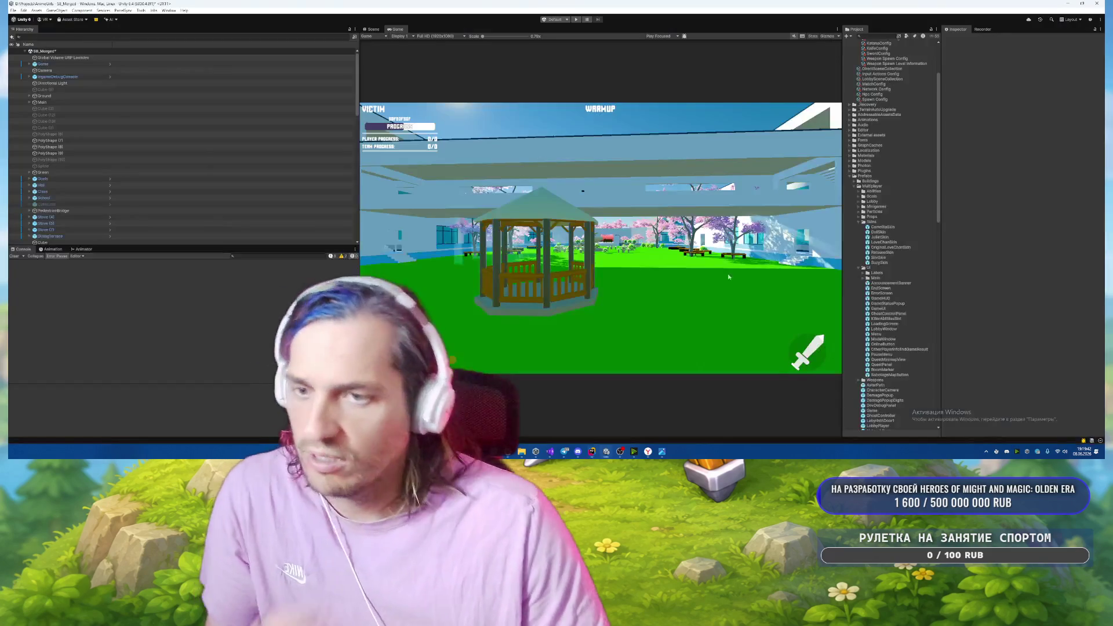
scroll(917, 275, down, 3)
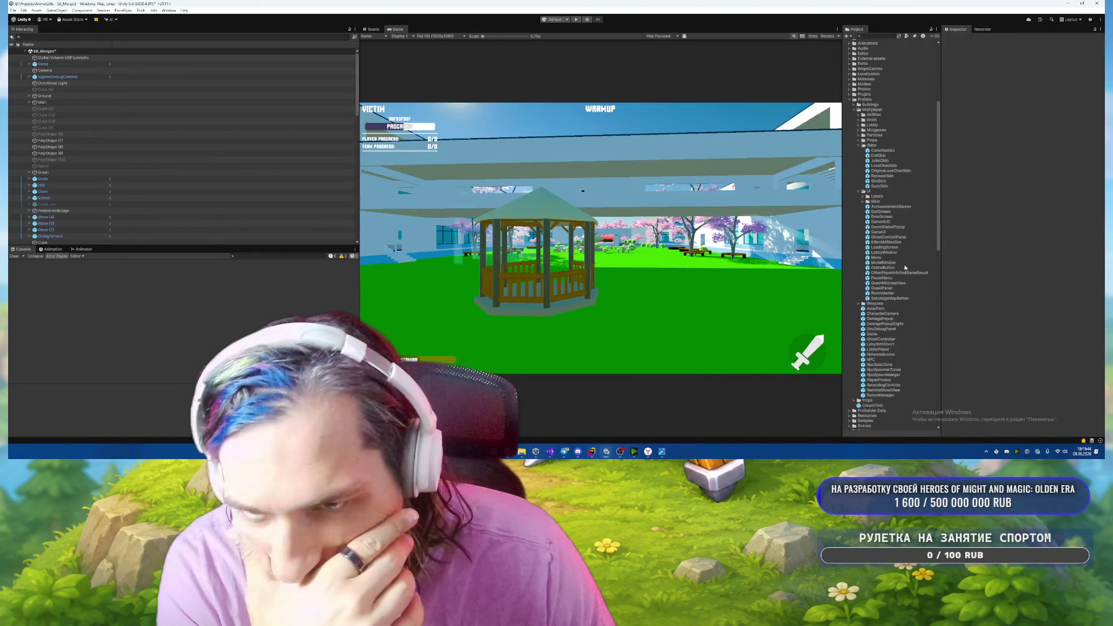
double_click(893, 228)
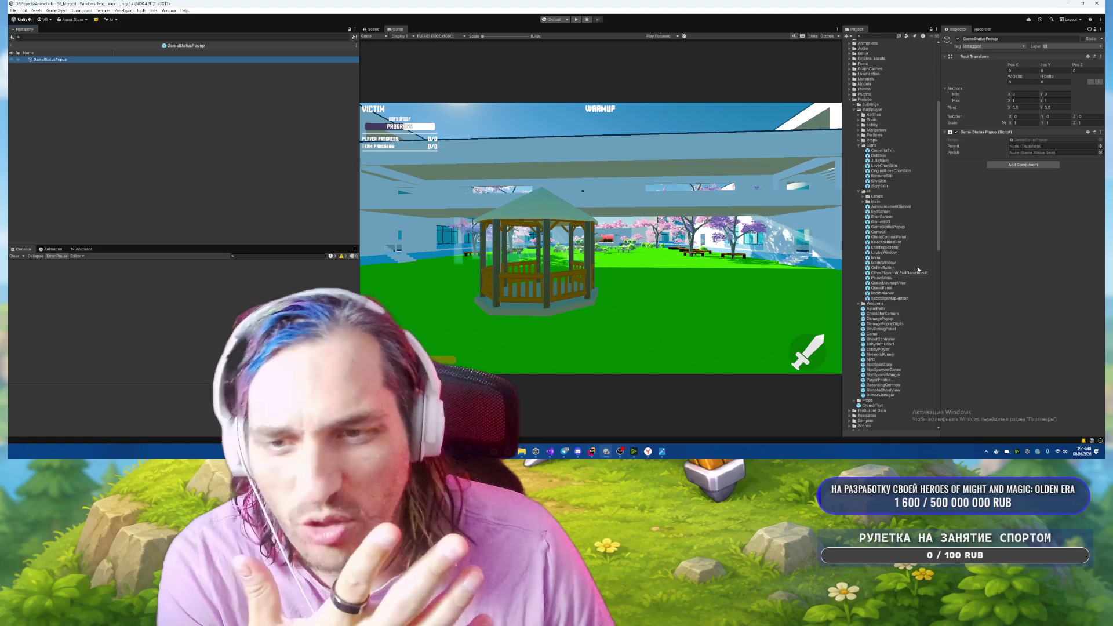
double_click(878, 232)
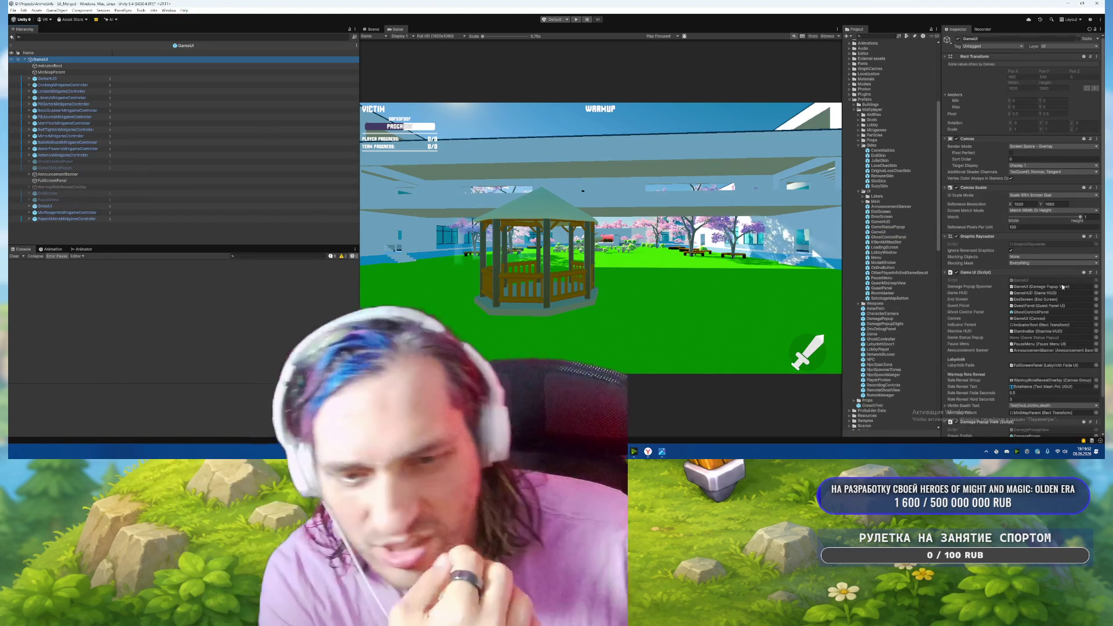
scroll(975, 342, down, 2)
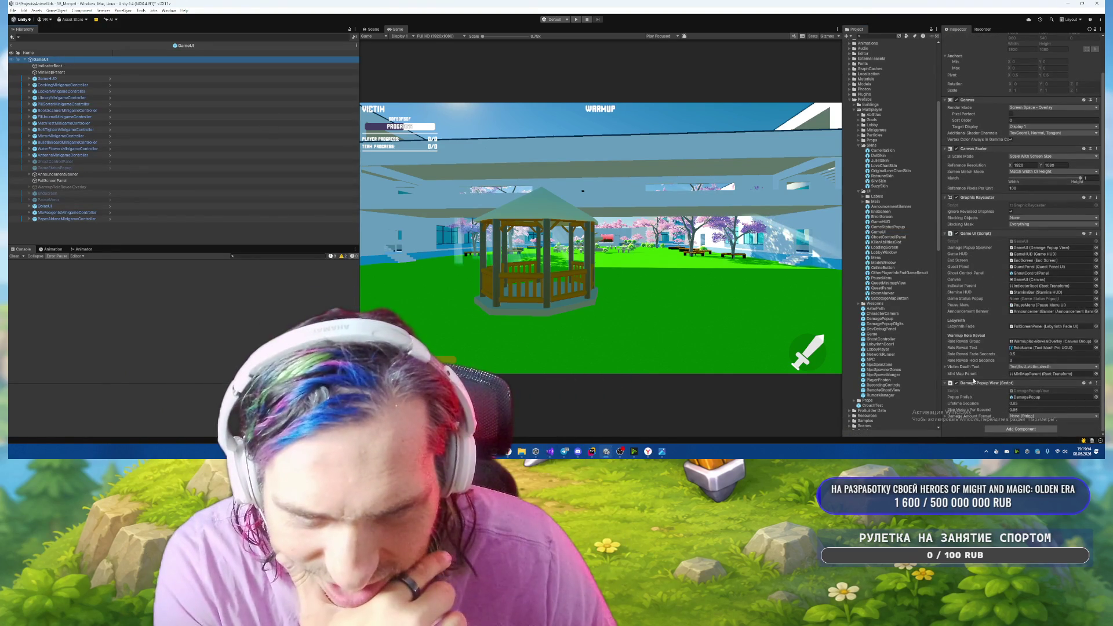
click(1094, 298)
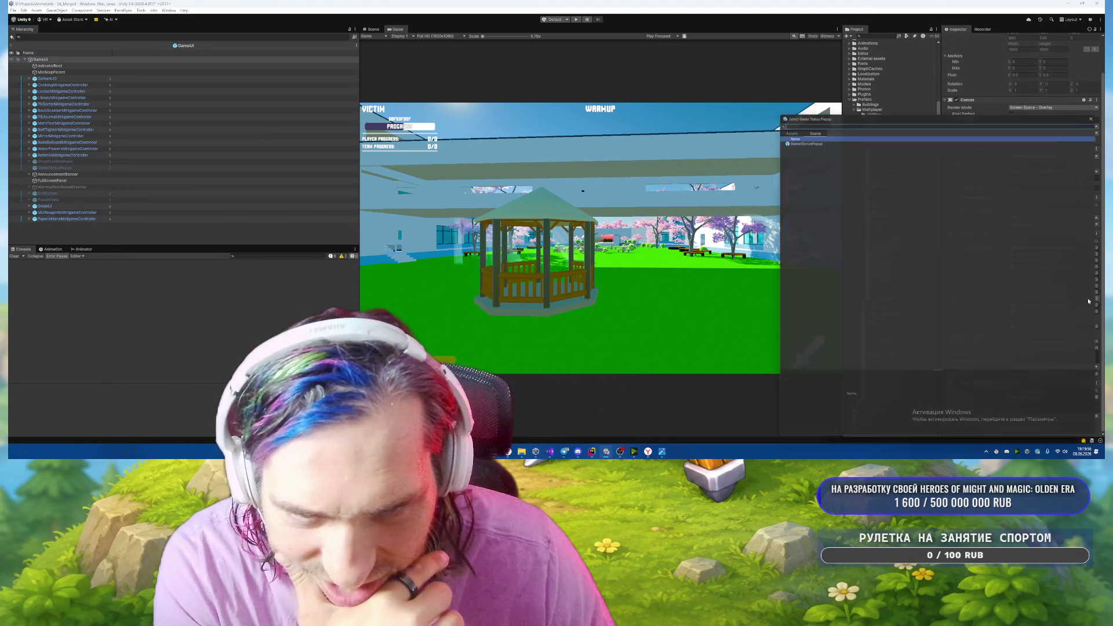
double_click(887, 144)
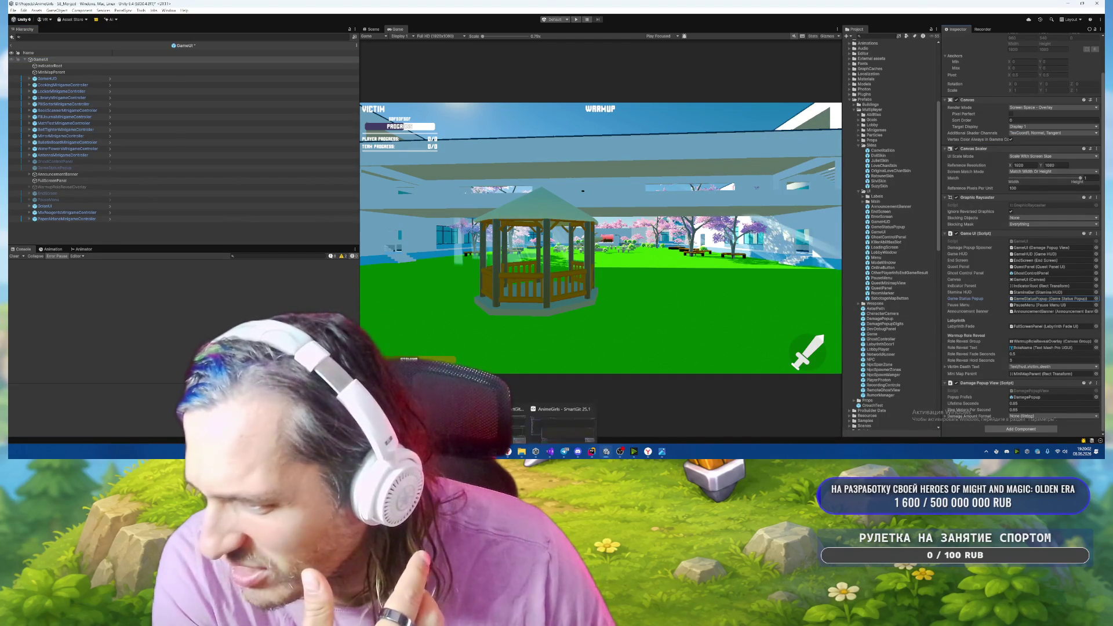
key(alt+Tab)
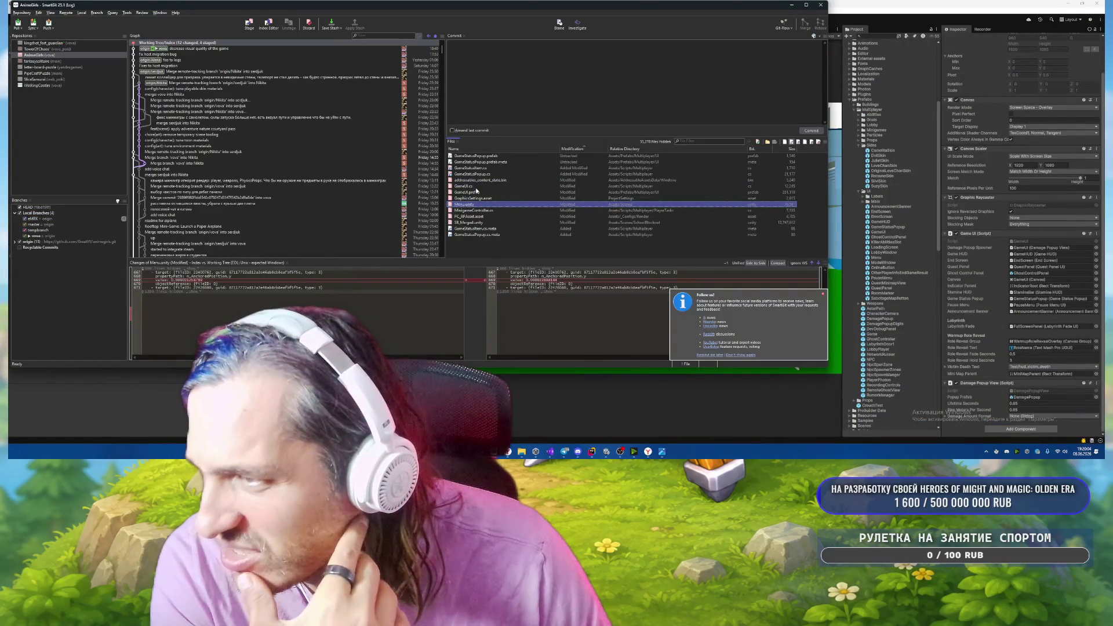
Read through the full GameUI.cs diff.
click(476, 186)
scroll(538, 319, down, 1)
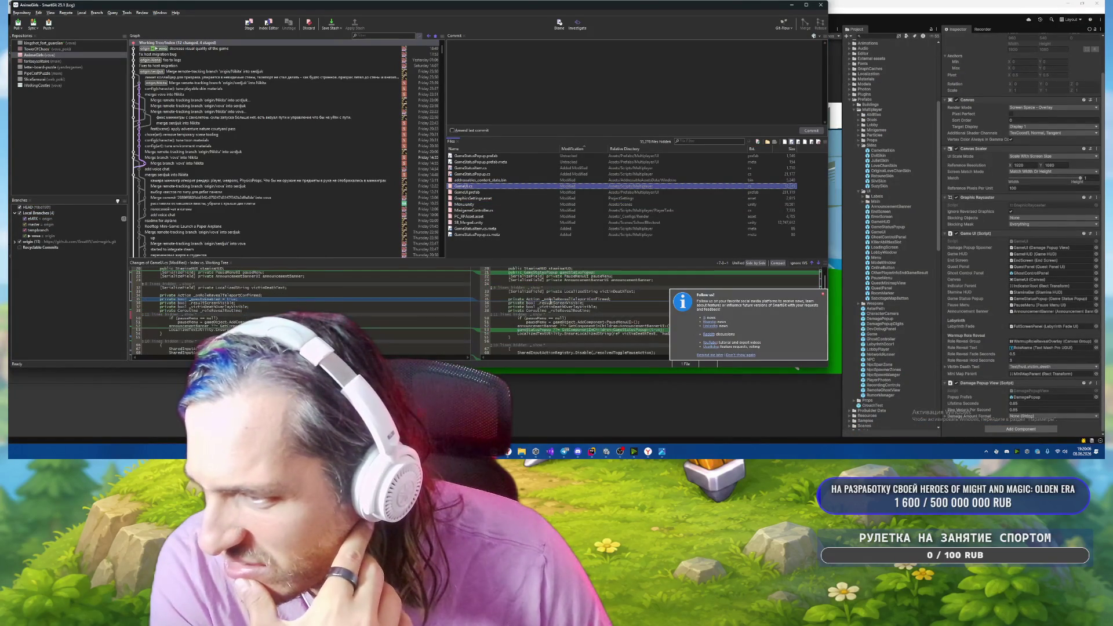
scroll(549, 302, down, 3)
scroll(550, 300, down, 3)
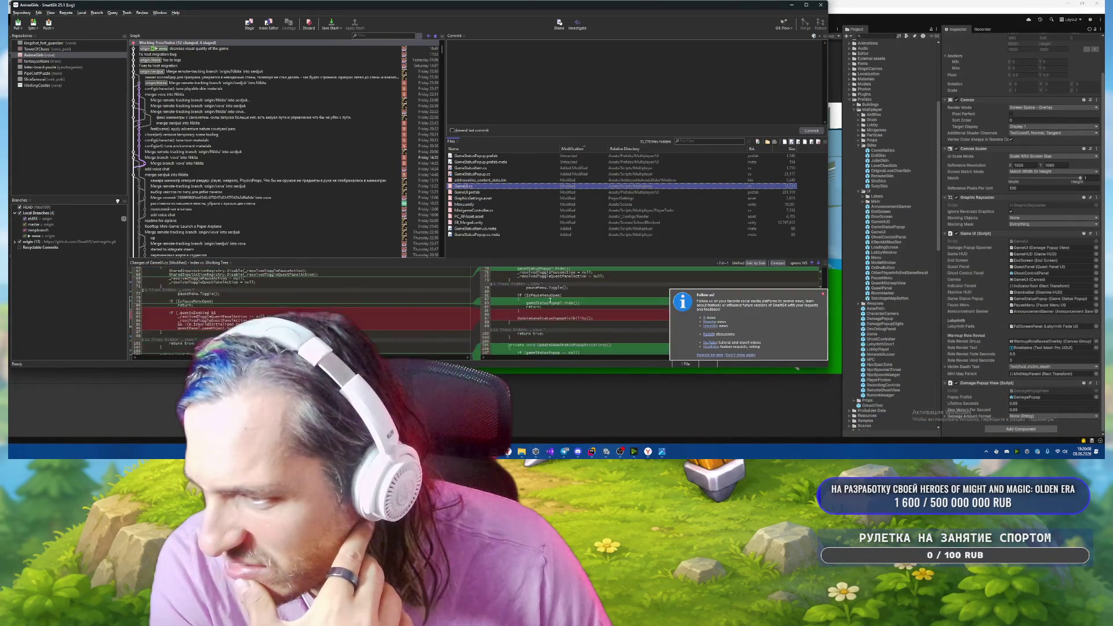
scroll(565, 286, down, 5)
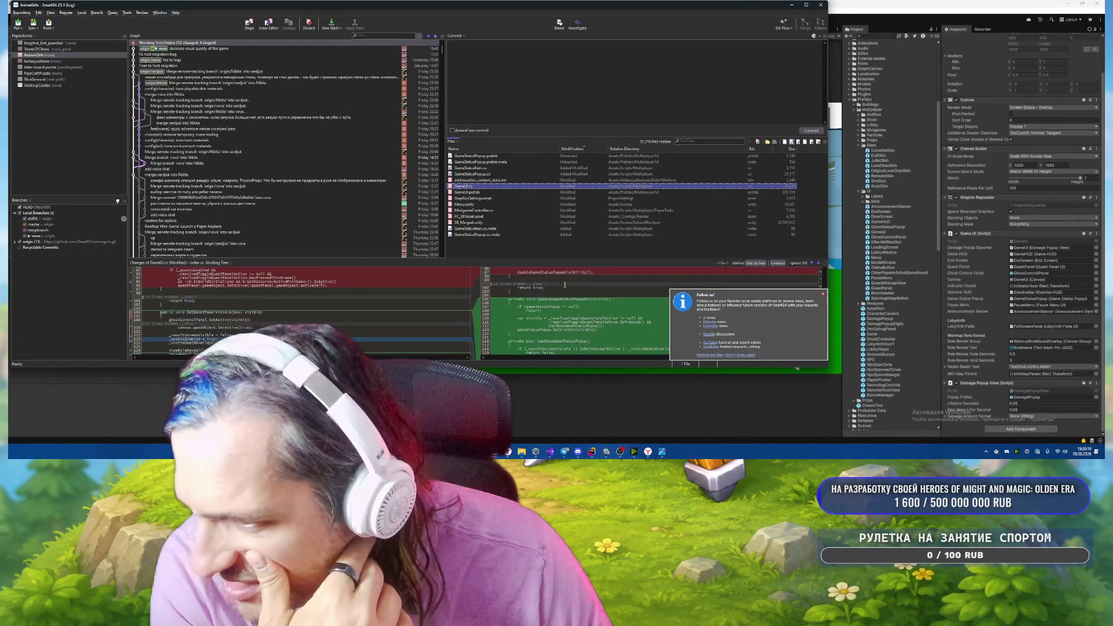
scroll(565, 284, down, 3)
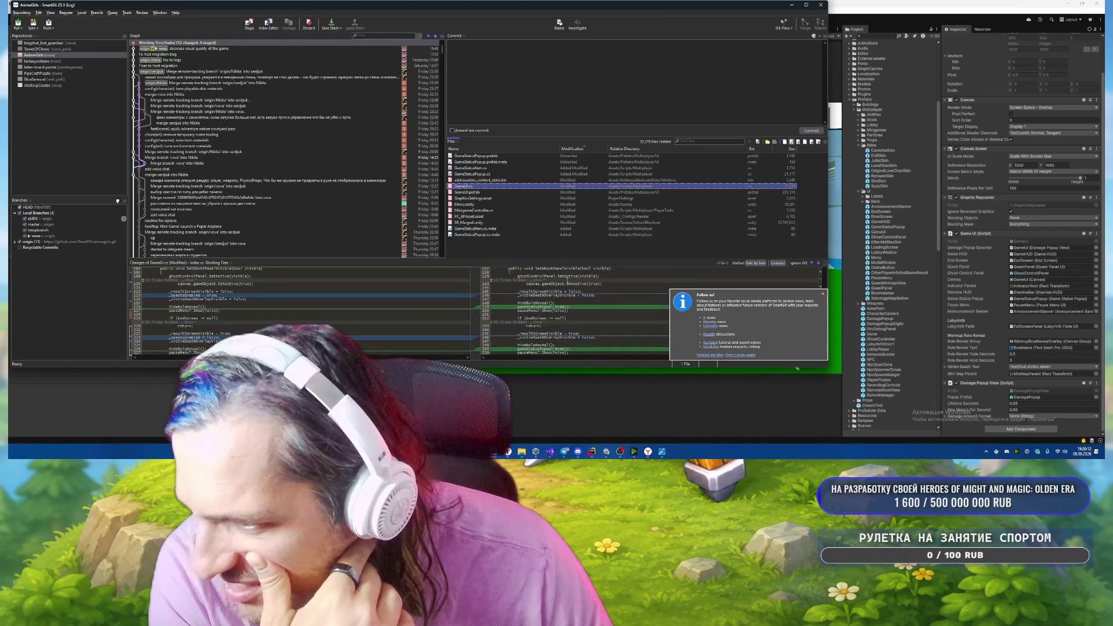
scroll(565, 284, down, 2)
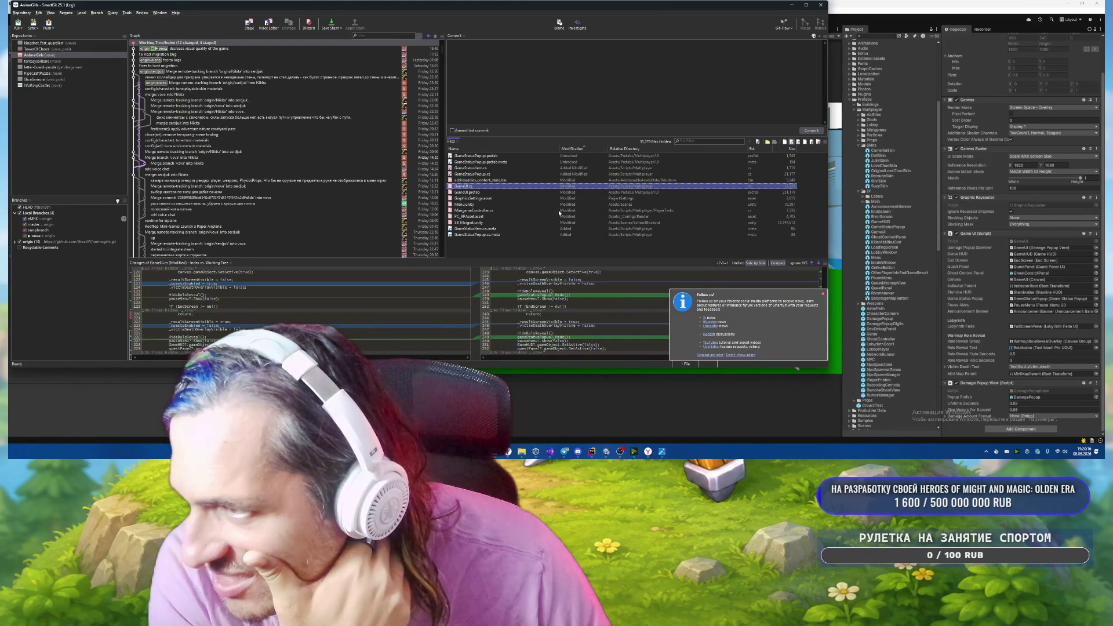
Step through the GameStatusPopup.cs, GameStatusItem.cs, GameStatusPopup.prefab and MinigameController.cs diffs.
click(491, 175)
click(493, 168)
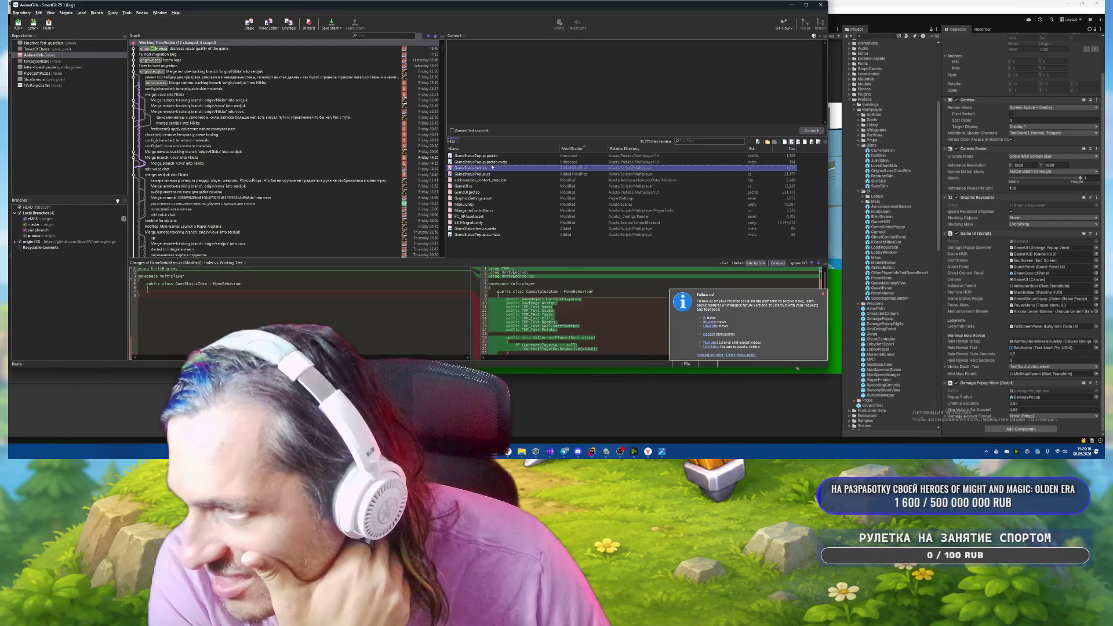
click(496, 156)
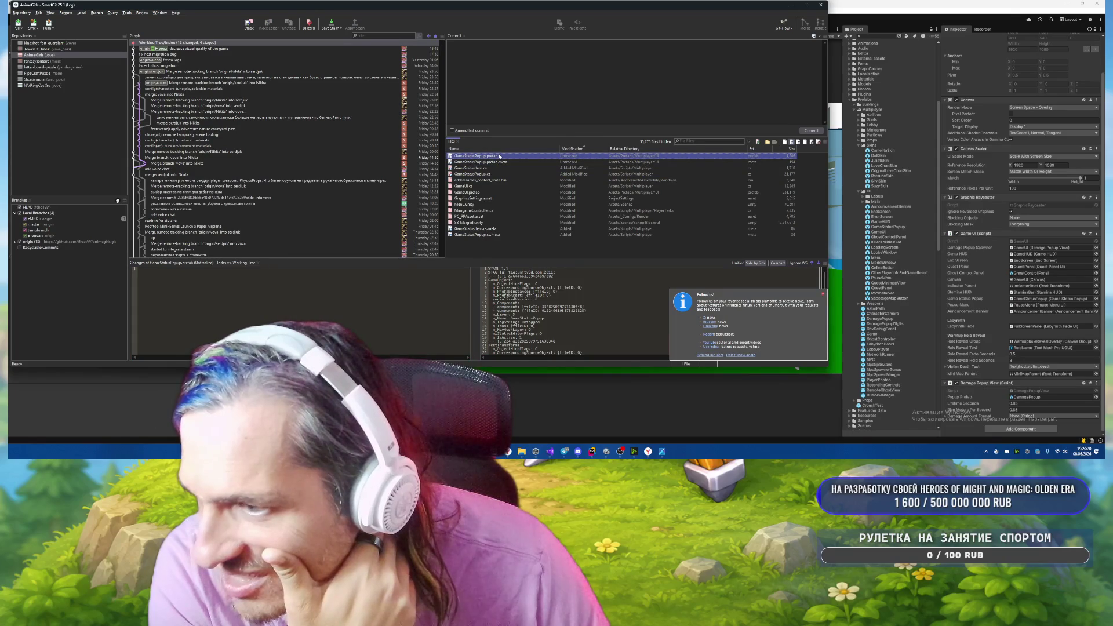
click(498, 168)
click(497, 180)
click(497, 168)
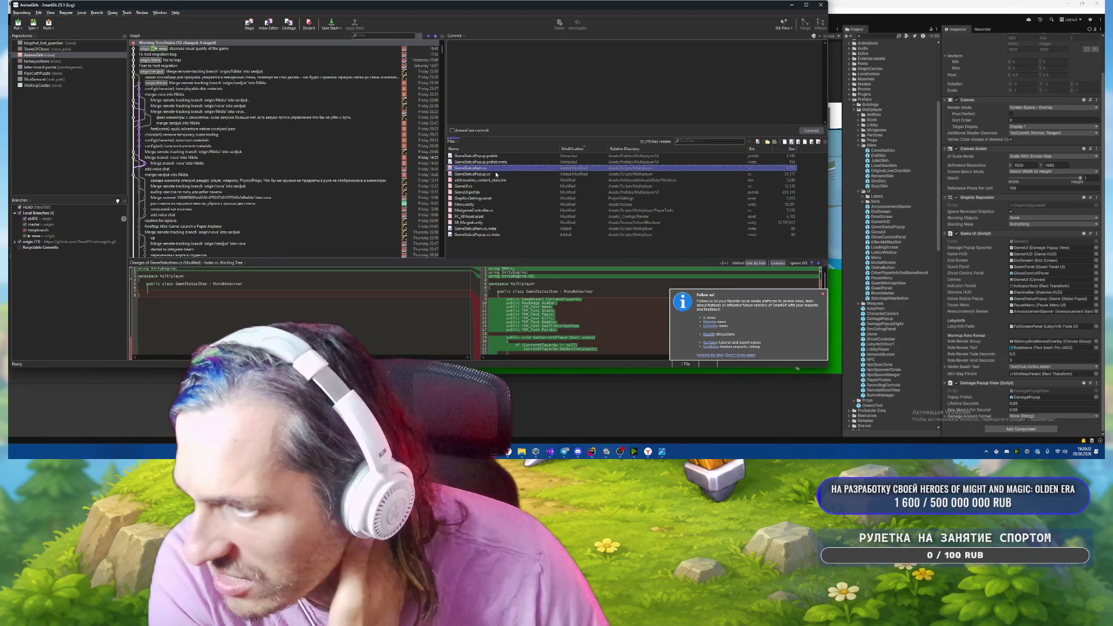
click(489, 211)
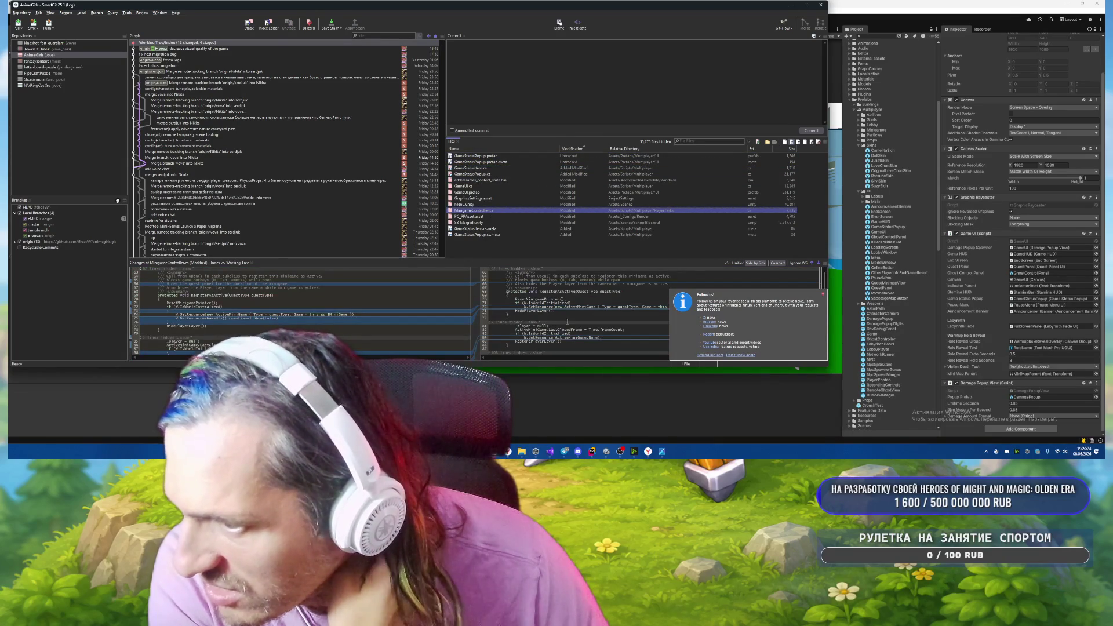
scroll(567, 321, down, 1)
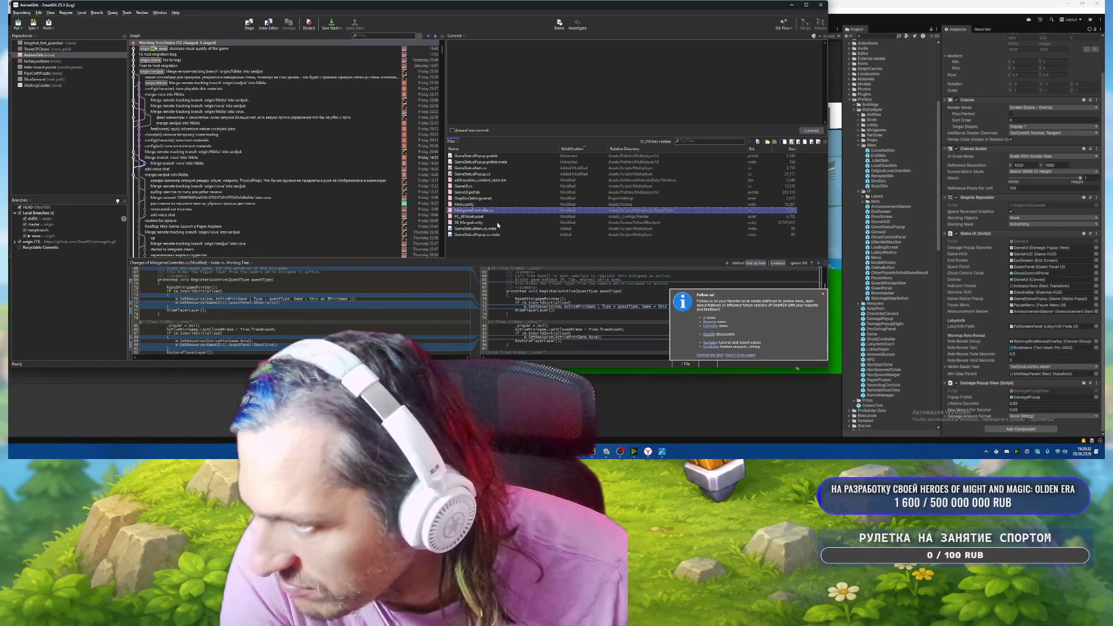
Discard the MinigameController.cs changes, then check the SB_Merged.unity, GraphicsSettings.asset and GameStatusPopup.cs.meta diffs.
key(ctrl+BackSpace)
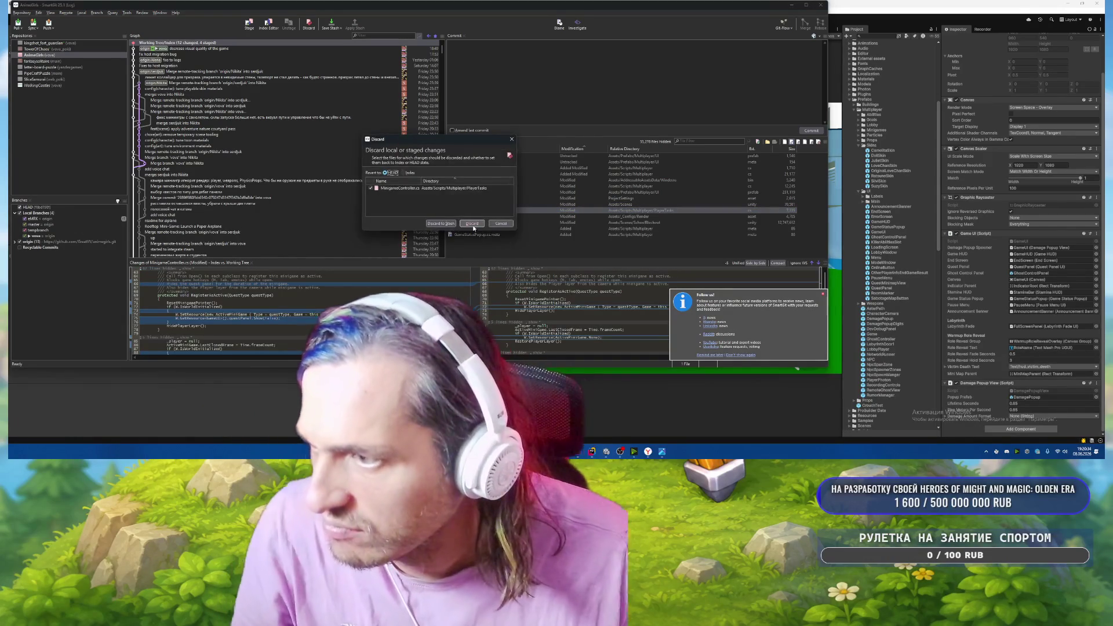
click(473, 224)
click(483, 215)
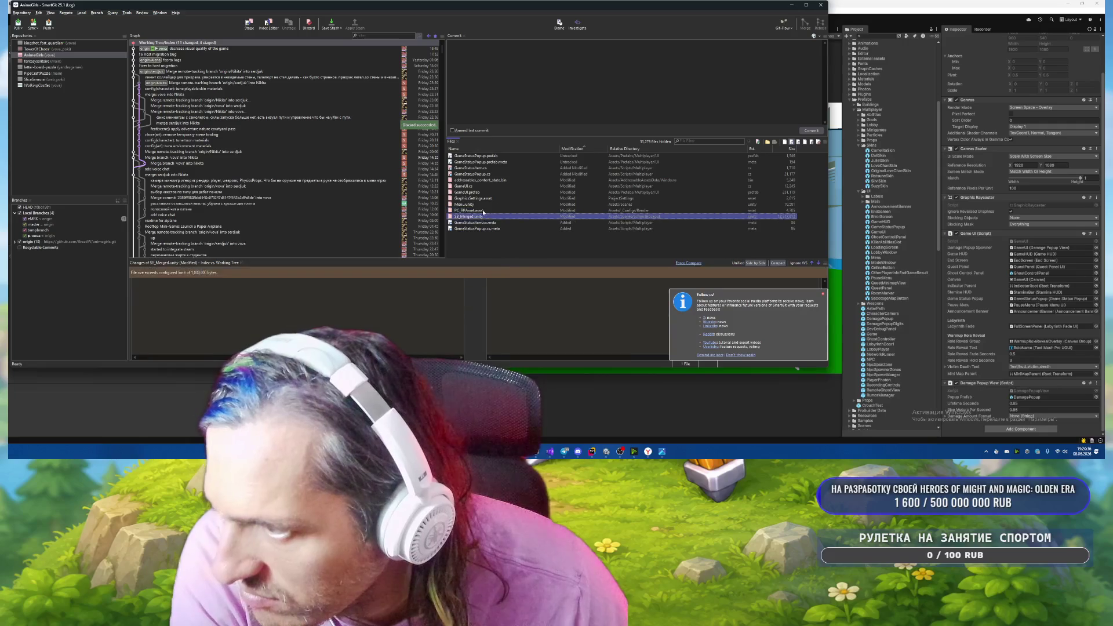
key(Up)
key(Up)
key(Up)
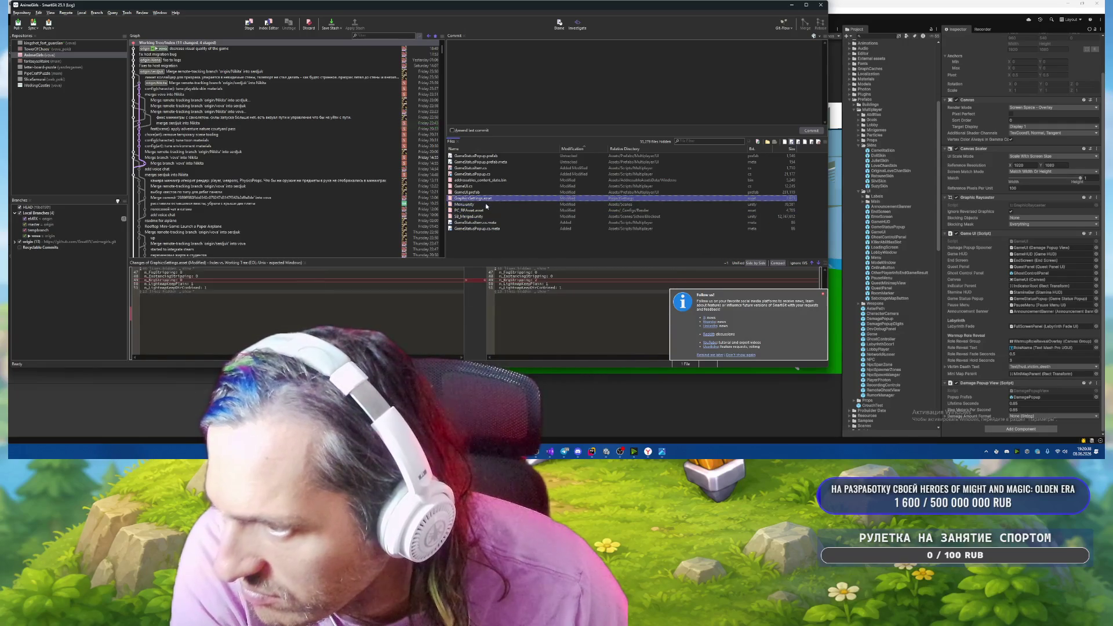
key(Down)
key(Down)
key(Down)
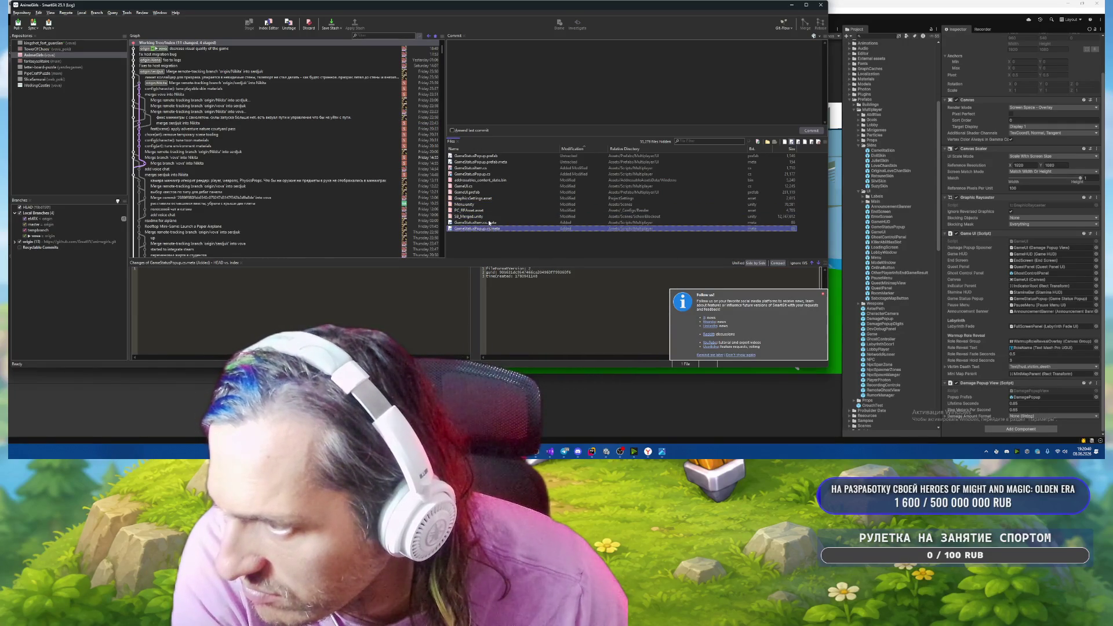
key(Up)
key(Up)
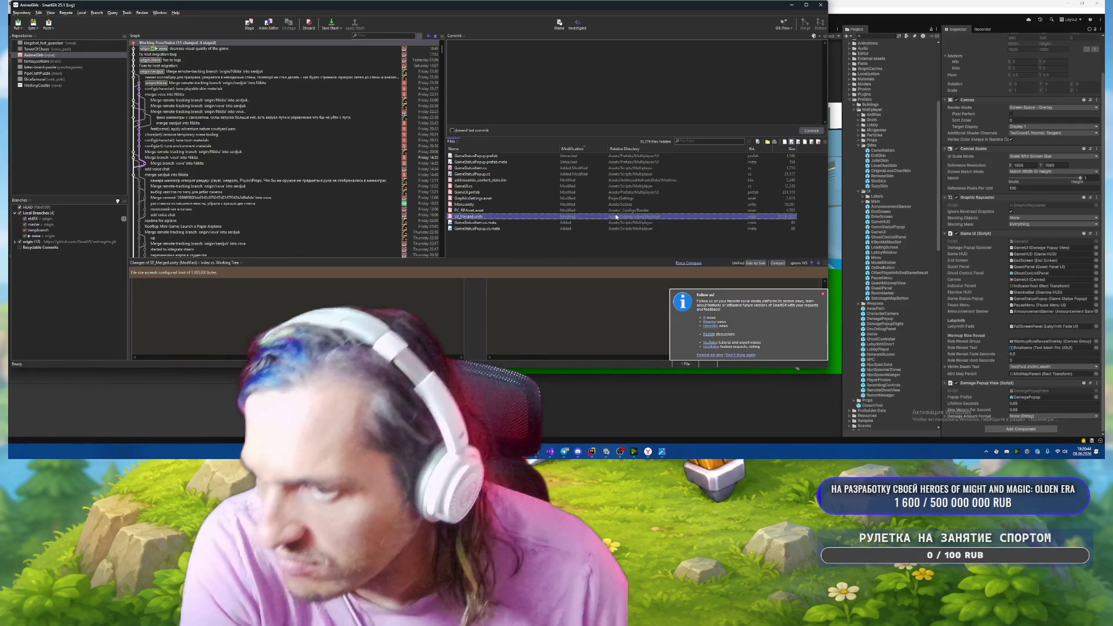
Discard the SB_Merged.unity changes and check the PC_RPAsset.asset, GraphicsSettings.asset and Menu.unity diffs.
key(ctrl+z)
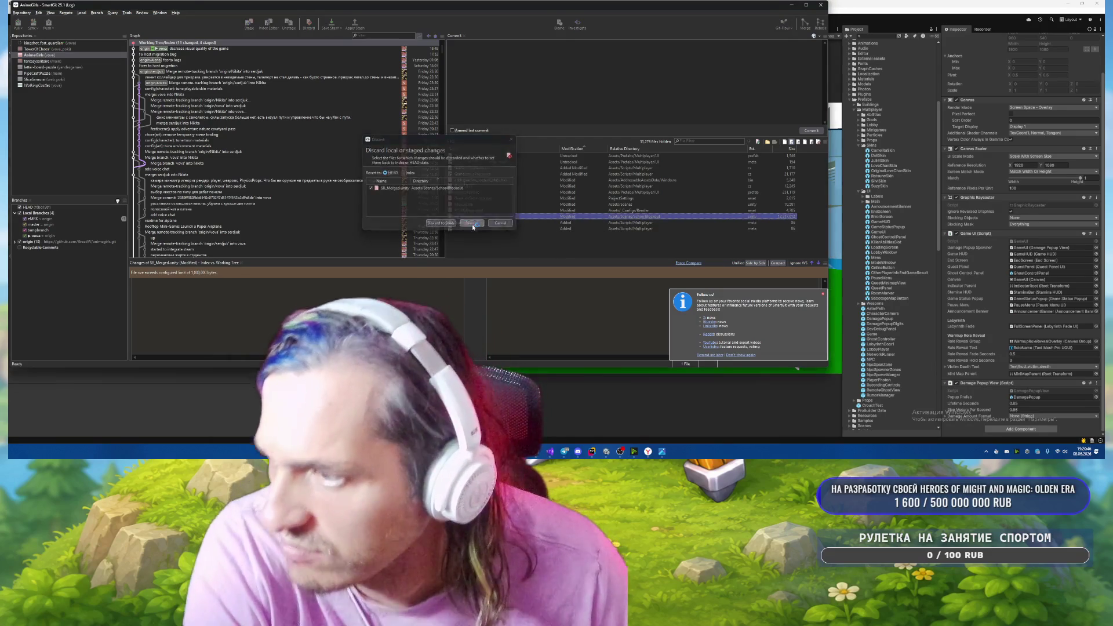
click(472, 223)
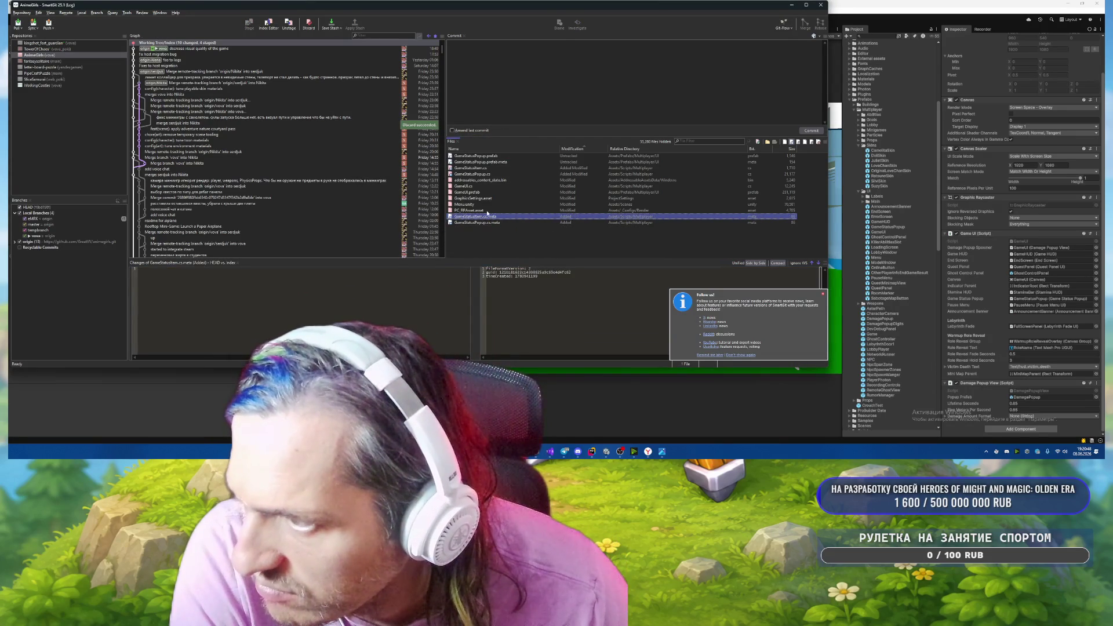
click(486, 210)
click(487, 198)
click(487, 204)
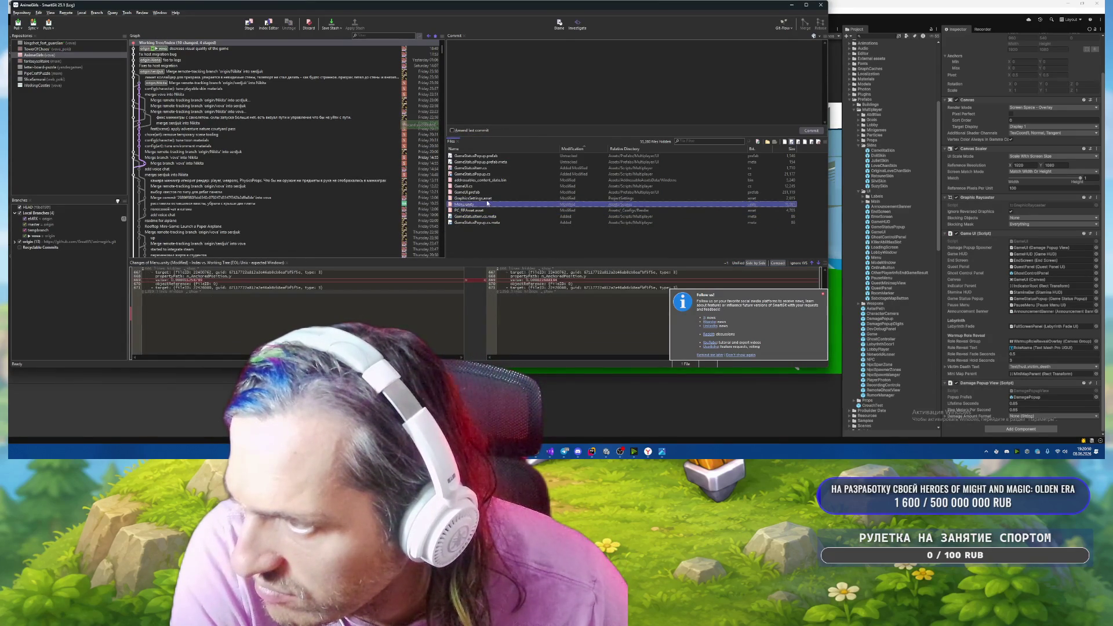
click(490, 198)
Review the GameUI.prefab diff, dismiss the Follow us notice, and let Unity recompile before returning.
click(489, 192)
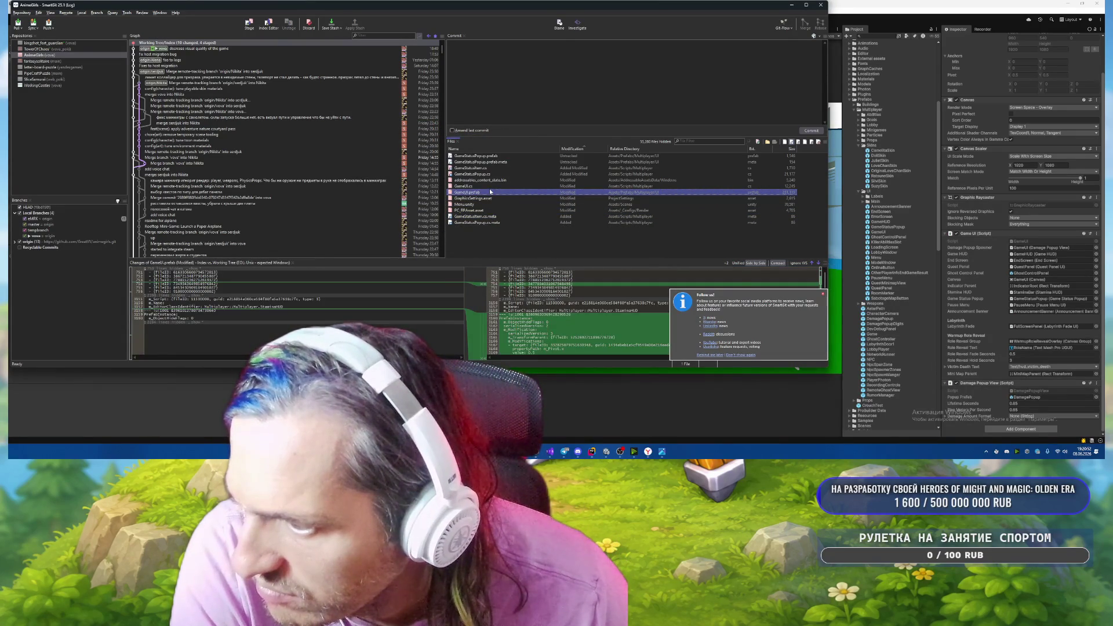
click(822, 296)
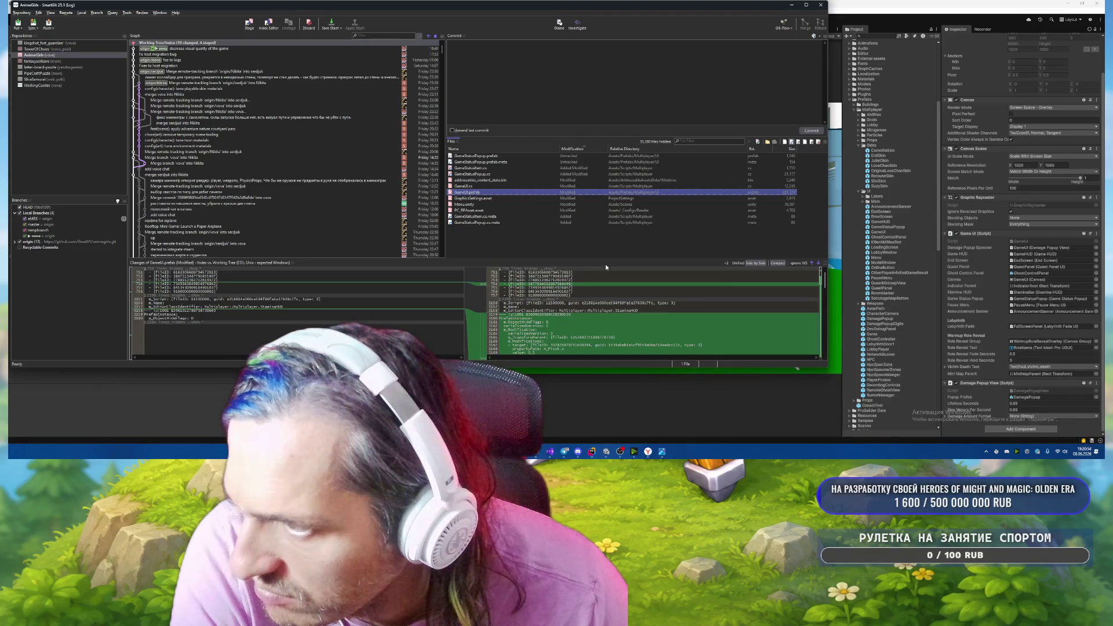
scroll(587, 308, down, 3)
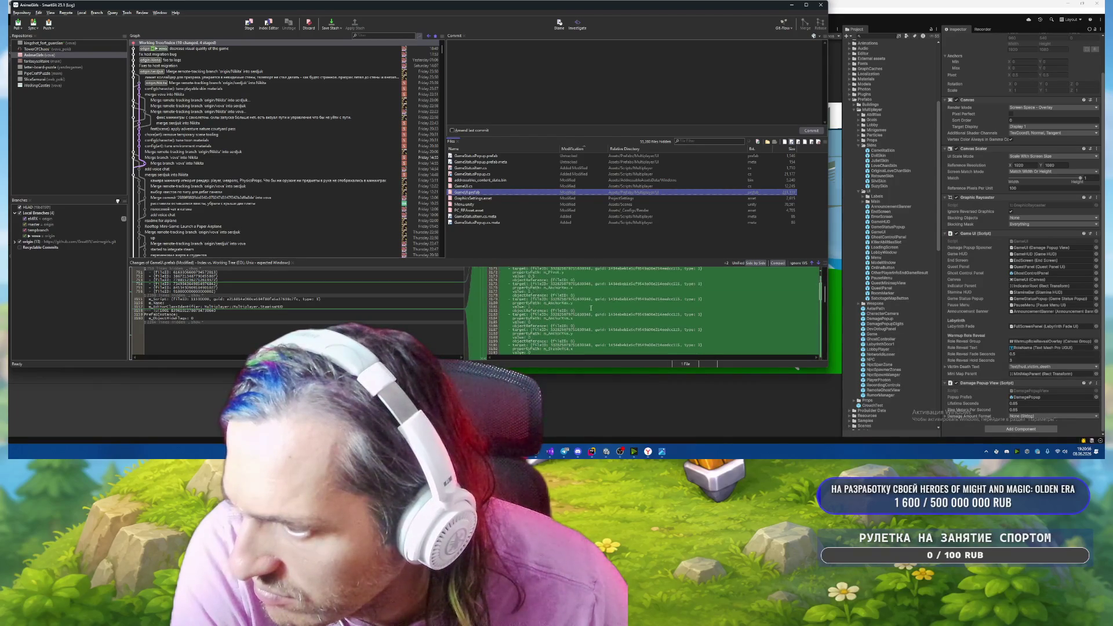
scroll(587, 313, up, 3)
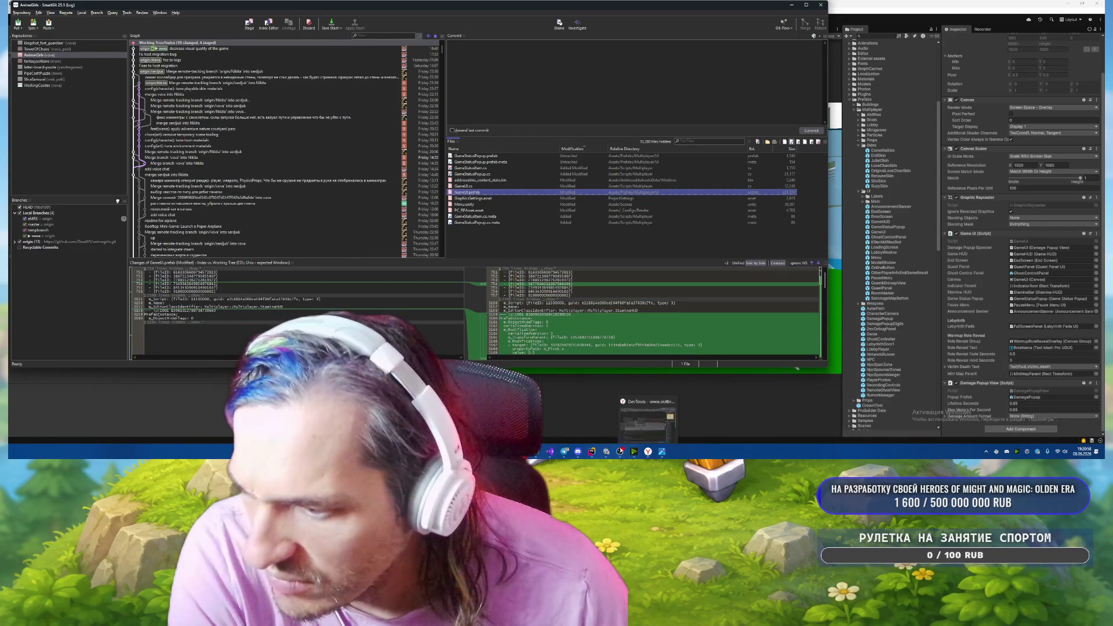
click(620, 451)
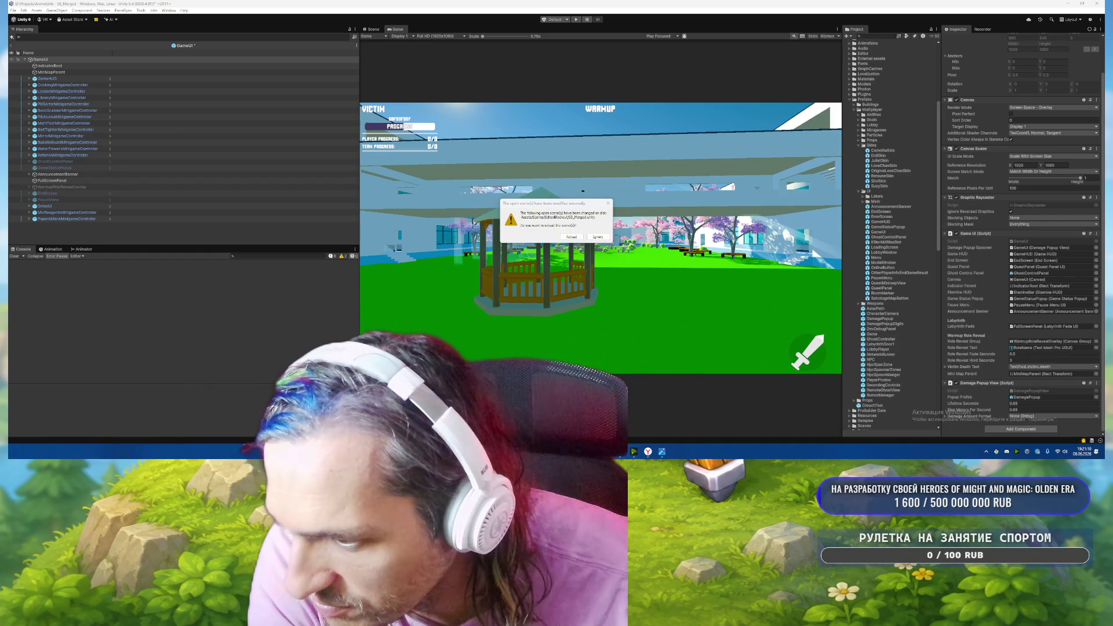
key(alt+Tab)
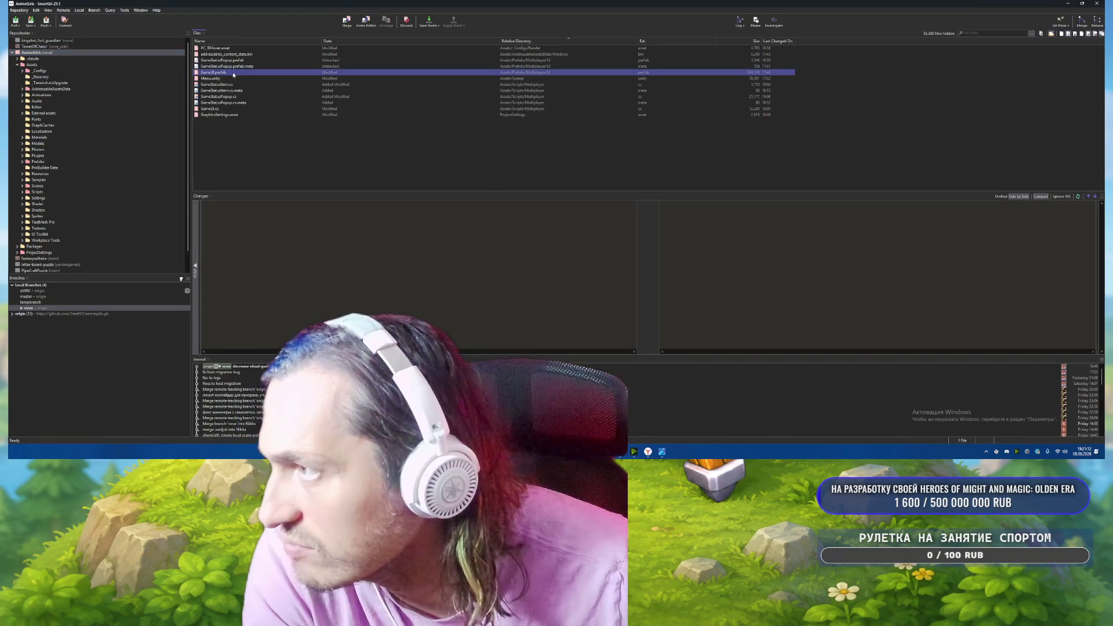
Check GameStatusItem.cs, then scroll the new GameStatusPopup.cs diff through to its end.
click(233, 85)
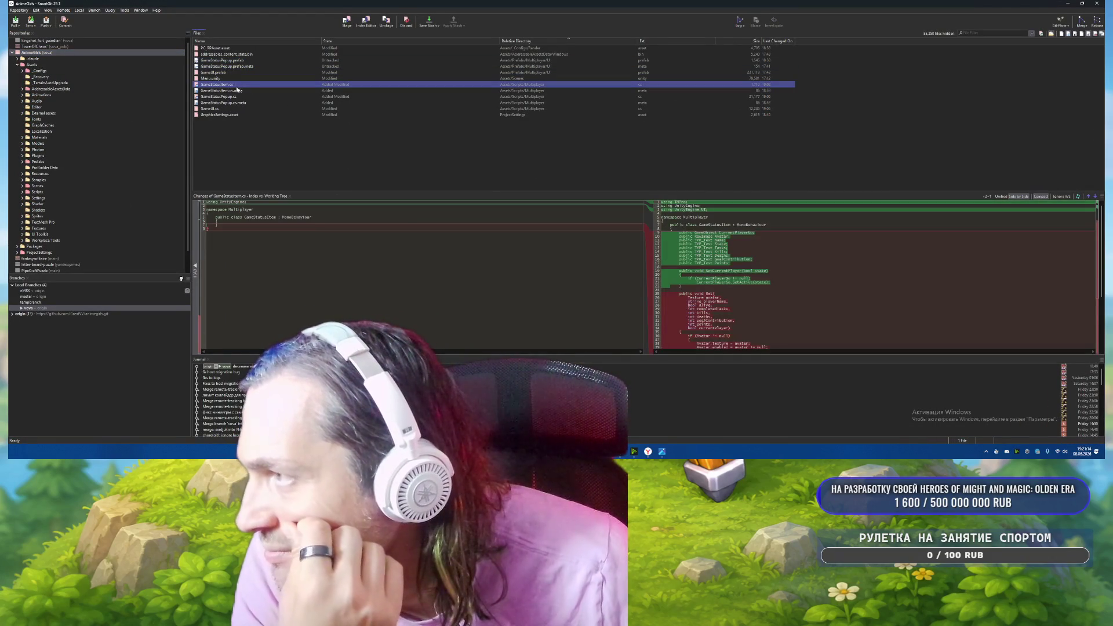
click(242, 97)
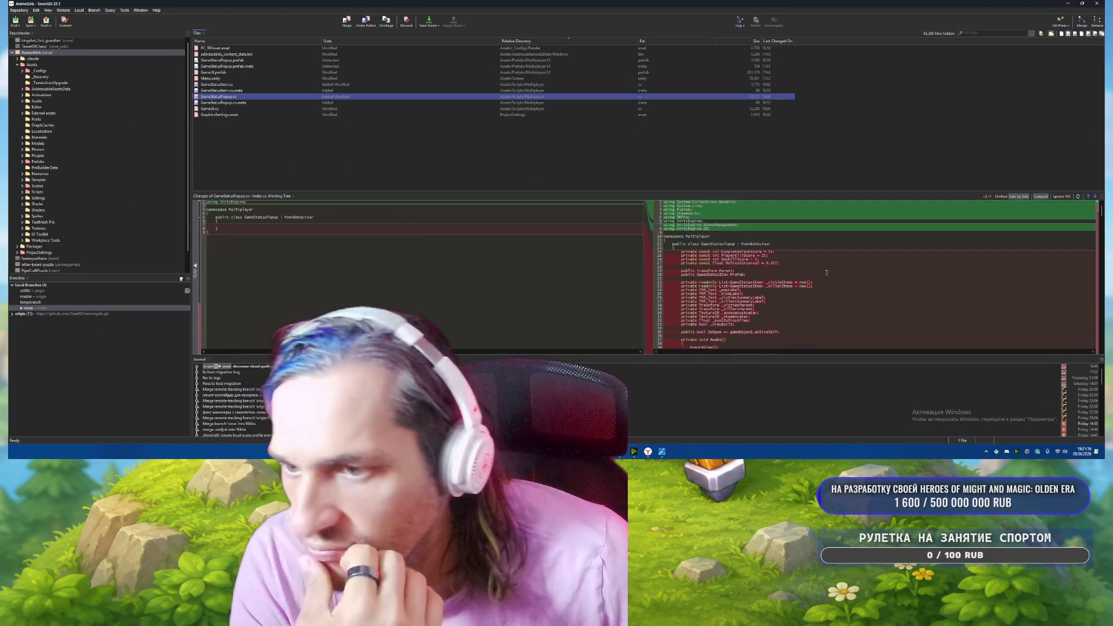
scroll(827, 272, down, 6)
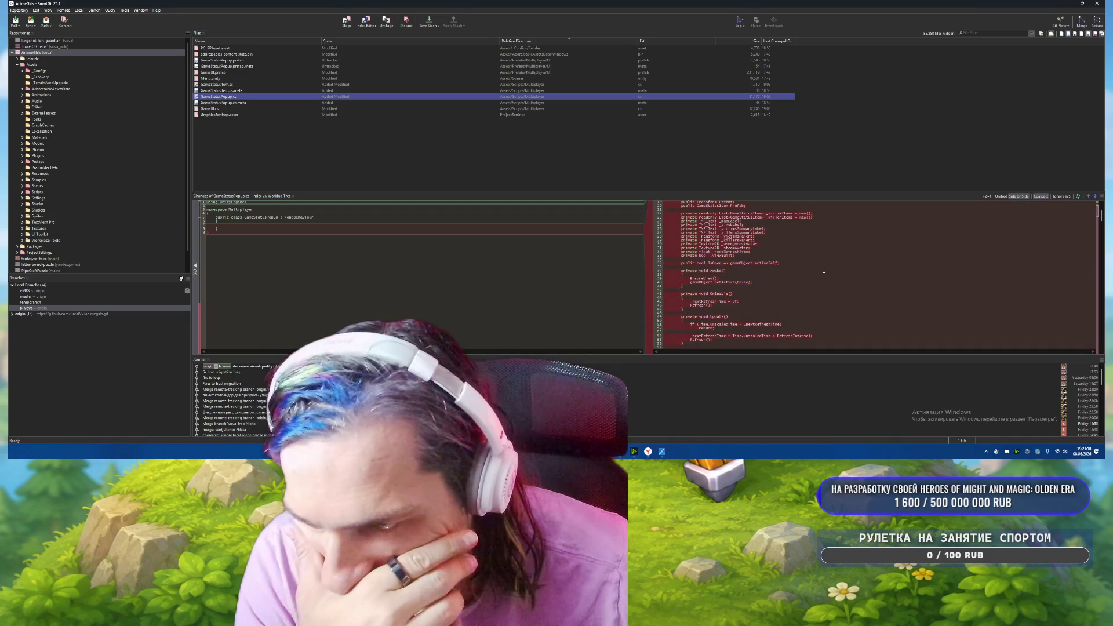
scroll(824, 271, down, 20)
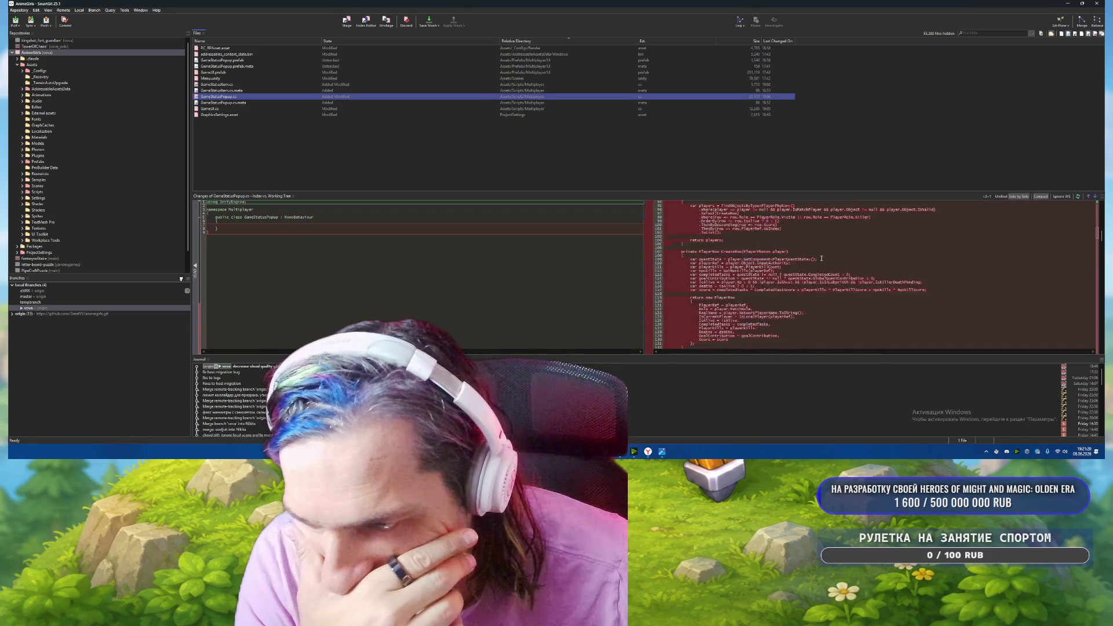
scroll(820, 256, down, 20)
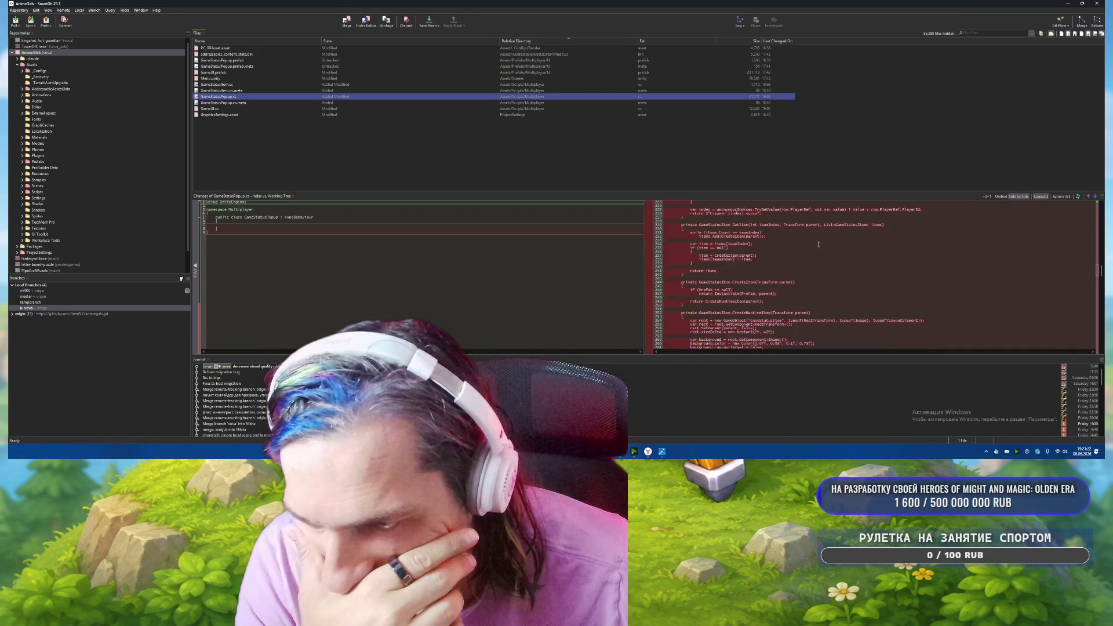
scroll(815, 261, up, 6)
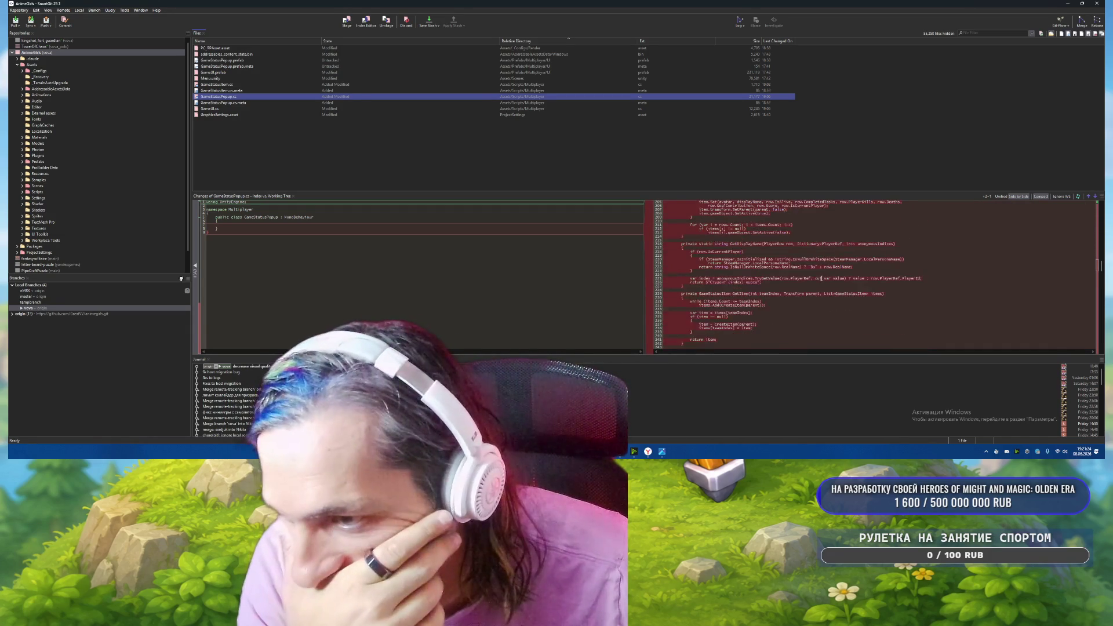
scroll(821, 279, down, 20)
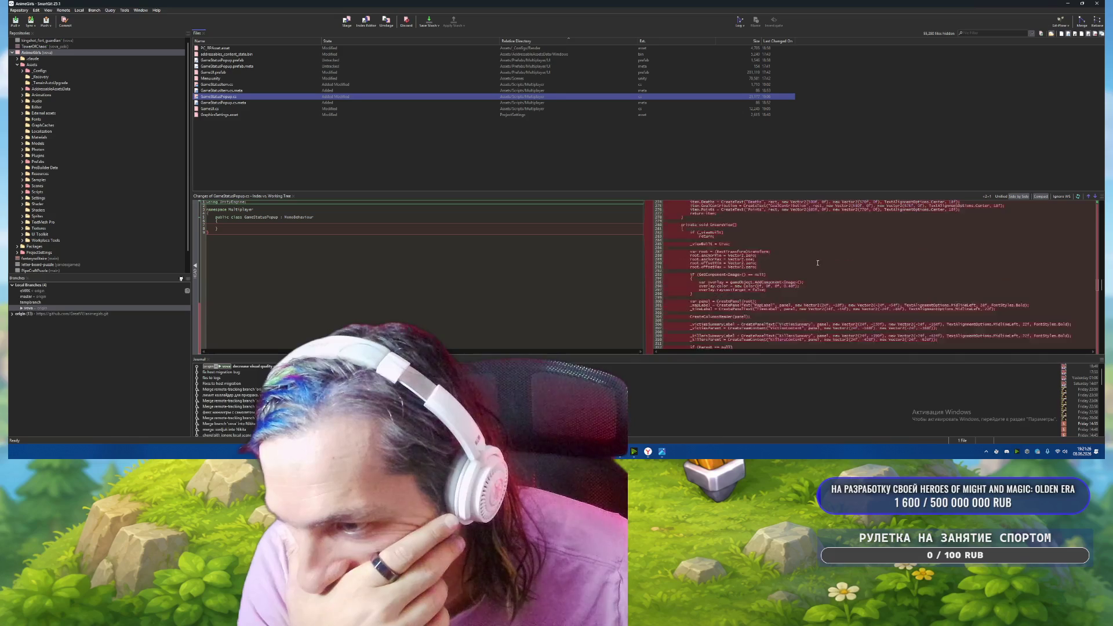
scroll(815, 259, down, 20)
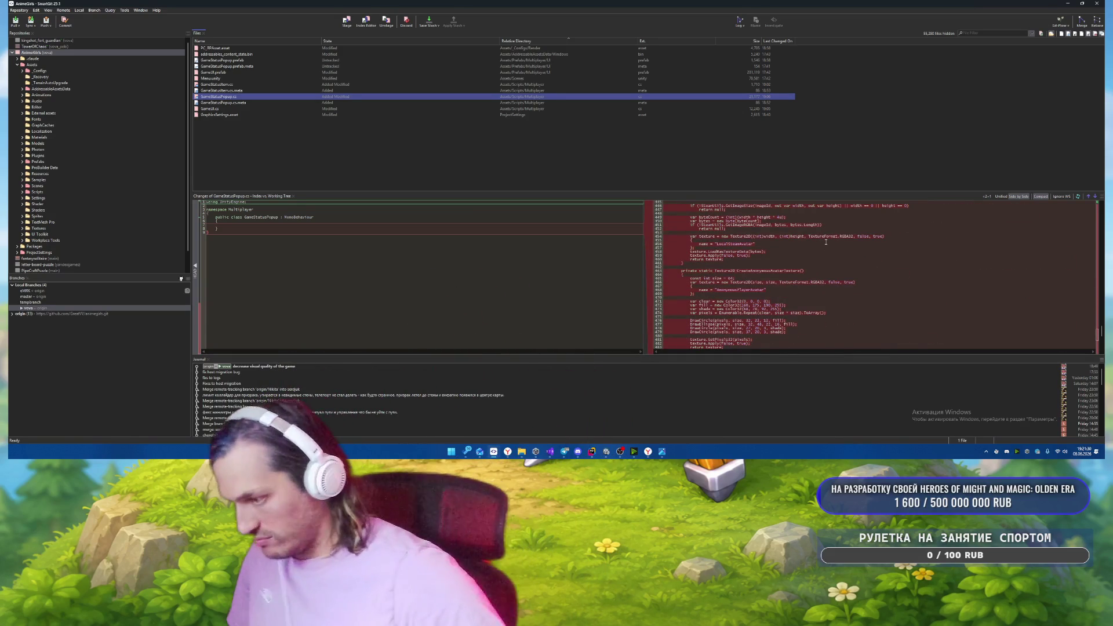
scroll(826, 242, down, 15)
Replace the AI Chat draft with a Russian request to edit the GameStatusPopup prefab instead, and send it.
click(582, 458)
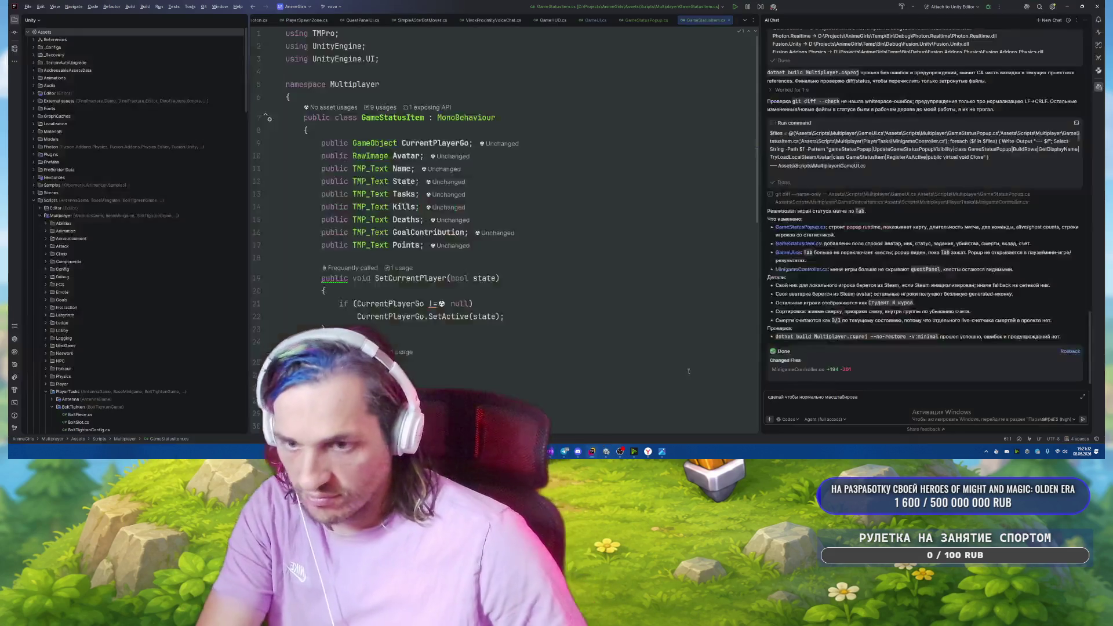
key(ctrl+a)
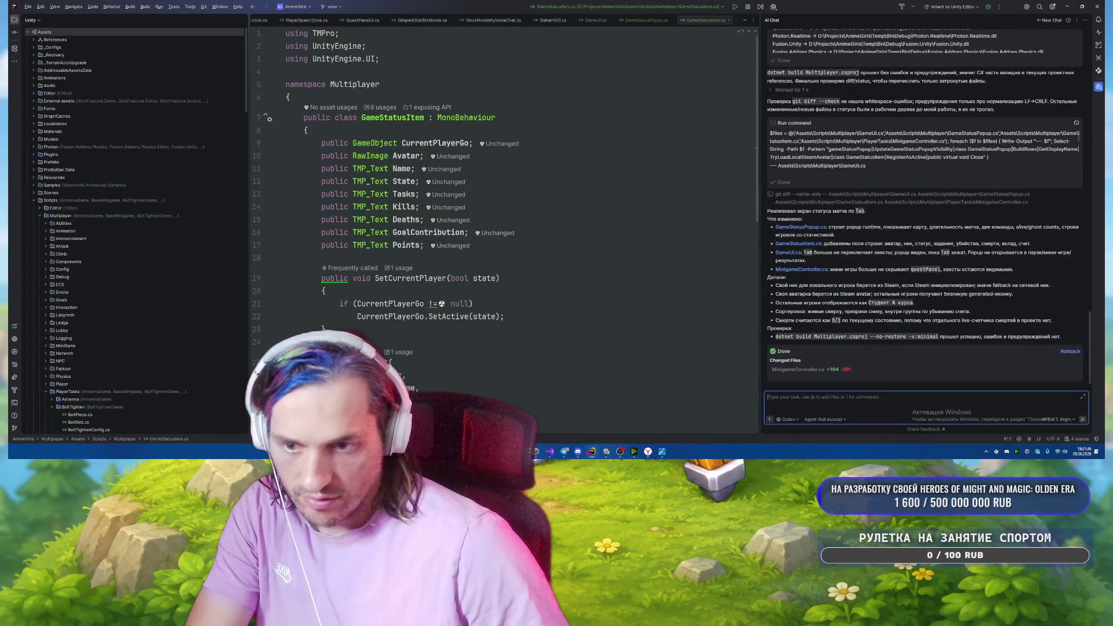
text(н)
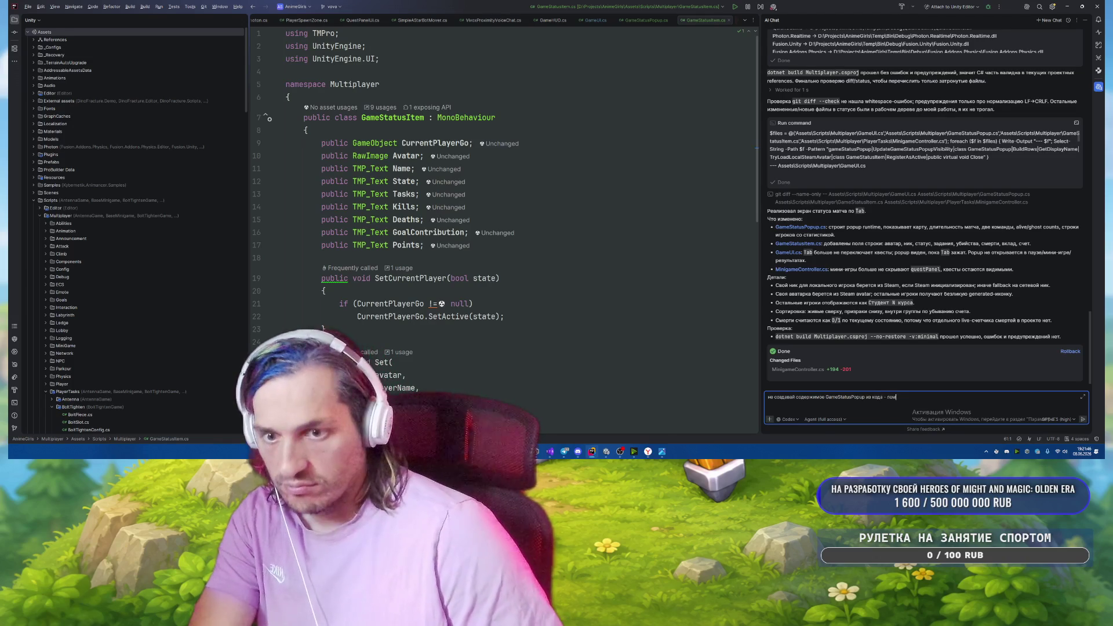
text(еняй)
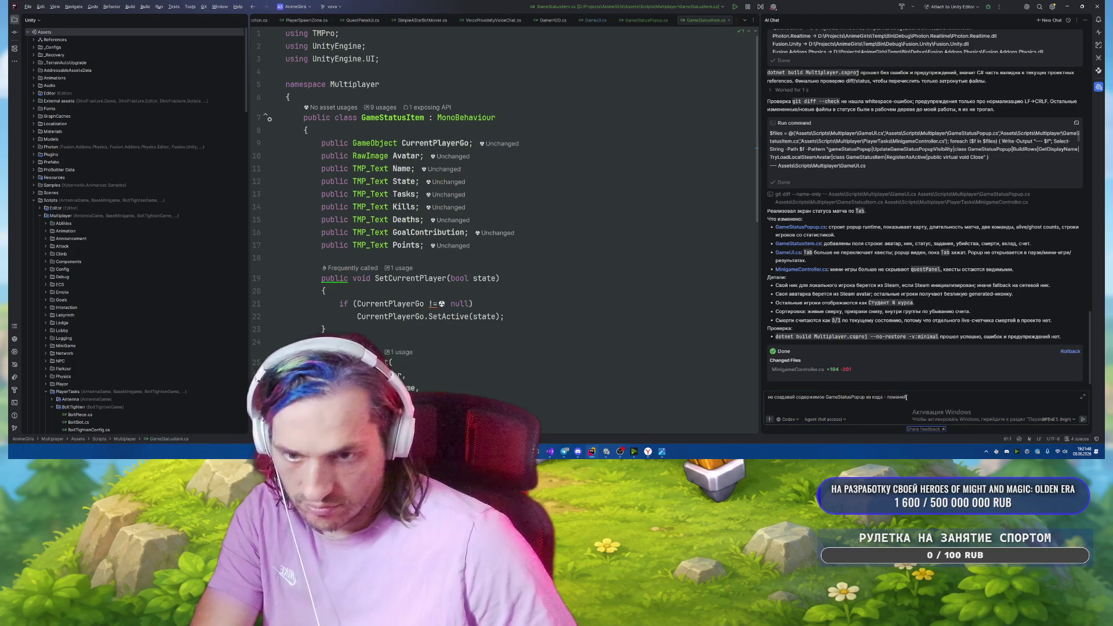
text( префаб)
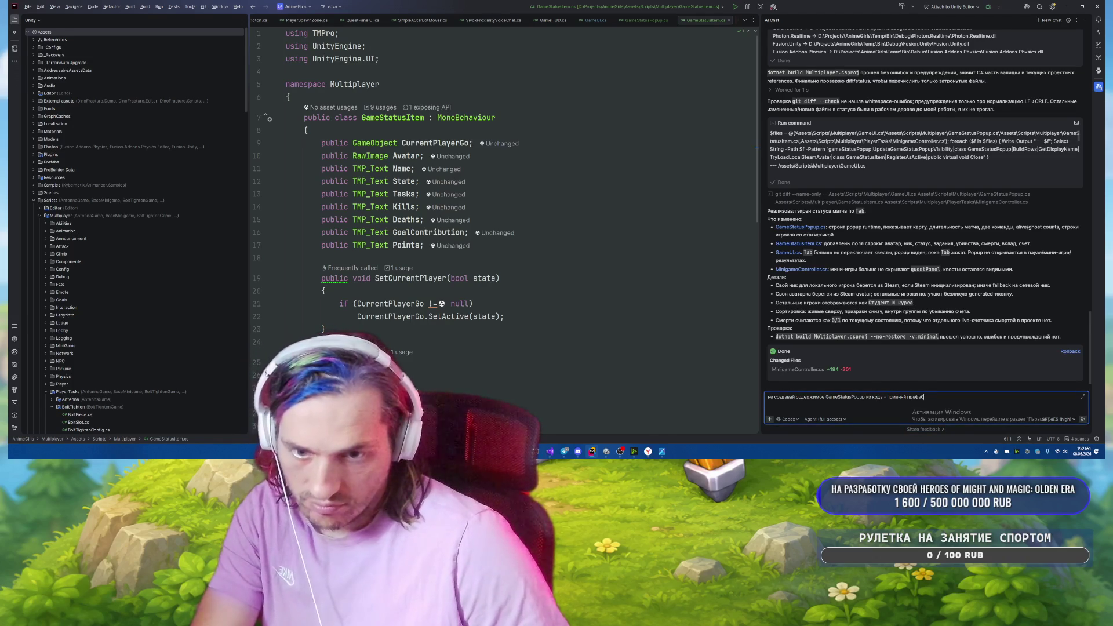
key(Return)
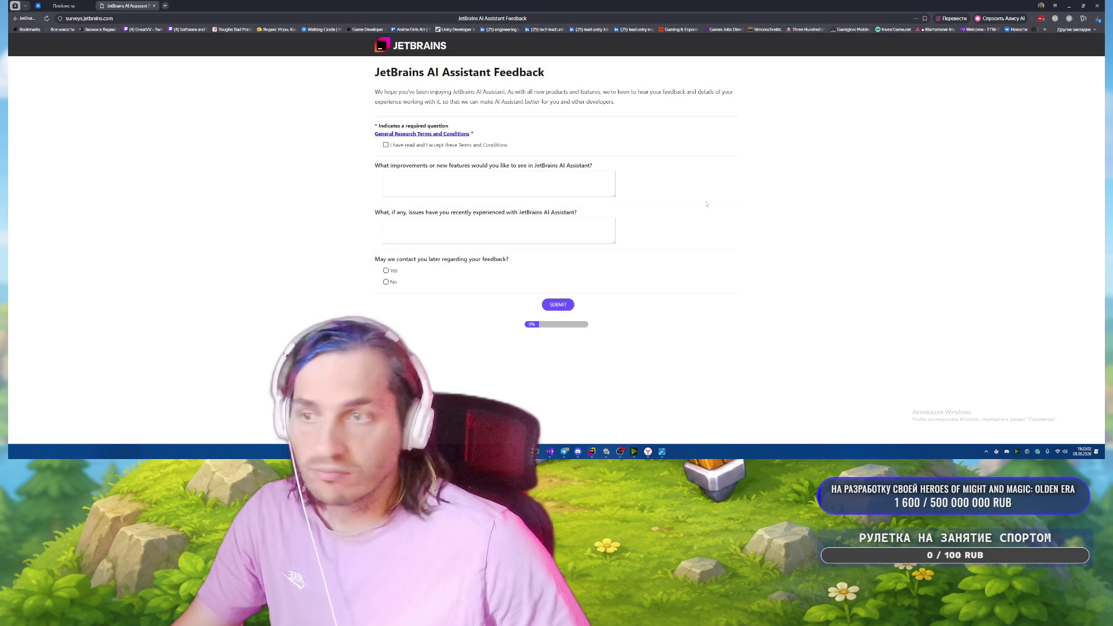
Open the Outbreak Fest 2026 playlist for editing and search for 'free throw'.
click(153, 5)
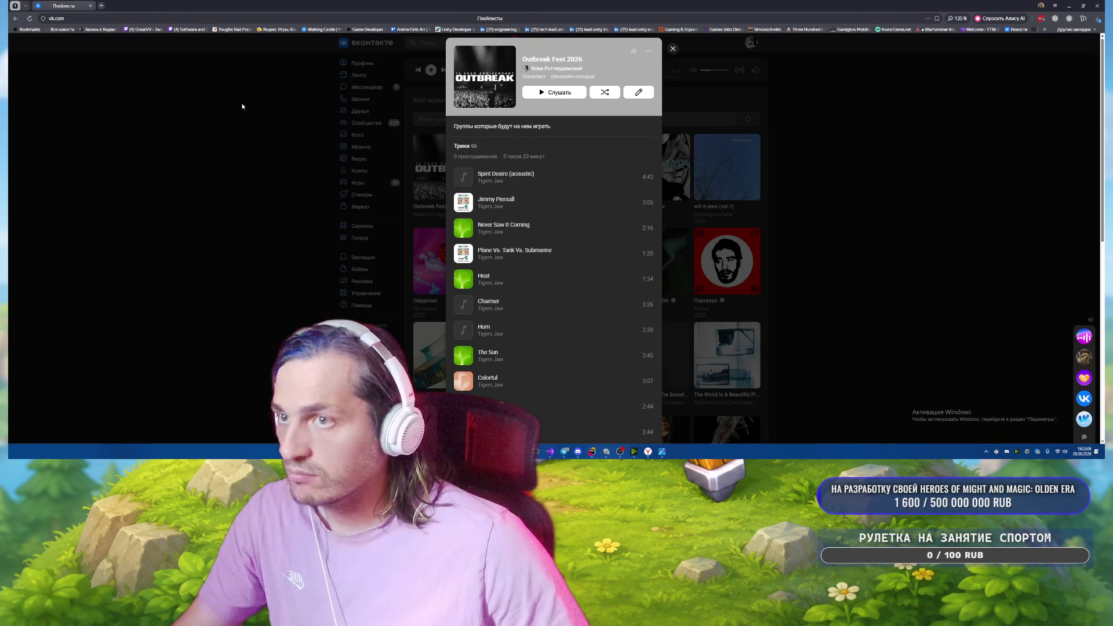
click(638, 92)
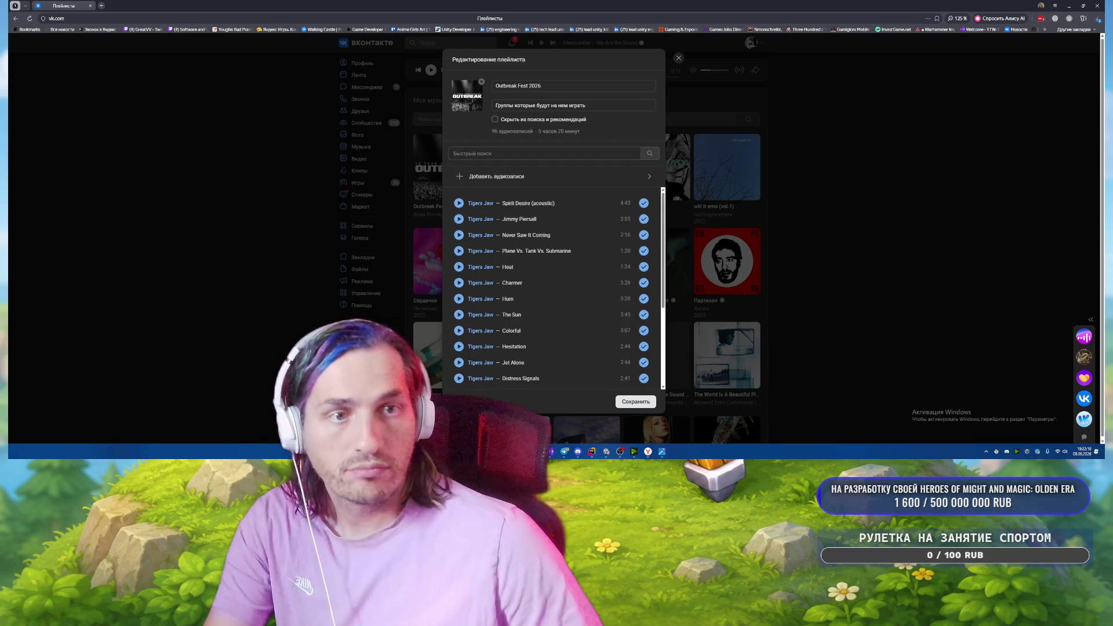
click(485, 153)
text(fre)
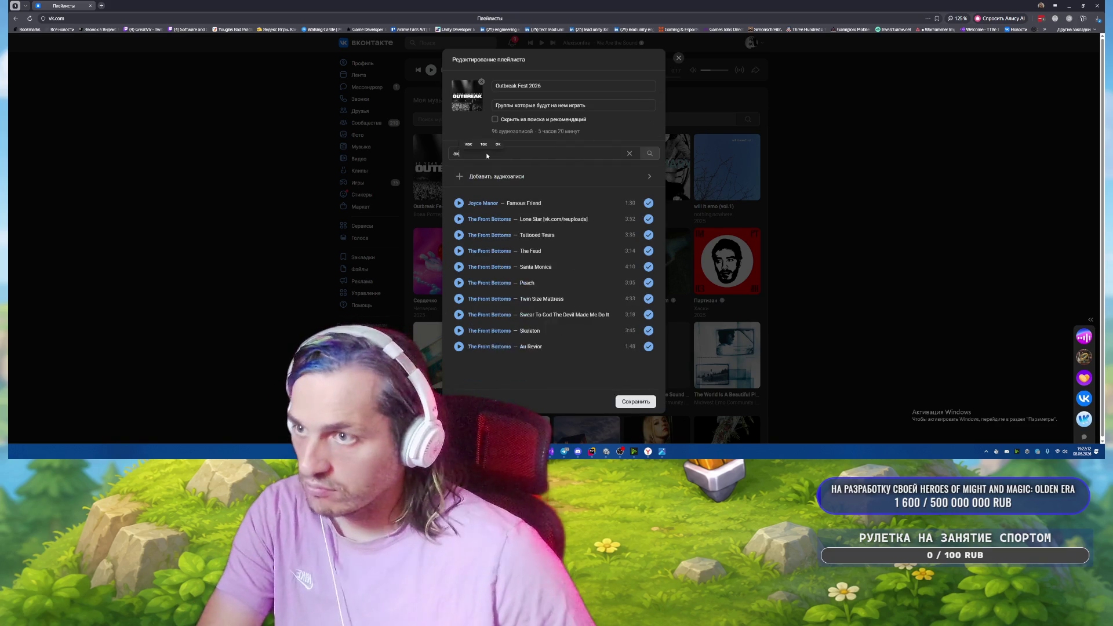
text(e throw)
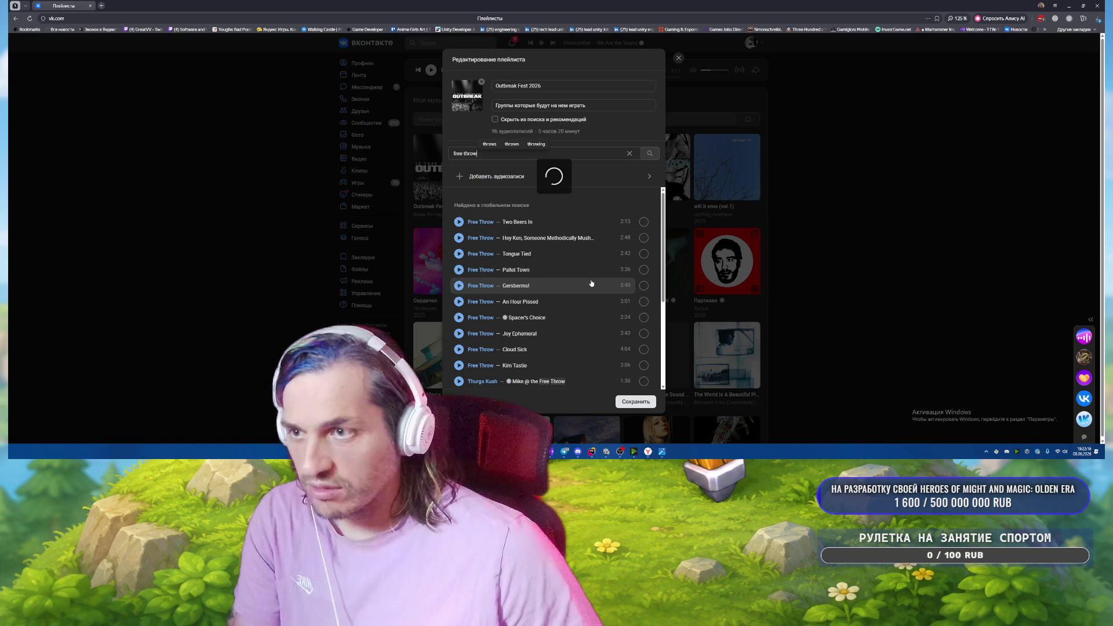
Add Free Throw tracks like Two Bears In, Tongue Tied, Pallet Town, Cinnabar Island and Rinse. Repeat.
click(643, 223)
click(643, 237)
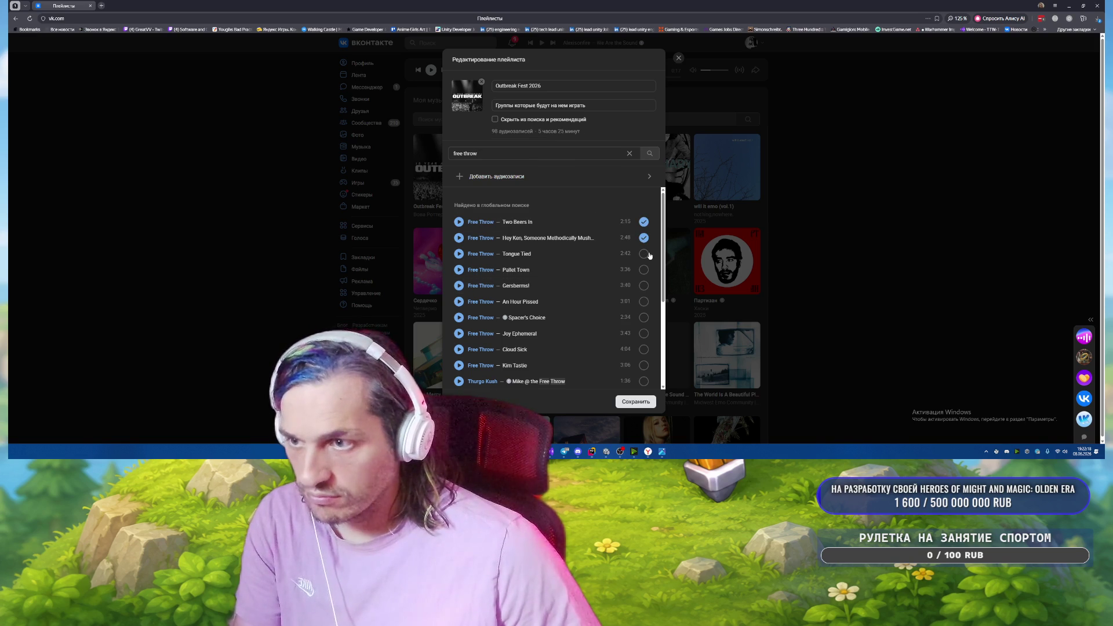
click(643, 253)
click(643, 269)
click(643, 285)
click(643, 302)
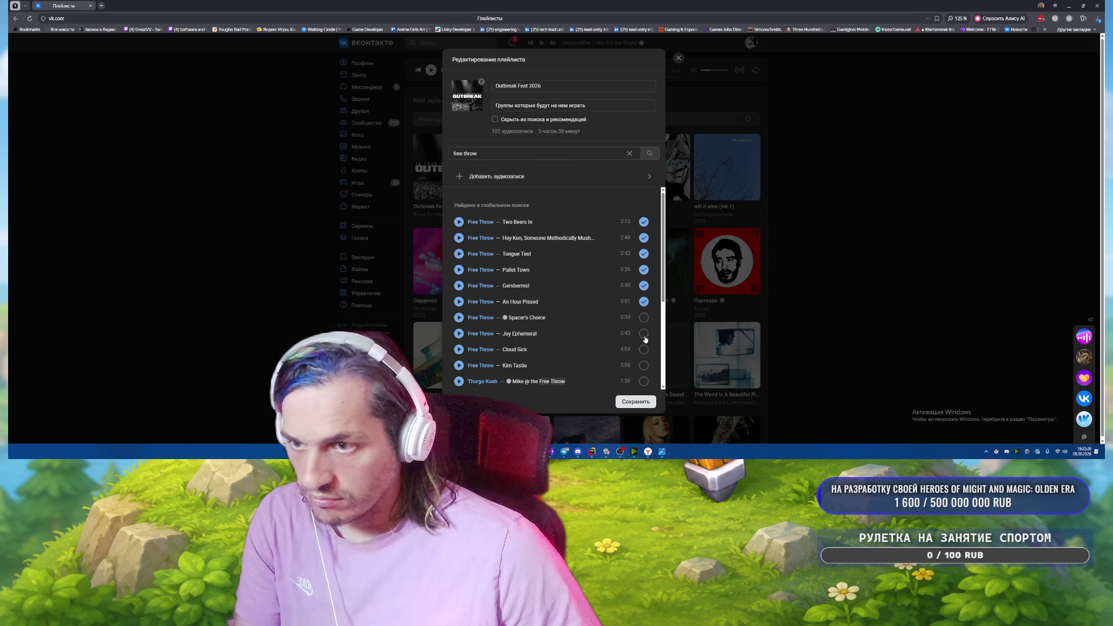
click(644, 334)
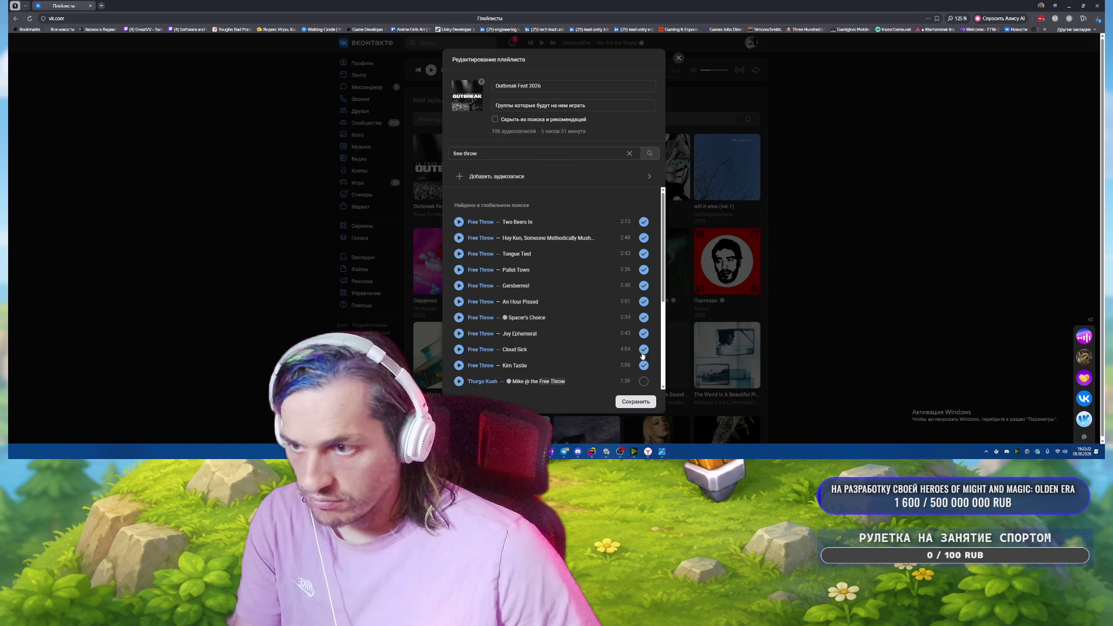
scroll(642, 350, down, 1)
click(643, 349)
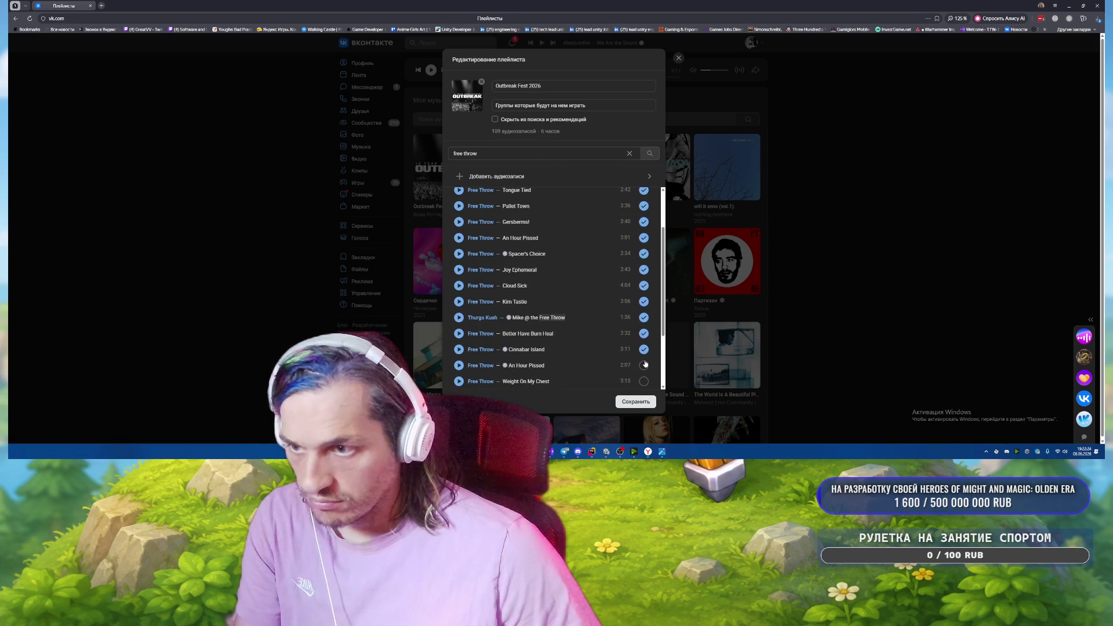
click(643, 365)
scroll(644, 313, down, 1)
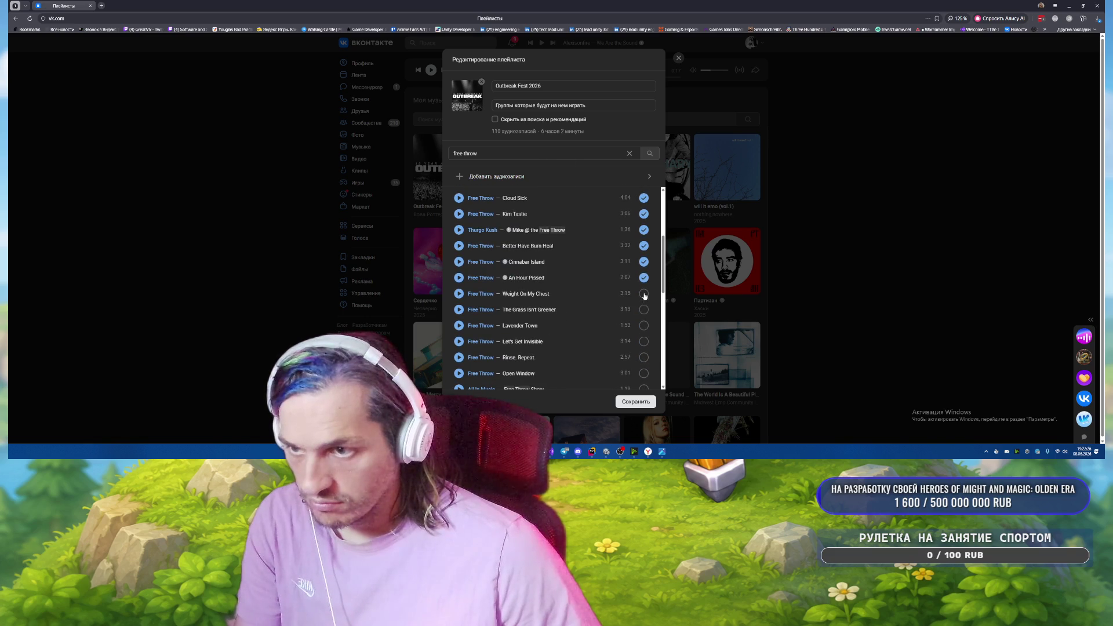
click(644, 341)
click(643, 357)
scroll(644, 324, down, 1)
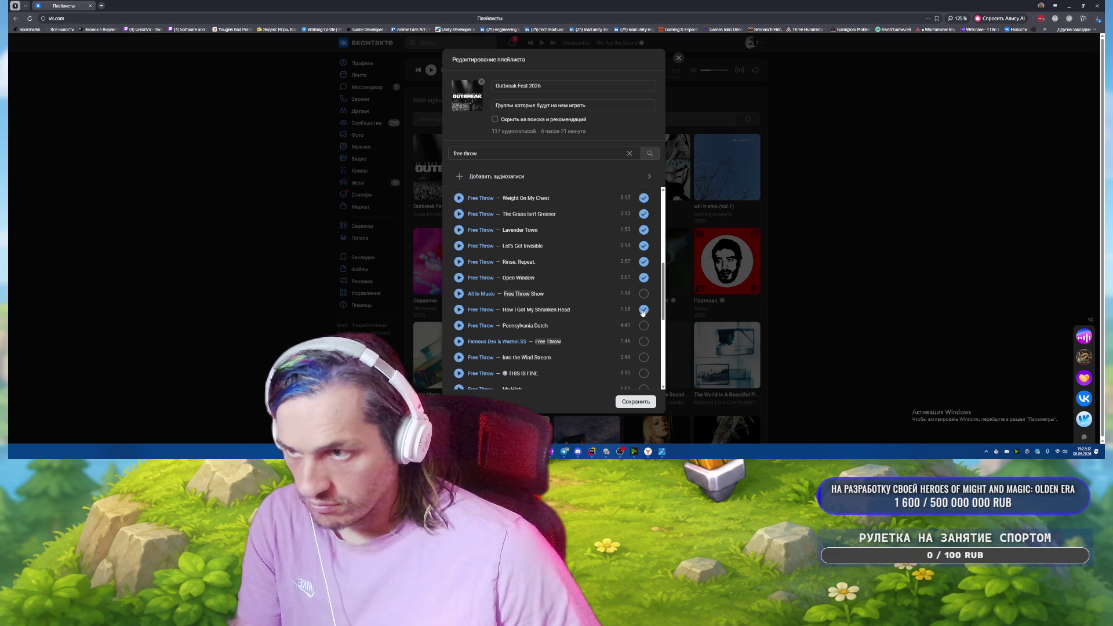
scroll(542, 283, down, 2)
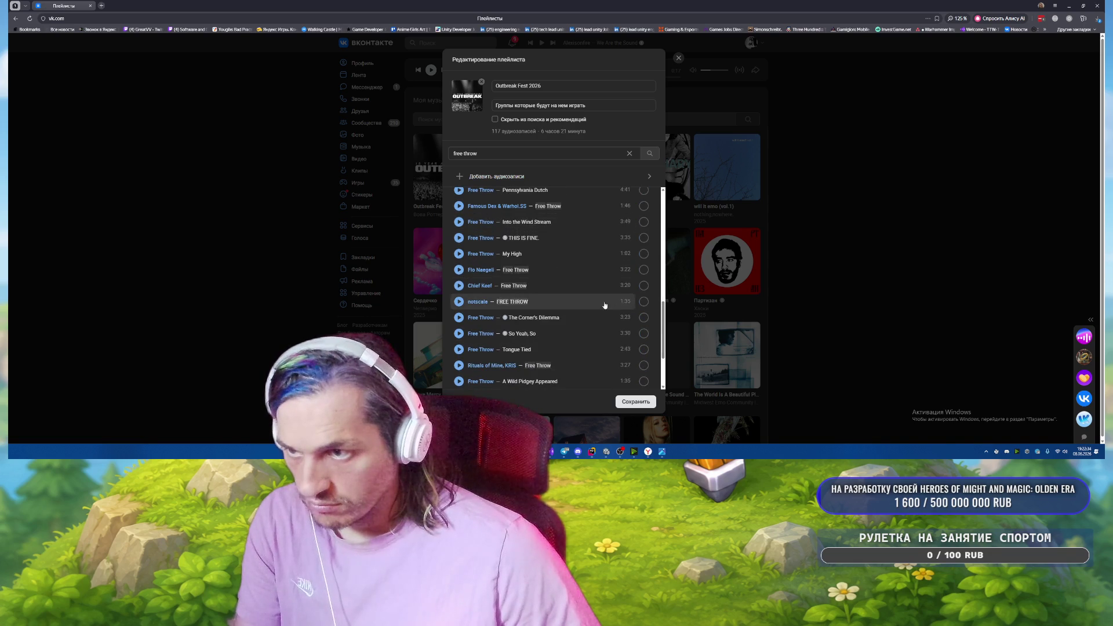
scroll(602, 290, up, 1)
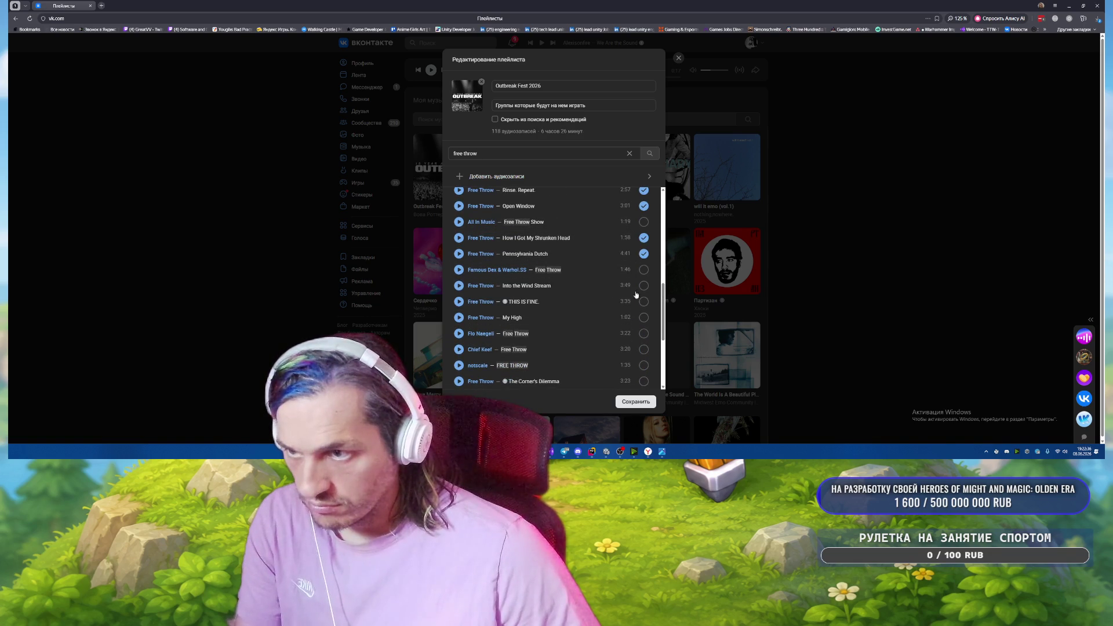
Add Into the Wind Stream, THIS IS FINE., My High, Now Kith, Kim Tastie and others, then save.
click(644, 285)
click(643, 301)
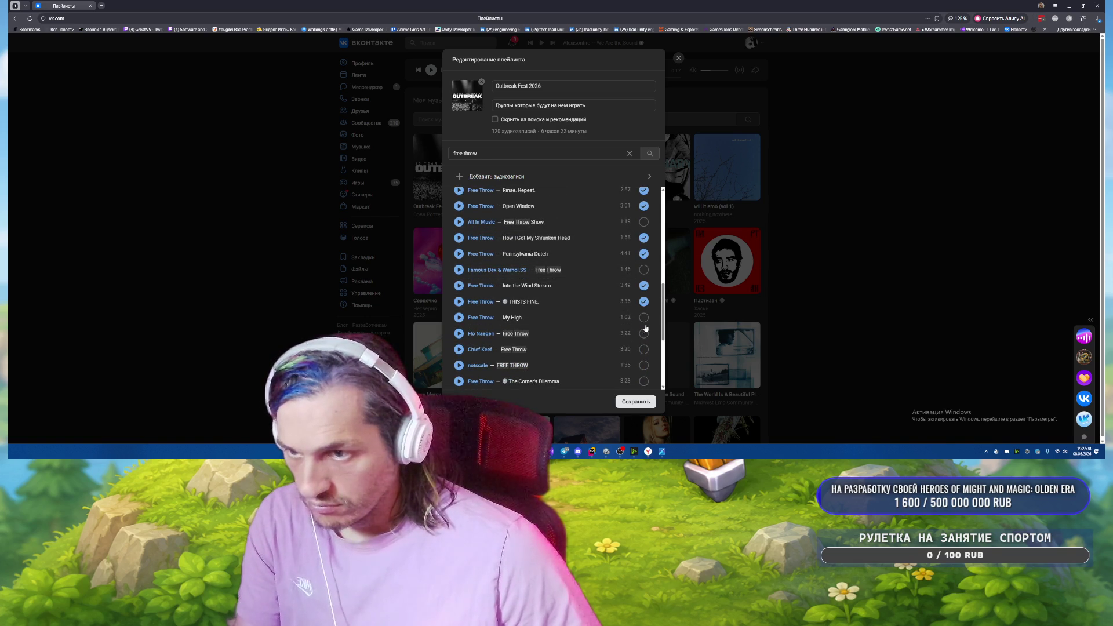
click(644, 318)
scroll(616, 301, down, 2)
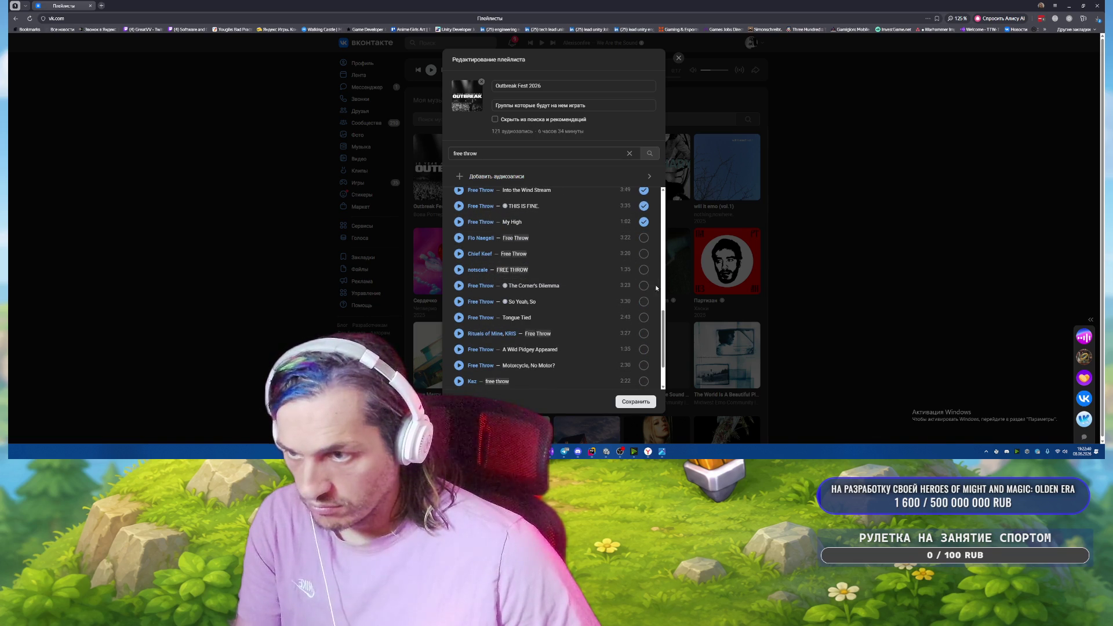
click(643, 285)
scroll(644, 317, down, 1)
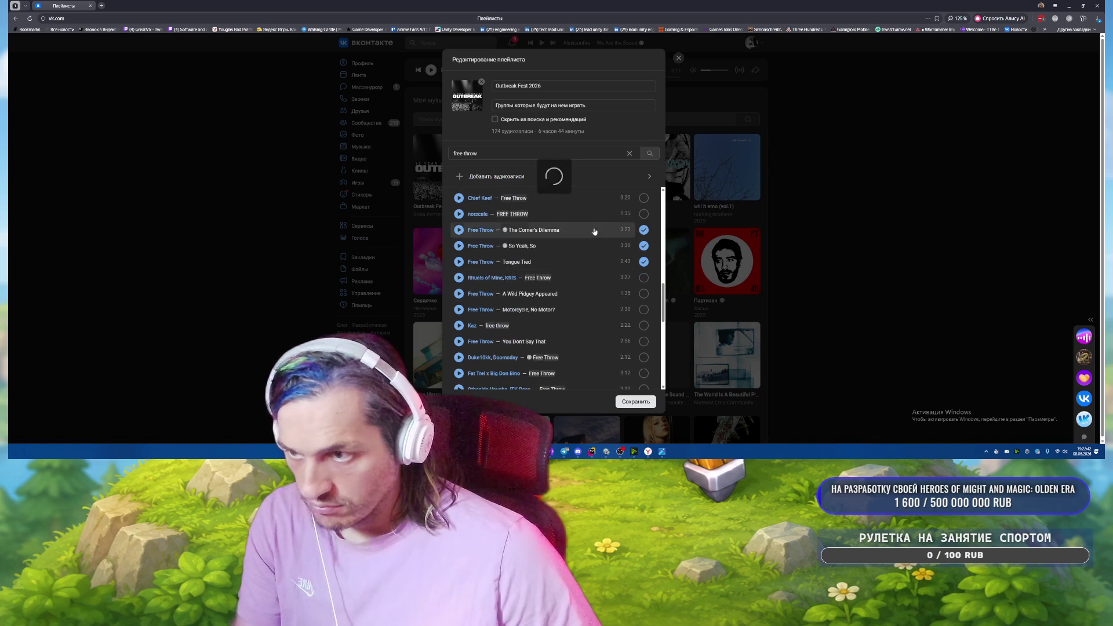
click(644, 295)
click(643, 311)
scroll(607, 295, down, 2)
scroll(606, 295, down, 2)
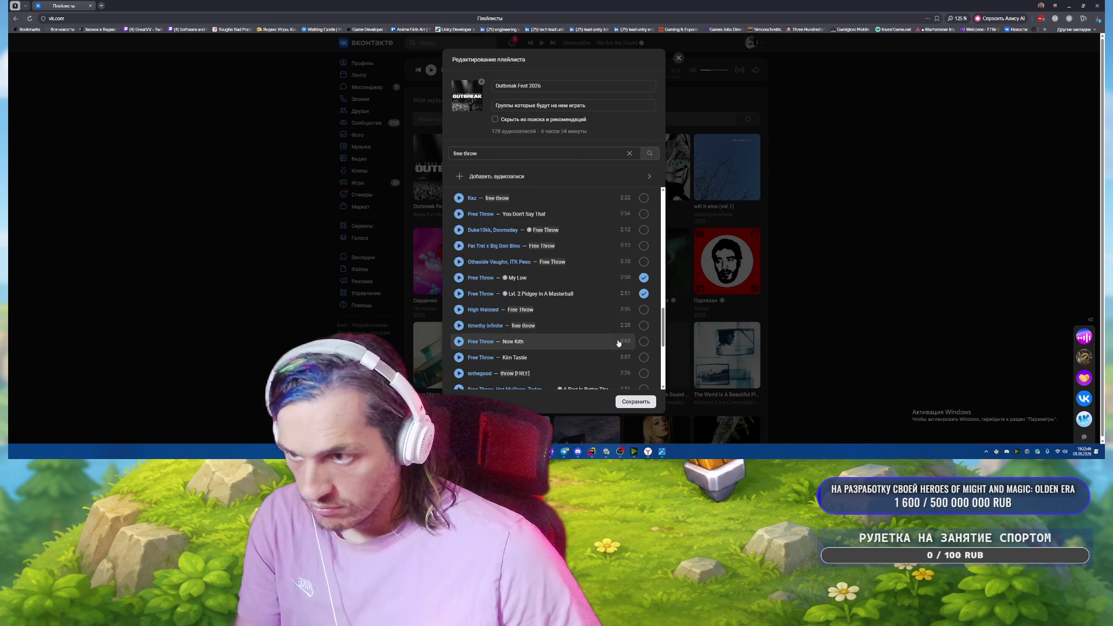
click(643, 341)
click(643, 357)
scroll(600, 337, down, 2)
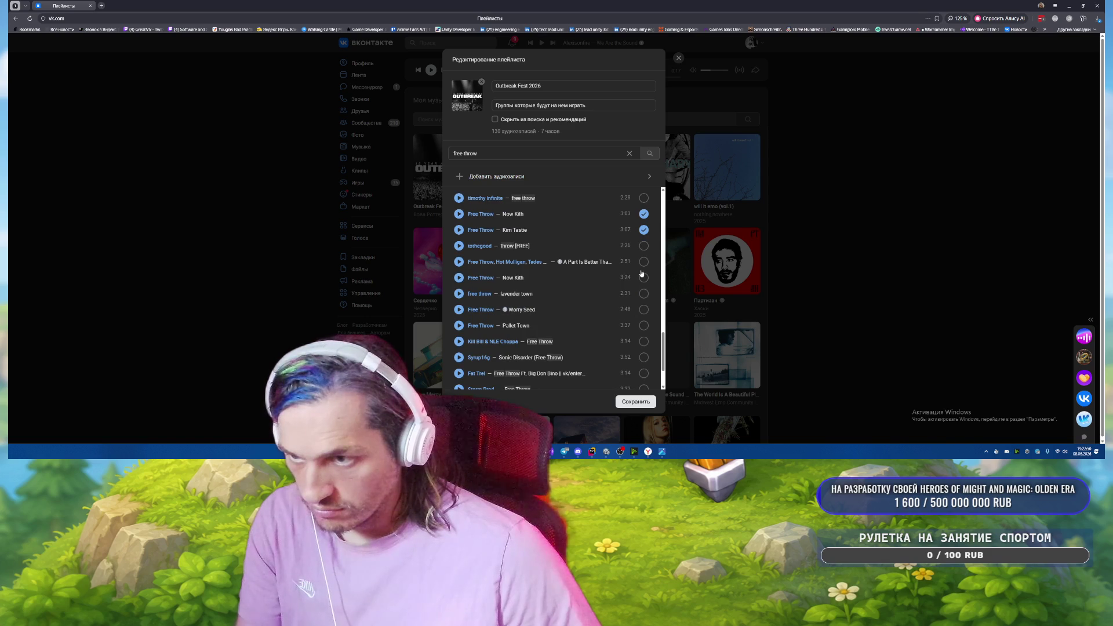
click(644, 263)
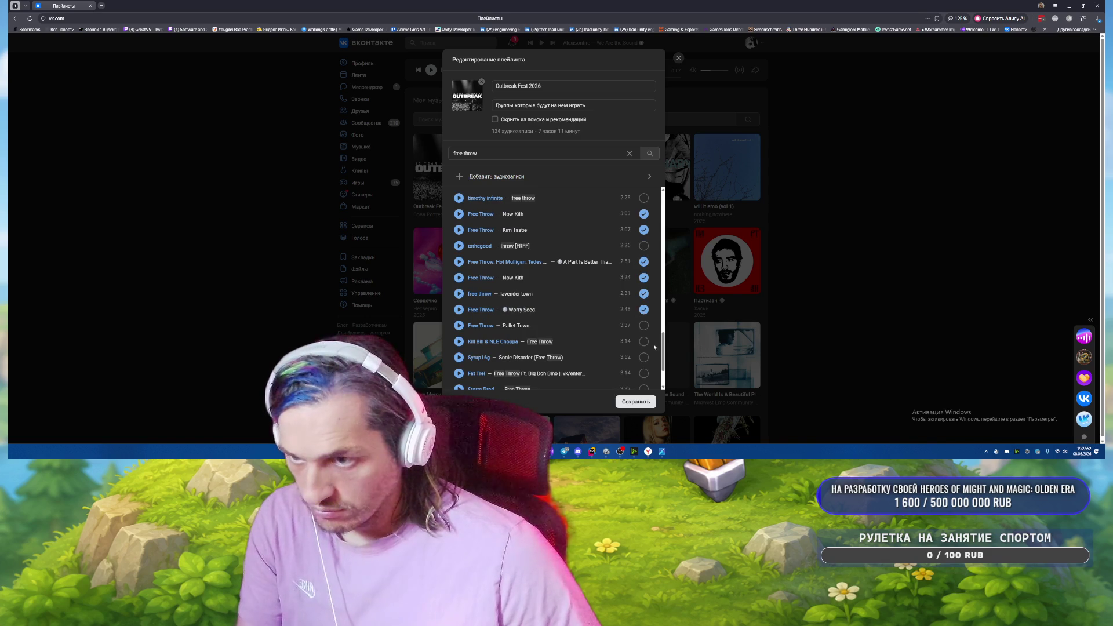
scroll(632, 302, down, 1)
click(644, 295)
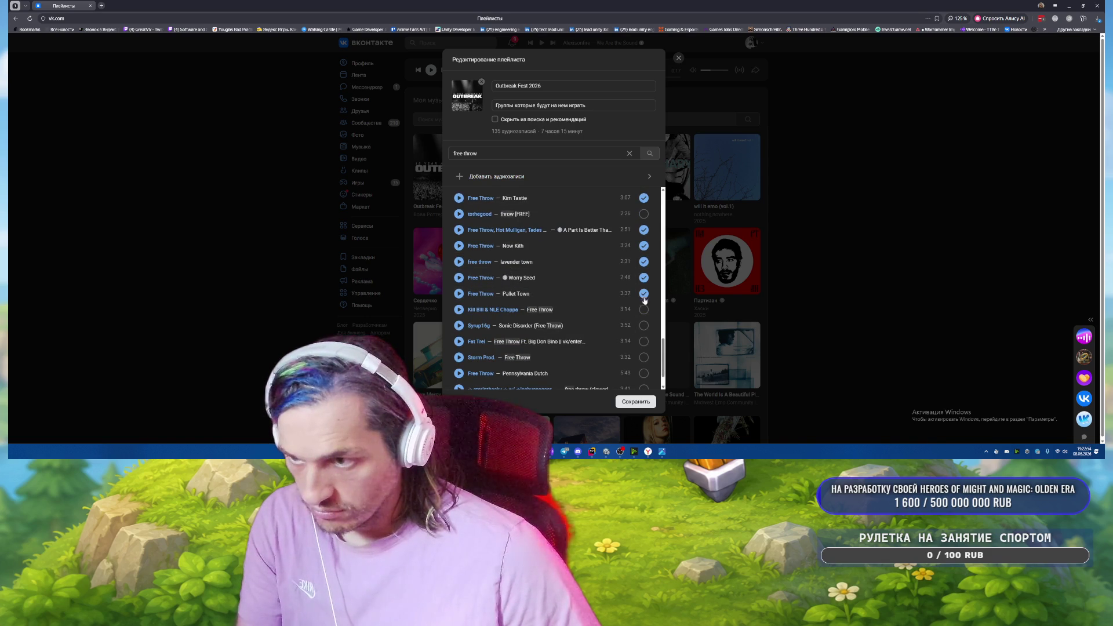
scroll(644, 307, down, 2)
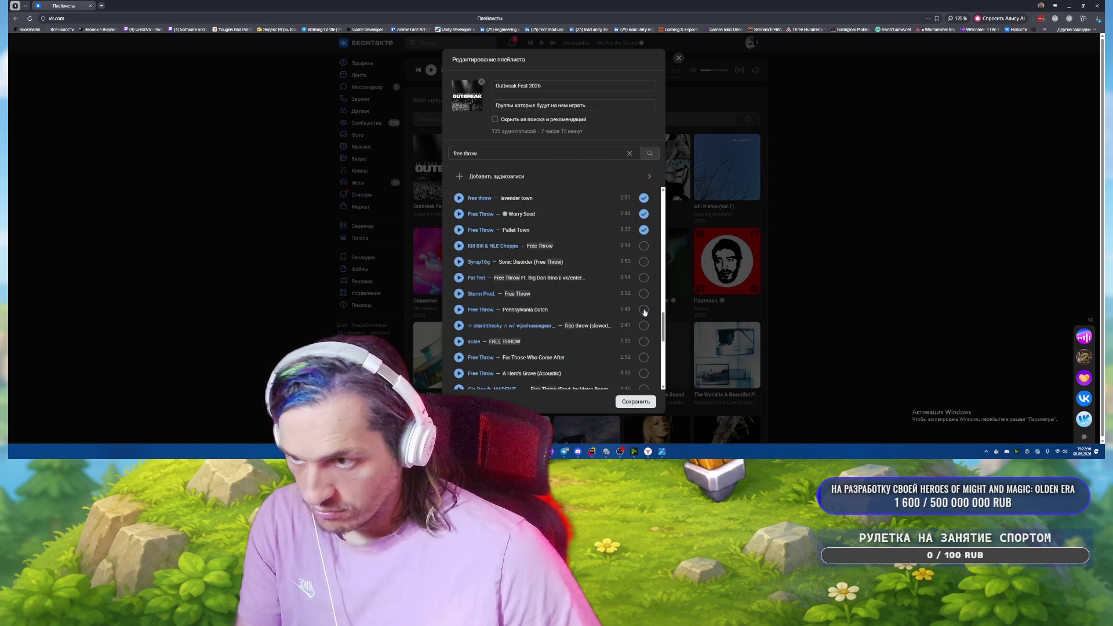
scroll(648, 313, down, 3)
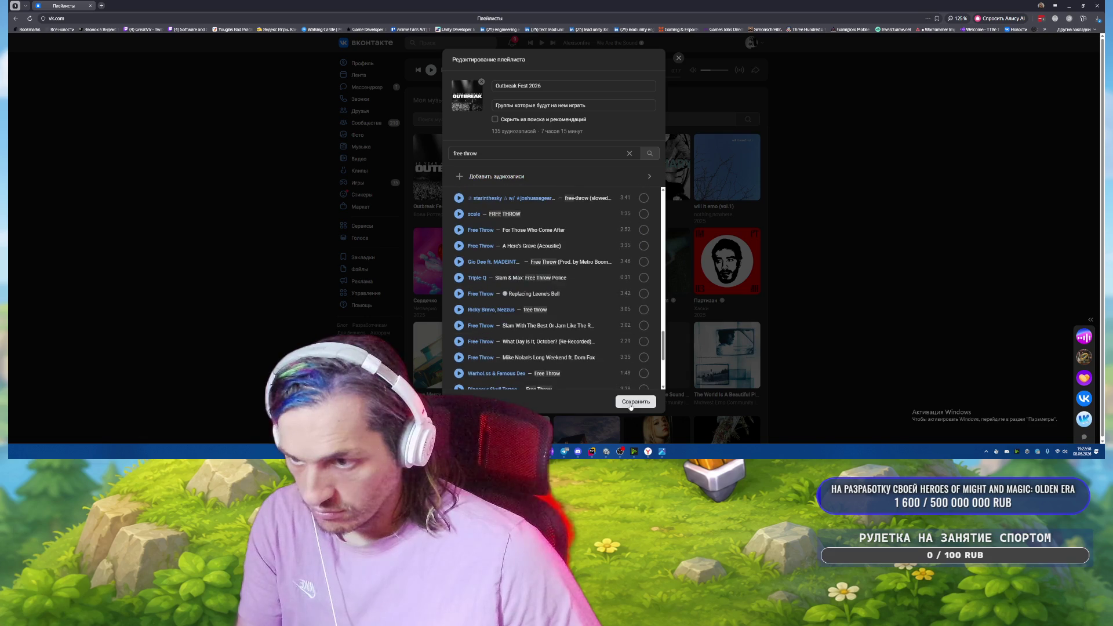
click(635, 401)
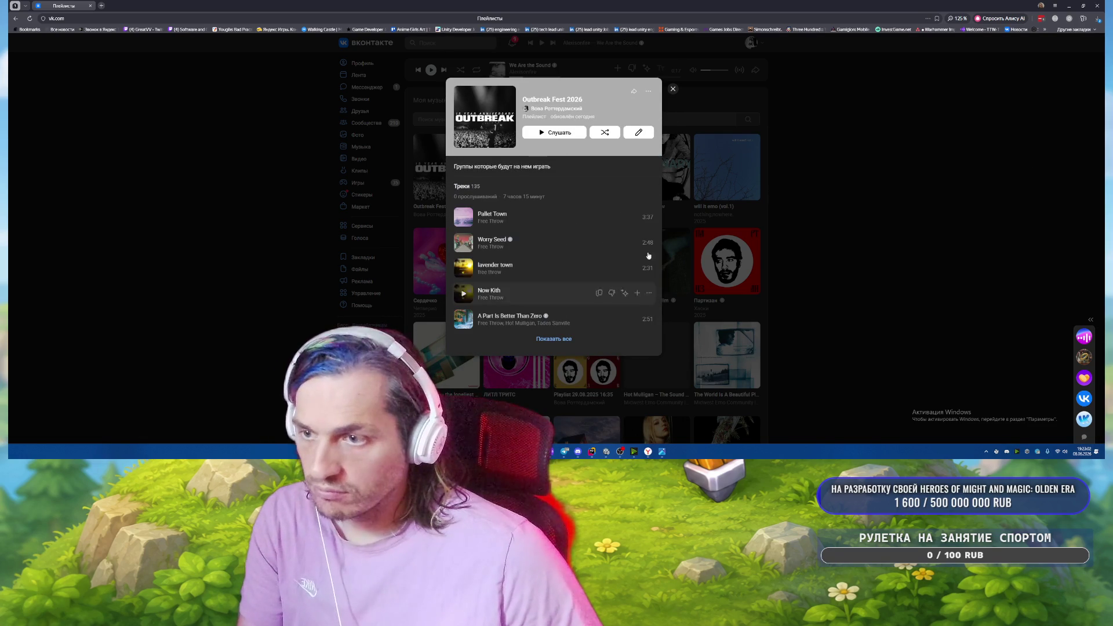
Reopen the playlist editor and search for 'algernon cadwallader'.
click(638, 132)
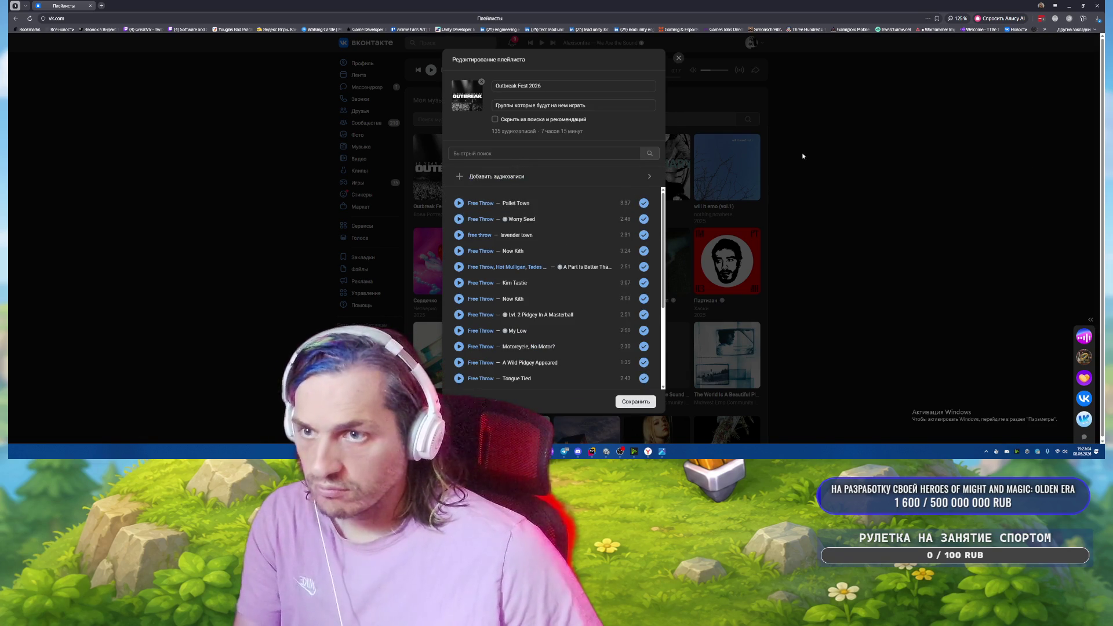
text(algr)
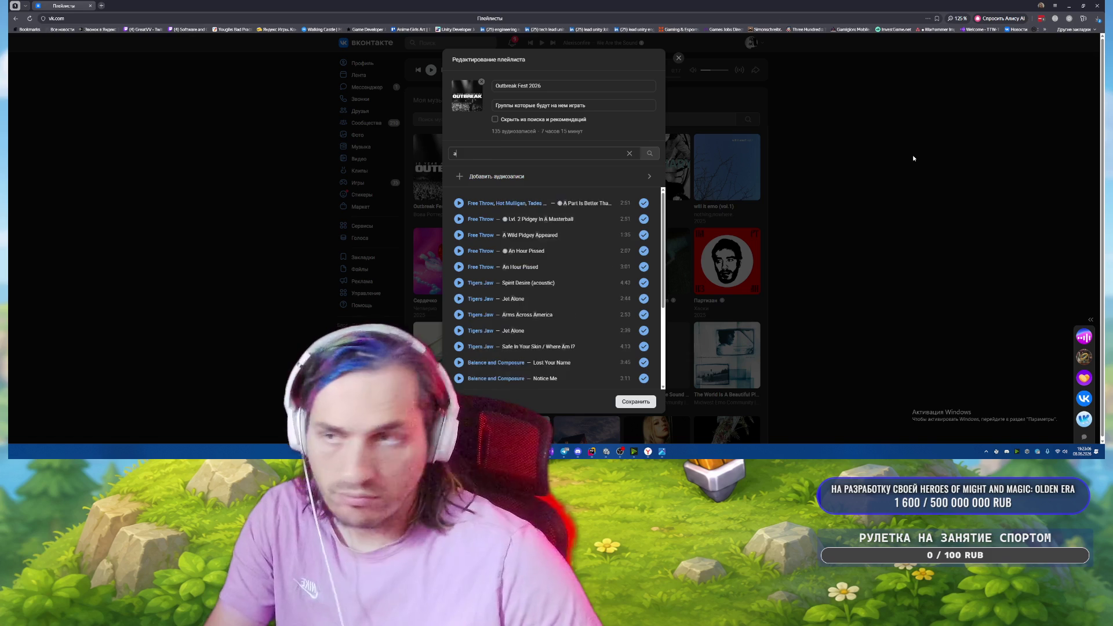
key(BackSpace)
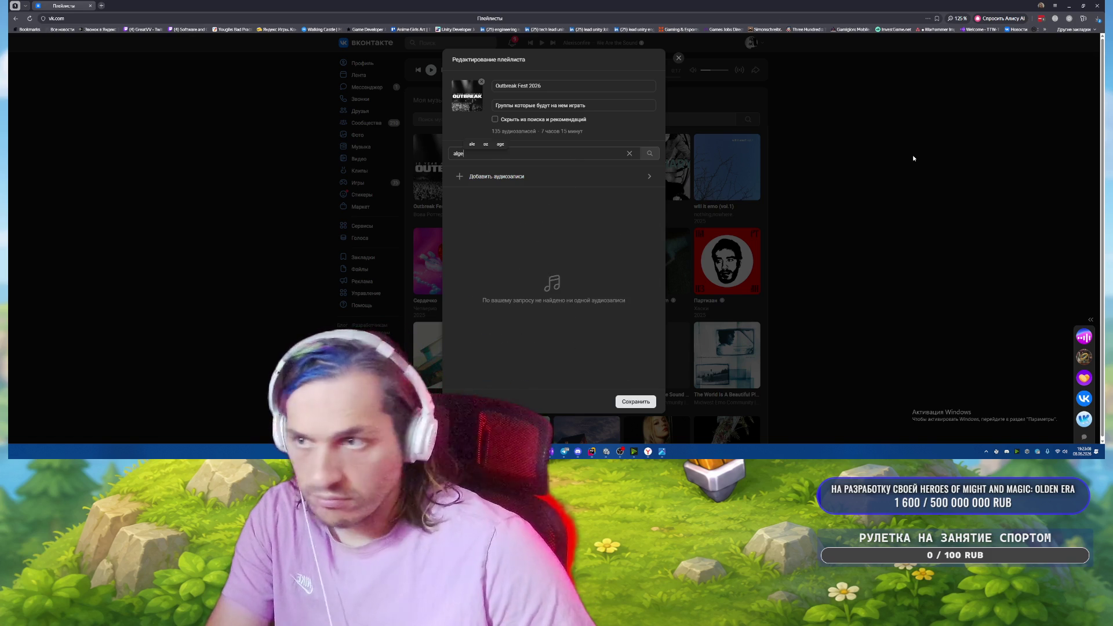
text(ernon cadwallader)
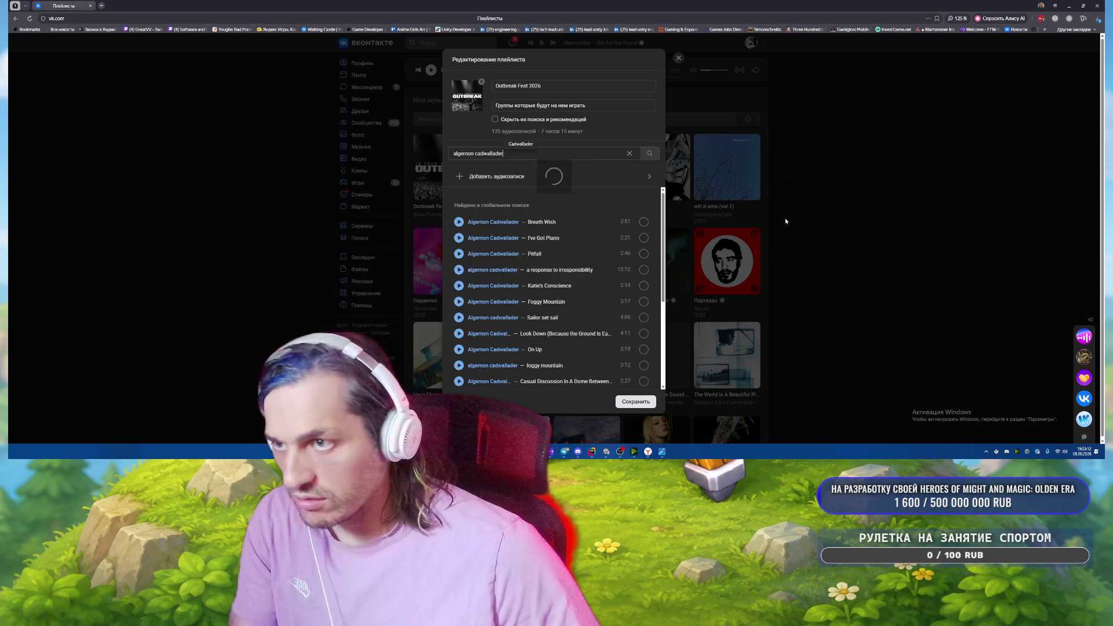
Add Algernon Cadwallader tracks like Katie's Conscience, Sailor set sail, Look Down, Spit Fountain and Loose Cannons.
click(644, 286)
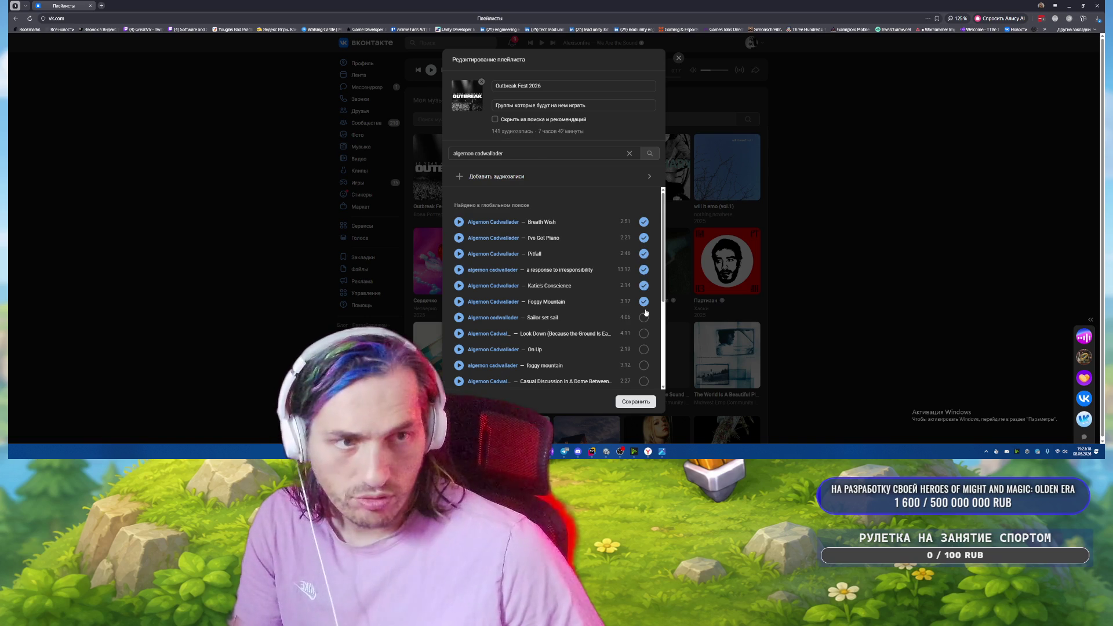
click(643, 317)
click(644, 334)
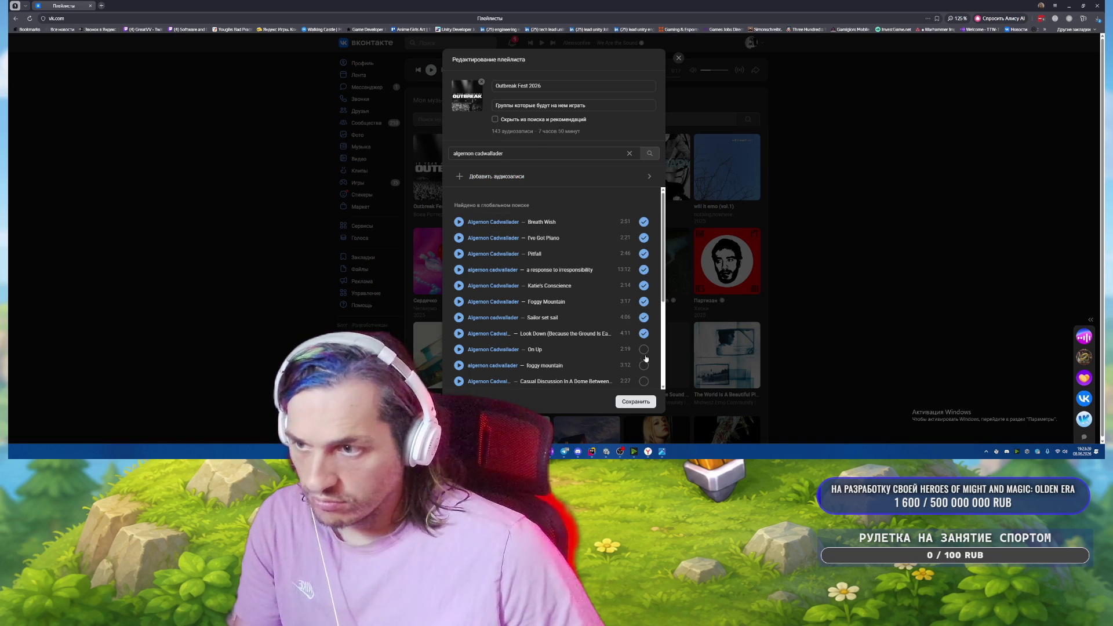
scroll(638, 320, down, 1)
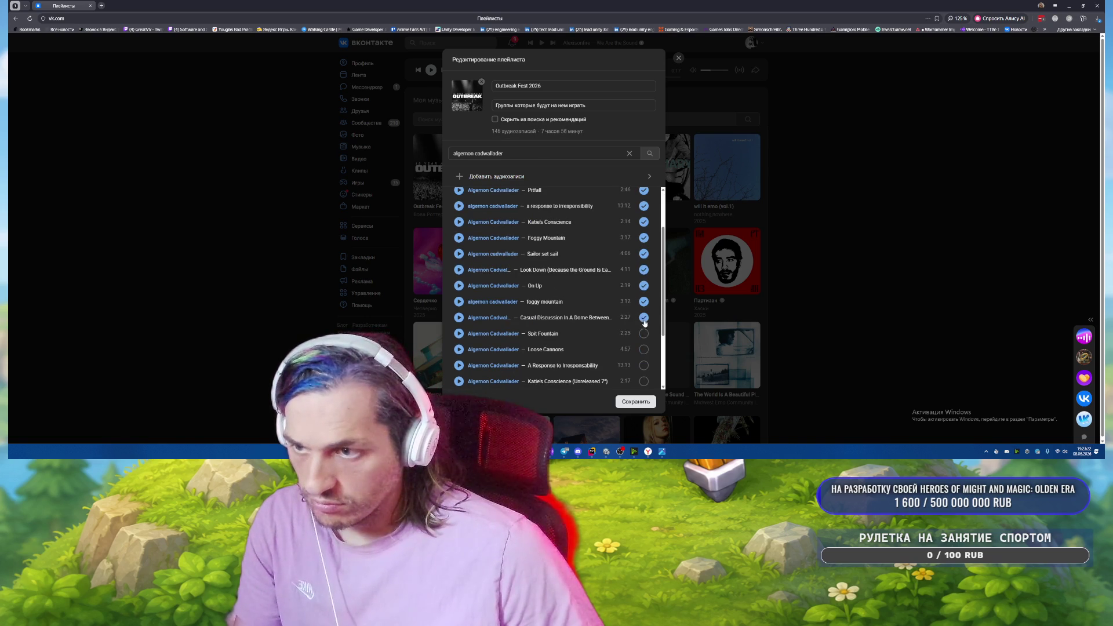
click(643, 335)
click(643, 350)
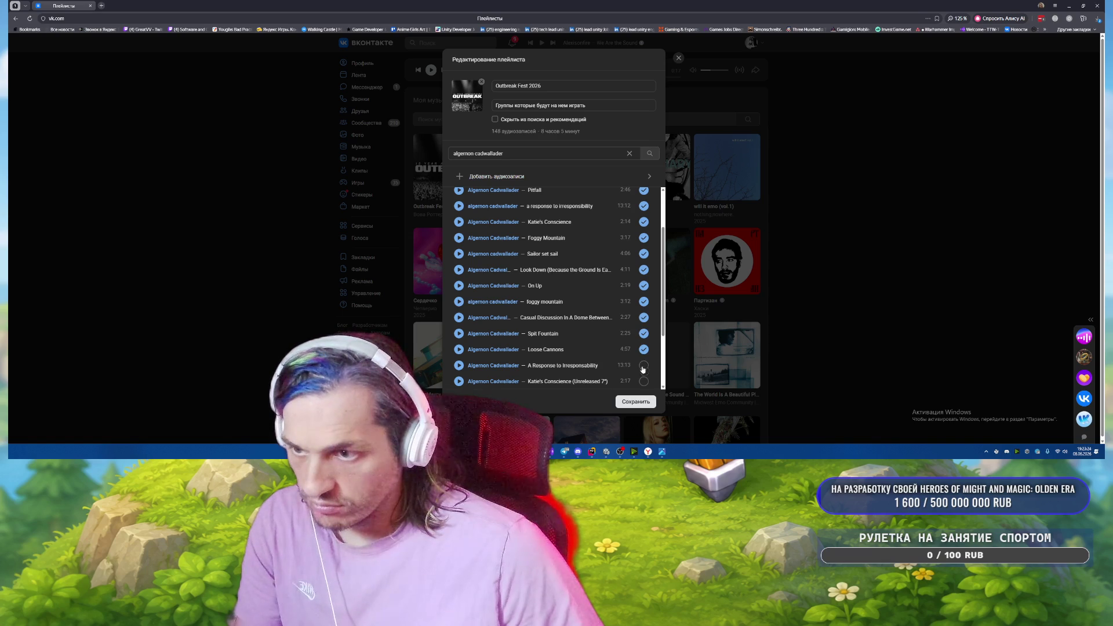
scroll(646, 370, down, 1)
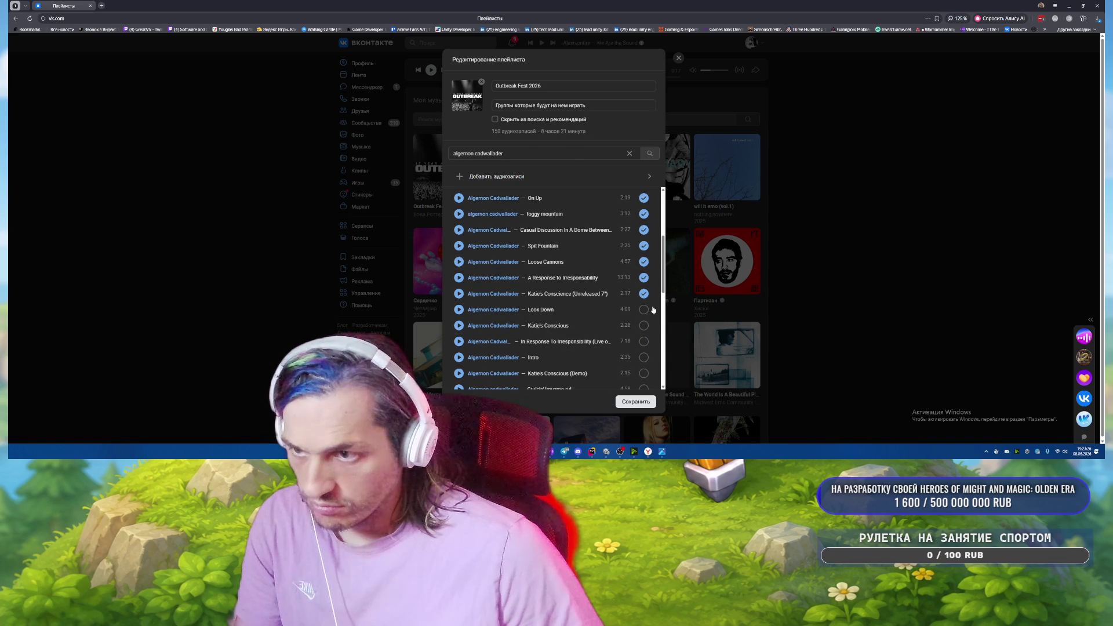
click(643, 310)
click(643, 325)
scroll(579, 290, up, 3)
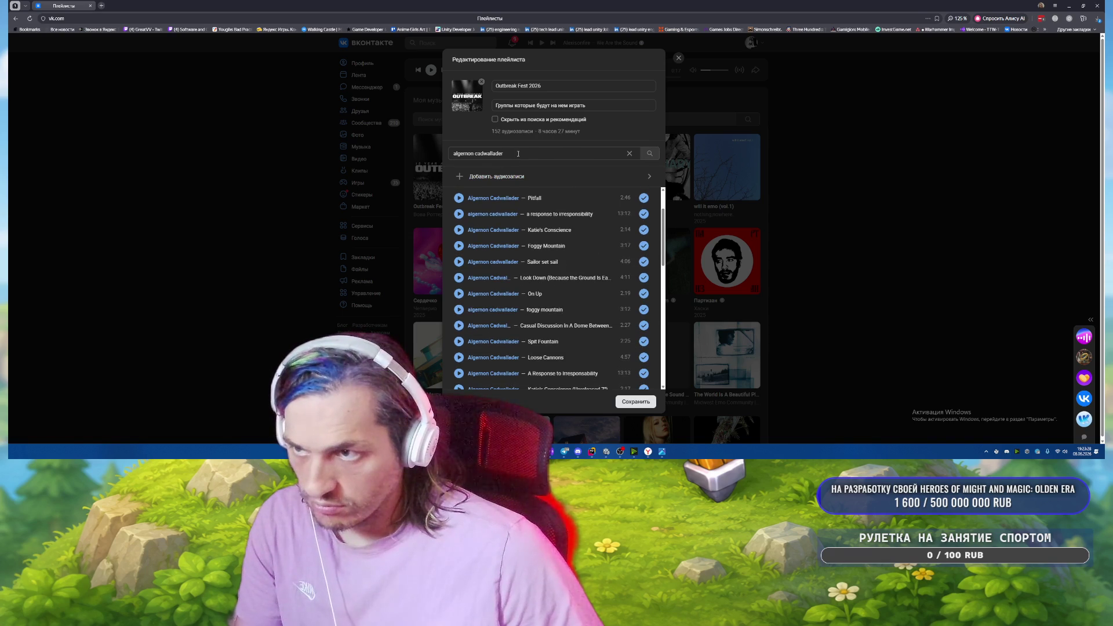
Search 'pool kids', add That's Physics, Baby, Conscious Uncoupling and Rick's Toy Box, and untick a Heartbreak Hotline remix.
drag(506, 153, 407, 145)
text(pool k)
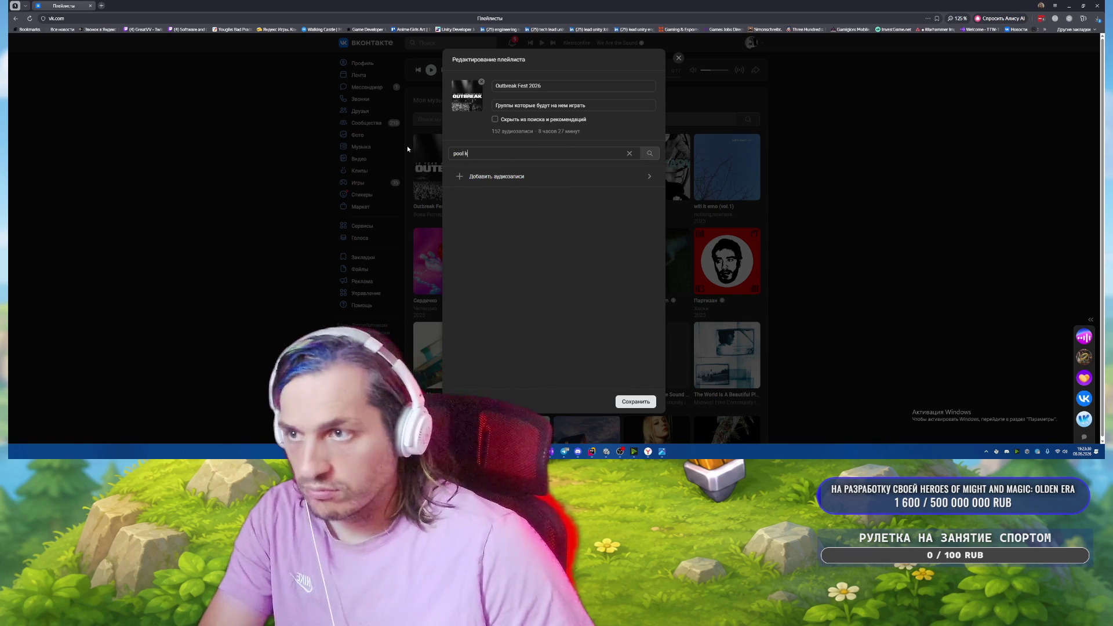
text(ids)
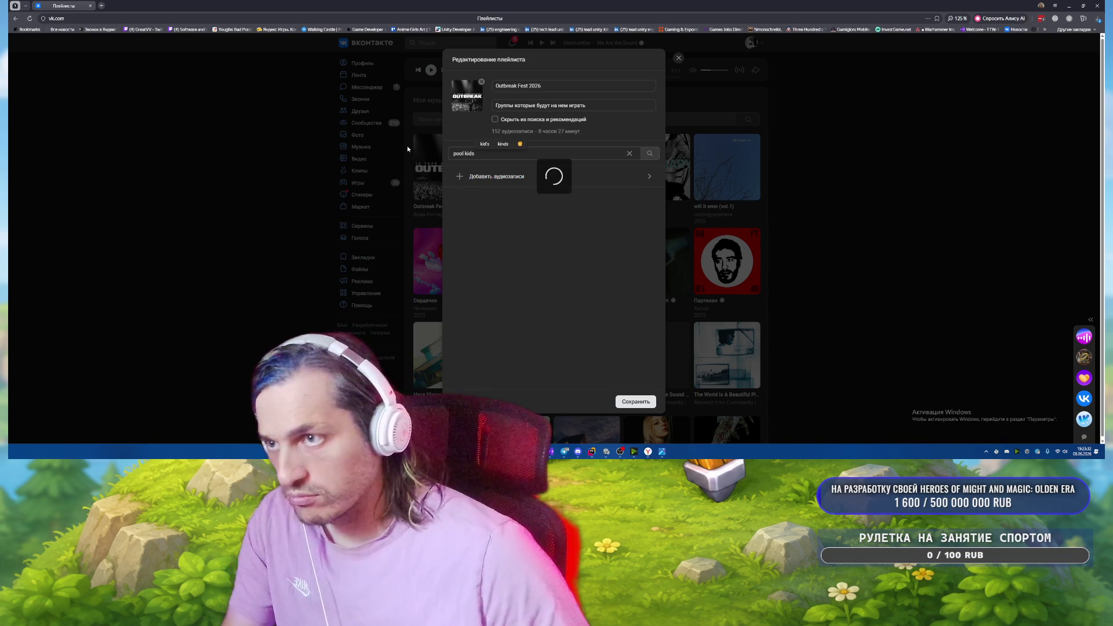
click(644, 222)
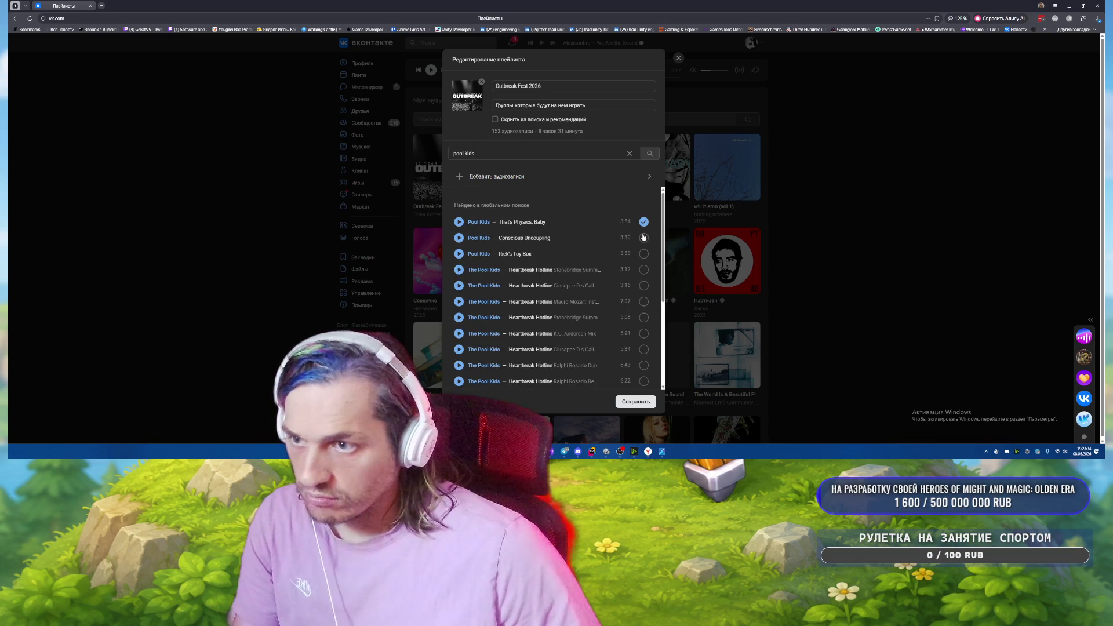
click(643, 238)
click(644, 254)
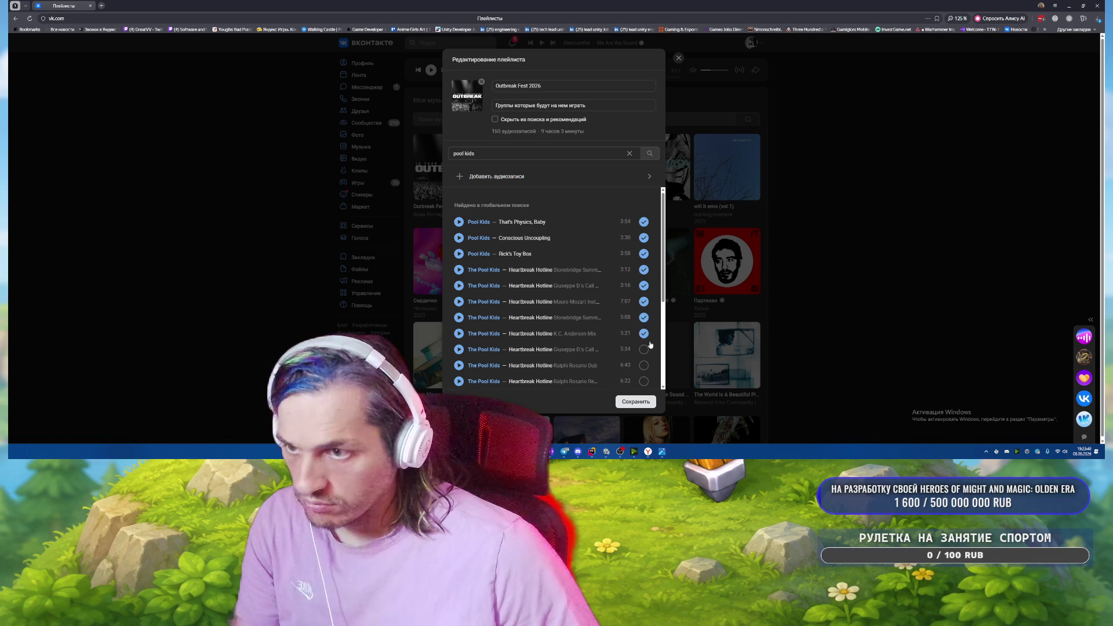
scroll(650, 344, down, 1)
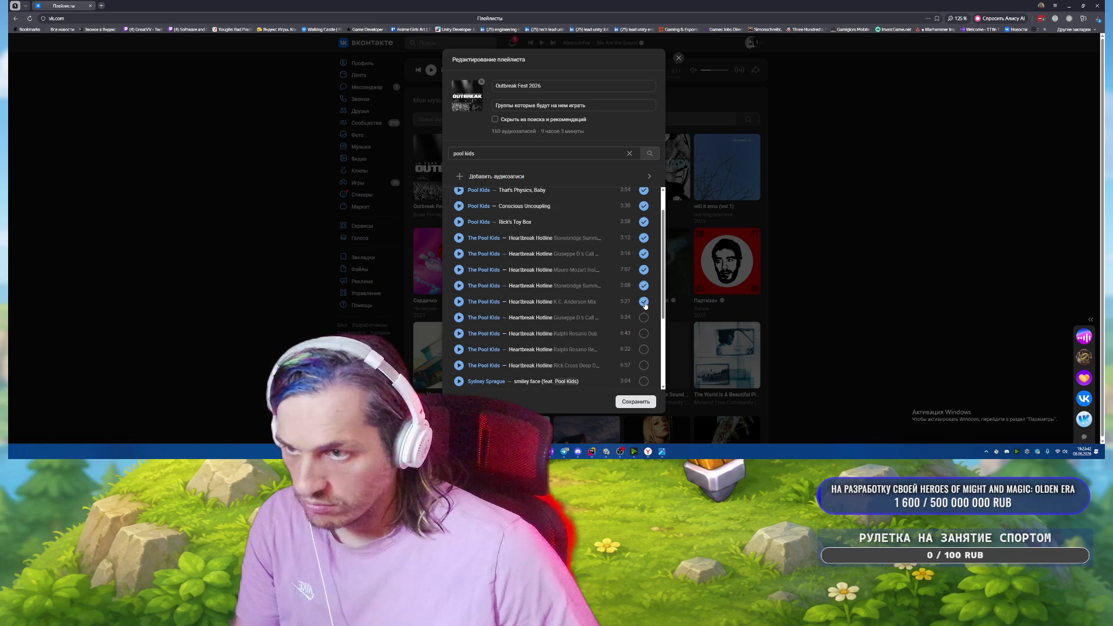
click(644, 238)
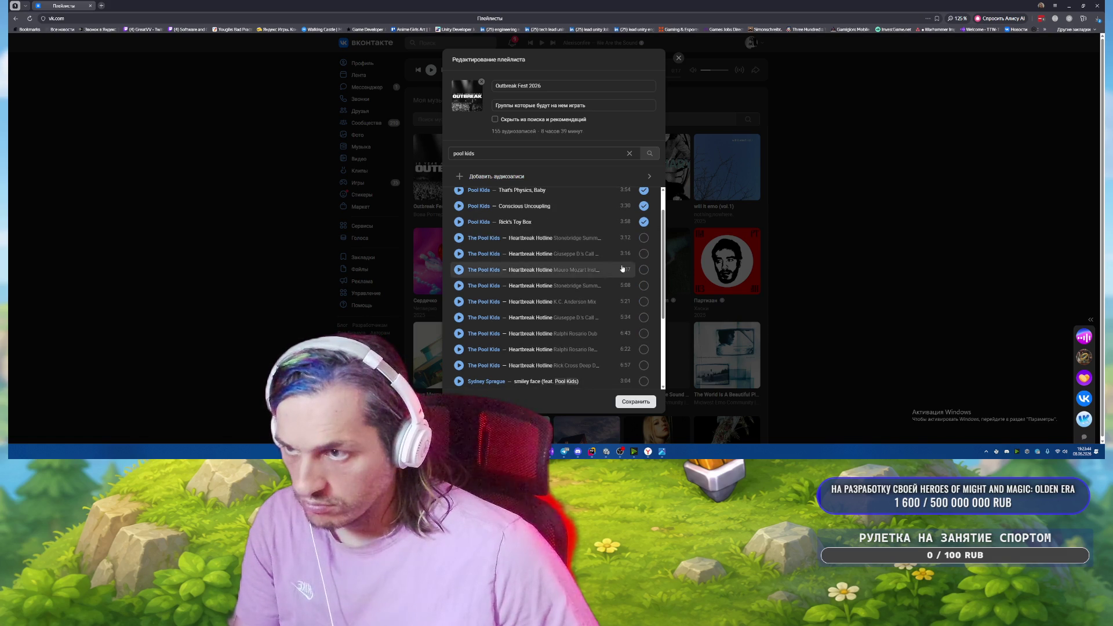
scroll(644, 238, down, 3)
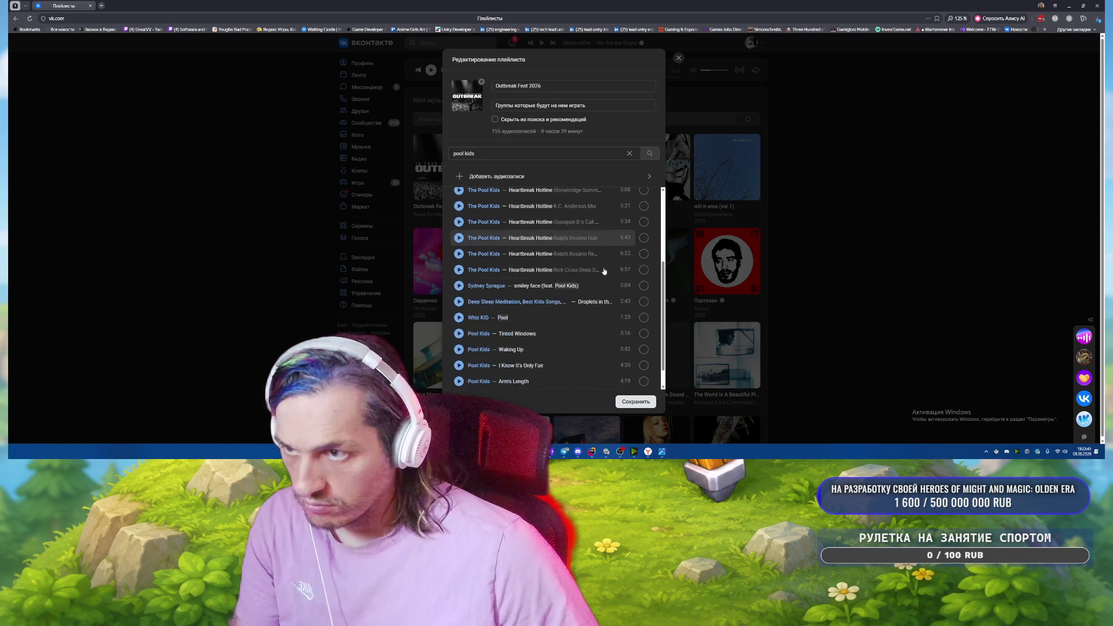
Add Tinted Windows, I Know It's Only Fair, Arm's Length, Dani, Couch and I Hope You're Right, then save.
click(644, 334)
click(644, 366)
click(644, 381)
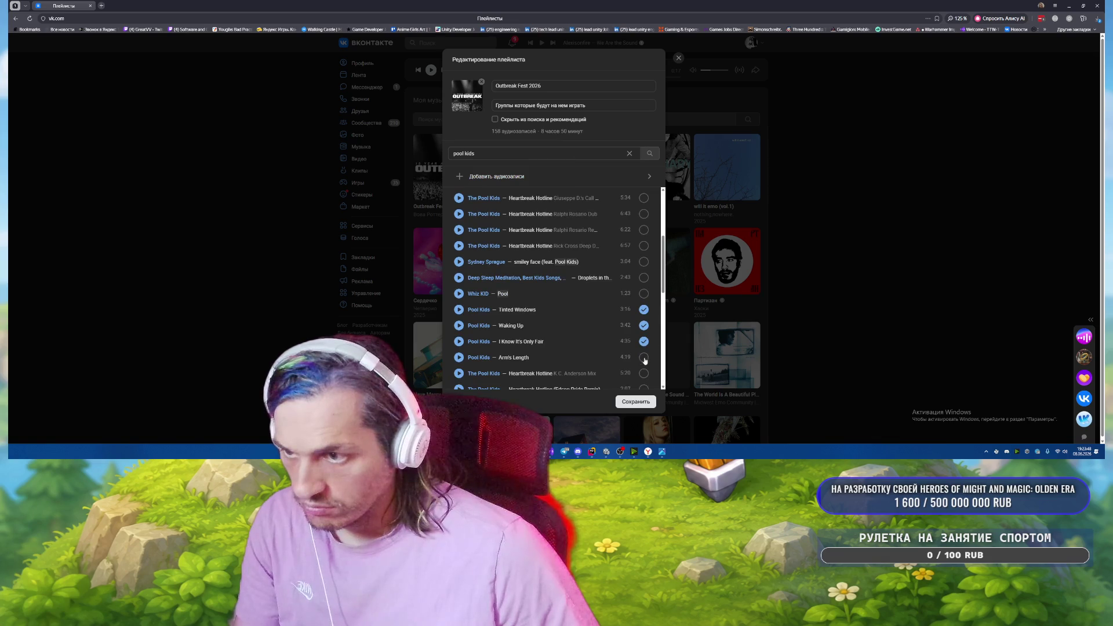
scroll(531, 290, down, 3)
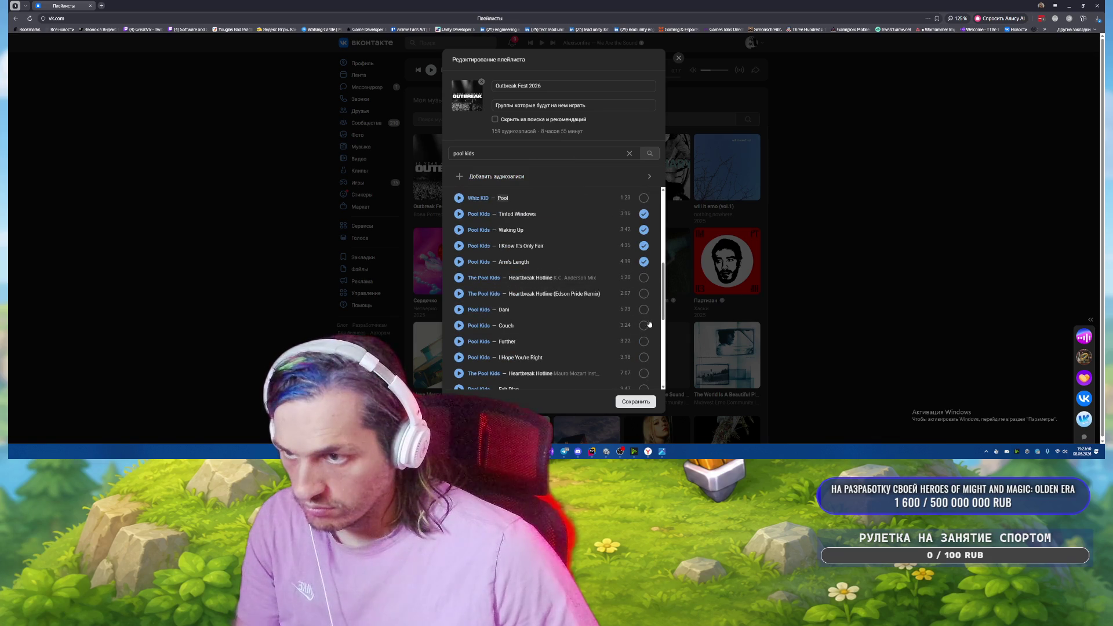
click(644, 310)
click(643, 326)
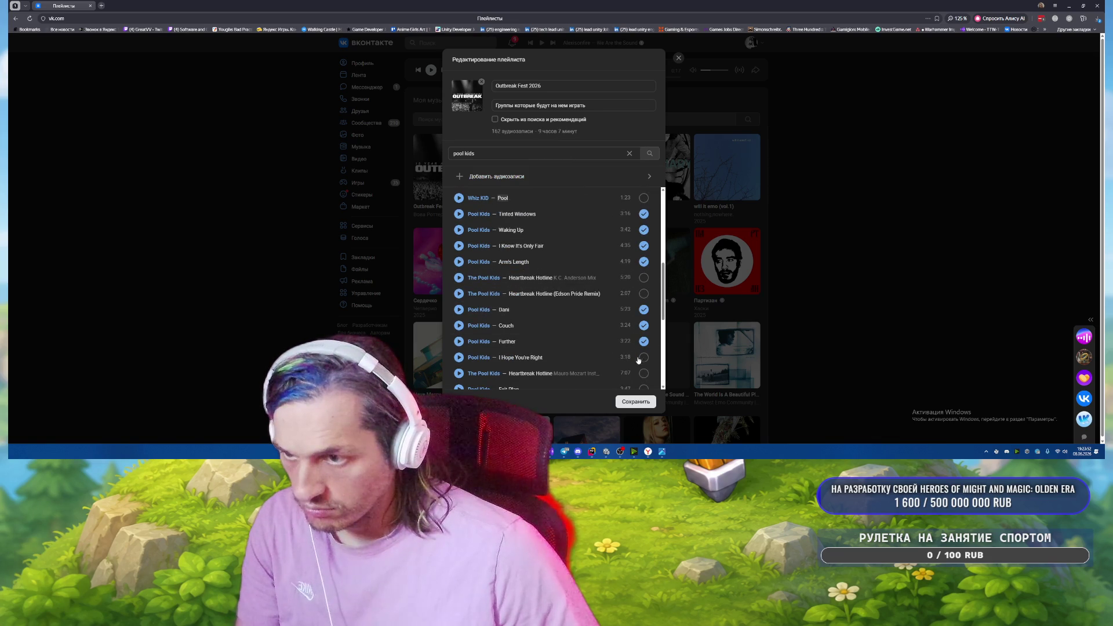
click(643, 357)
click(635, 401)
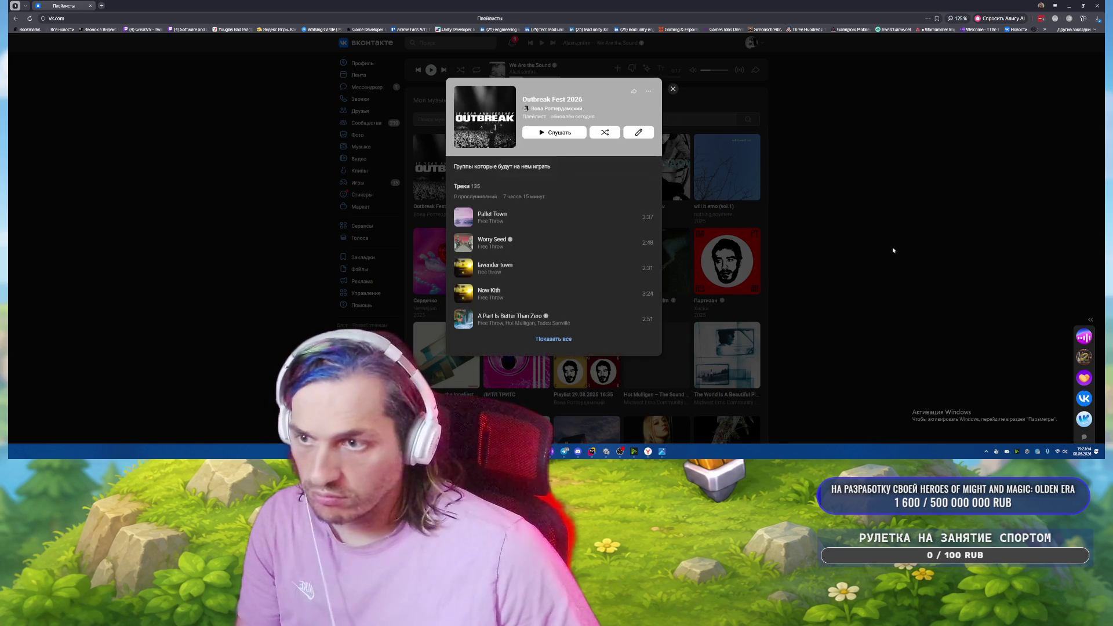
Close the VK playlist, dismiss Unity's scene-modified-externally warning, and move over to Rider.
click(857, 235)
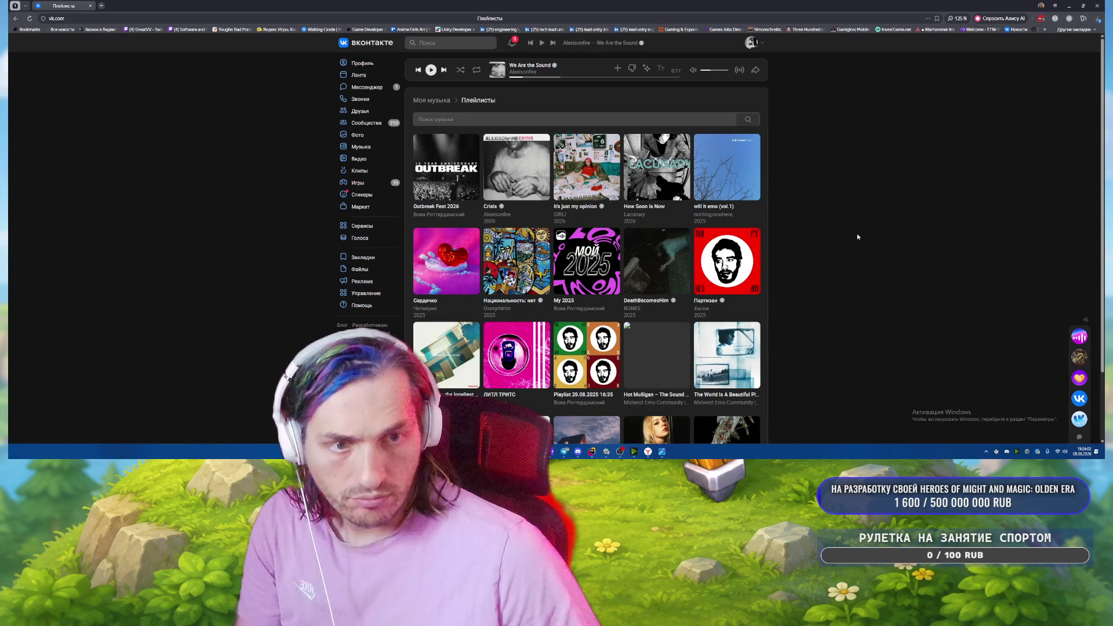
click(606, 452)
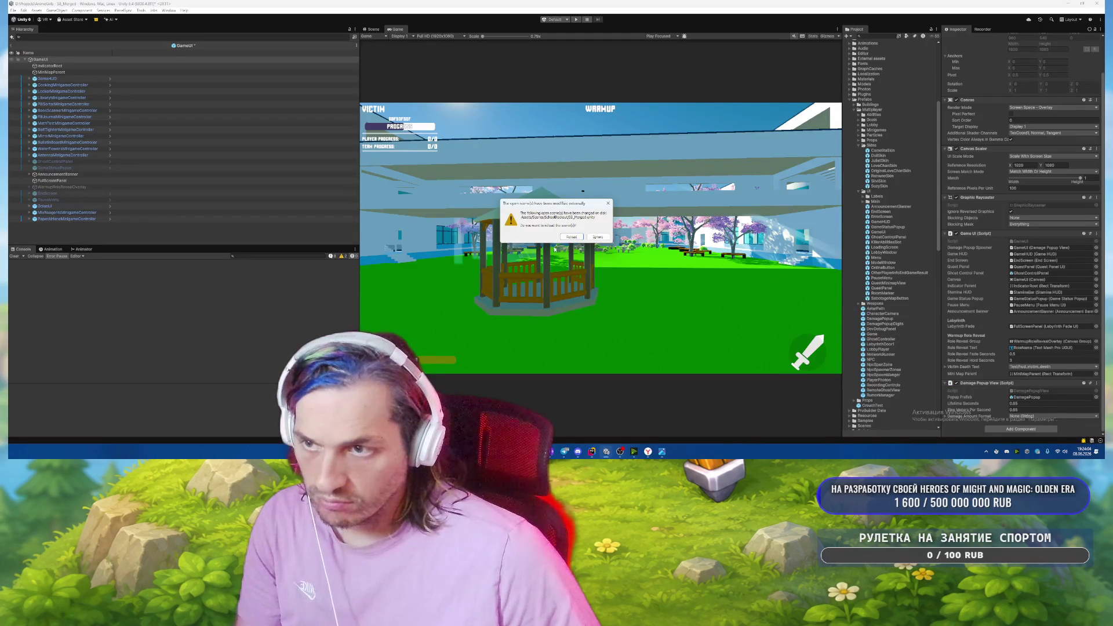
key(Return)
key(alt+Tab)
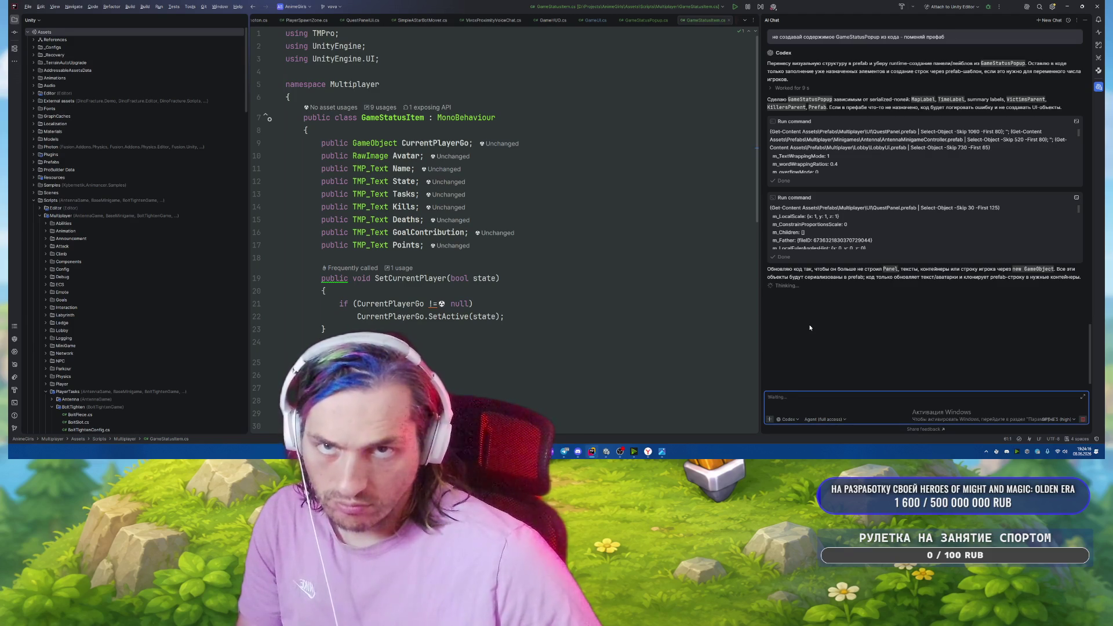
Run Check for Updates from Rider's settings gear menu.
click(1052, 7)
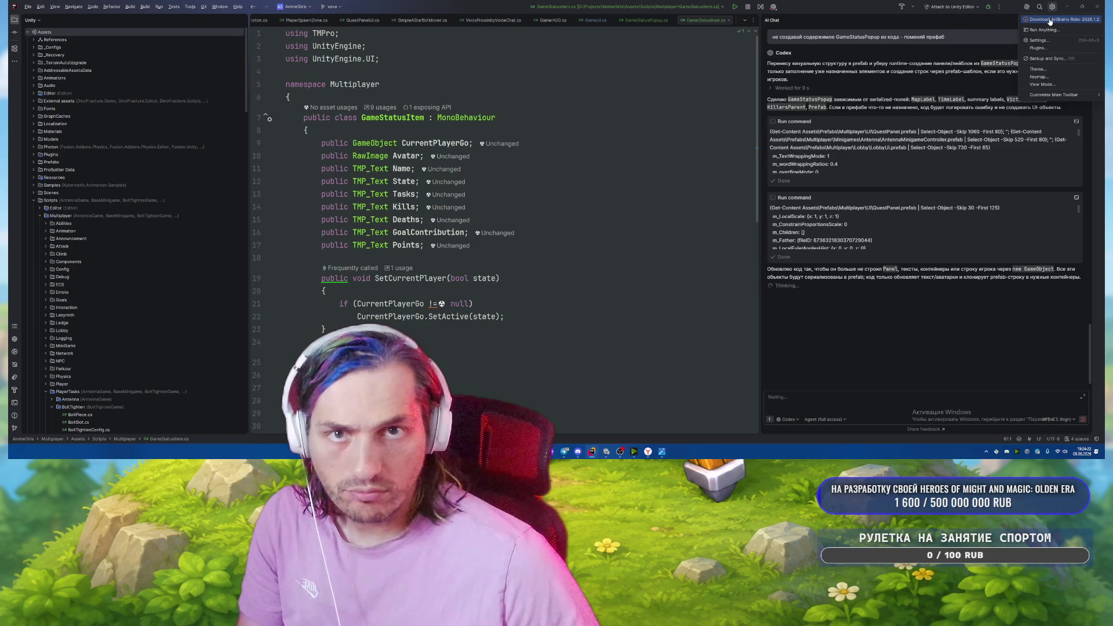
click(1050, 21)
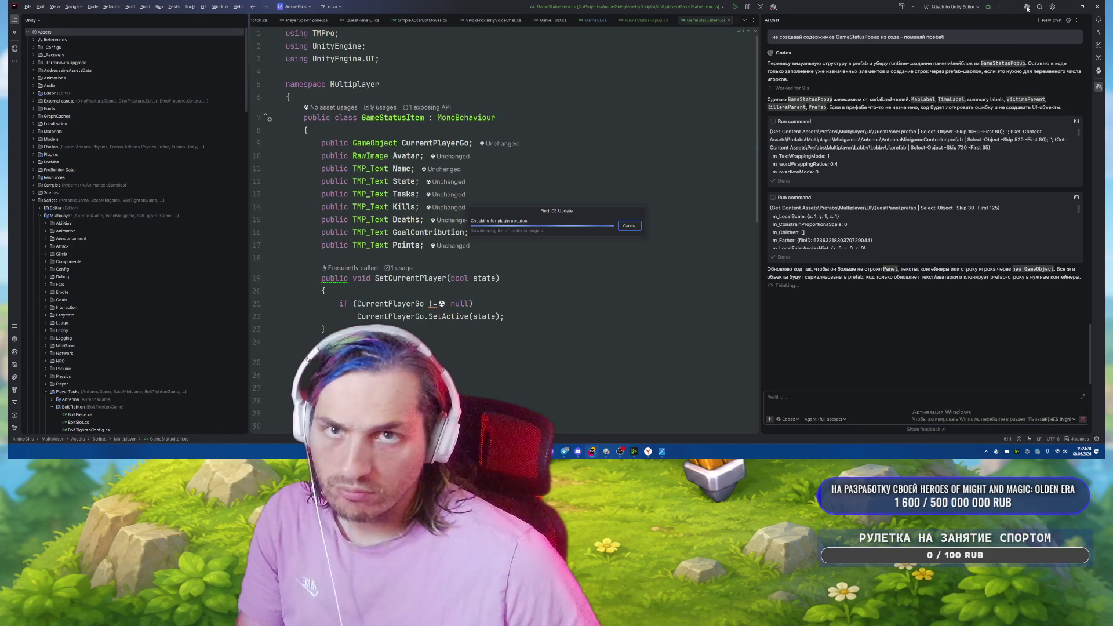
mouse_move(626, 459)
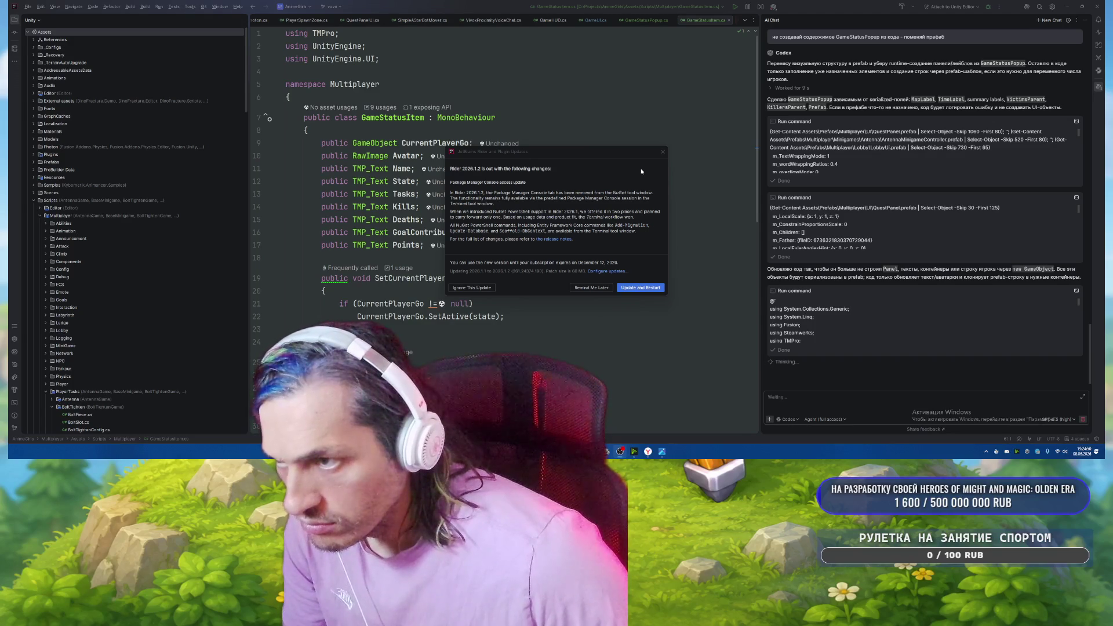
Choose Remind Me Later for the Rider update, then return to Unity after the agent finishes.
click(591, 288)
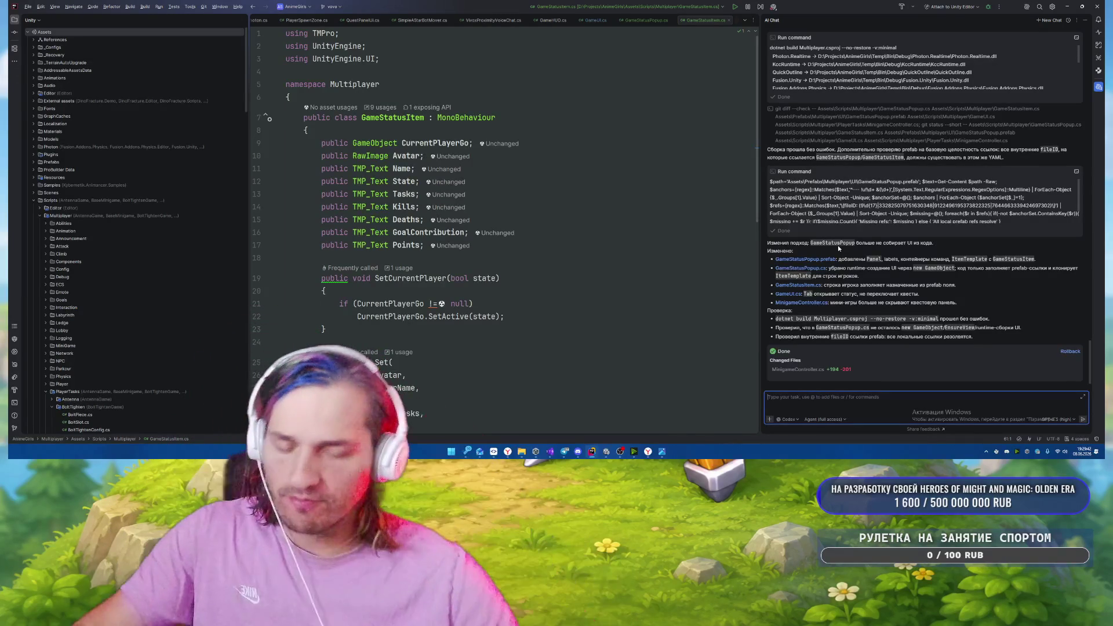
click(606, 455)
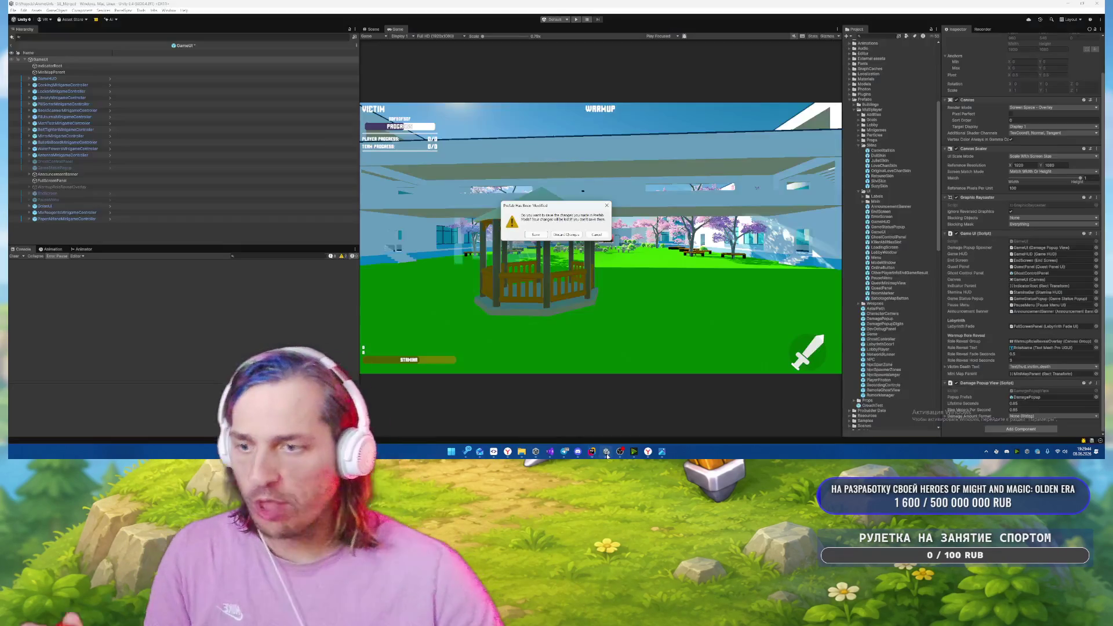
Choose Discard Changes in the 'Prefab Has Been Modified' dialog.
click(567, 234)
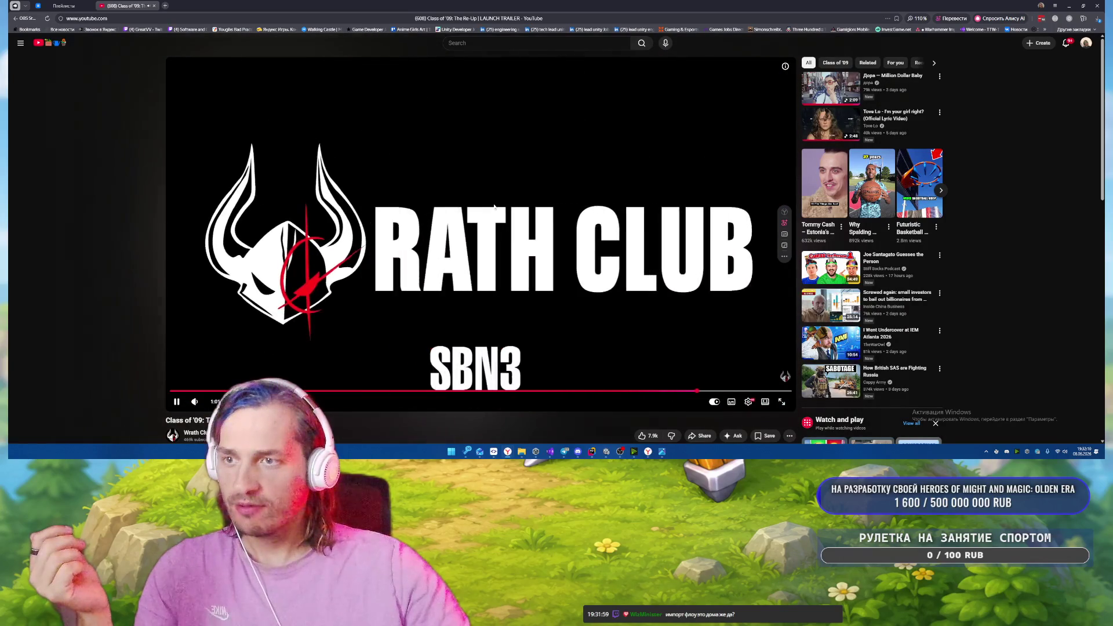
Open the Steam store link from the YouTube description and close the YouTube tab.
scroll(503, 187, down, 3)
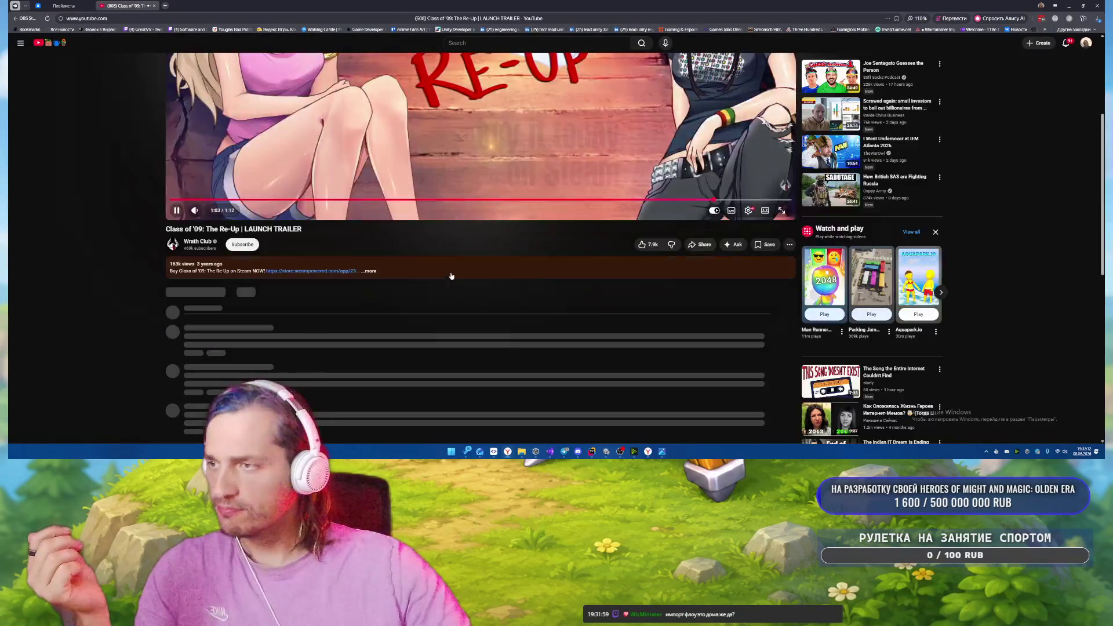
click(331, 271)
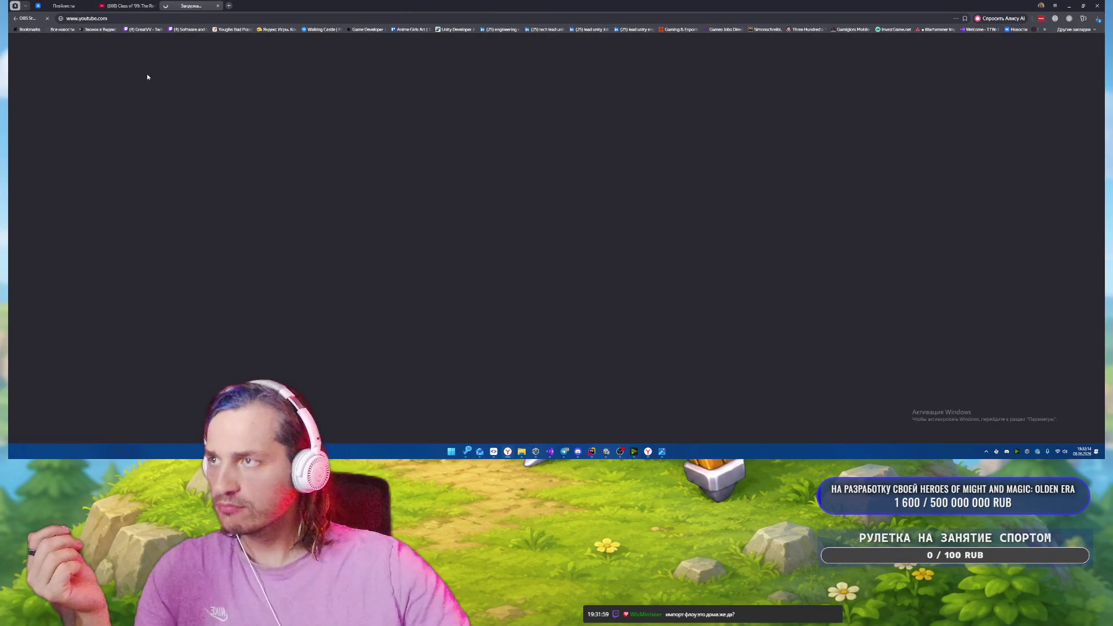
click(131, 5)
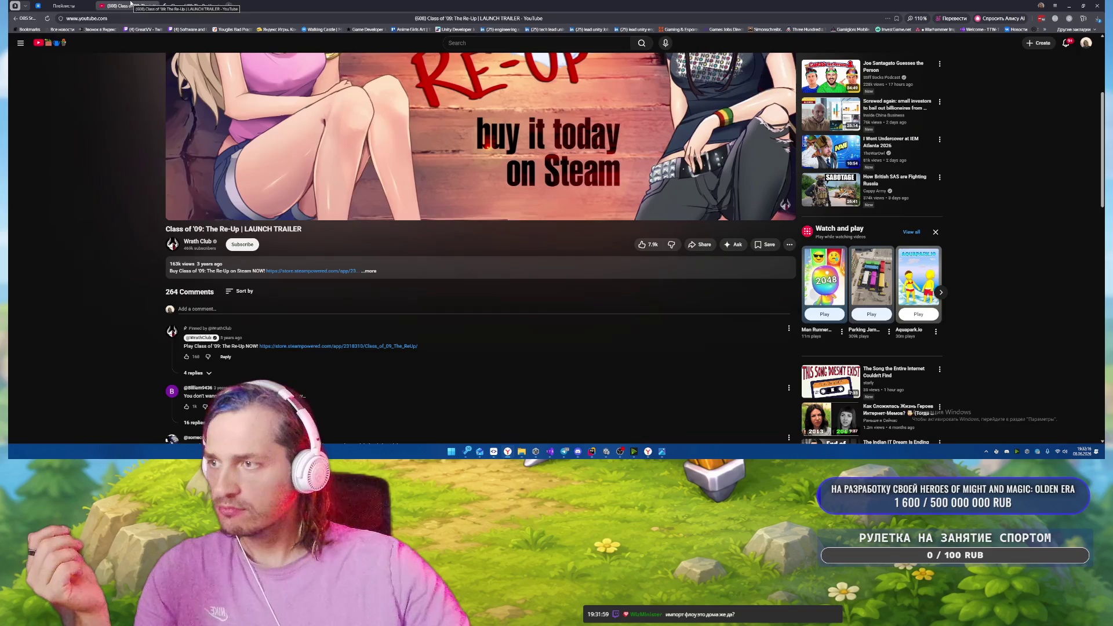
middle_click(131, 4)
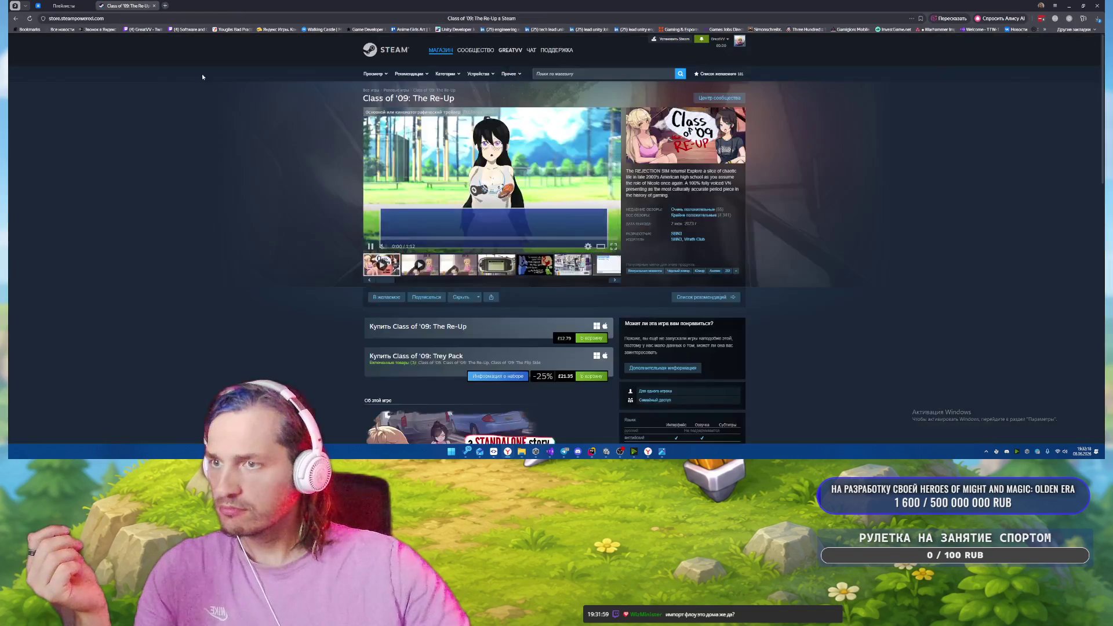
Browse the Class of '09 store screenshots, close the Steam tab and minimise the browser.
click(427, 267)
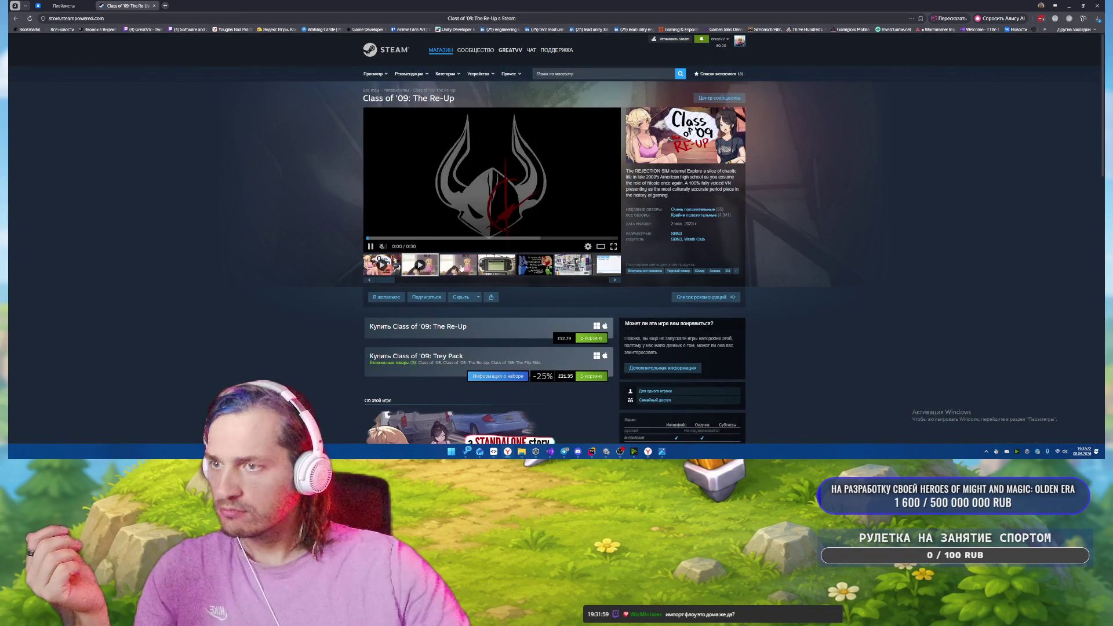
click(493, 268)
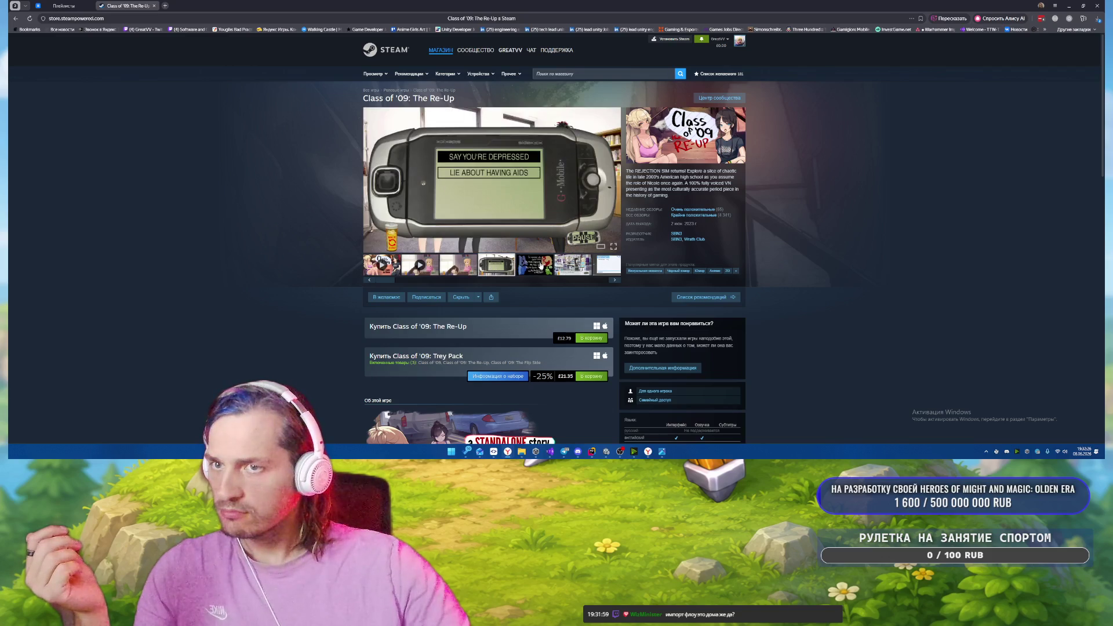
click(533, 269)
click(573, 270)
click(607, 270)
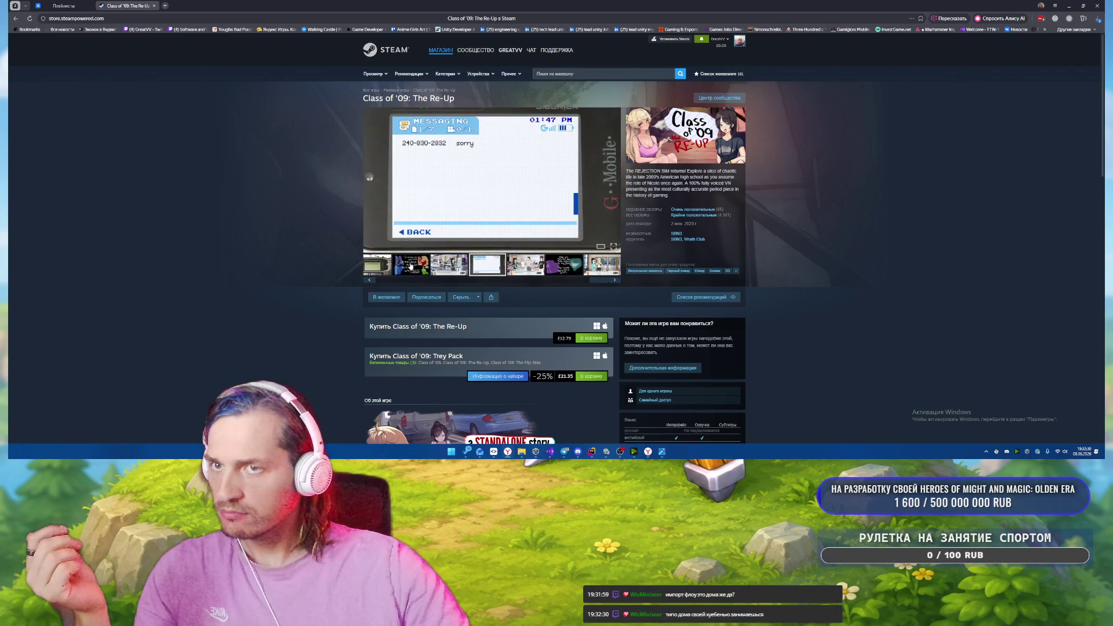
middle_click(123, 4)
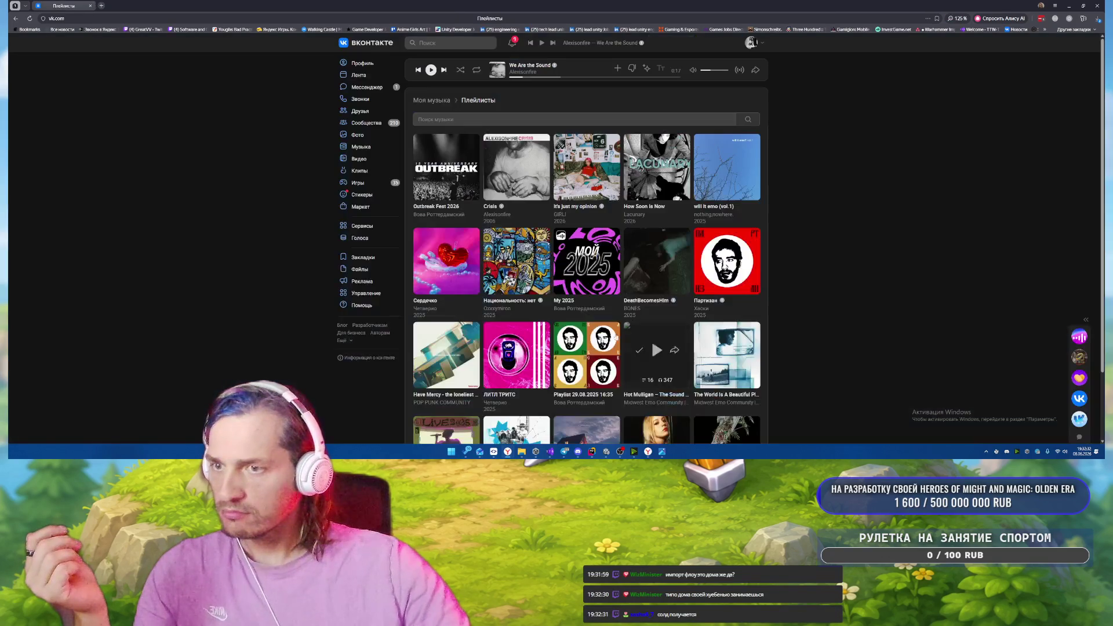
click(1069, 5)
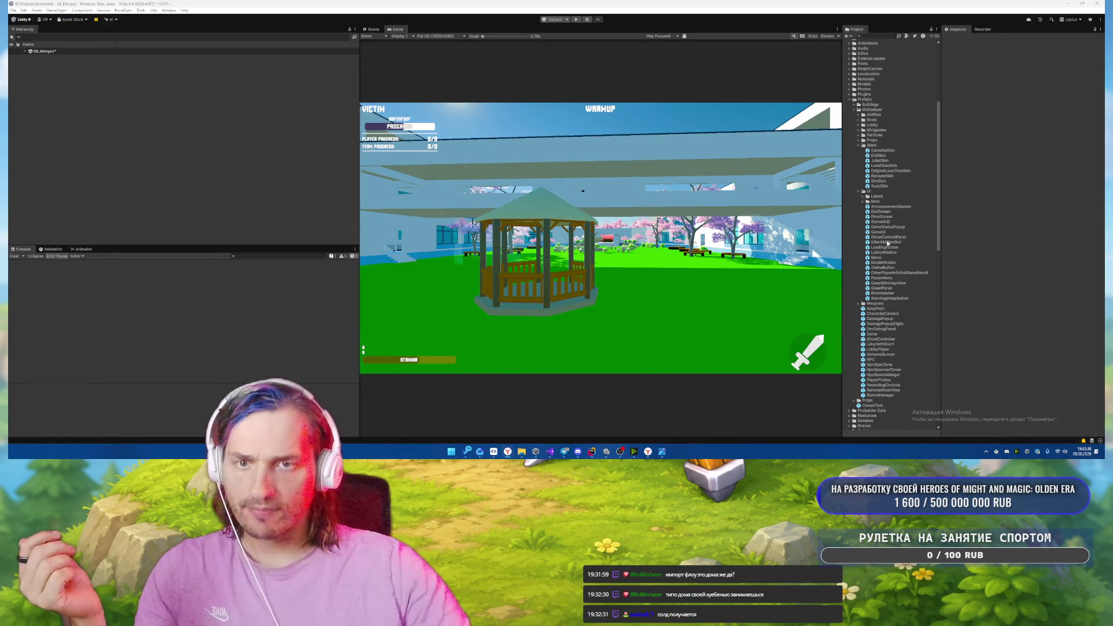
Open the GameStatusPopup prefab and frame it in a 2D scene view.
double_click(887, 227)
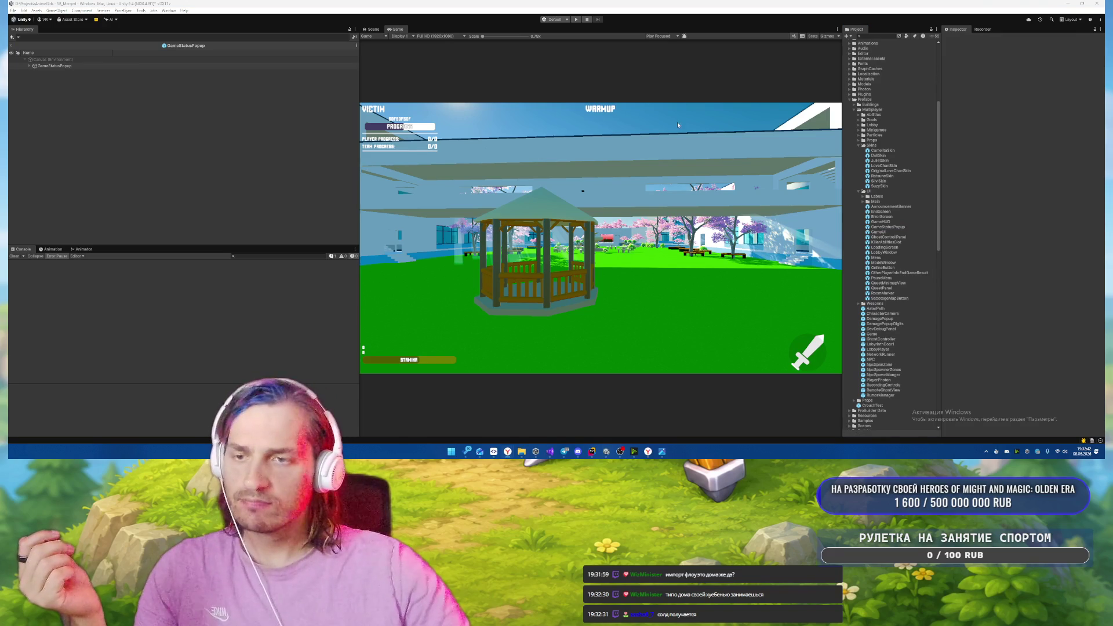
click(371, 29)
click(53, 67)
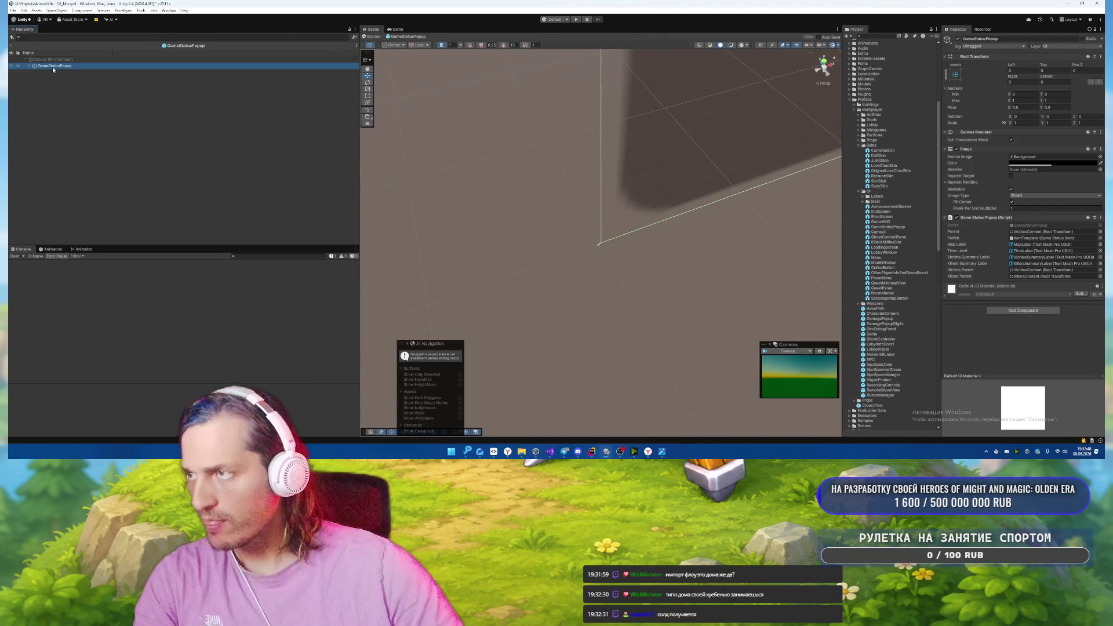
double_click(53, 67)
click(158, 106)
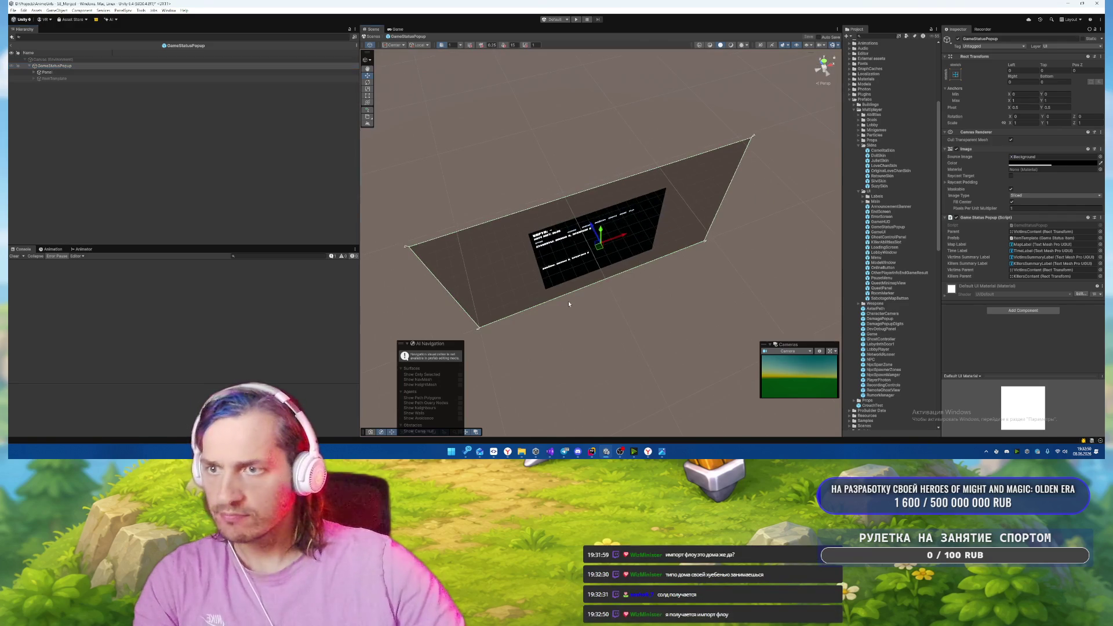
key(2)
Give the Panel the stretch-stretch anchor preset so it fills its parent.
click(198, 71)
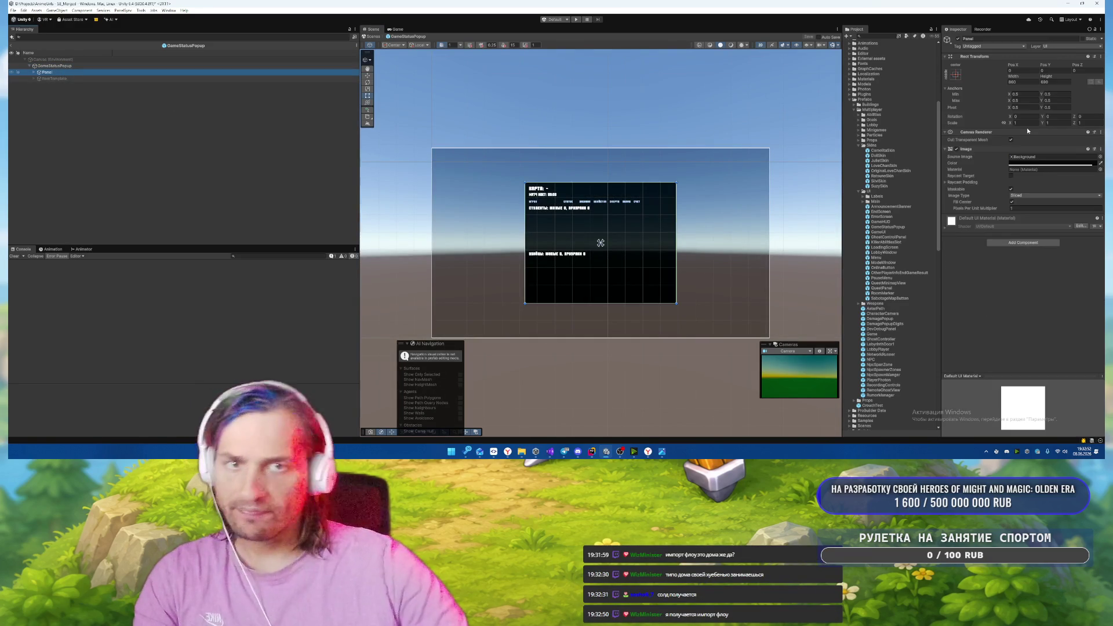
click(955, 74)
alt+click(1023, 169)
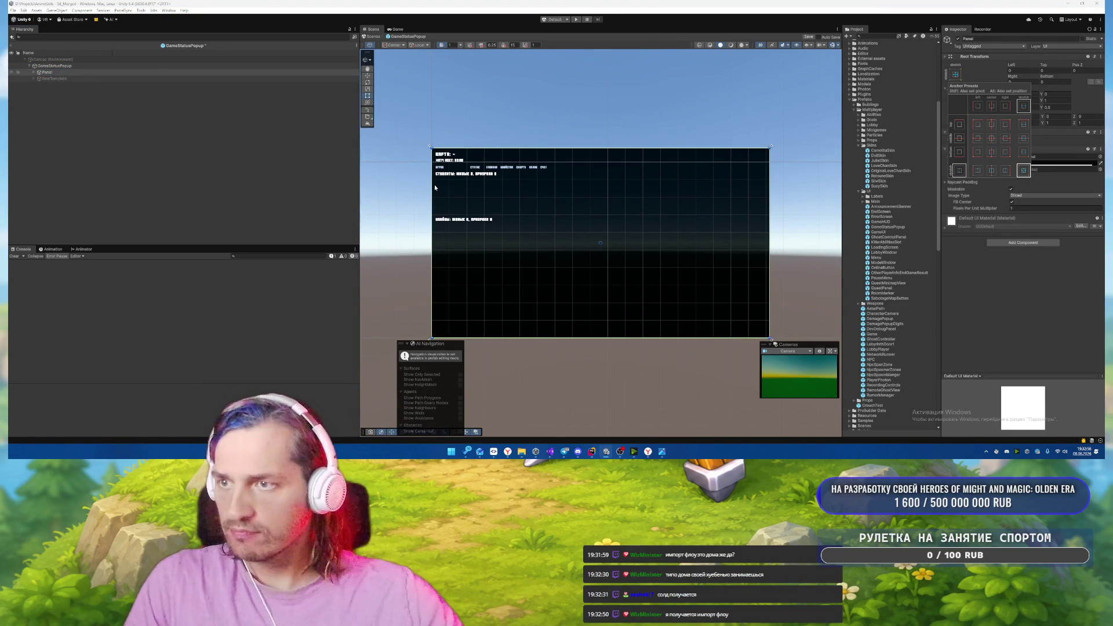
click(1025, 95)
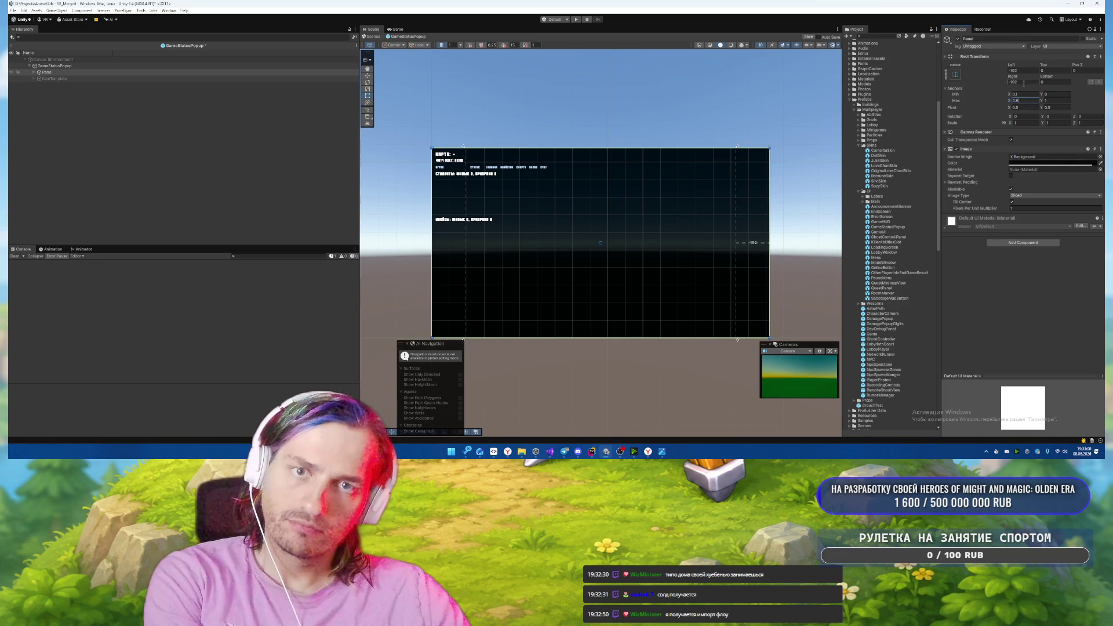
Set the Panel's Left and Right offsets to 0.
click(1023, 82)
text(0)
click(1015, 70)
text(0)
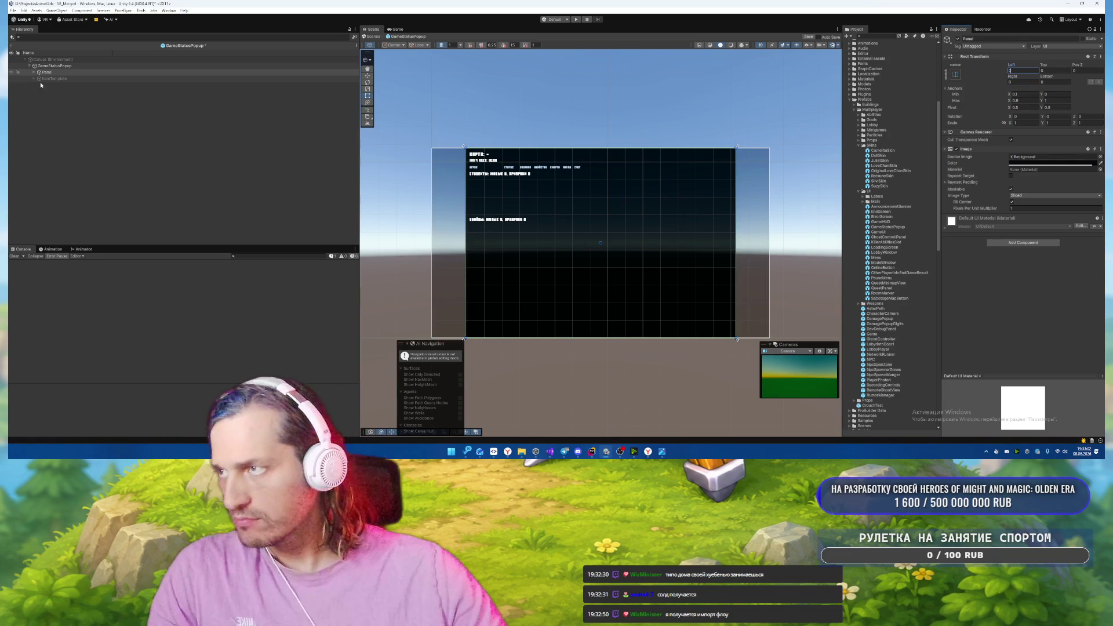
Check the horizontal anchors of MapLabel and the six objects from TimeLabel to KillersContent.
click(33, 71)
click(83, 79)
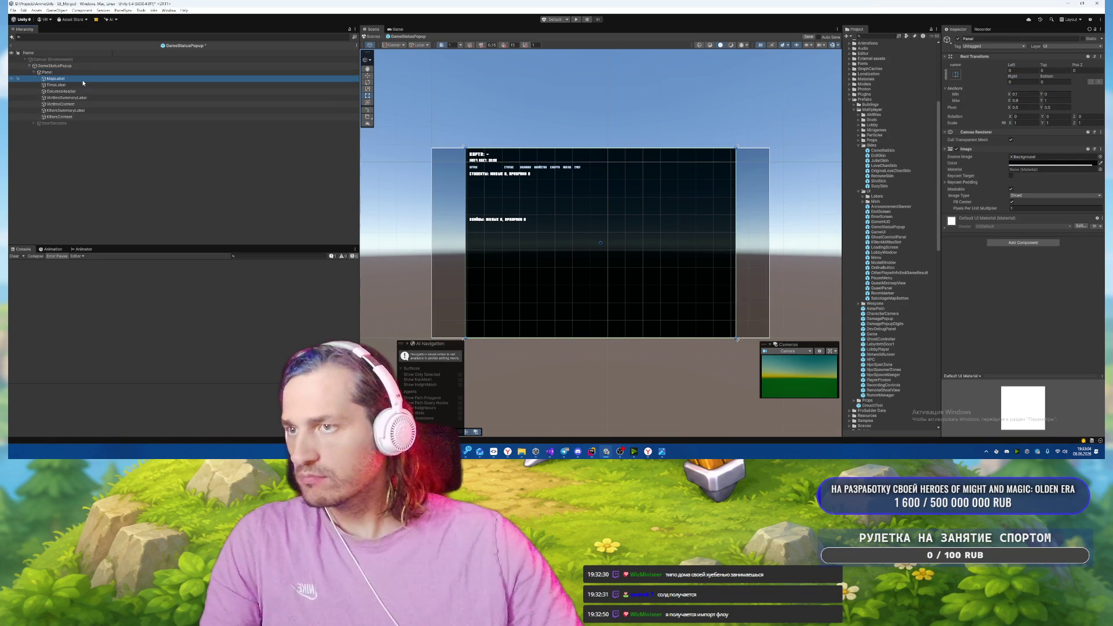
click(1022, 100)
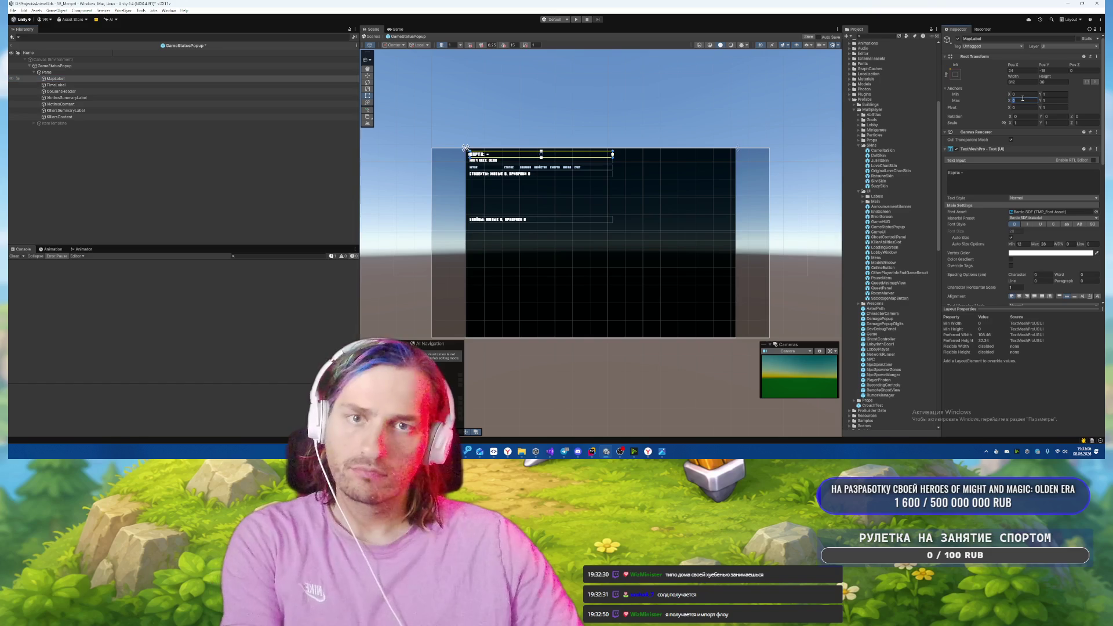
click(82, 84)
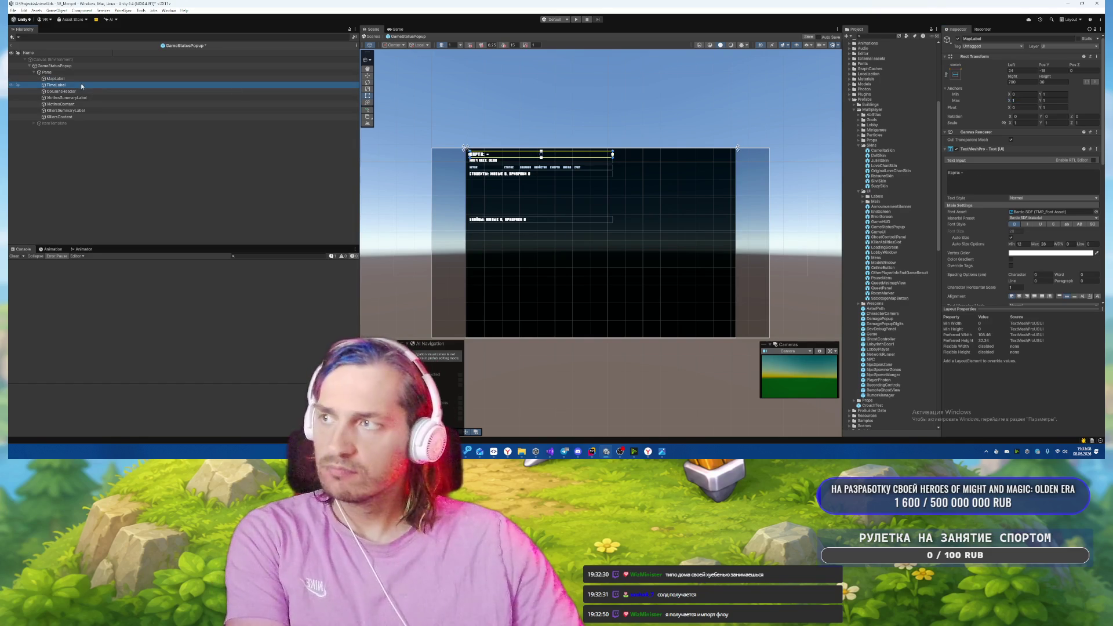
shift+click(85, 117)
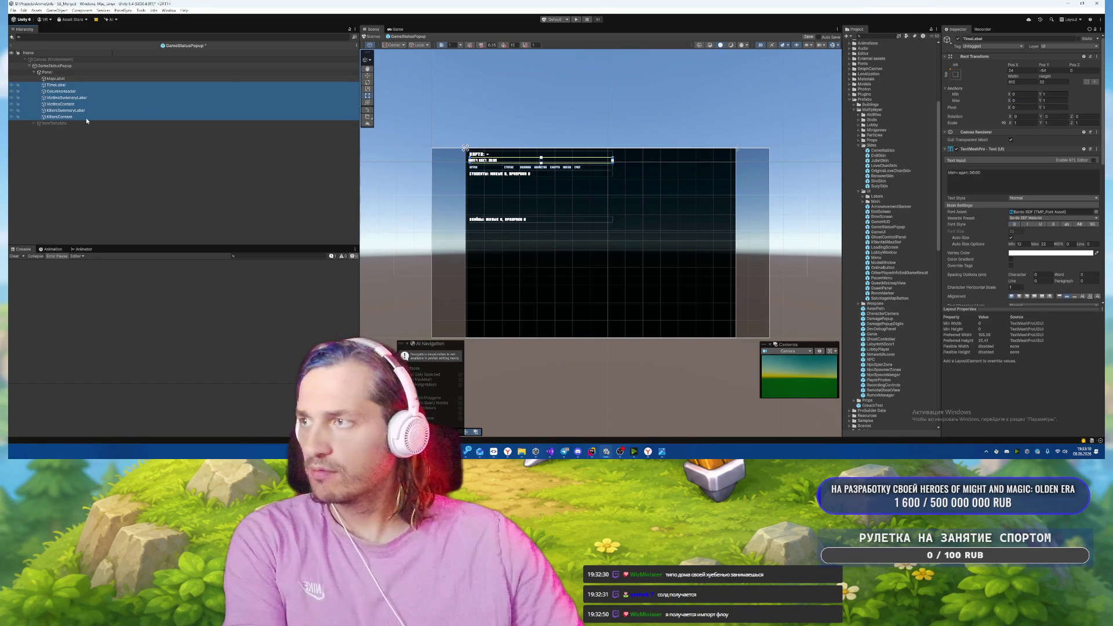
click(1027, 100)
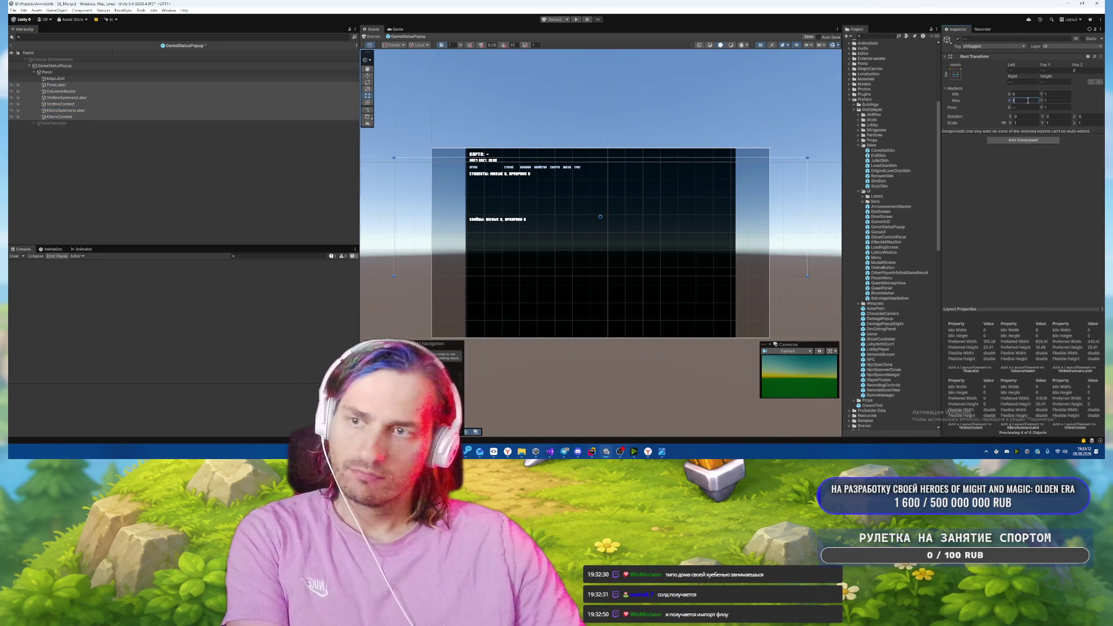
Activate ItemTemplate with Alt+Shift+A, set its Left to 0, then select VictimsContent.
click(89, 124)
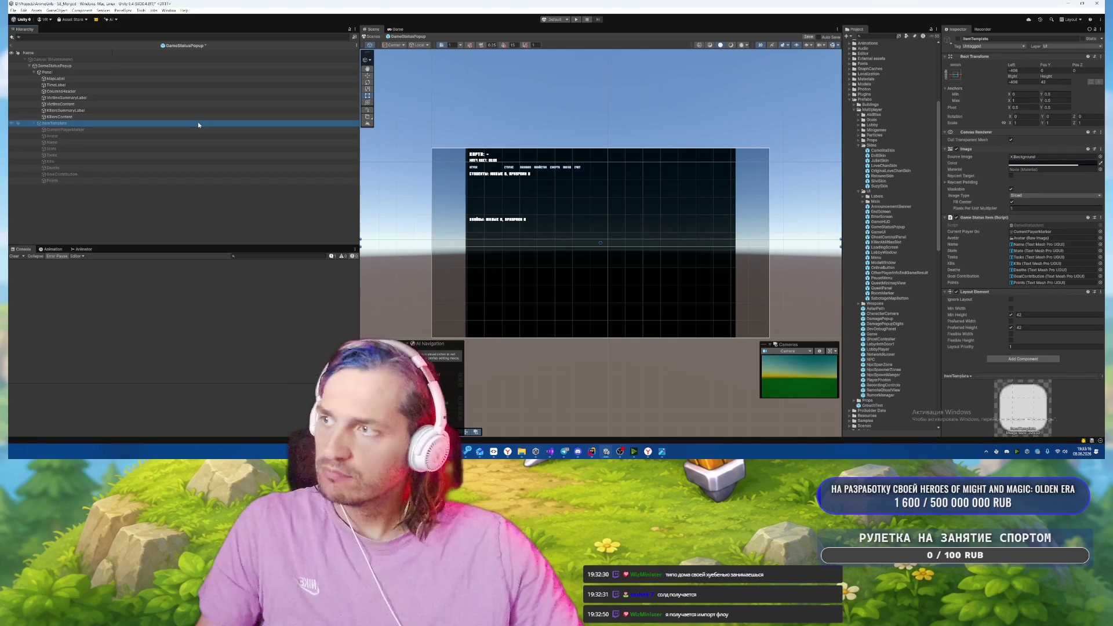
key(alt+shift+a)
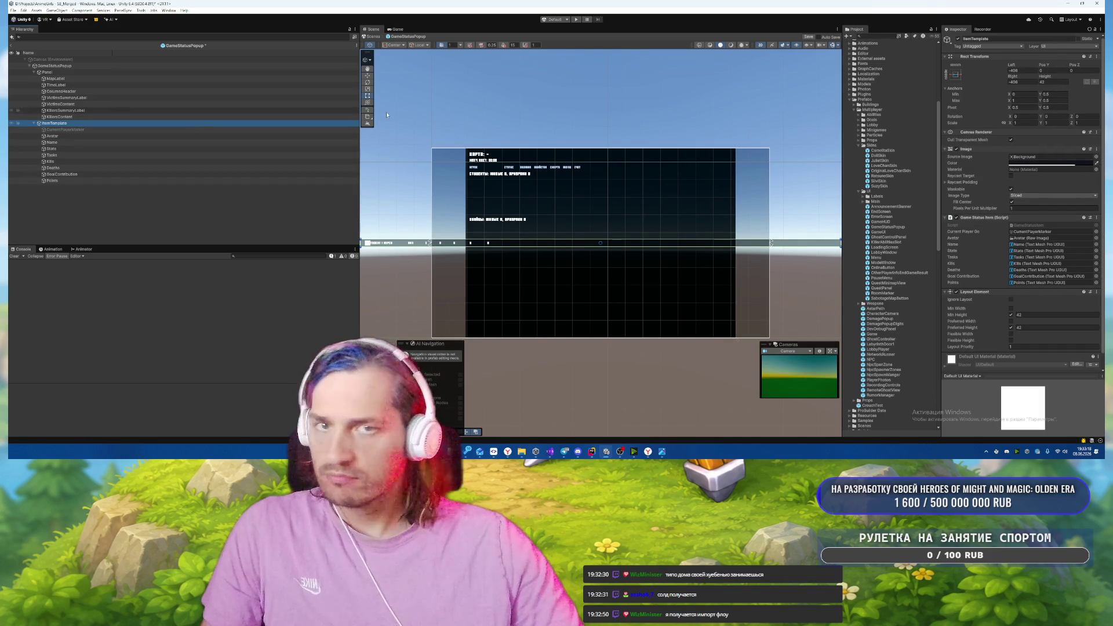
click(1030, 69)
text(0)
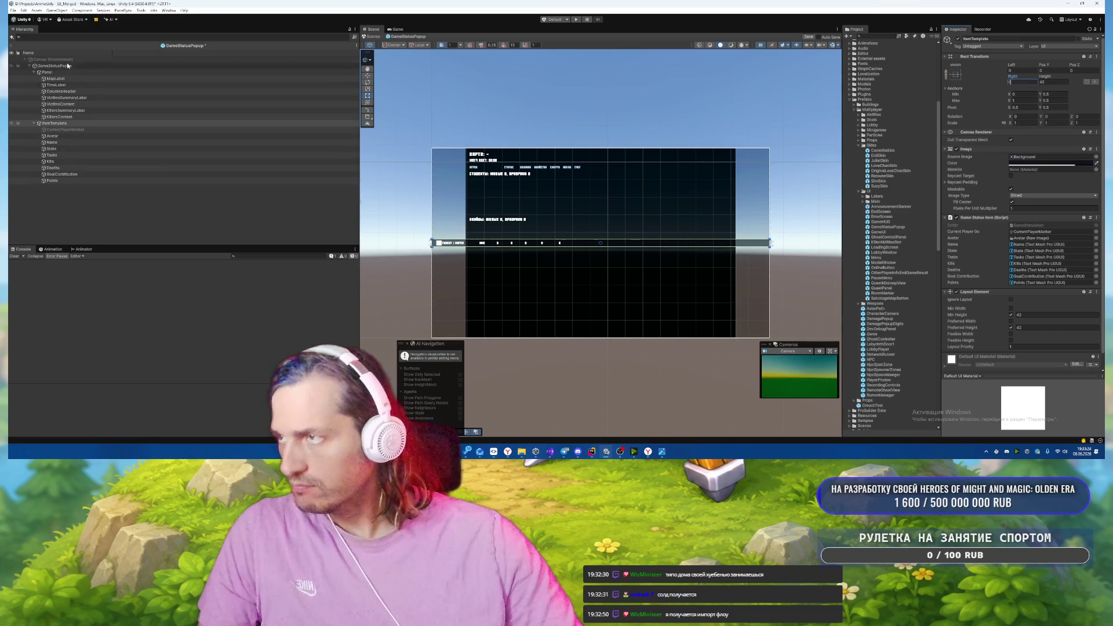
click(79, 130)
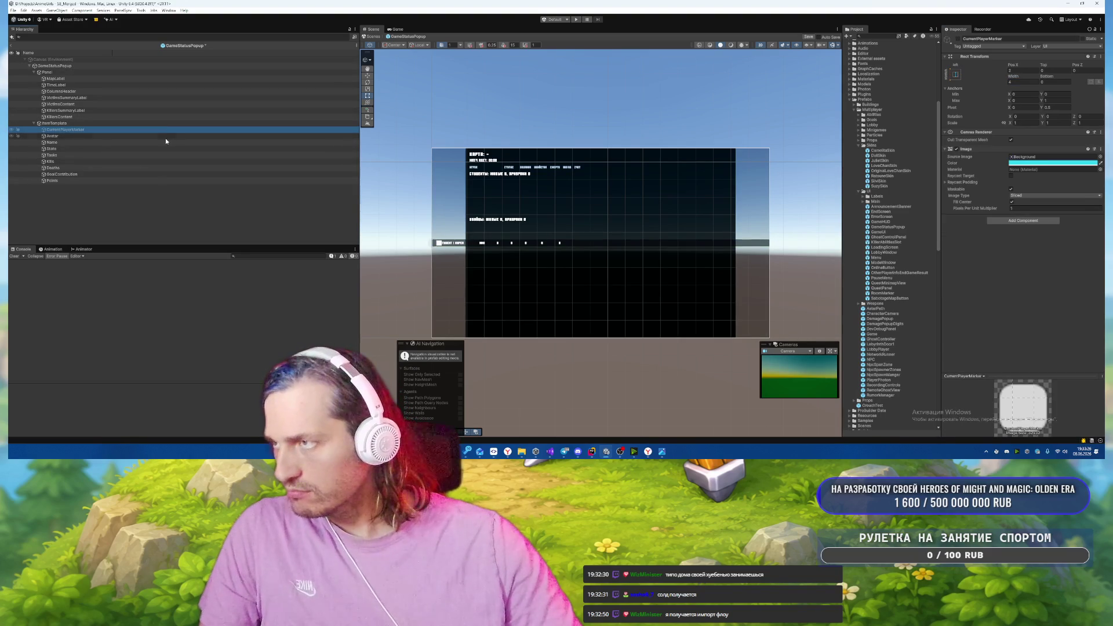
click(124, 123)
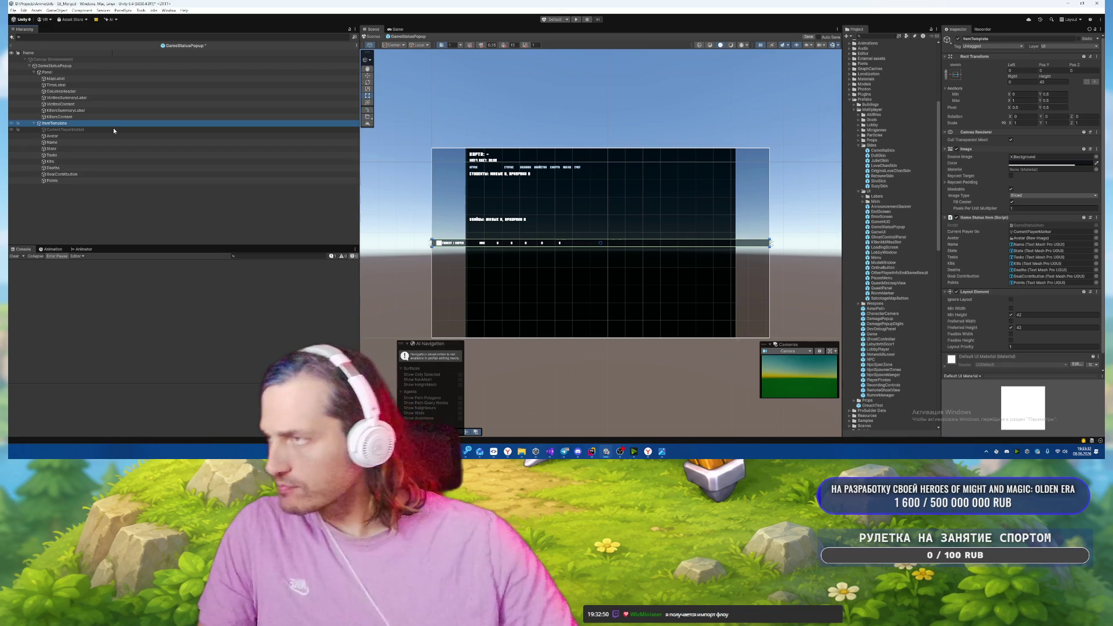
click(81, 116)
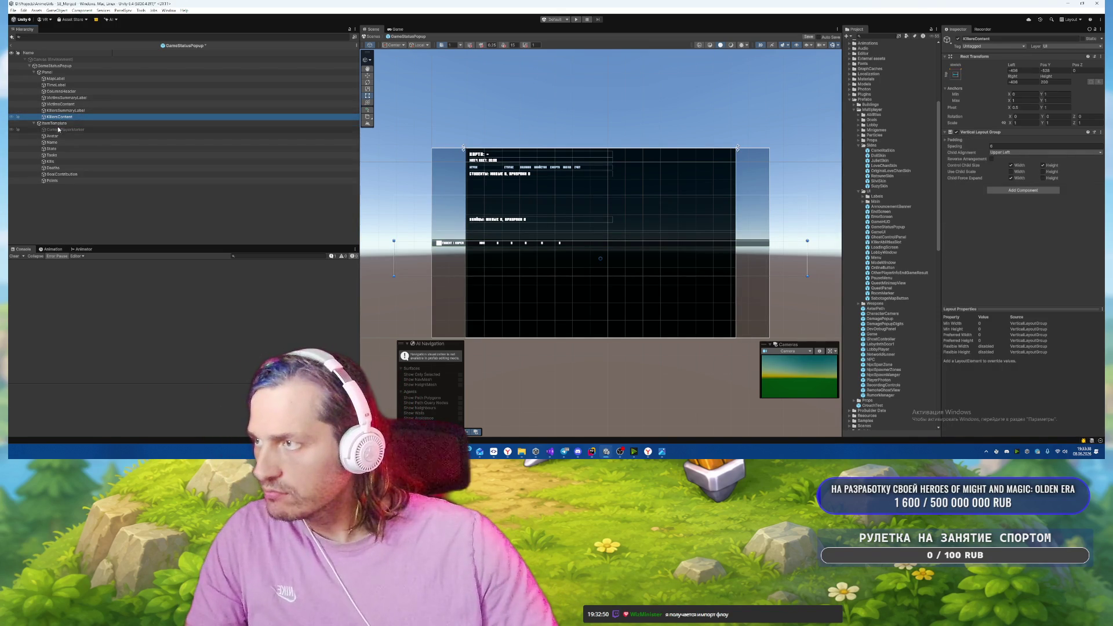
click(64, 104)
Paste a copy of the ItemTemplate row into VictimsContent and set VictimsContent's Left and Right to 0.
key(ctrl+shift+v)
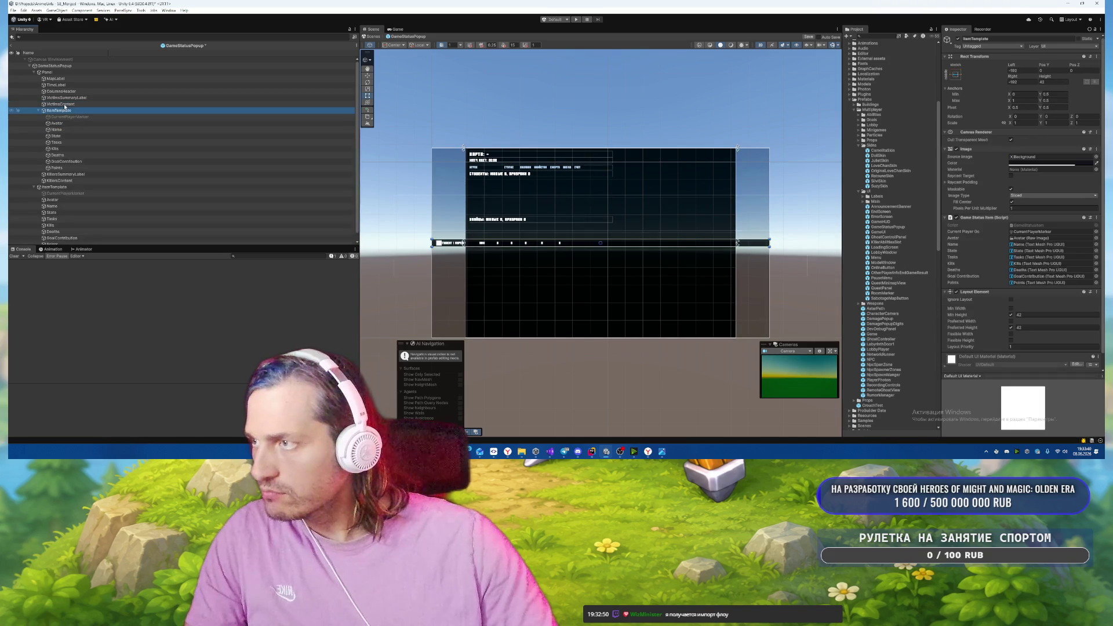
drag(65, 109, 63, 104)
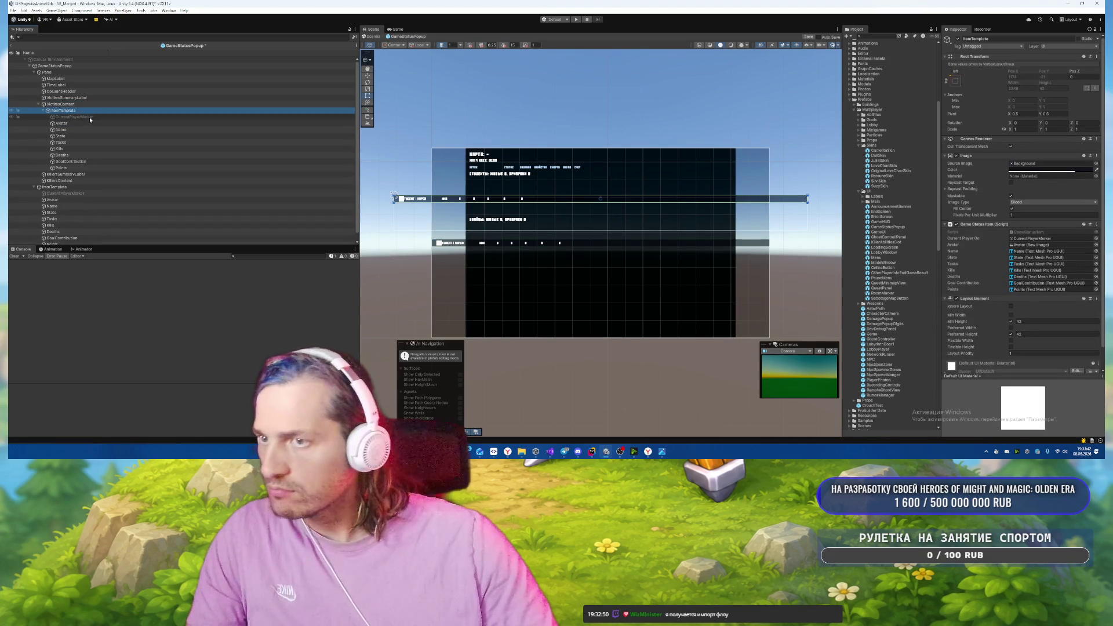
key(Left)
key(Left)
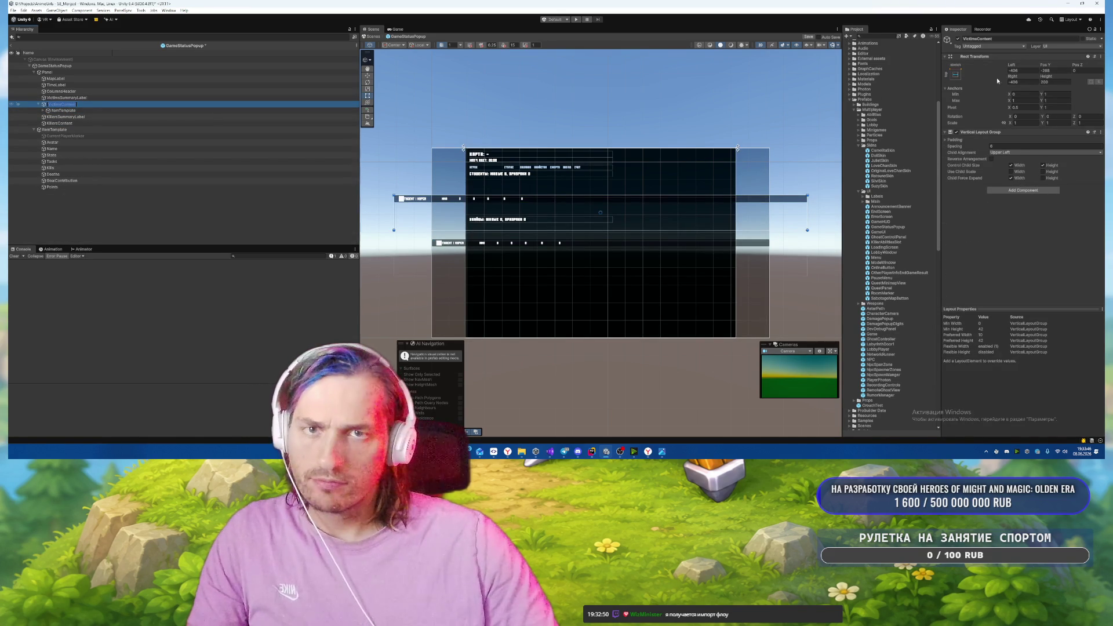
click(955, 74)
click(1033, 279)
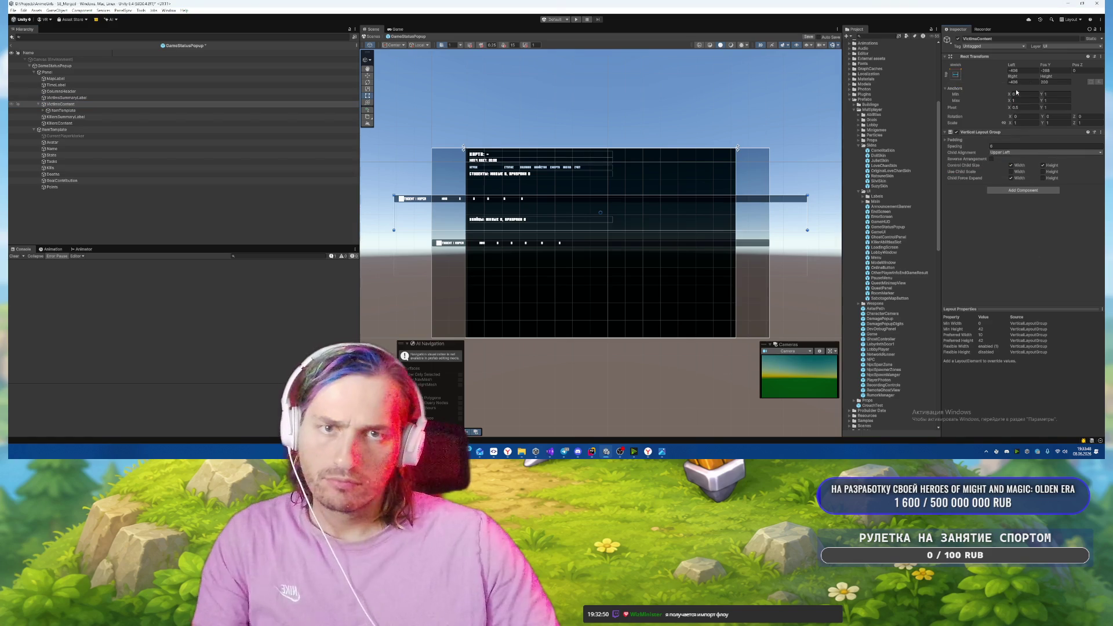
text(0)
double_click(1023, 70)
text(0)
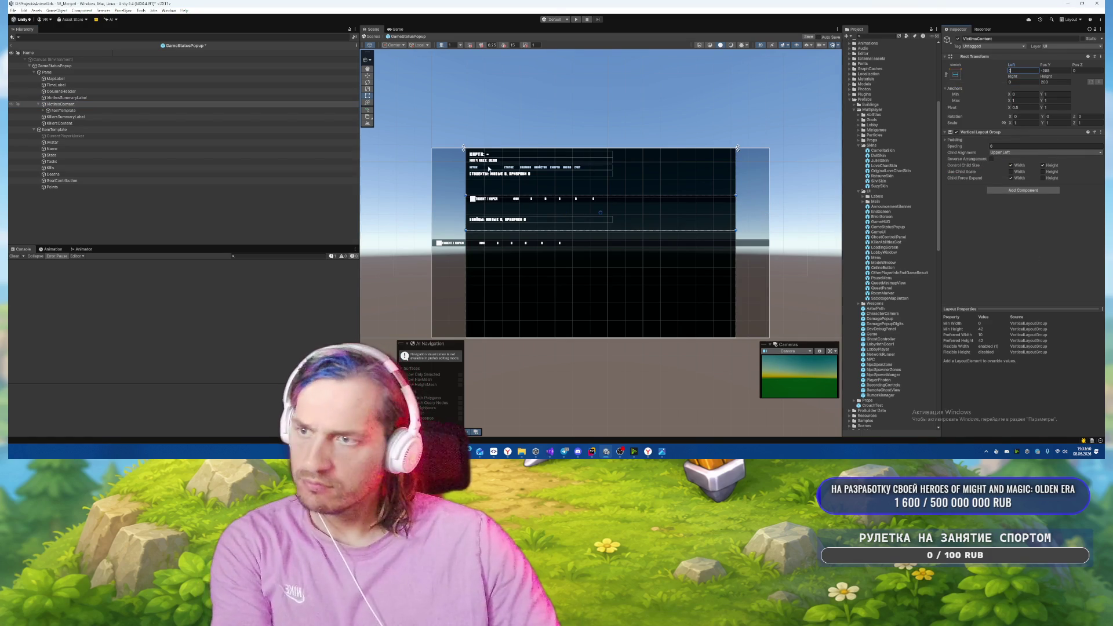
Set Anchor Min Y to 0 on VictimsSummaryLabel and TimeLabel.
click(59, 123)
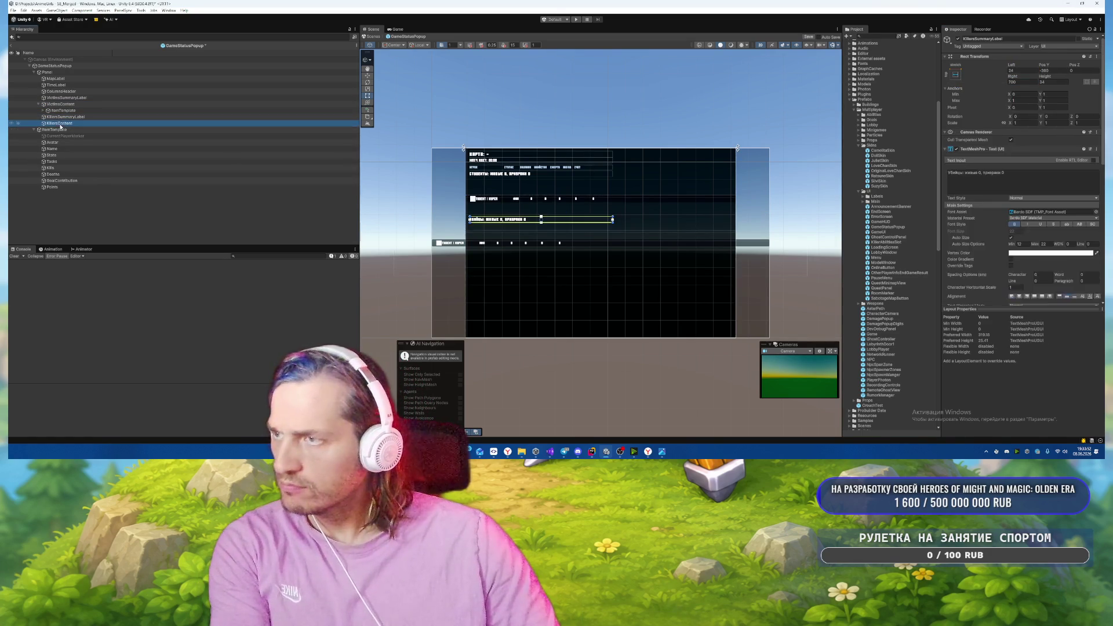
click(1024, 70)
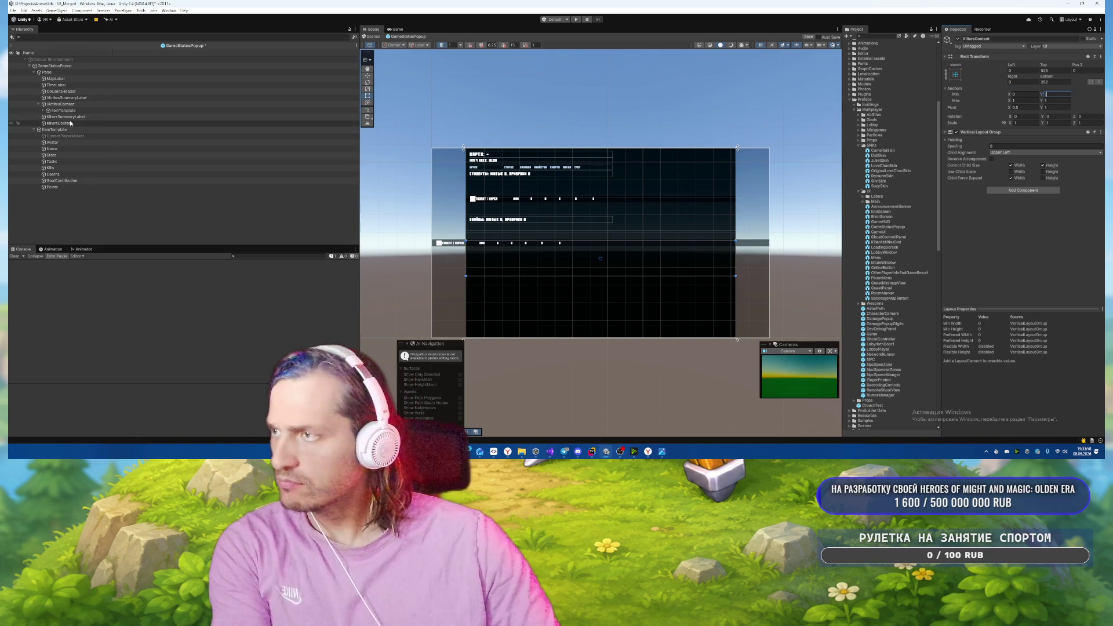
click(105, 118)
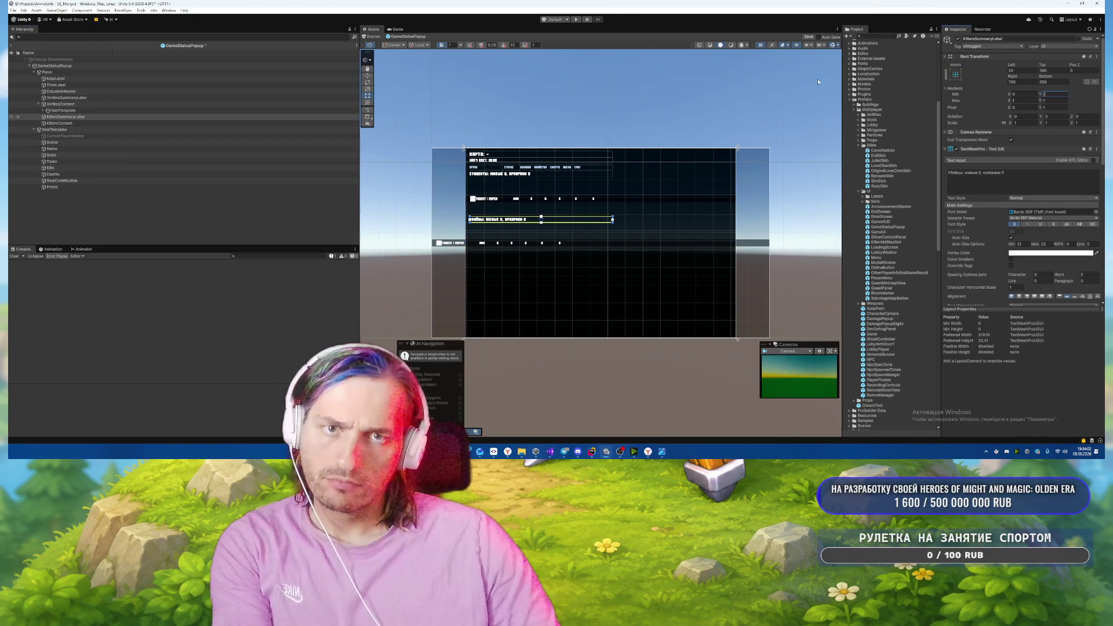
click(69, 103)
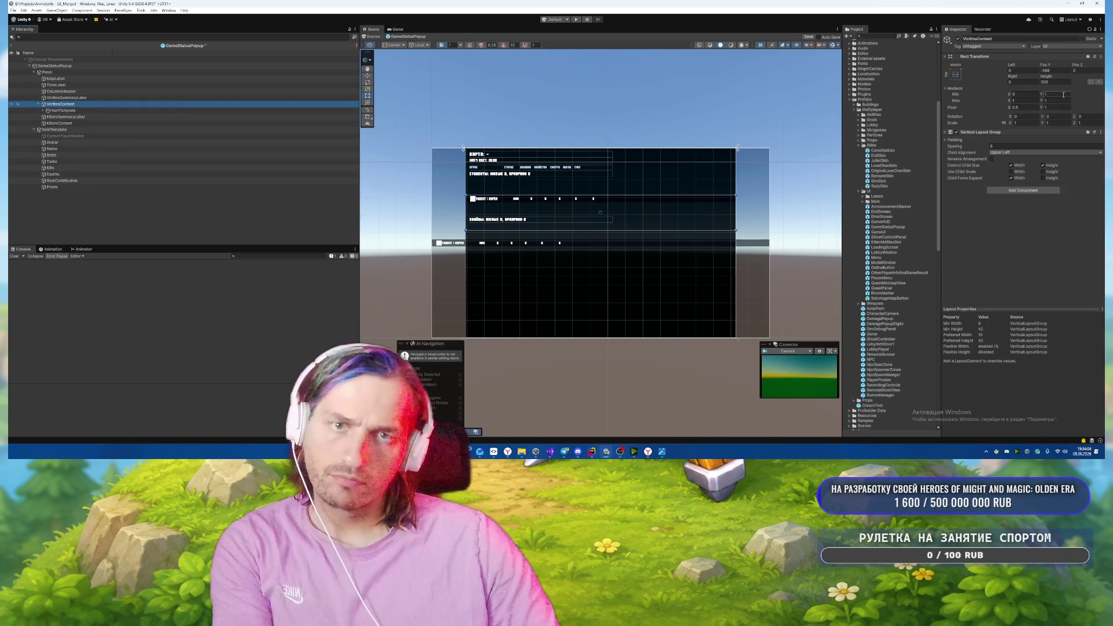
click(77, 98)
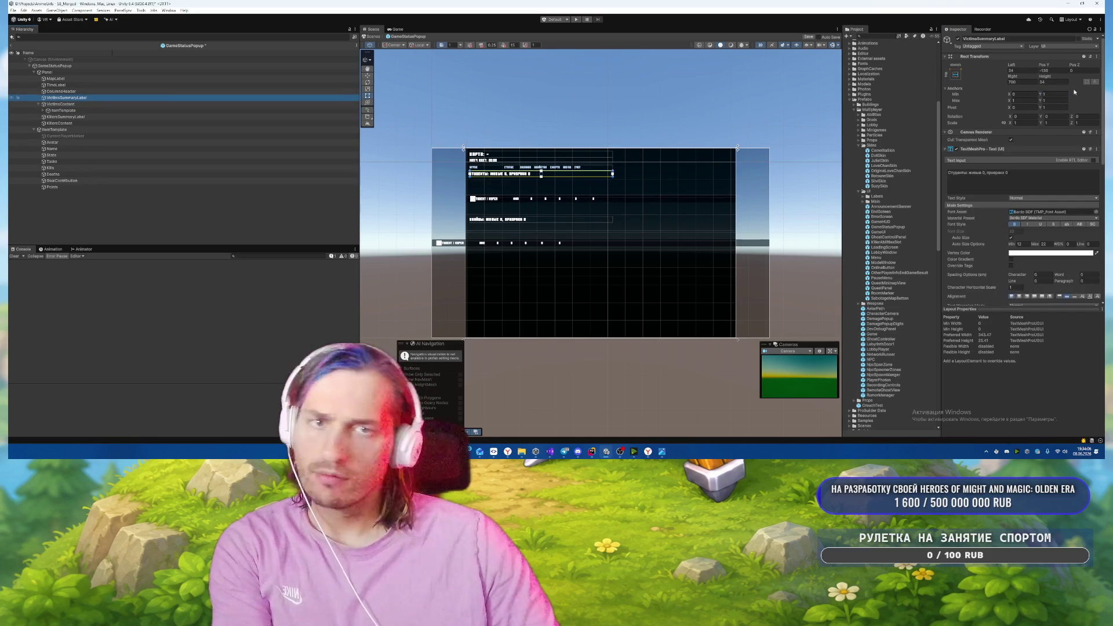
click(1052, 94)
text(0)
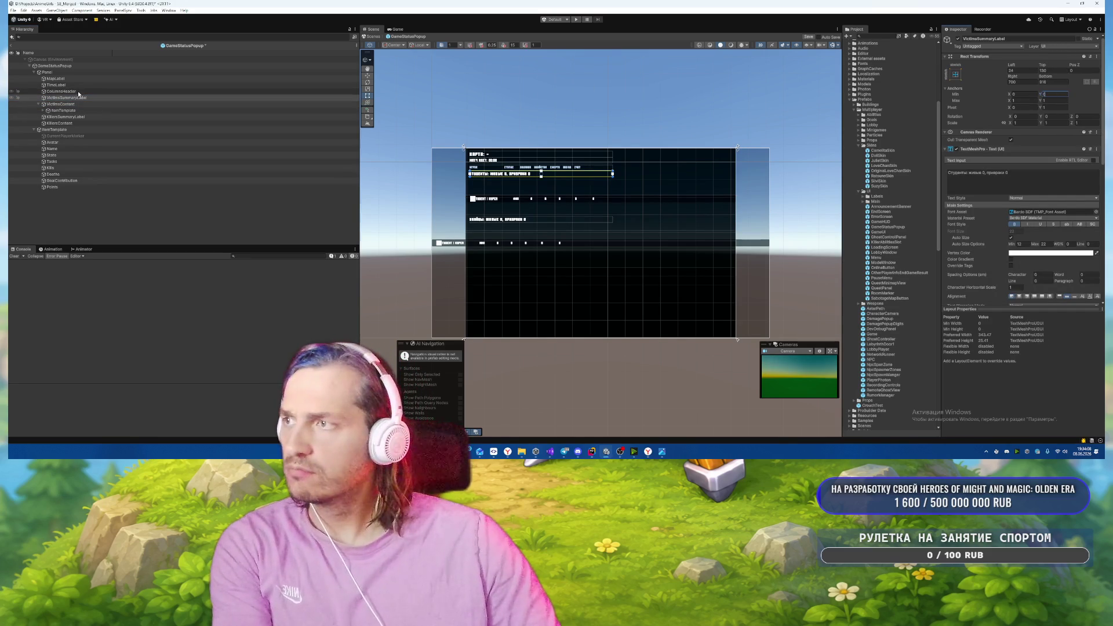
click(64, 91)
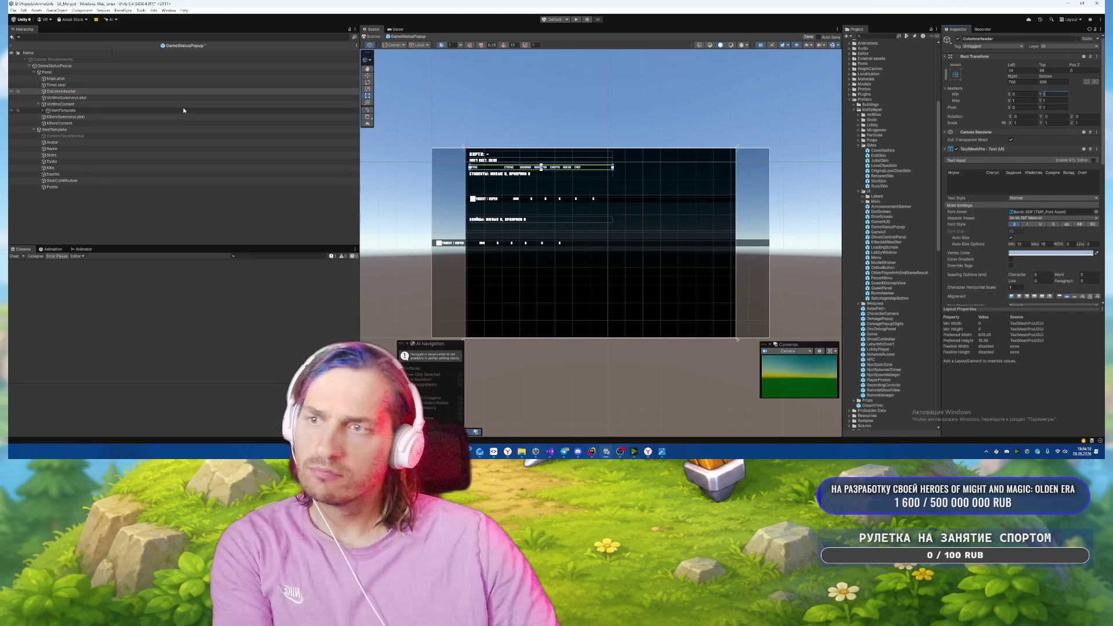
click(174, 85)
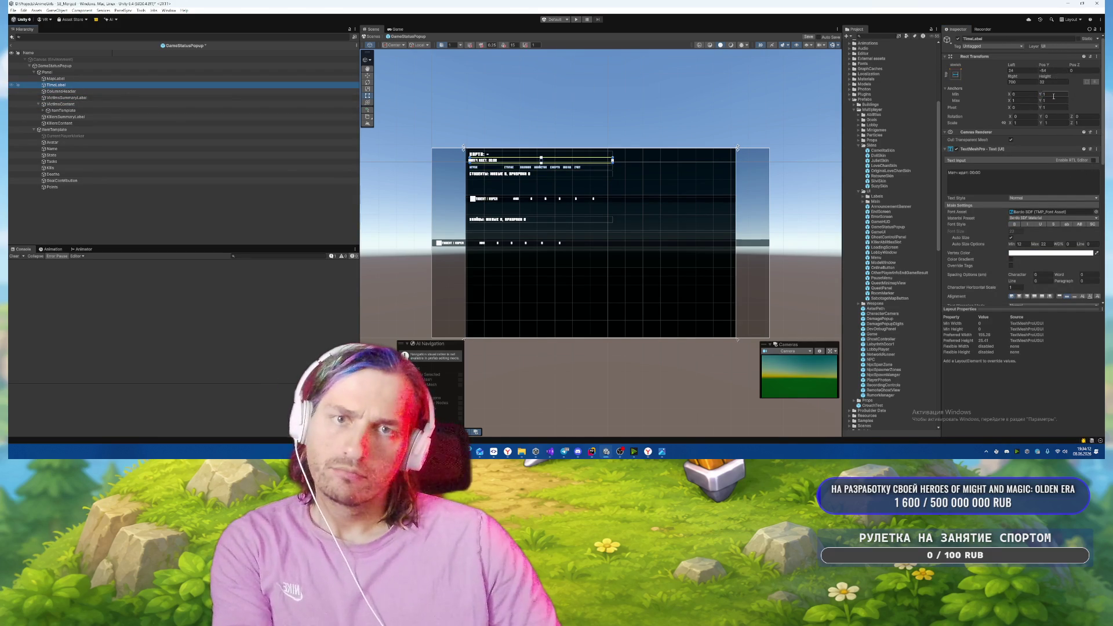
click(1052, 94)
text(0)
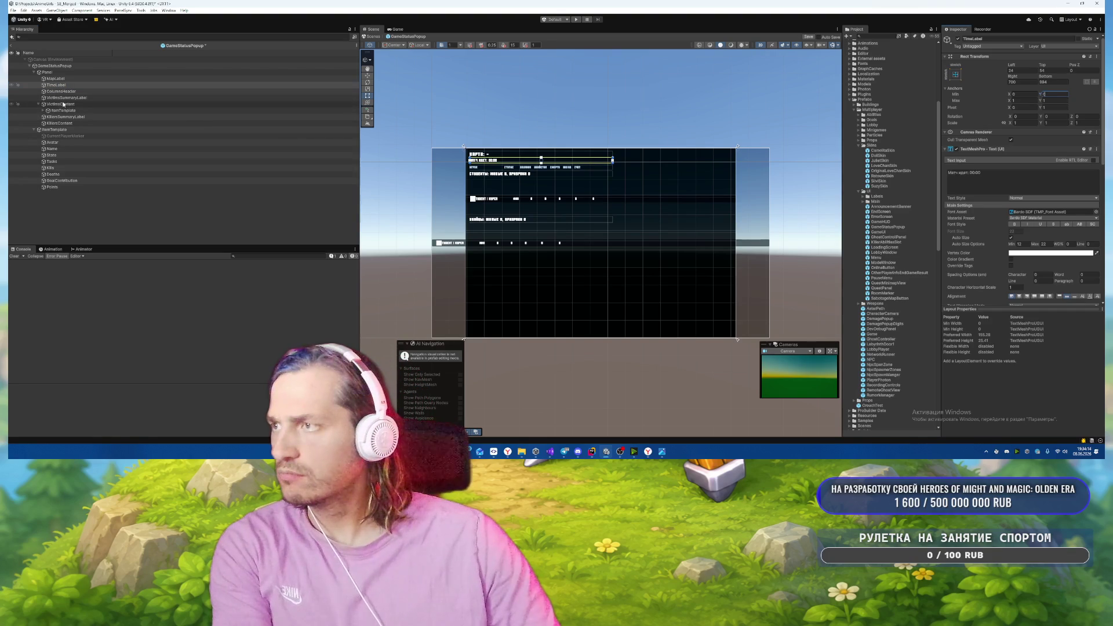
Delete the test row copy from VictimsContent and hide the original ItemTemplate again.
click(63, 111)
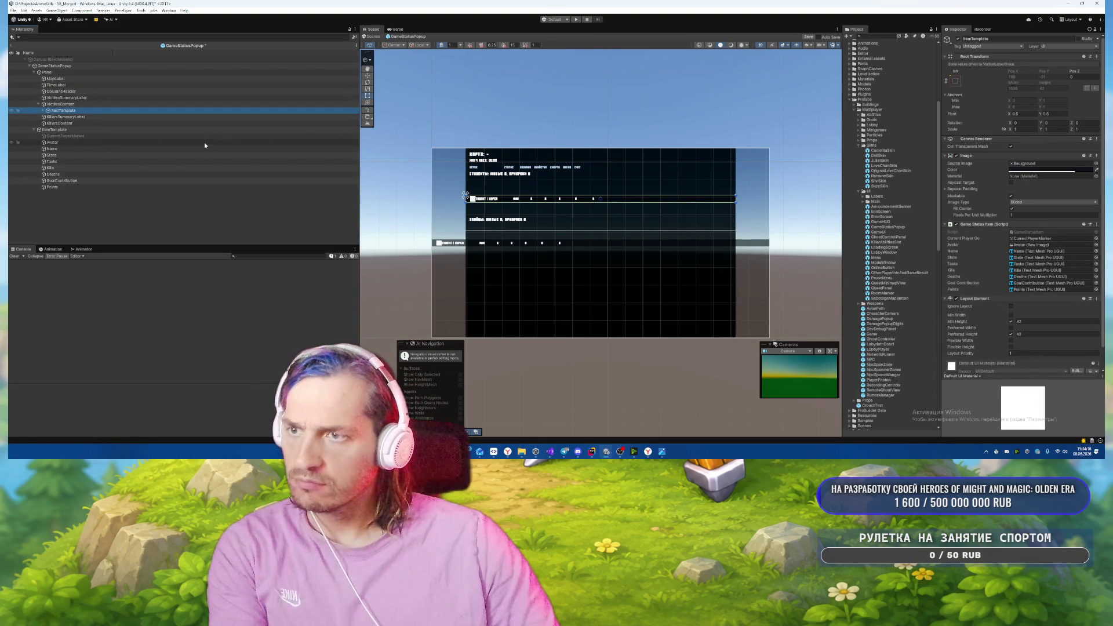
key(Delete)
click(74, 123)
key(shift+alt+a)
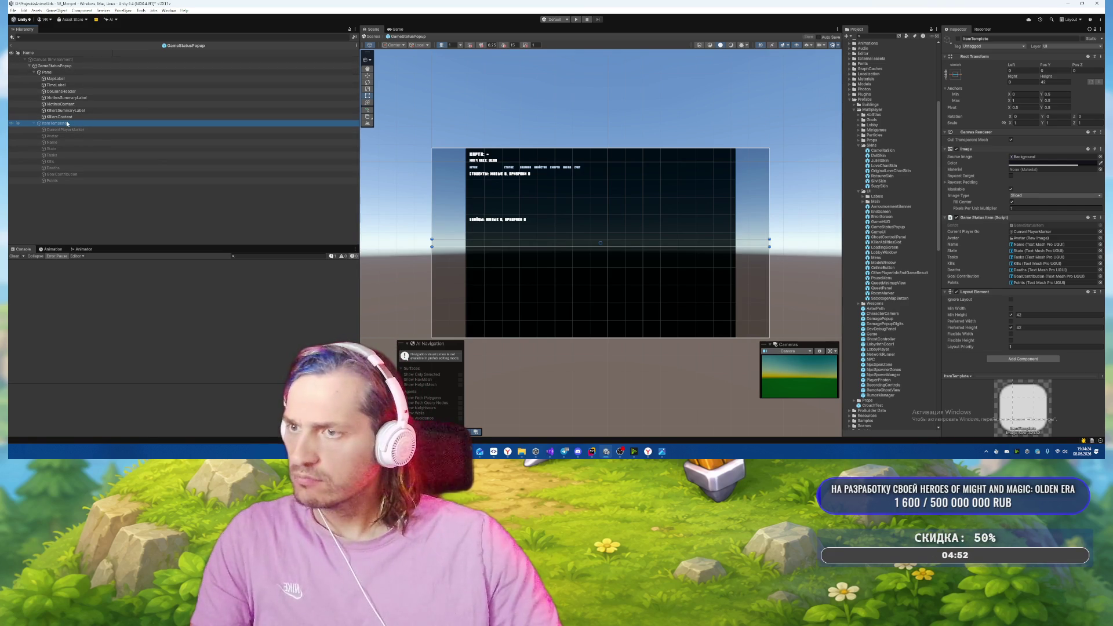
scroll(533, 229, up, 4)
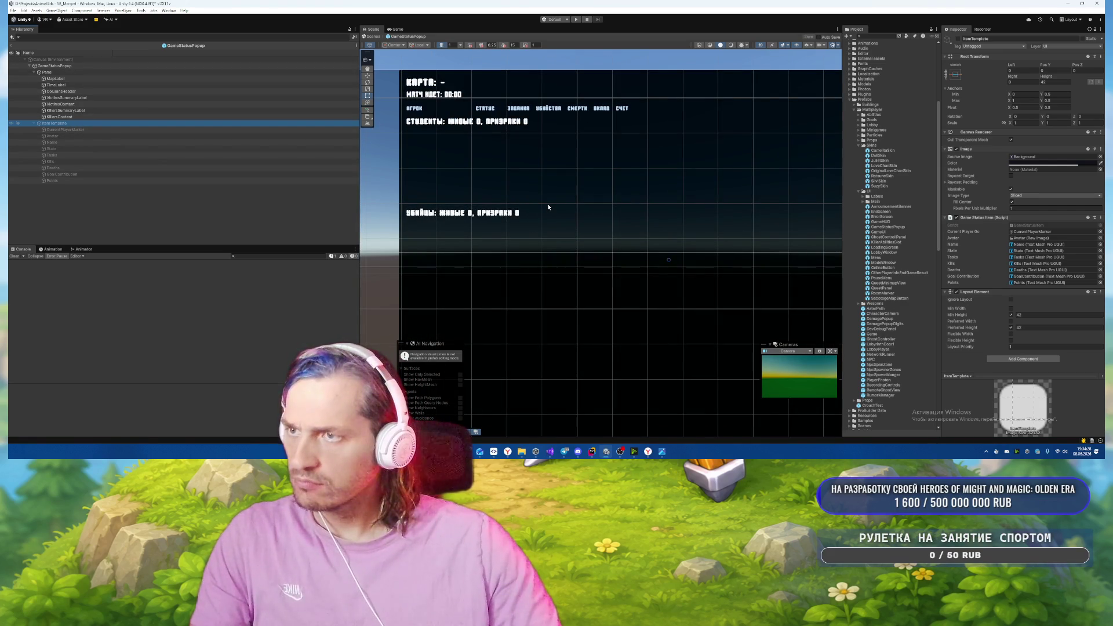
click(73, 80)
click(66, 86)
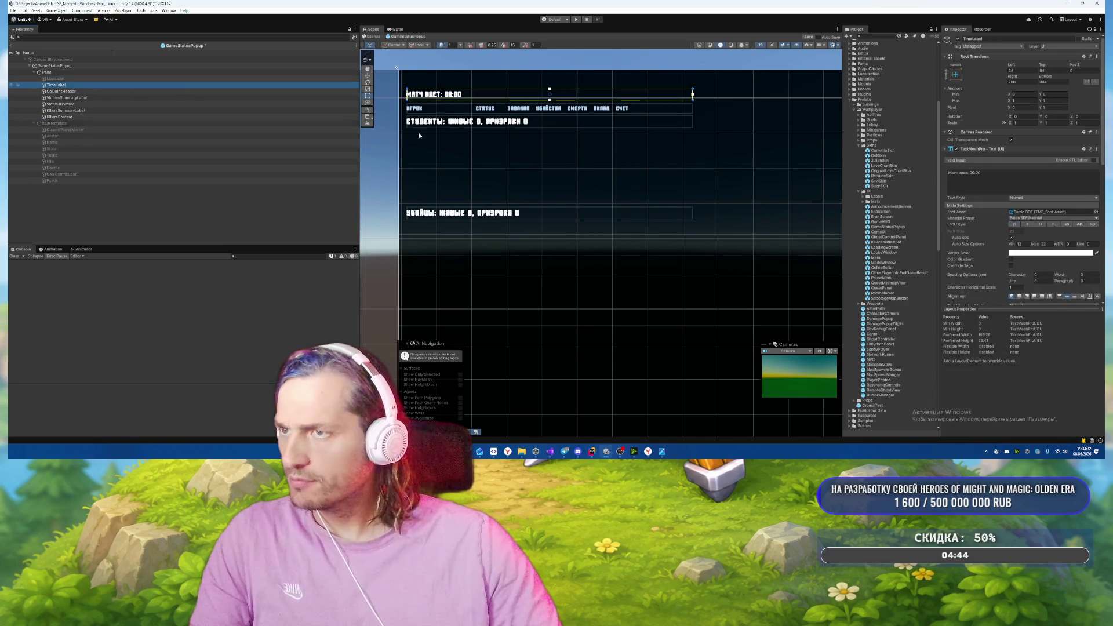
click(82, 111)
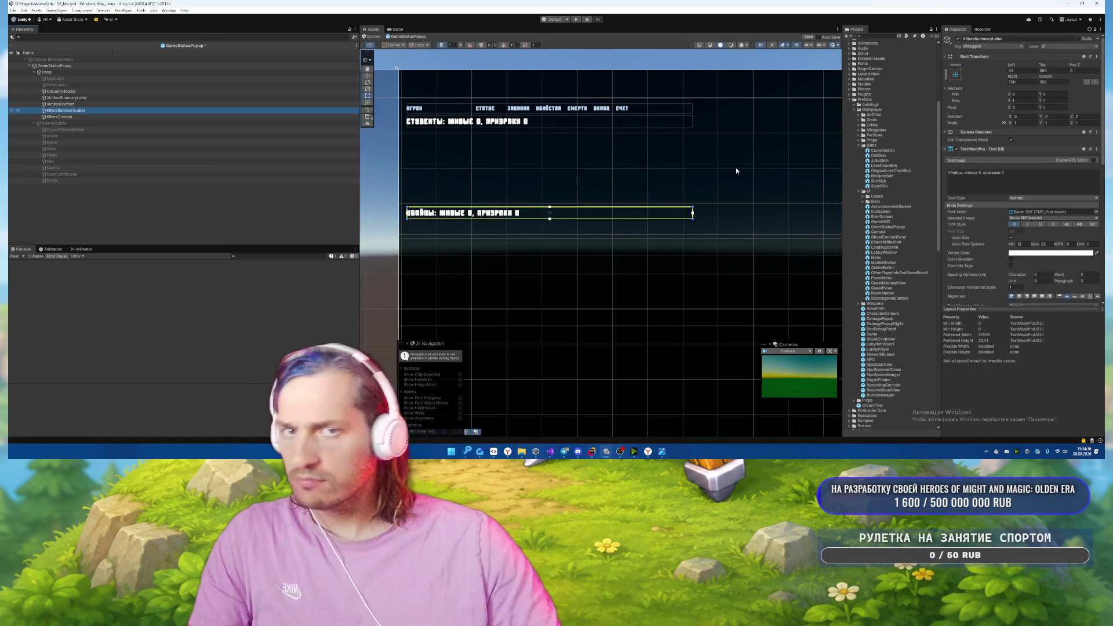
click(1060, 95)
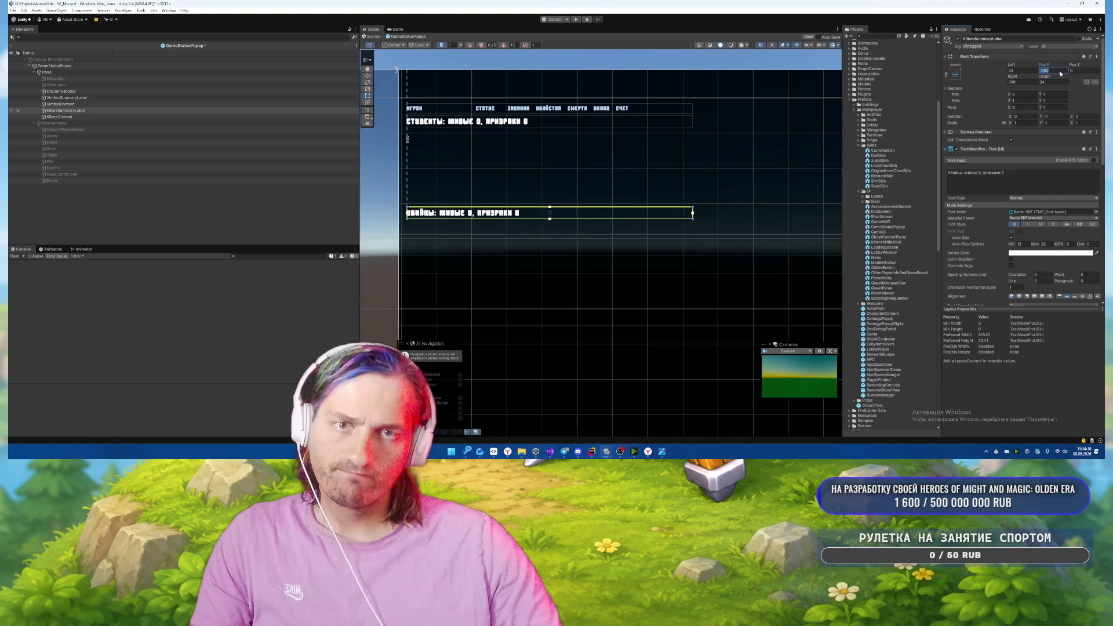
text(0)
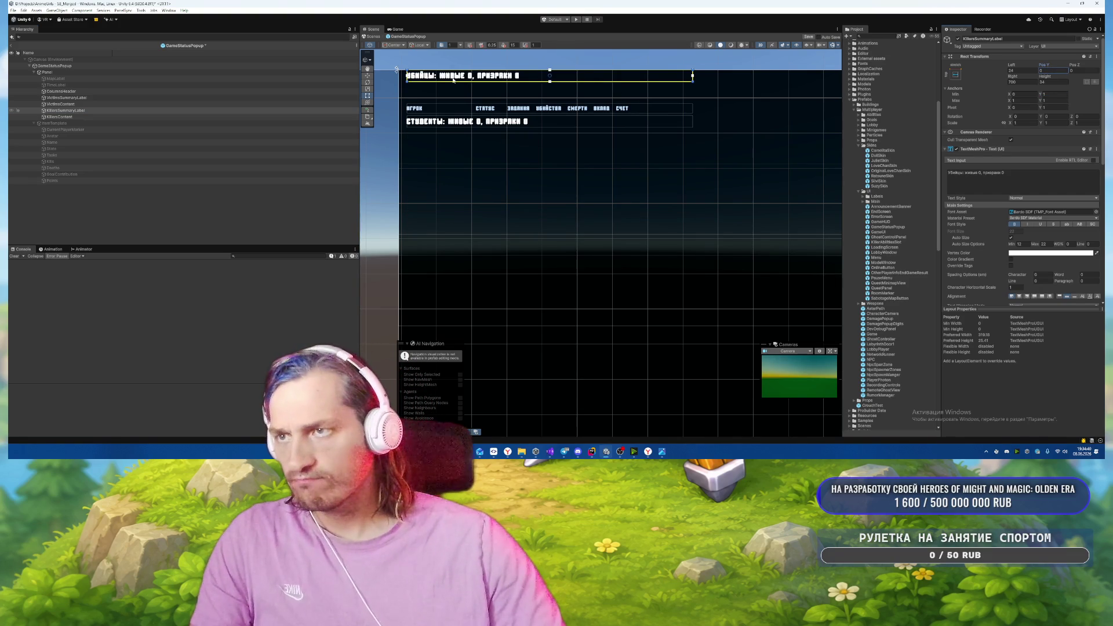
drag(452, 79, 451, 85)
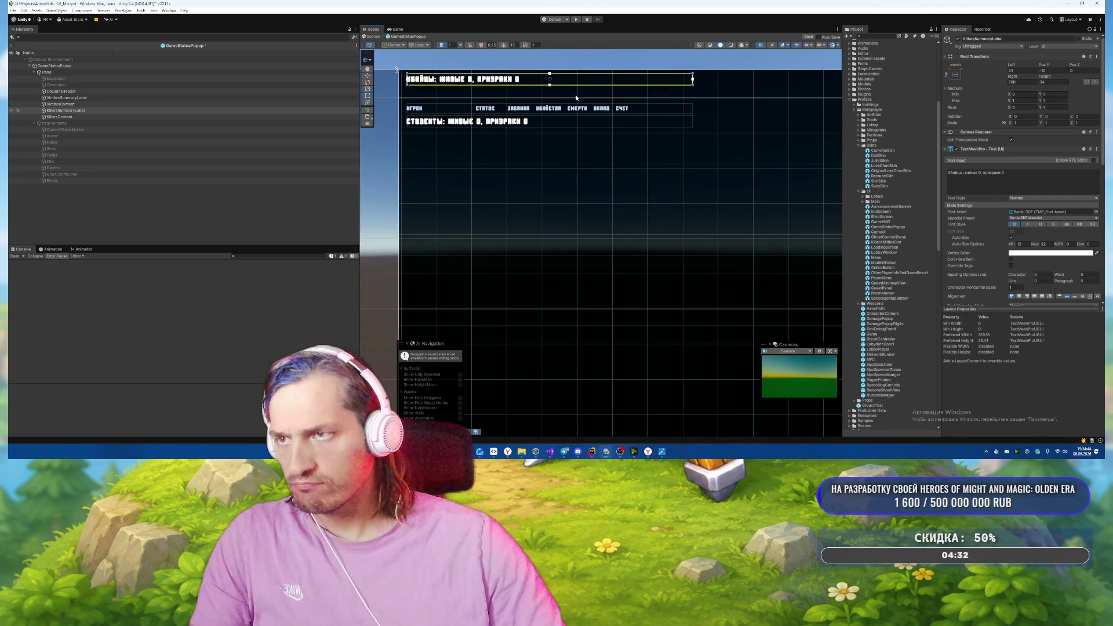
key(ctrl+z)
key(ctrl+z)
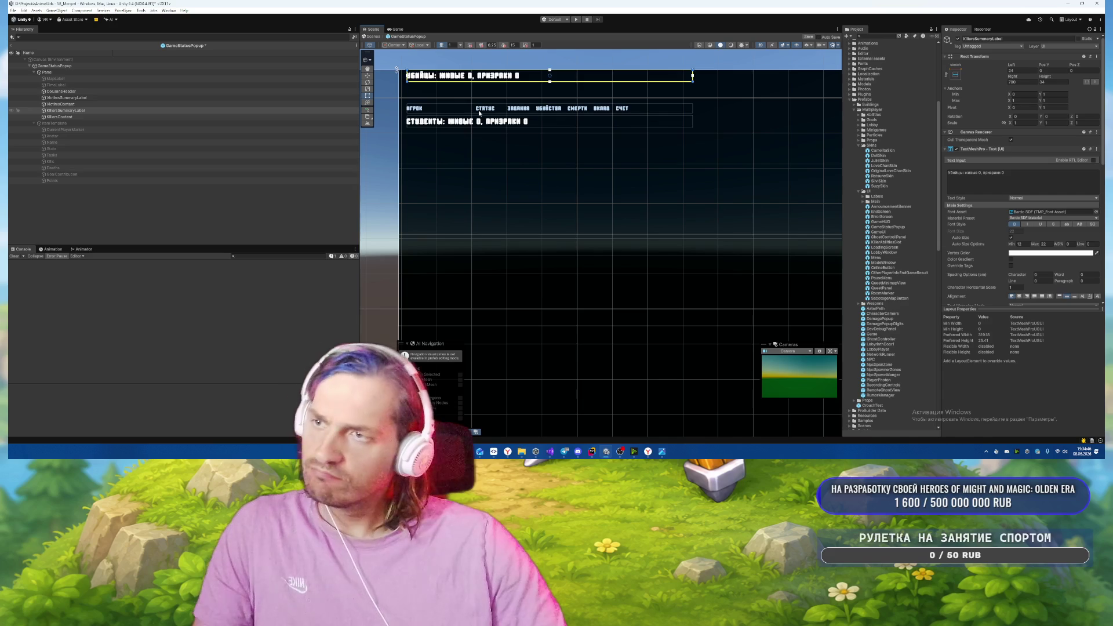
scroll(518, 296, down, 2)
drag(514, 289, 536, 266)
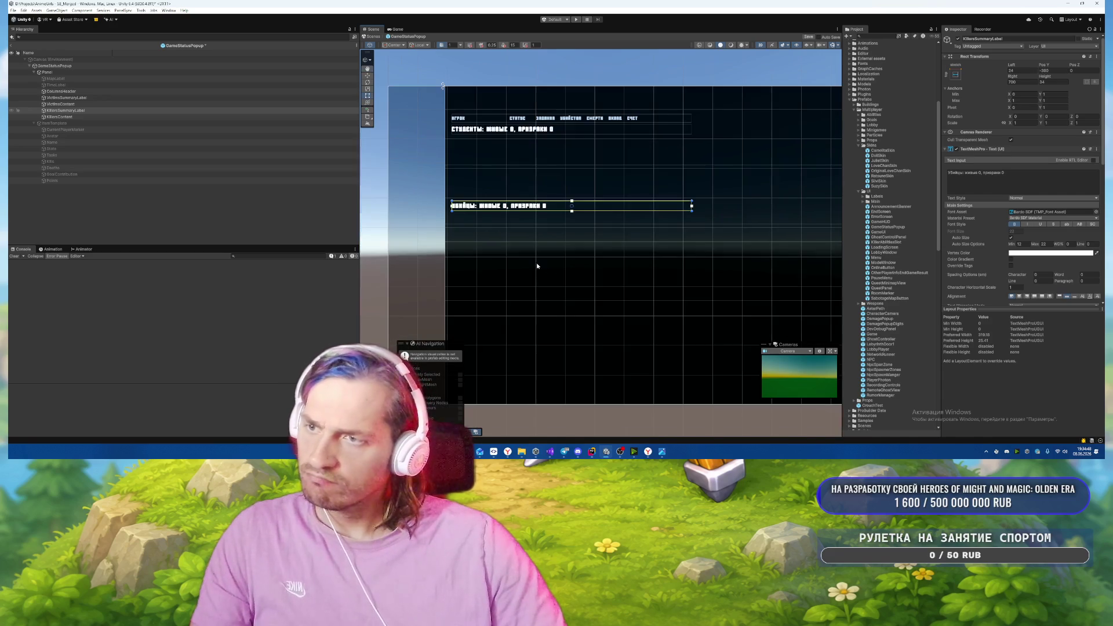
scroll(527, 146, up, 4)
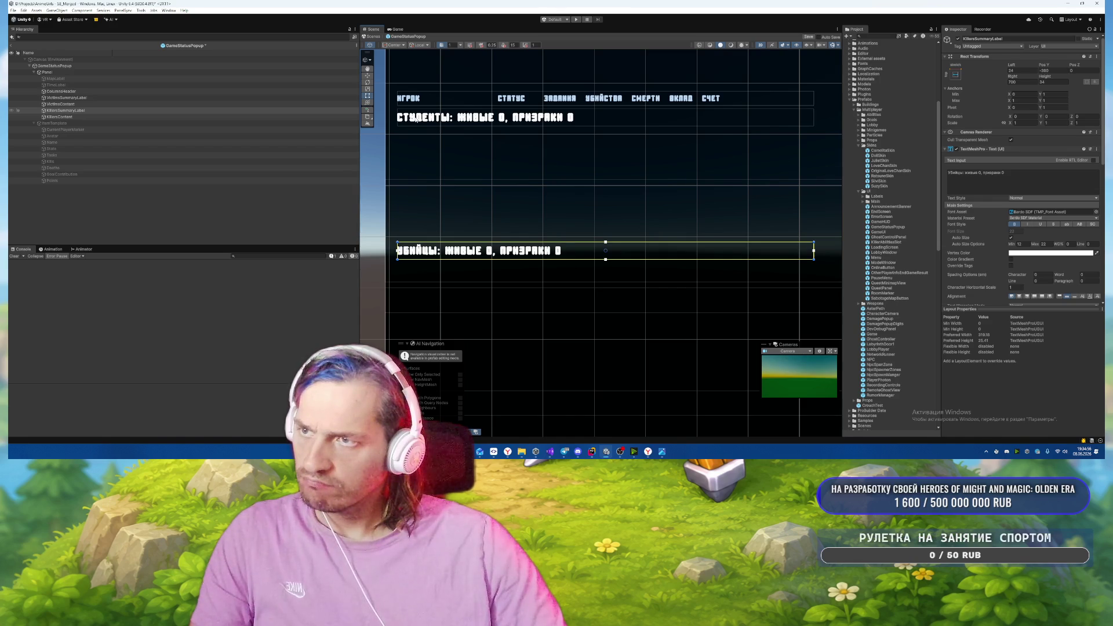
click(81, 97)
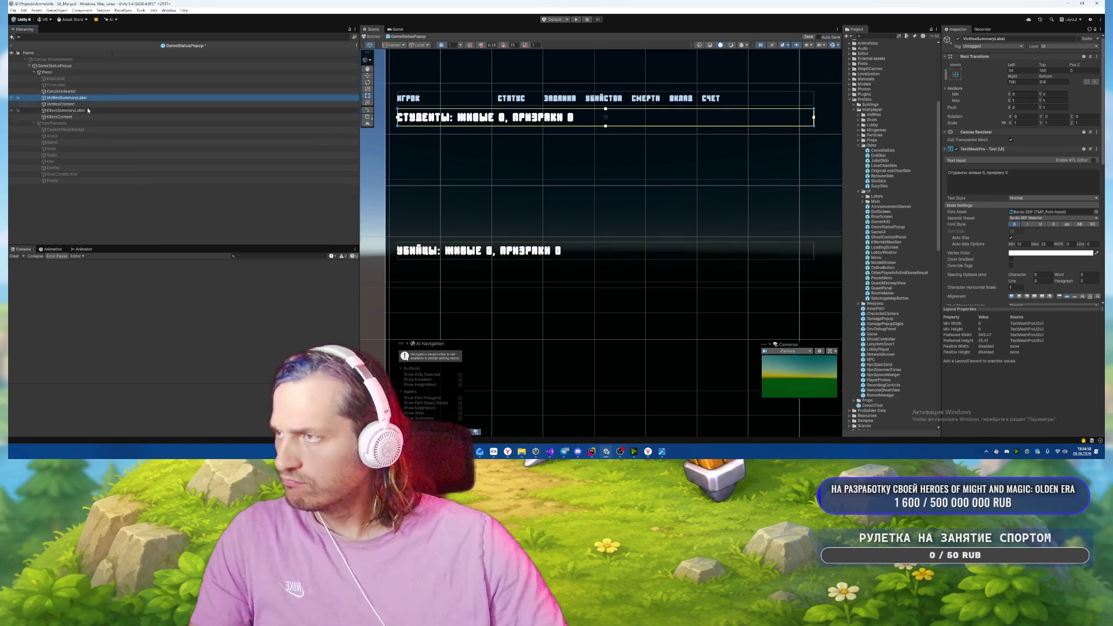
click(90, 104)
click(86, 117)
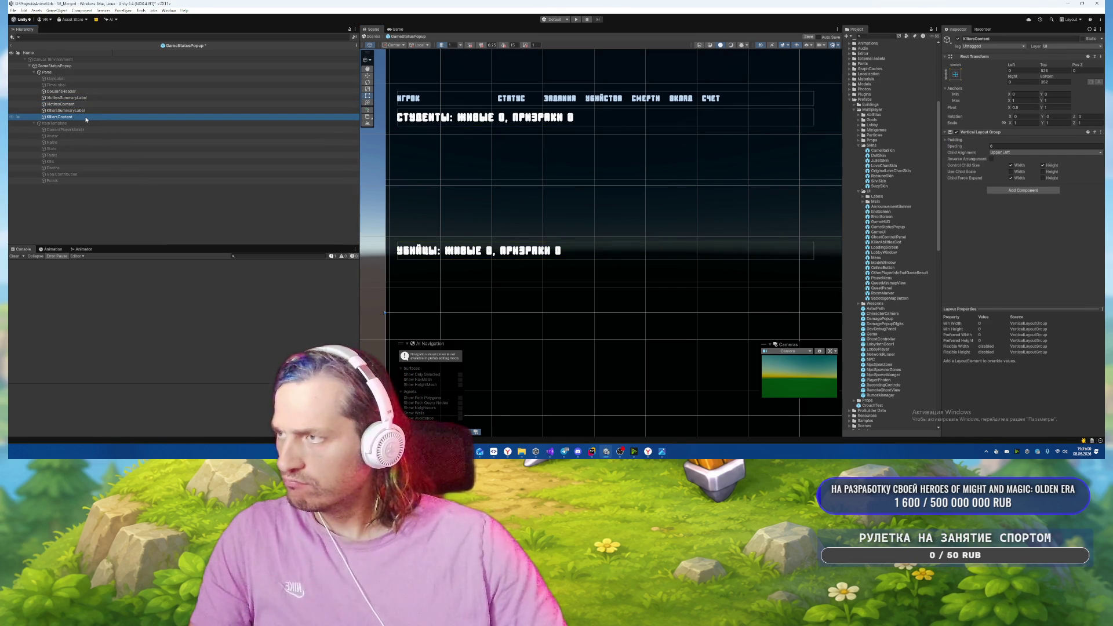
click(121, 111)
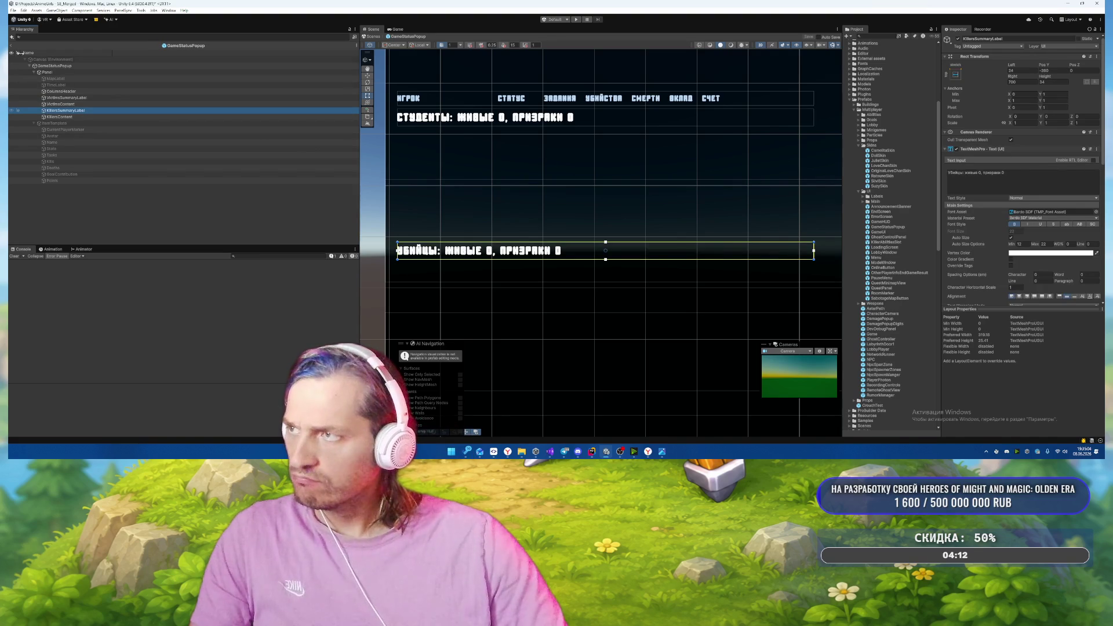
click(81, 67)
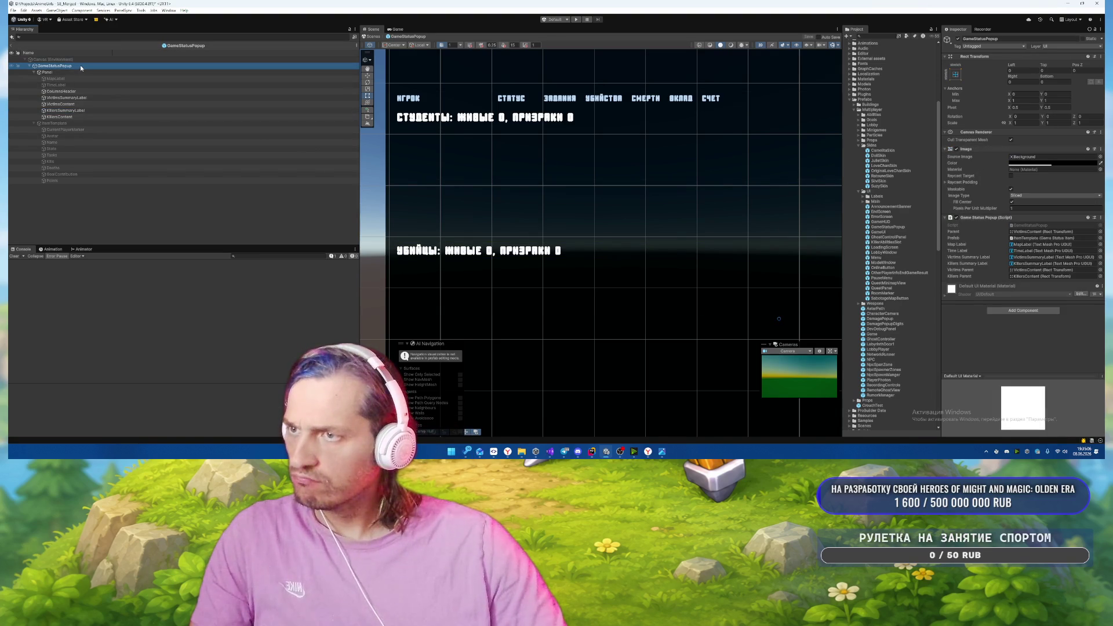
Exit Prefab mode and start Play mode, restarting it once after the error.
key(Escape)
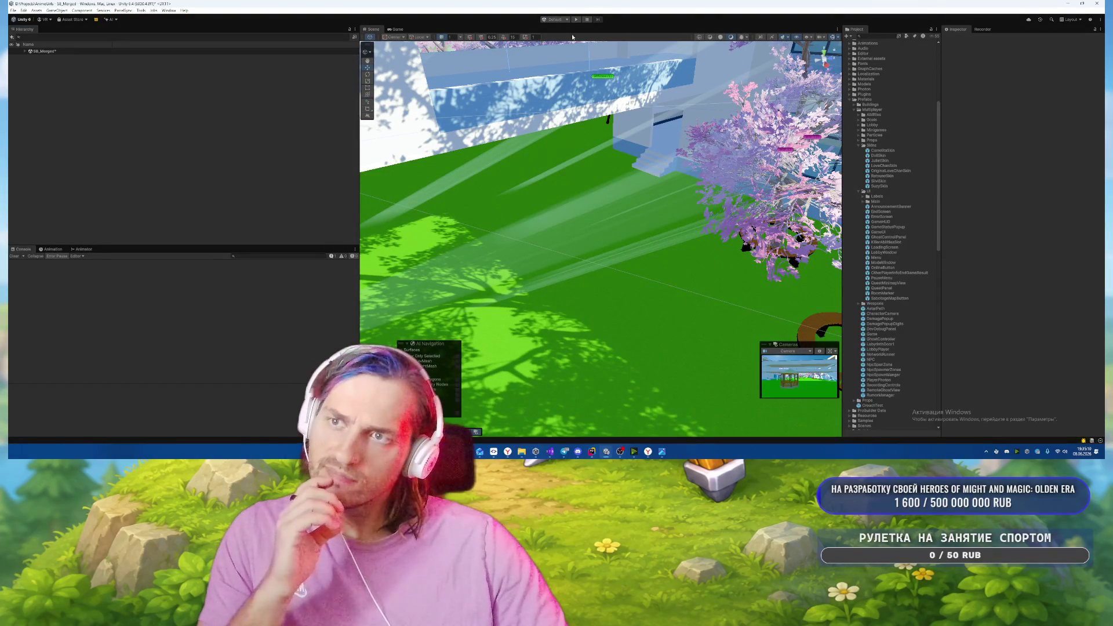
key(ctrl+p)
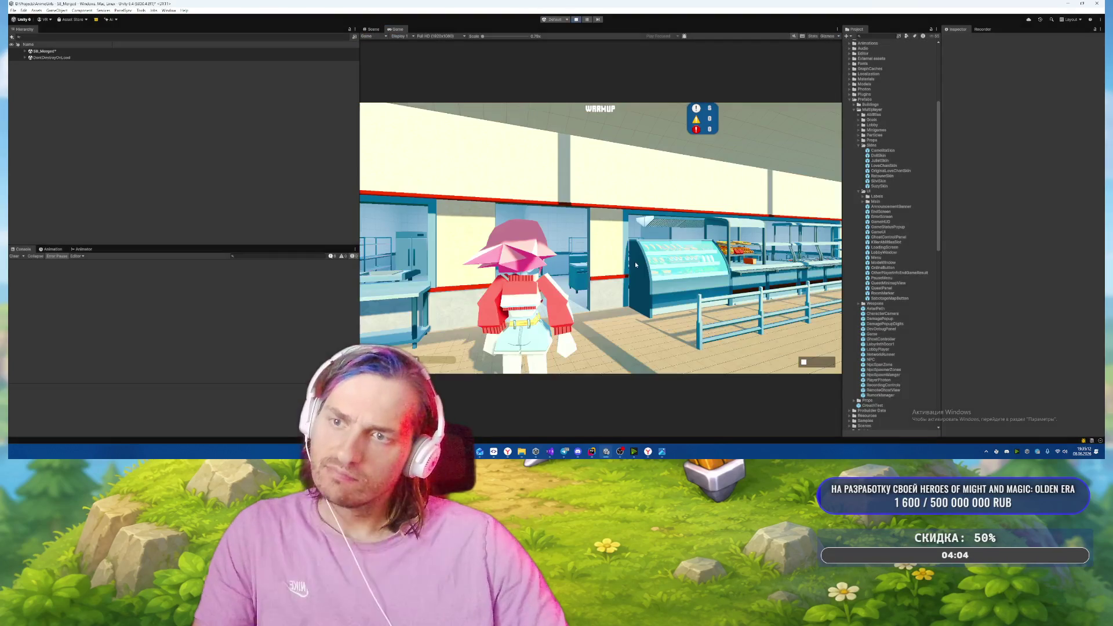
click(578, 20)
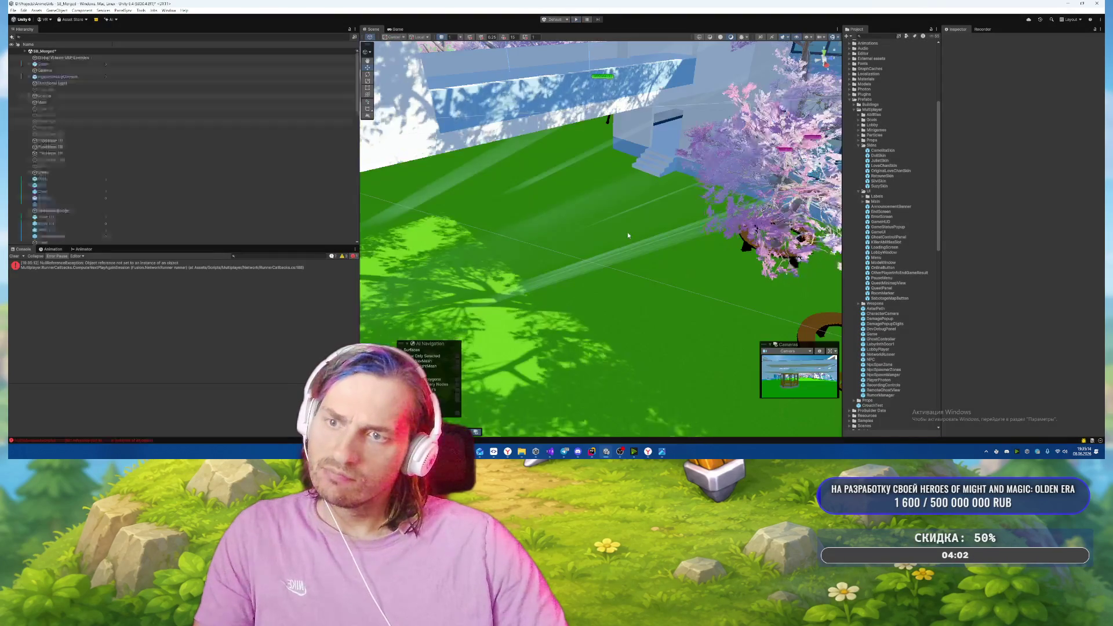
click(578, 19)
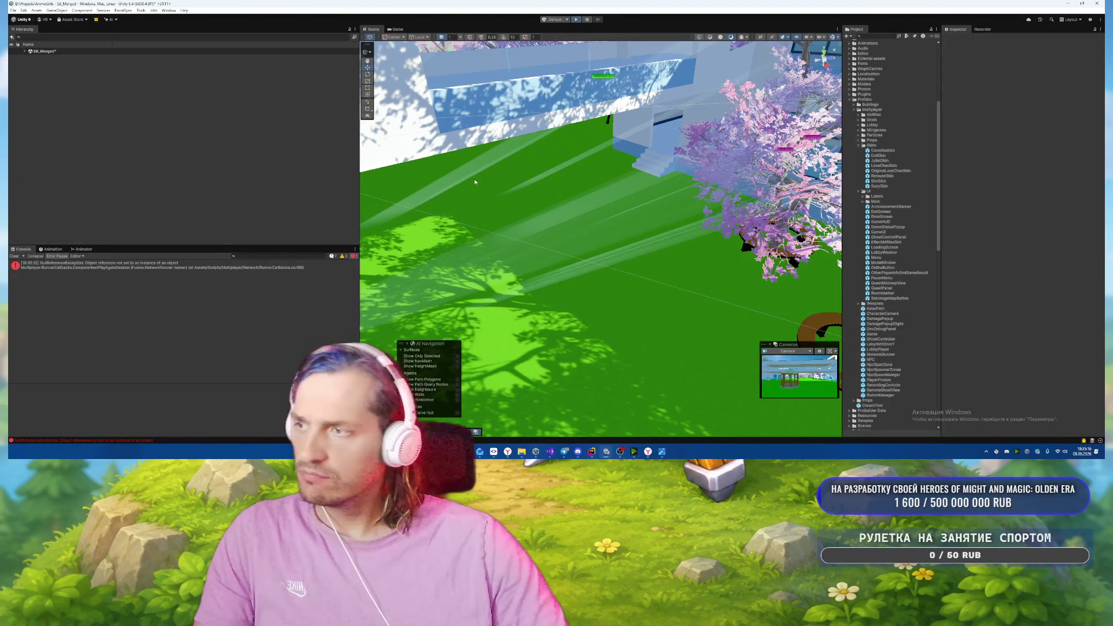
Hold Tab to show the match-status scoreboard while walking around, then release it.
key(Tab)
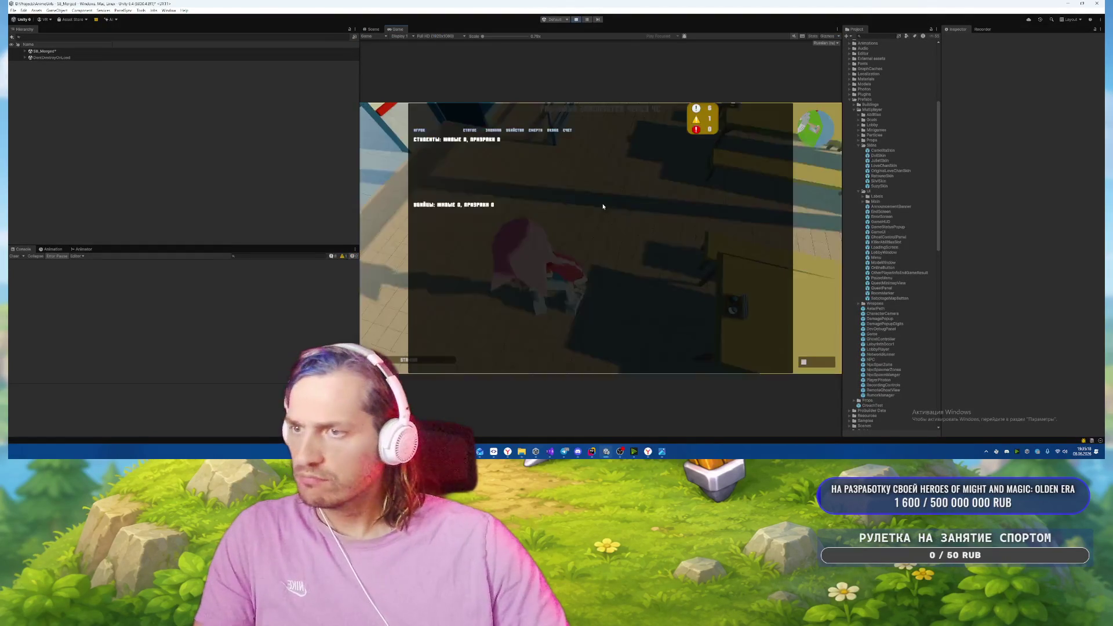
key(w)
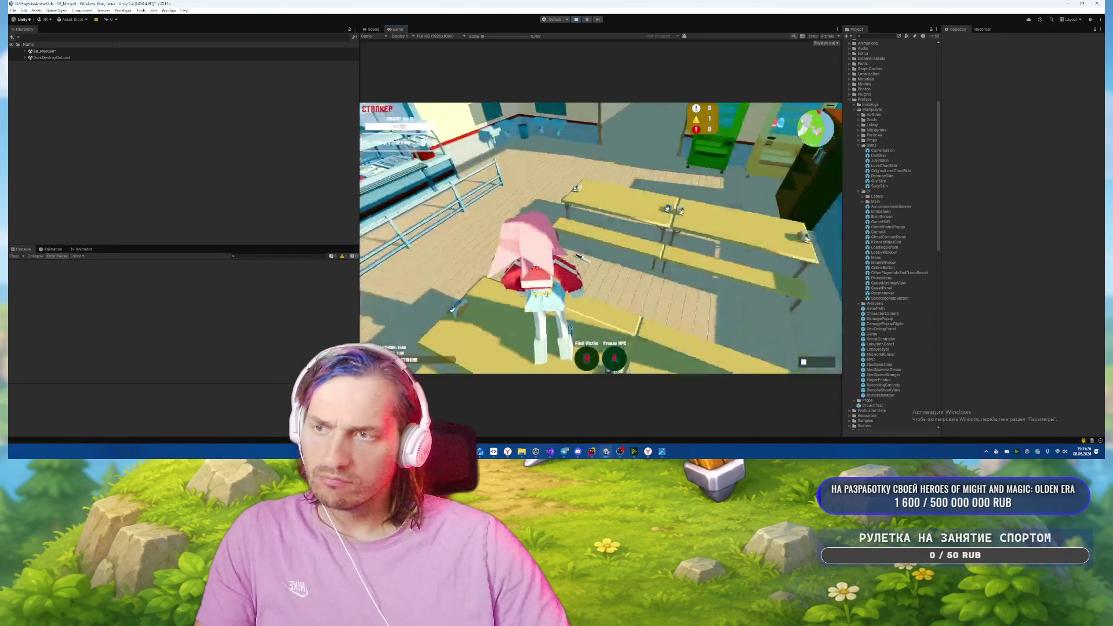
key(Tab)
key(w)
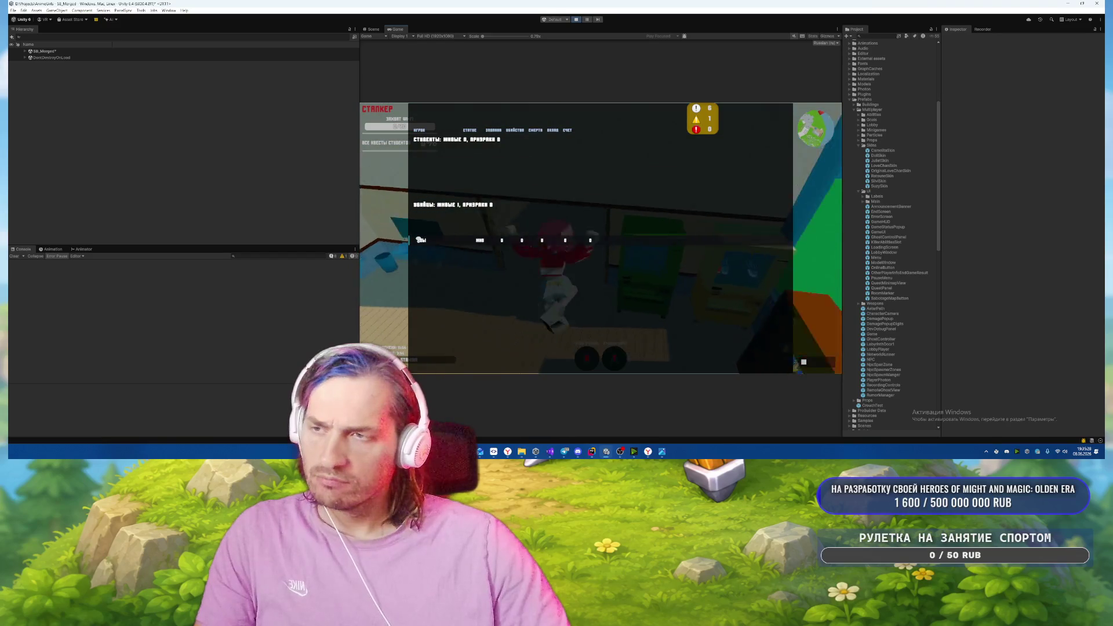
key(w)
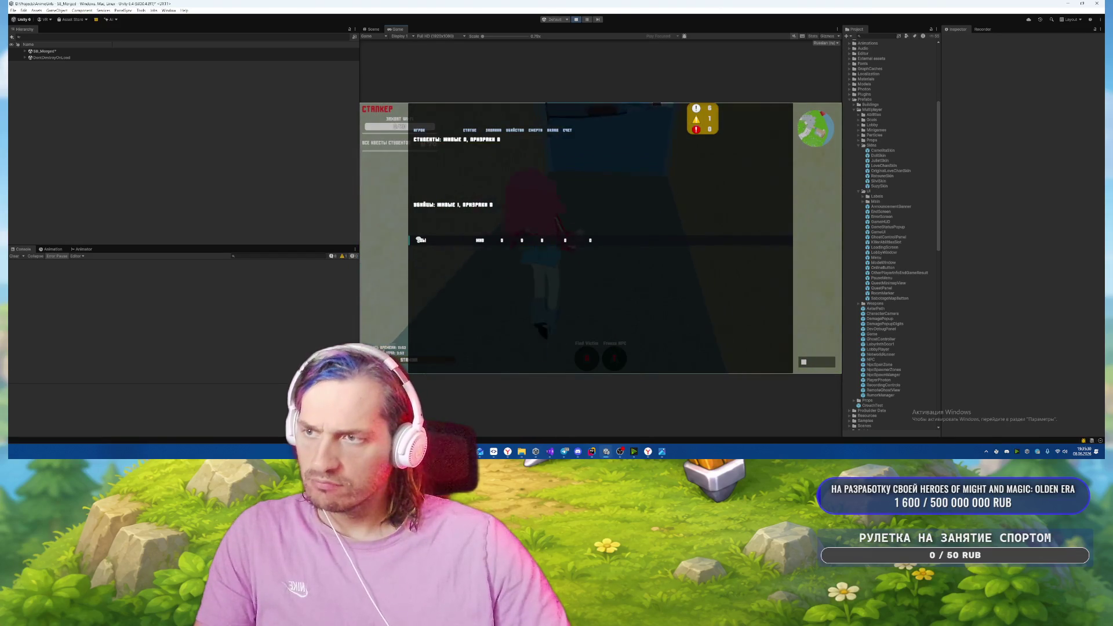
key(w)
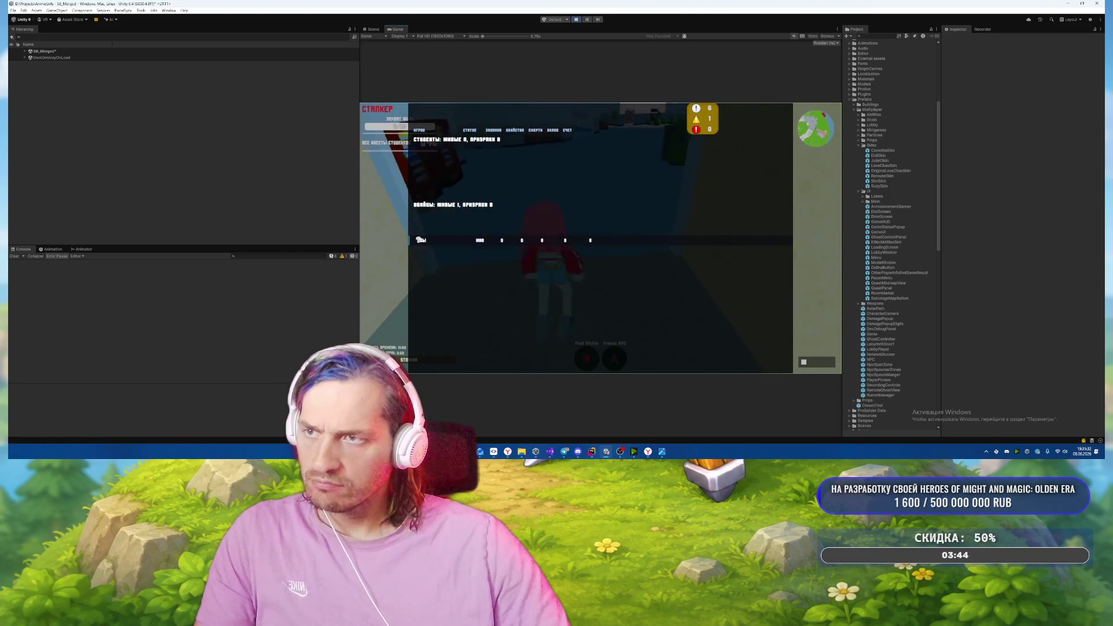
key(w)
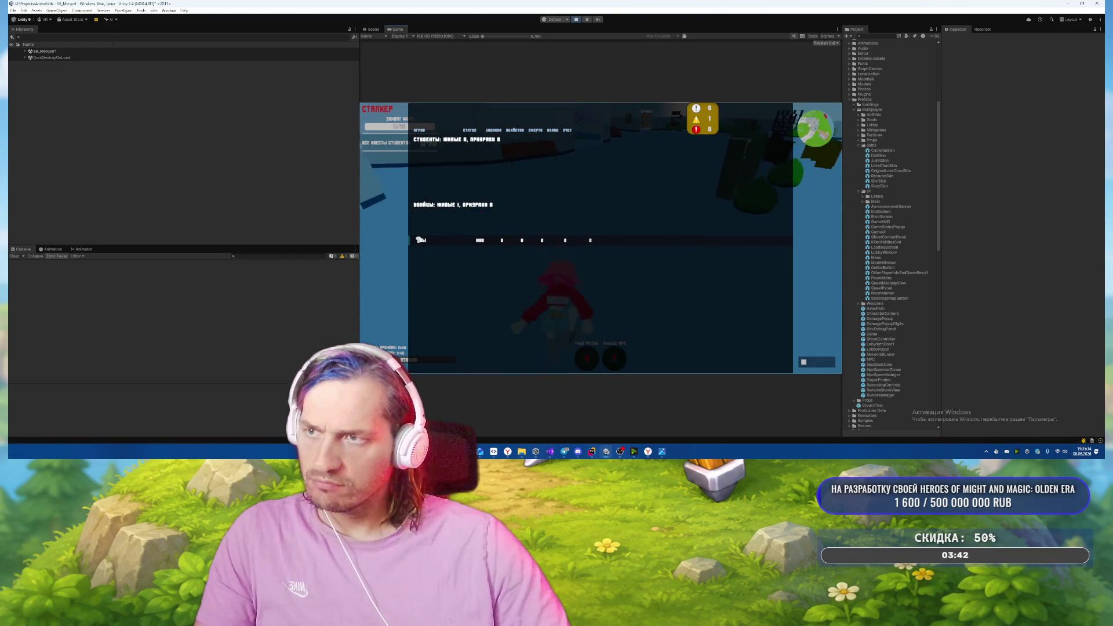
key(w)
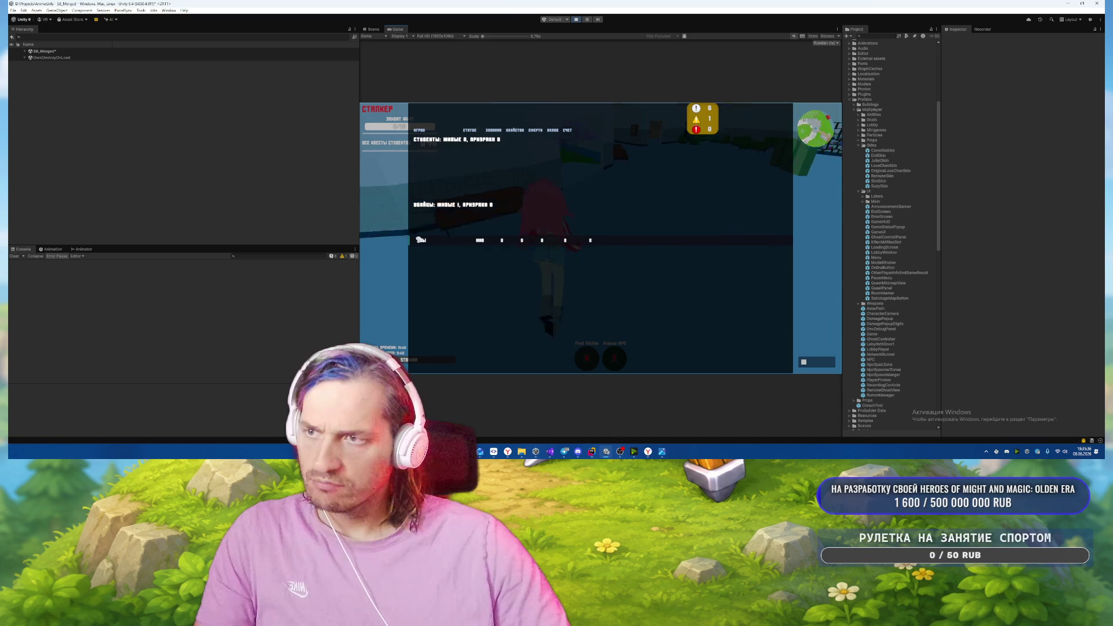
key(w)
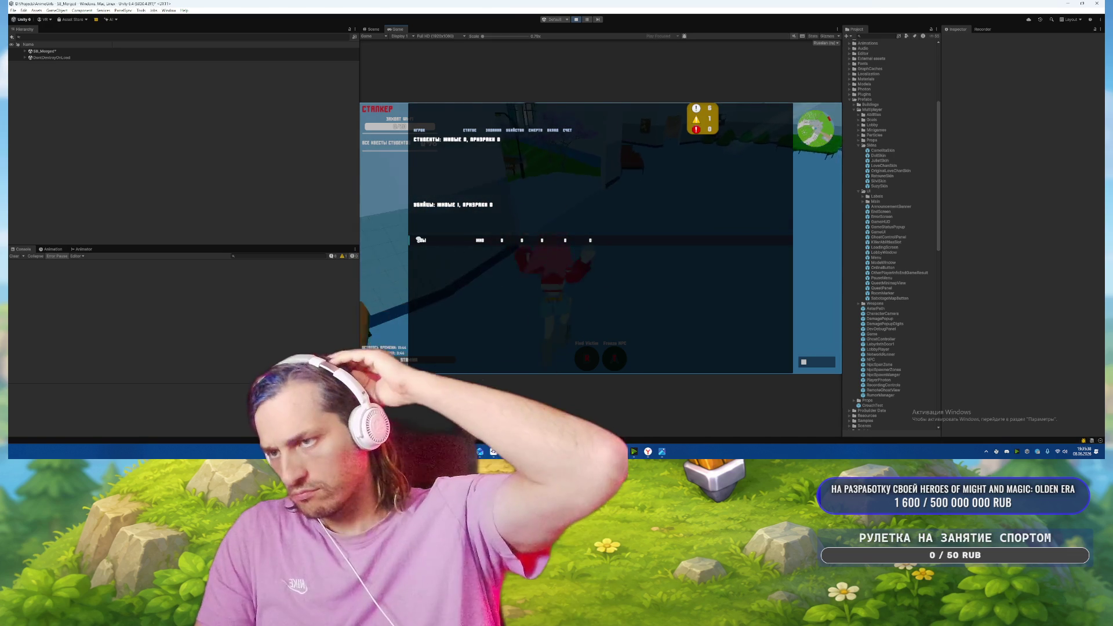
key(w)
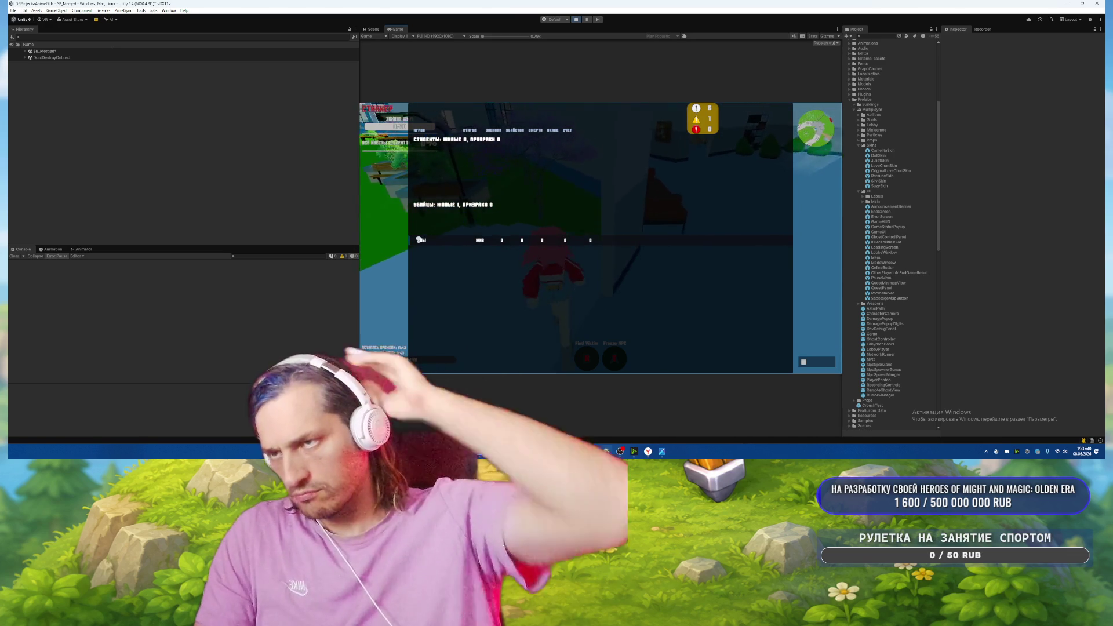
key(Tab)
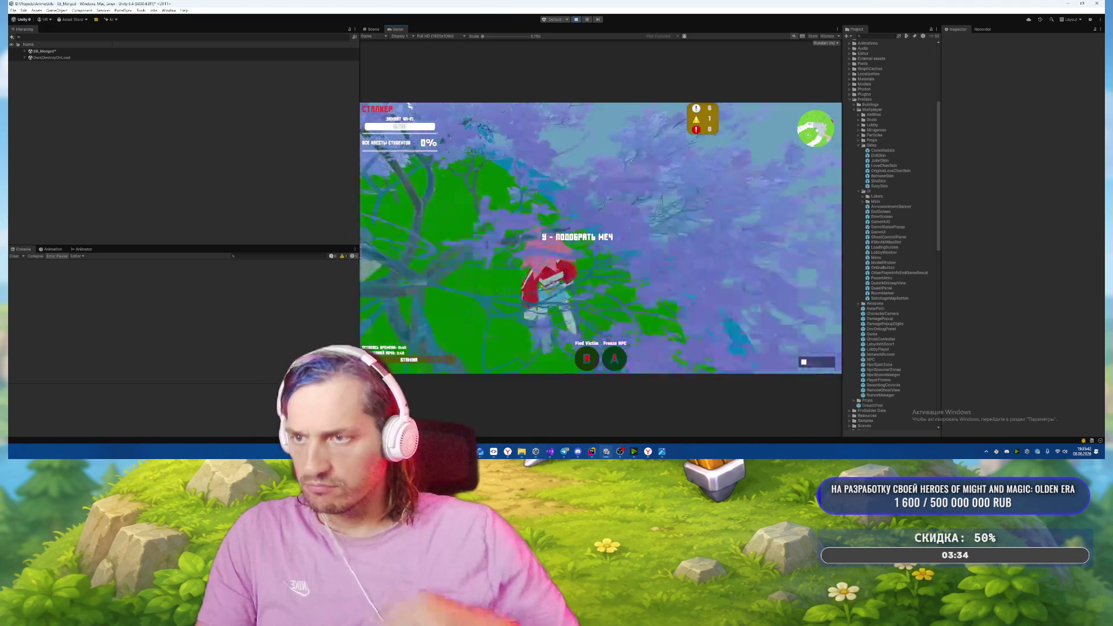
Pick up the sword and run the character through the courtyard into the building.
key(y)
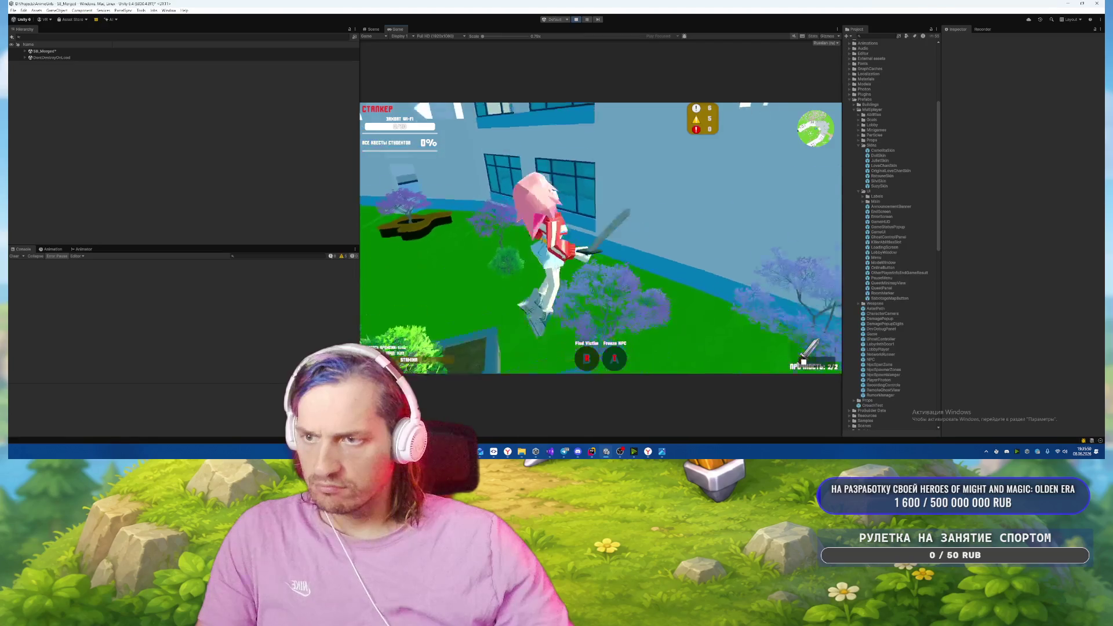
key(w)
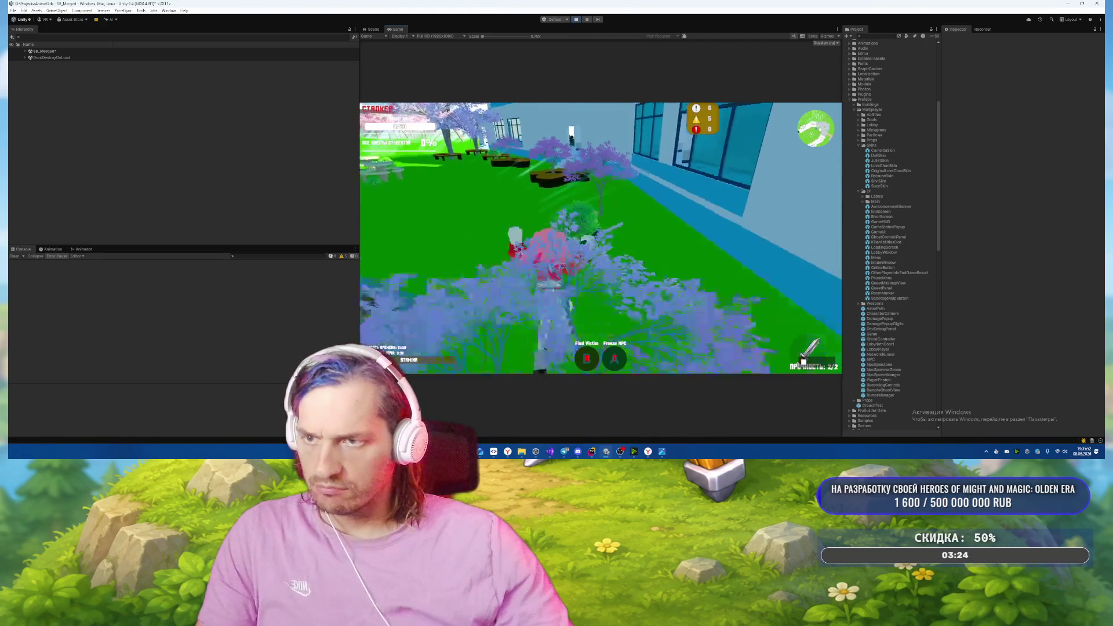
key(w)
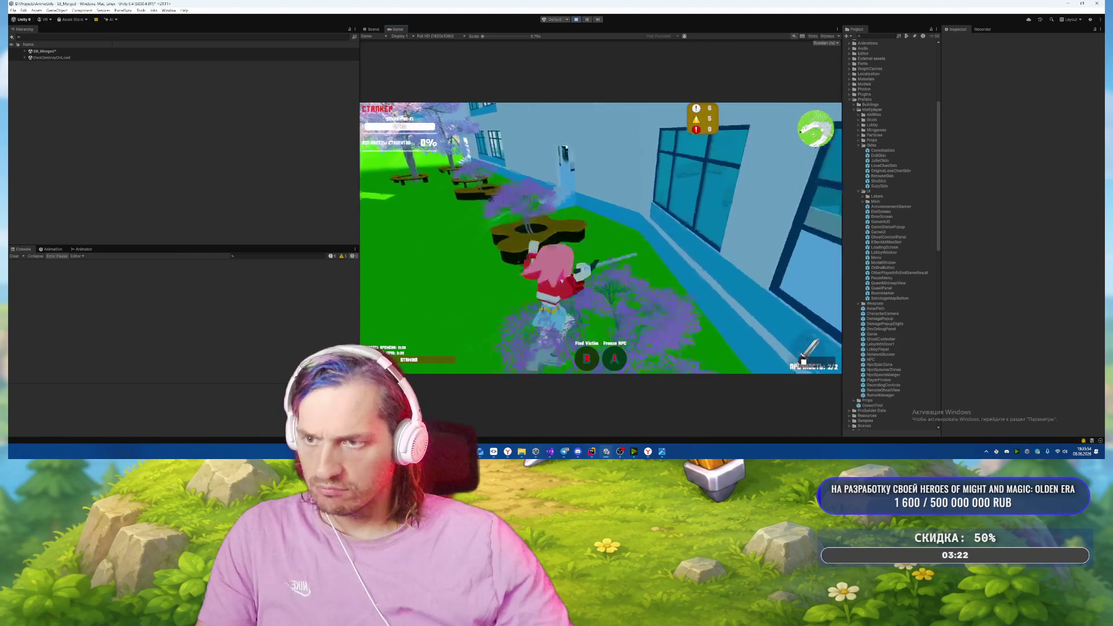
key(w)
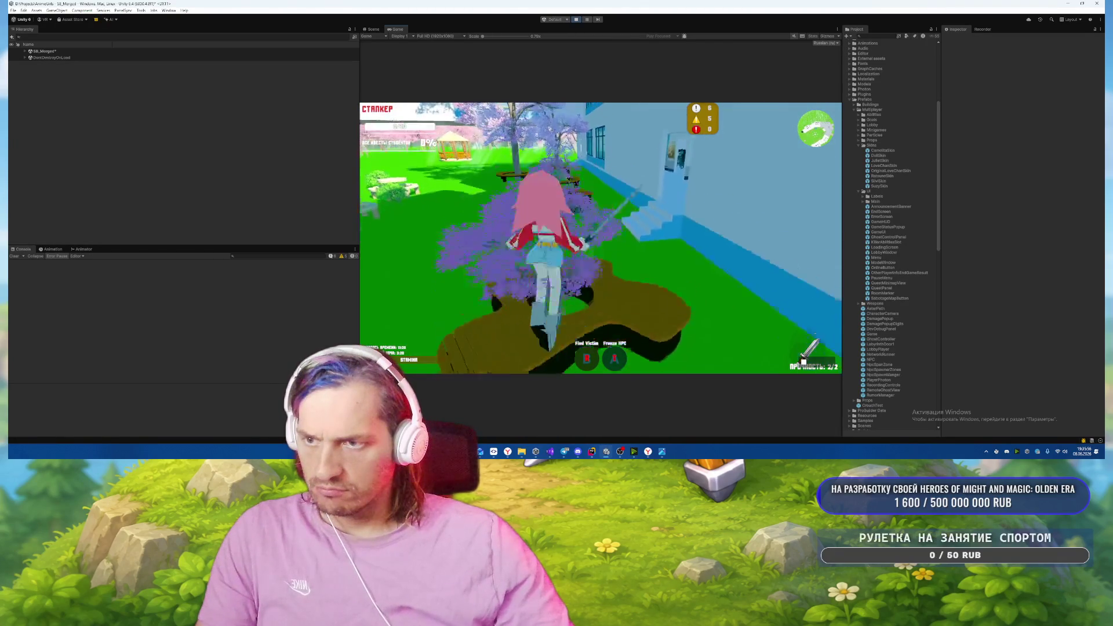
key(w)
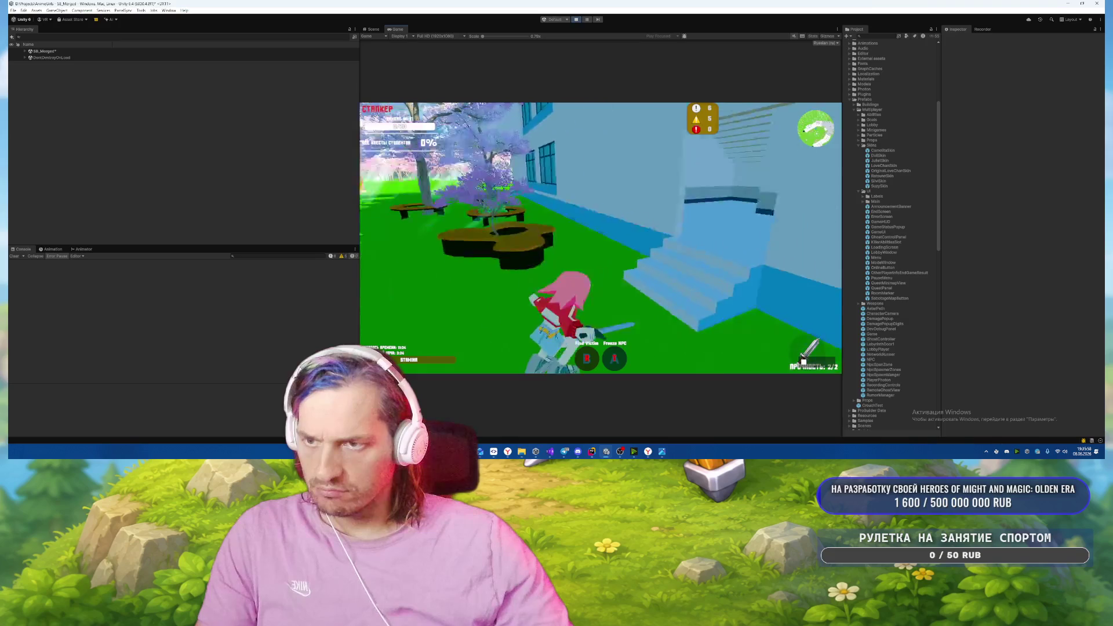
key(w)
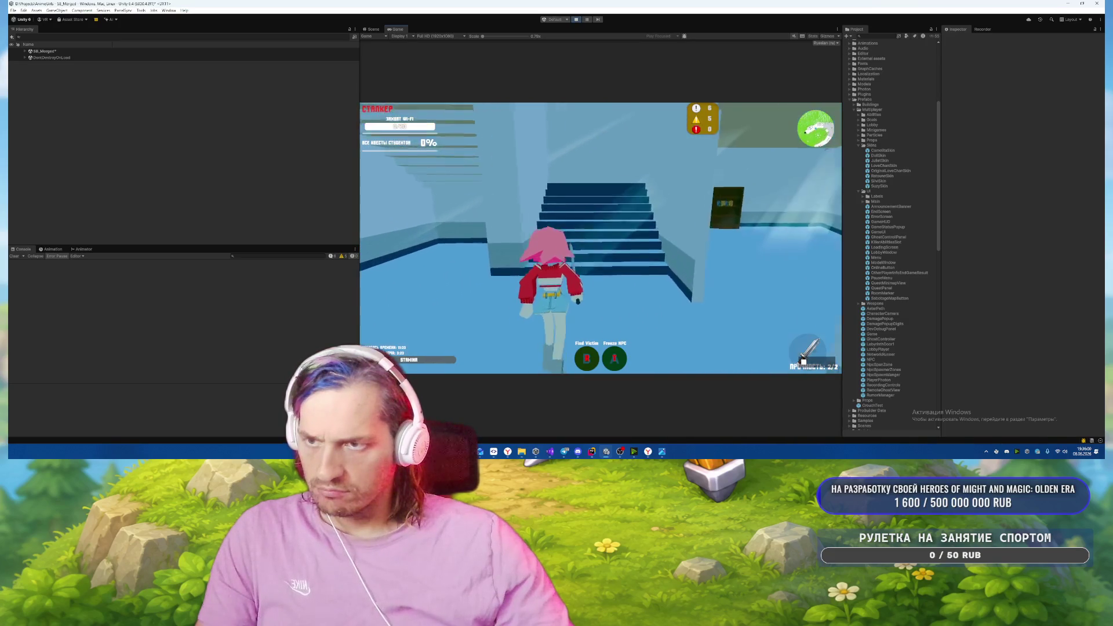
Climb the staircase, switching between pistol and bat, and run down the corridor.
key(w)
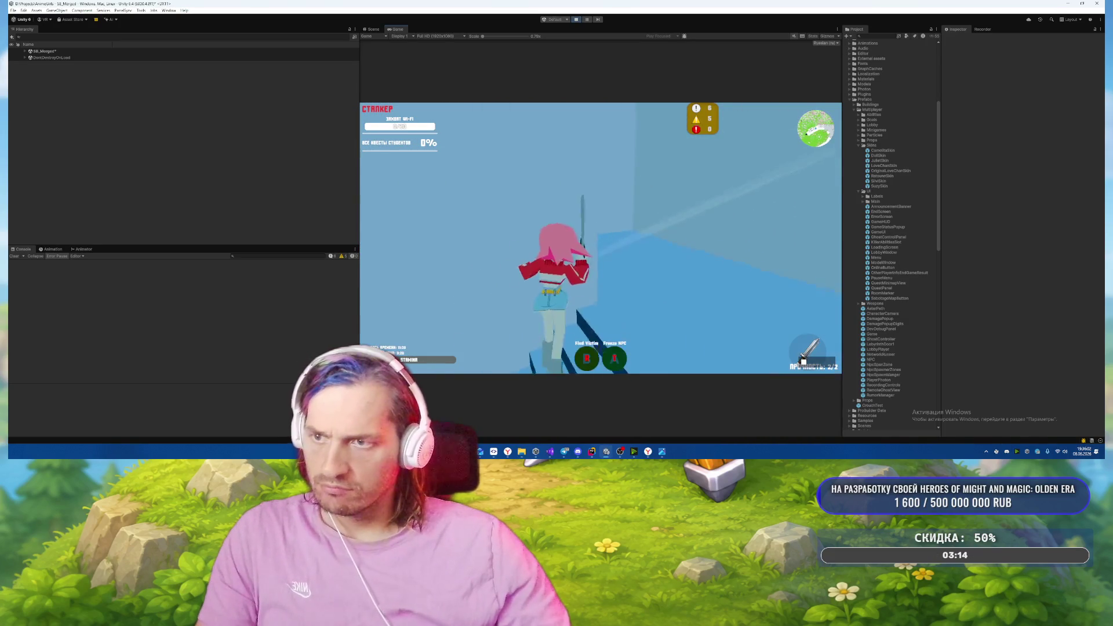
key(w)
key(2)
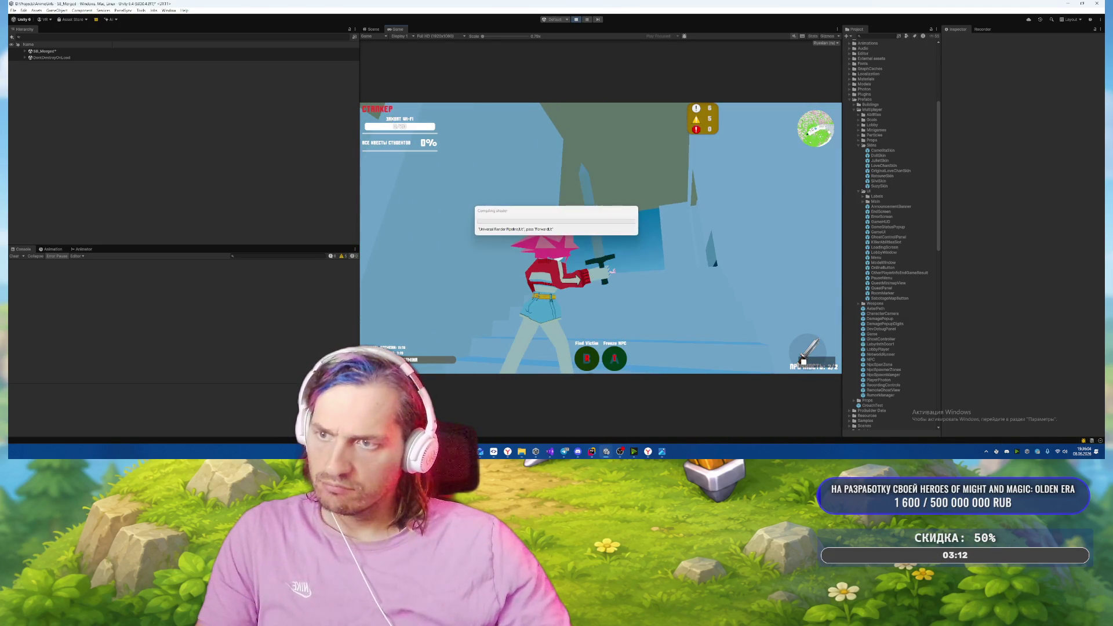
key(w)
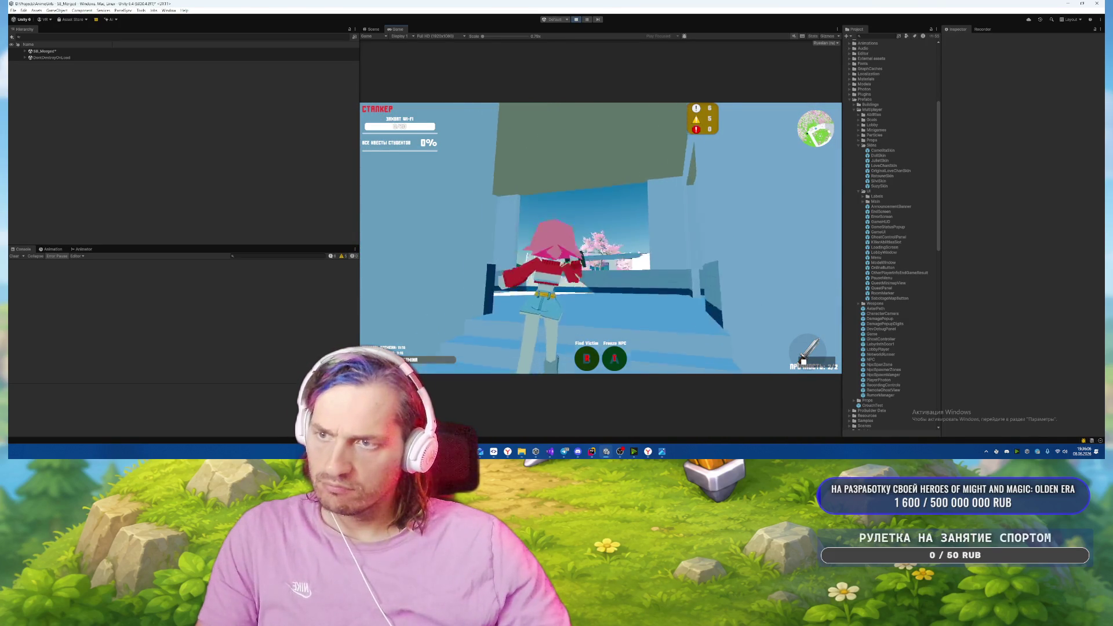
key(1)
key(w)
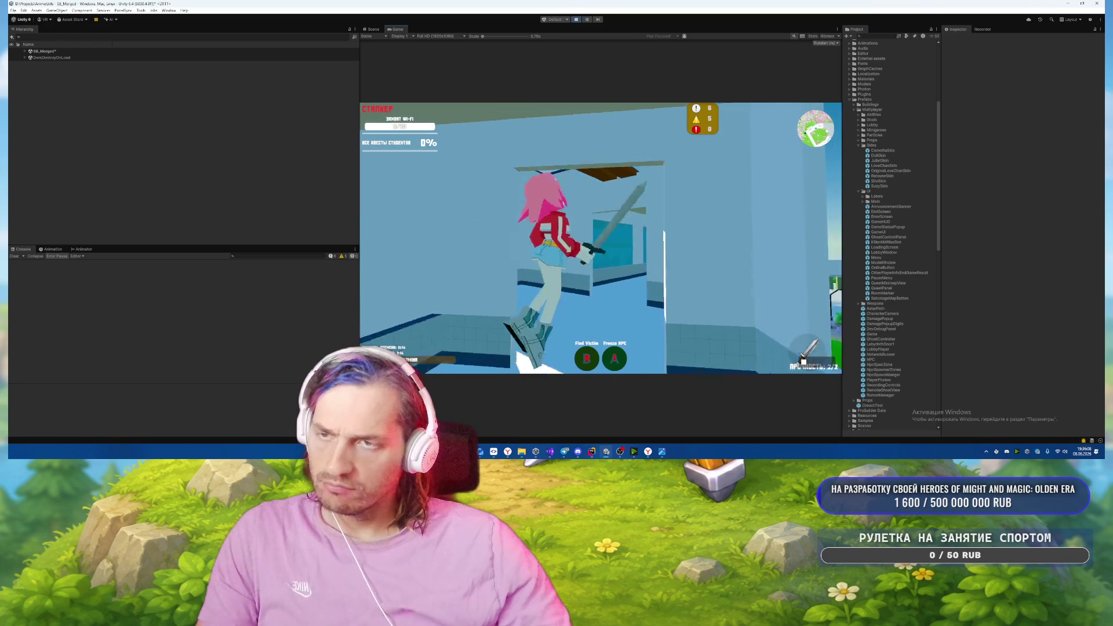
key(w)
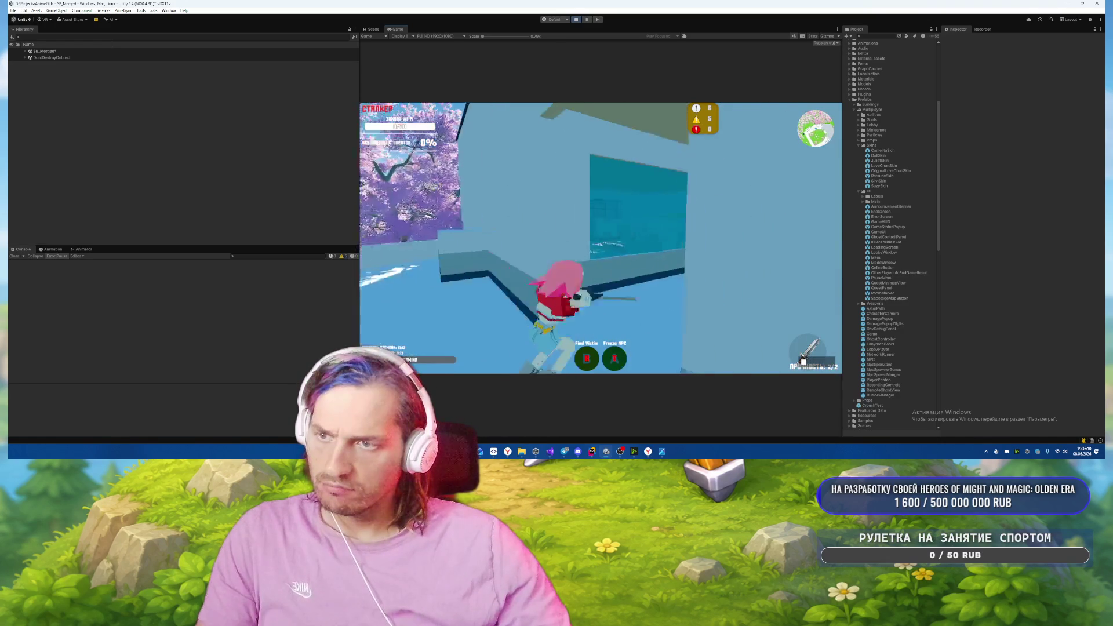
key(w)
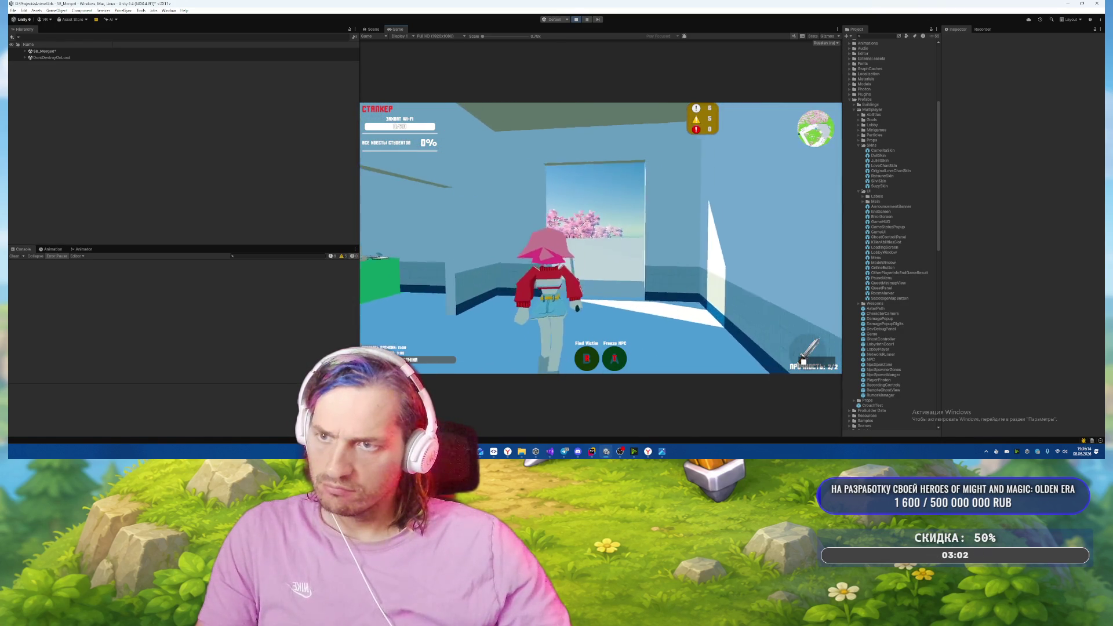
key(w)
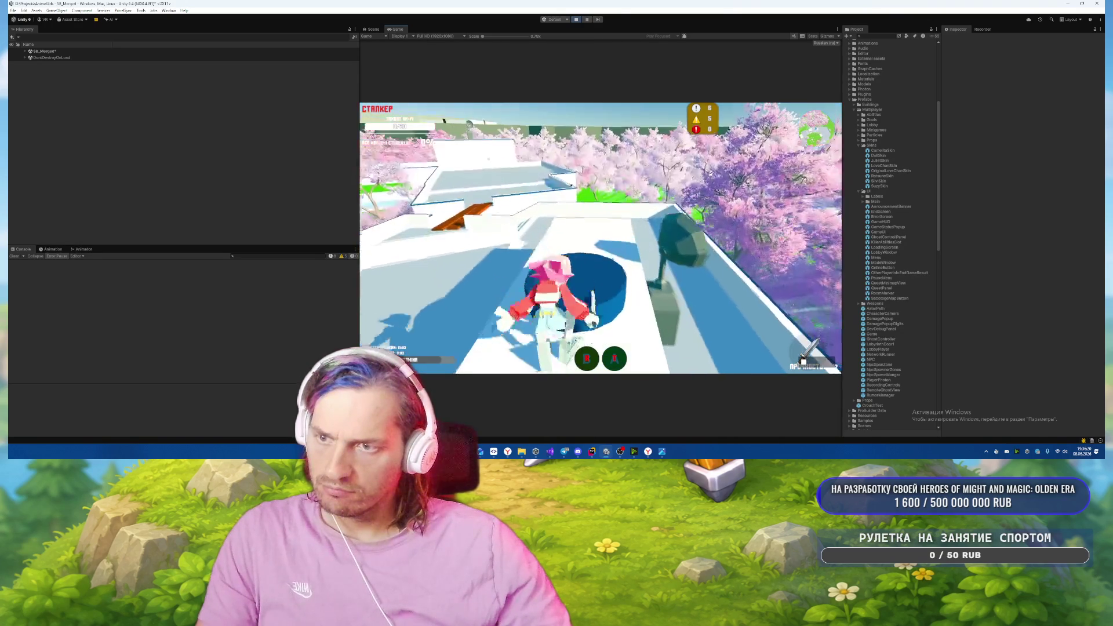
Jump onto the rooftop, run across it, and drop down onto the grass.
key(space)
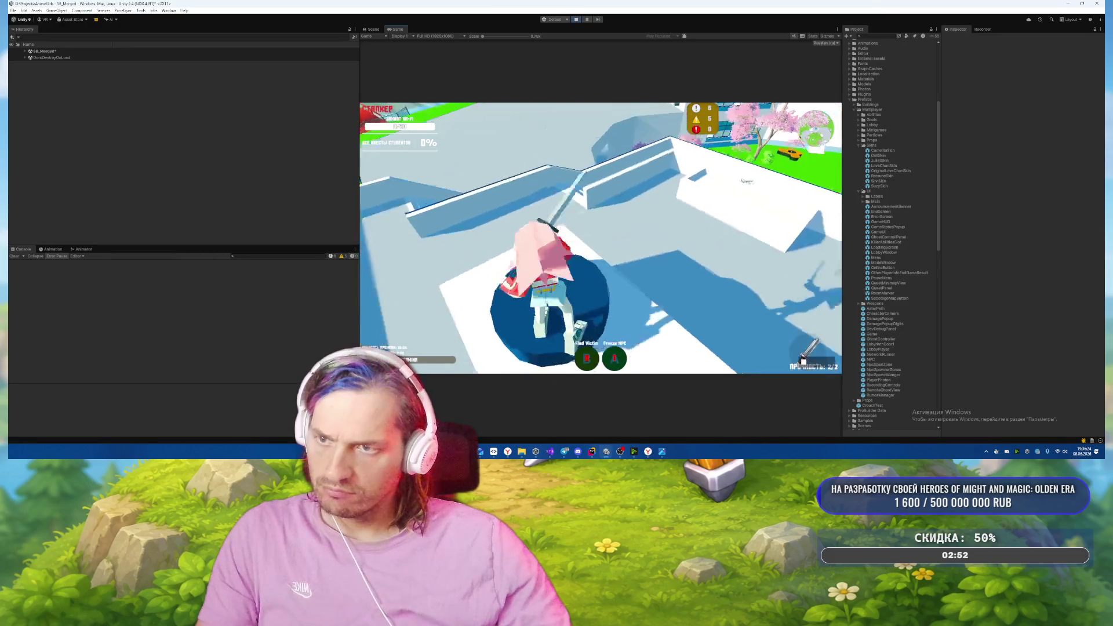
key(w)
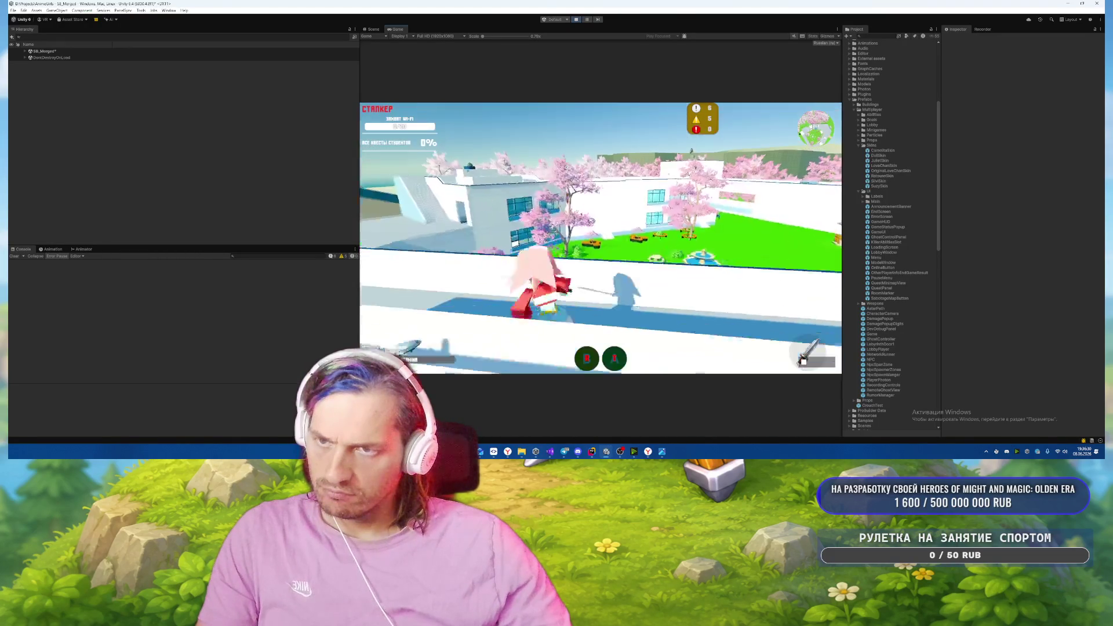
key(w)
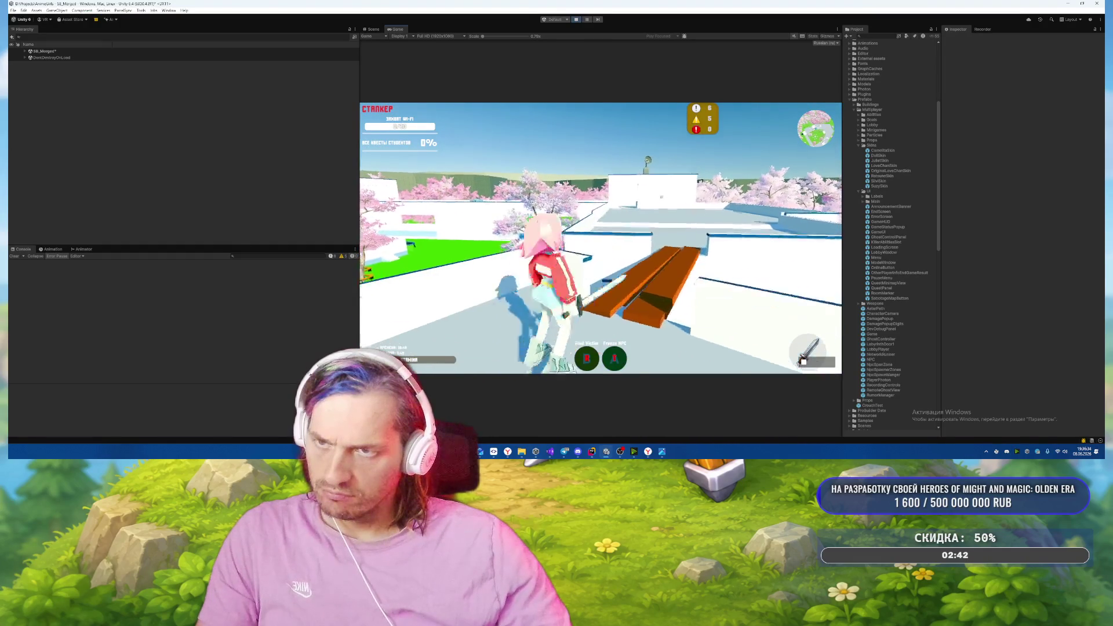
key(w)
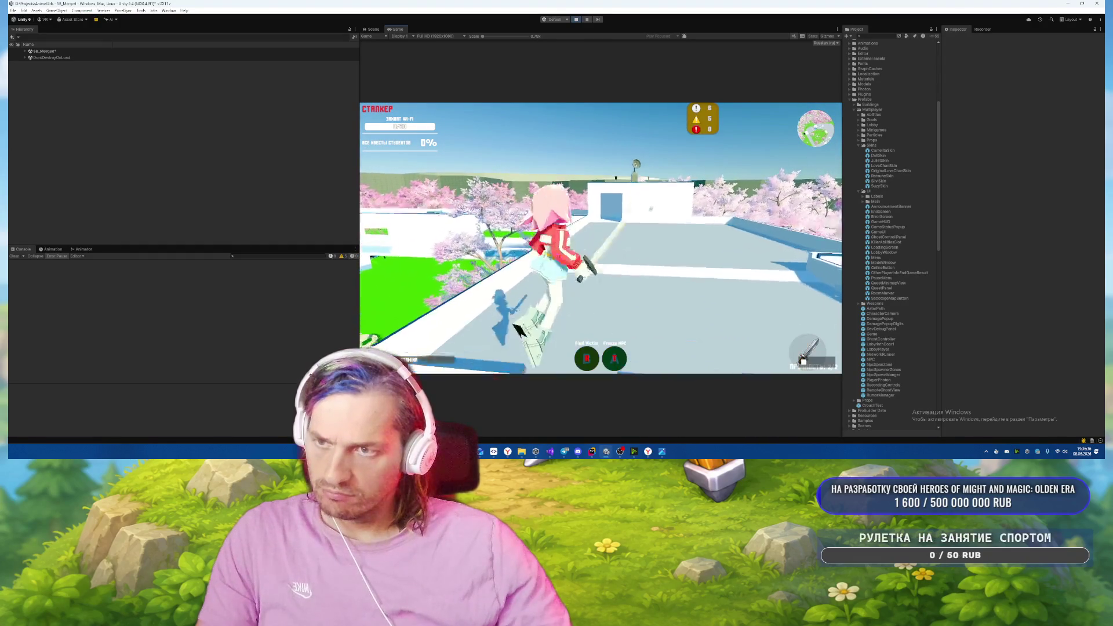
key(w)
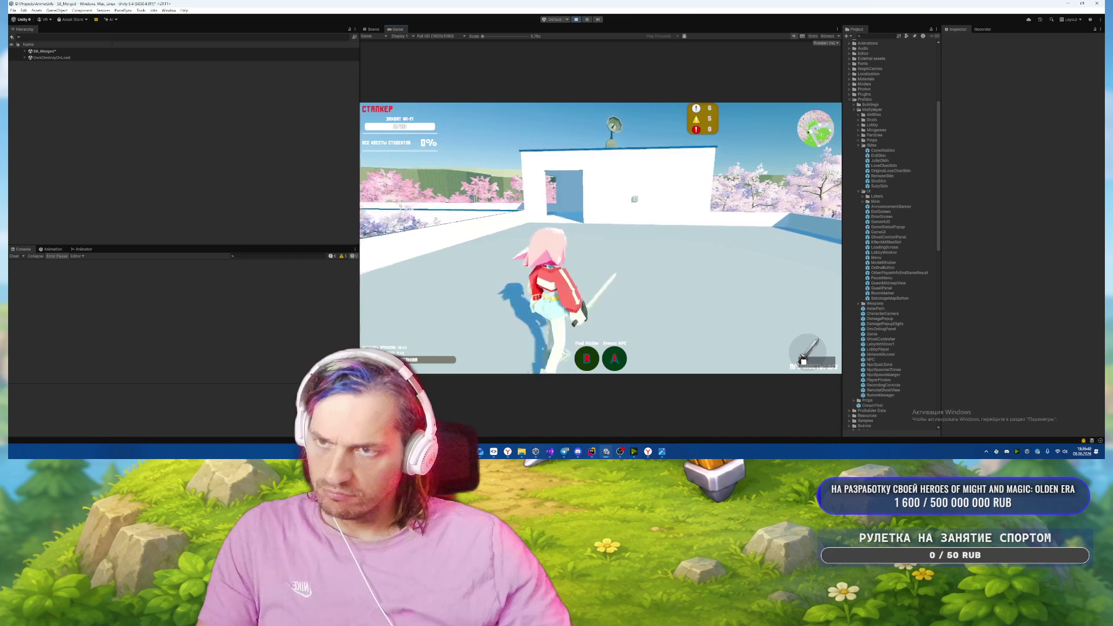
key(w)
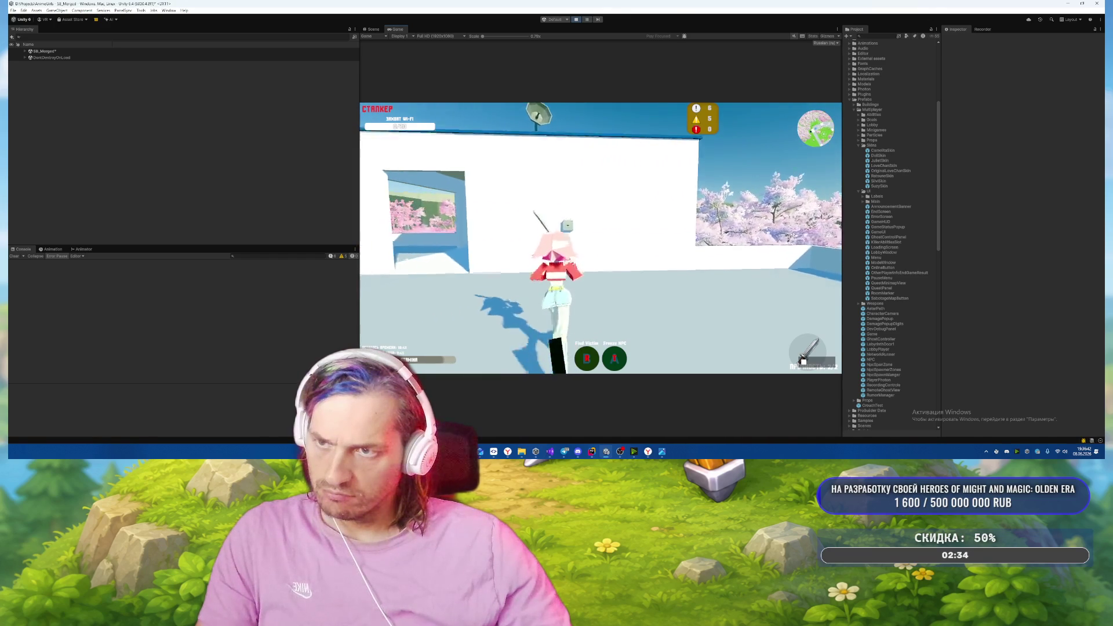
key(w)
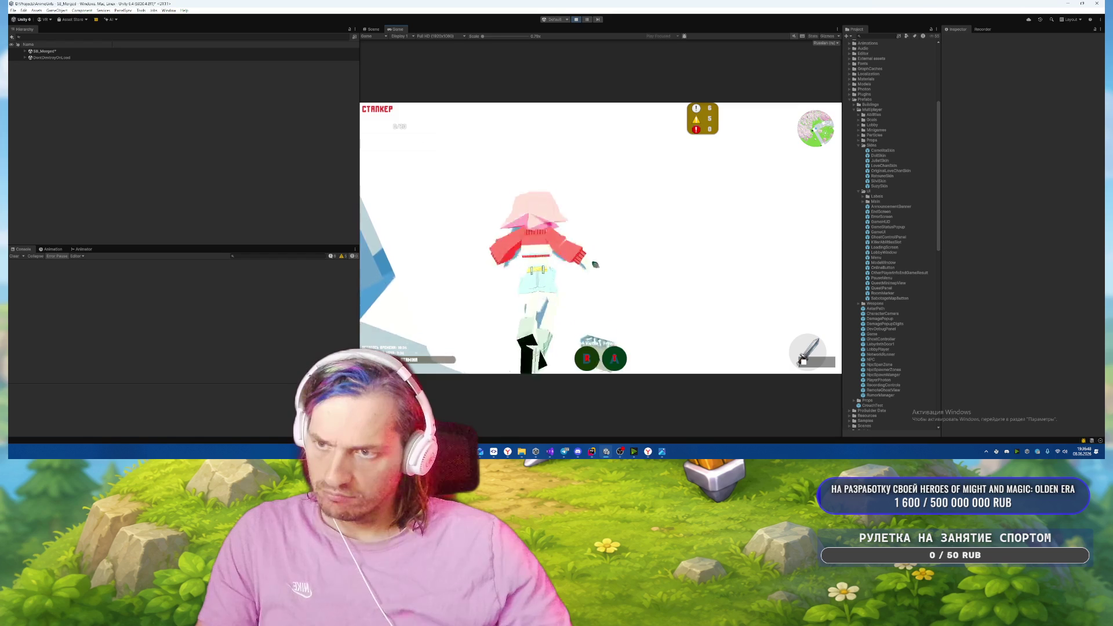
key(w)
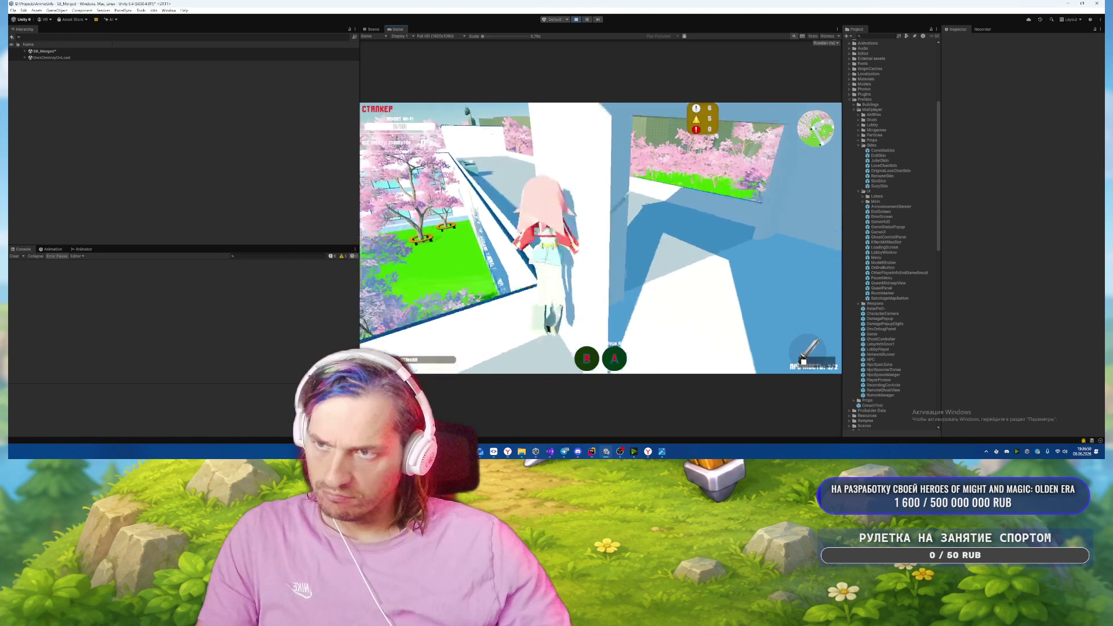
key(w)
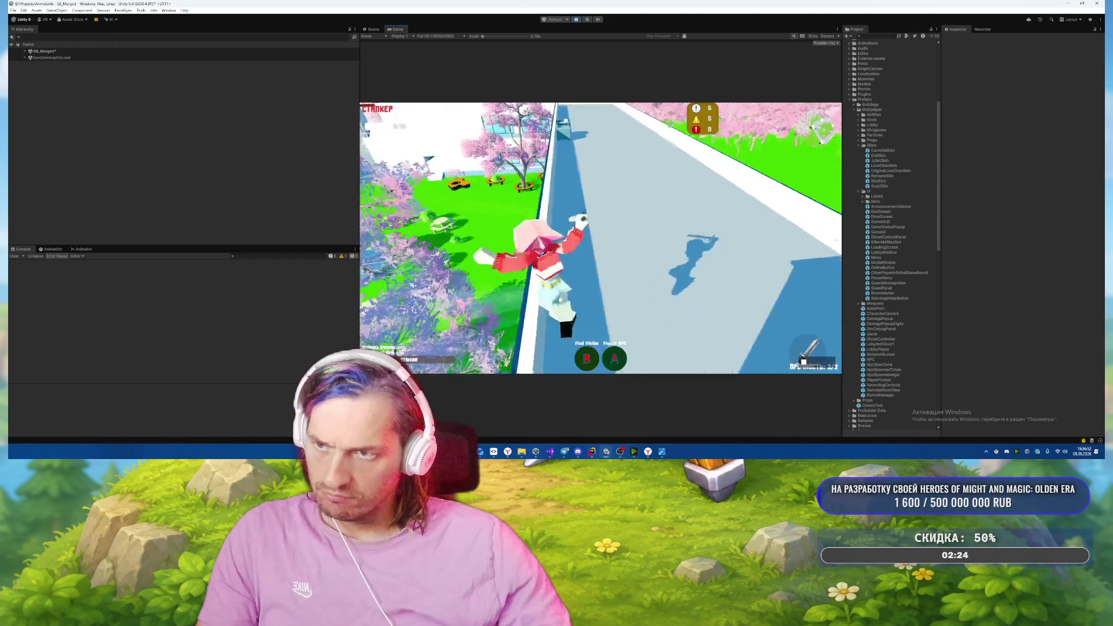
key(w)
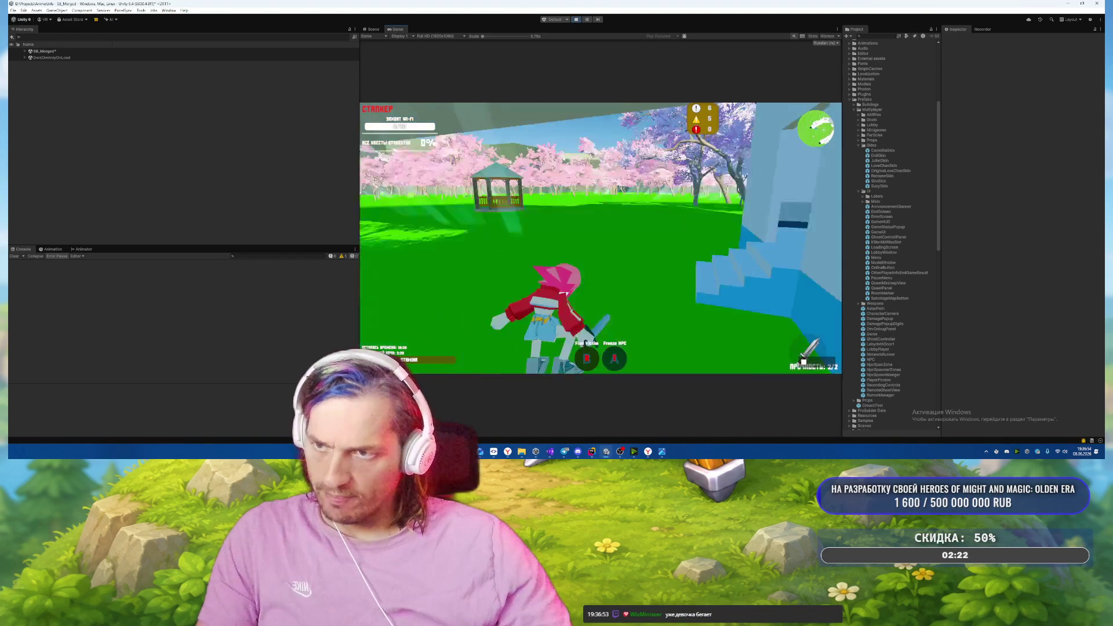
key(alt+Tab)
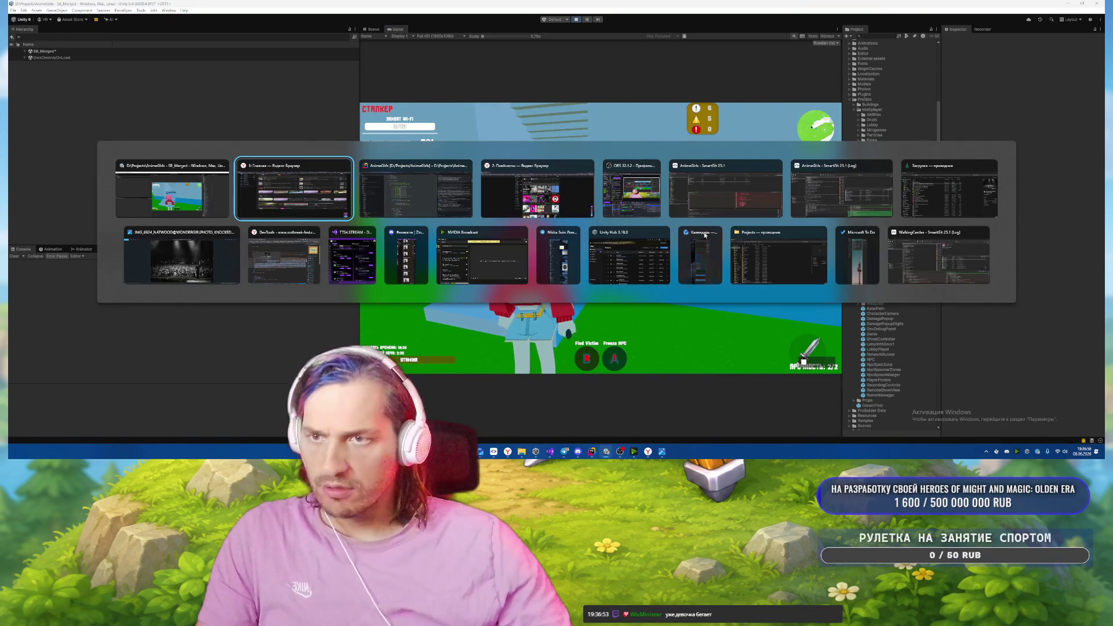
Dismiss the window switcher and run the character back up the stairs toward the roof.
key(Escape)
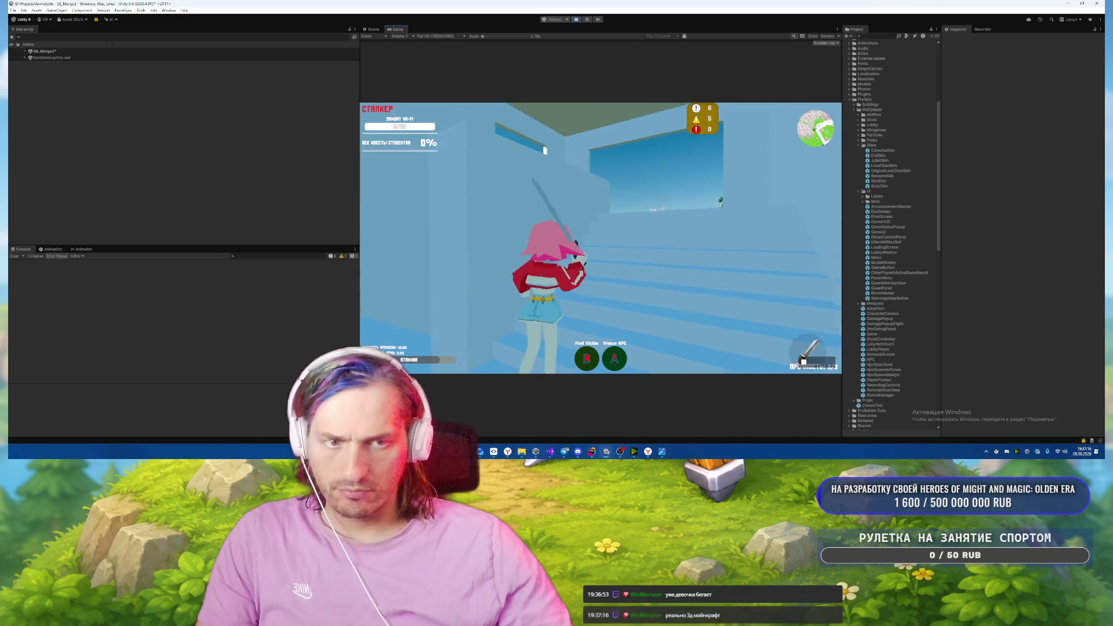
key(w)
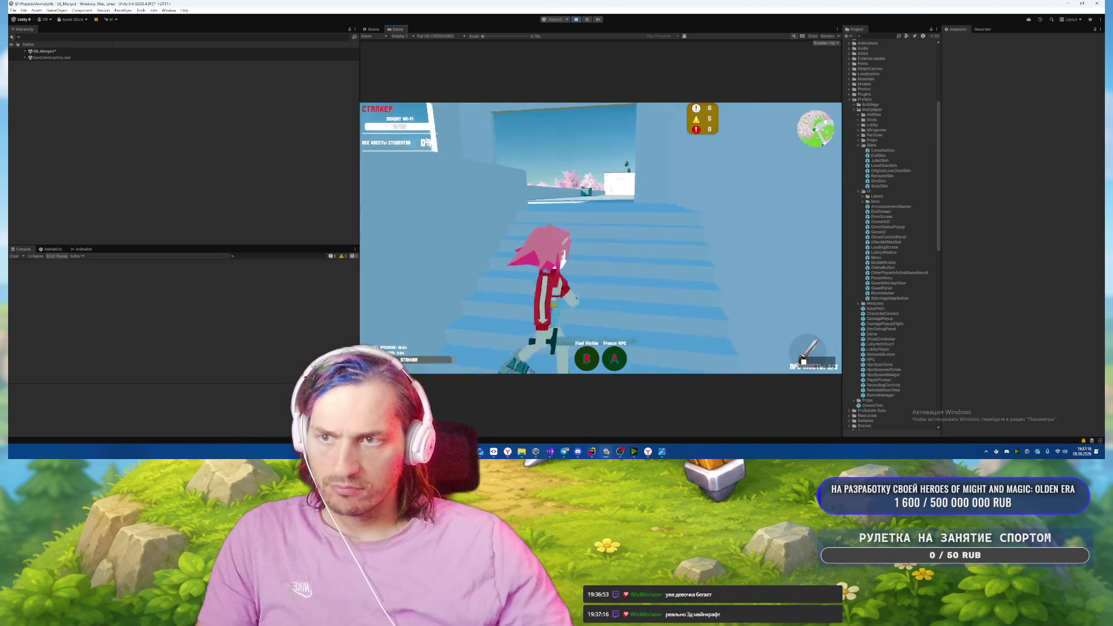
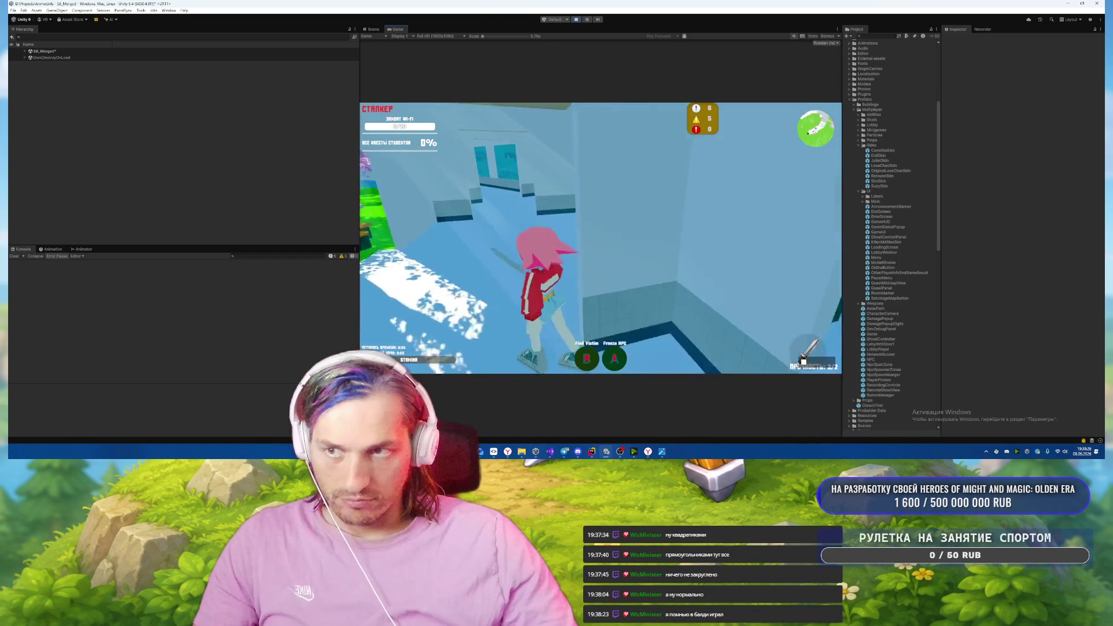
Pause the running game and exit Play mode back to the editor.
key(Escape)
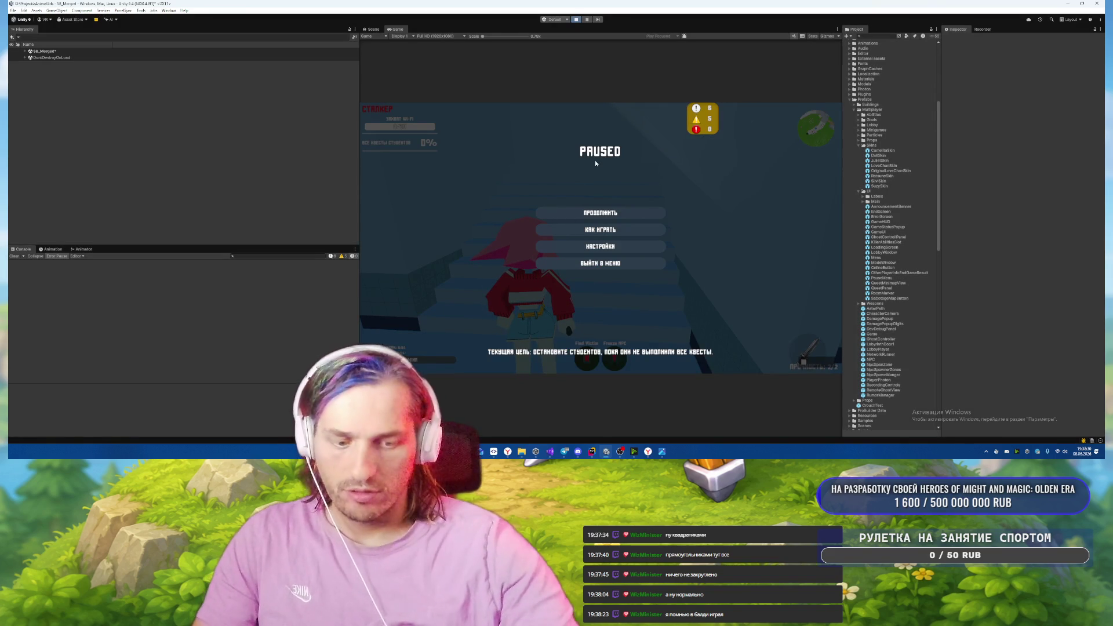
key(ctrl+p)
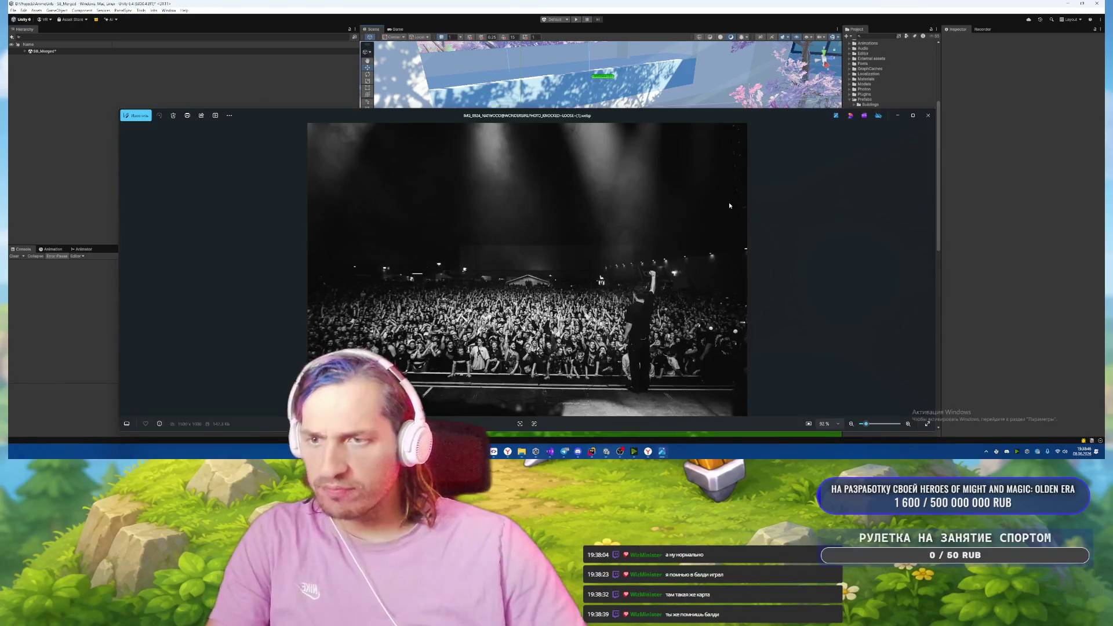
Close the photo viewer and open the GameStatusPopup prefab in Prefab Mode.
click(930, 119)
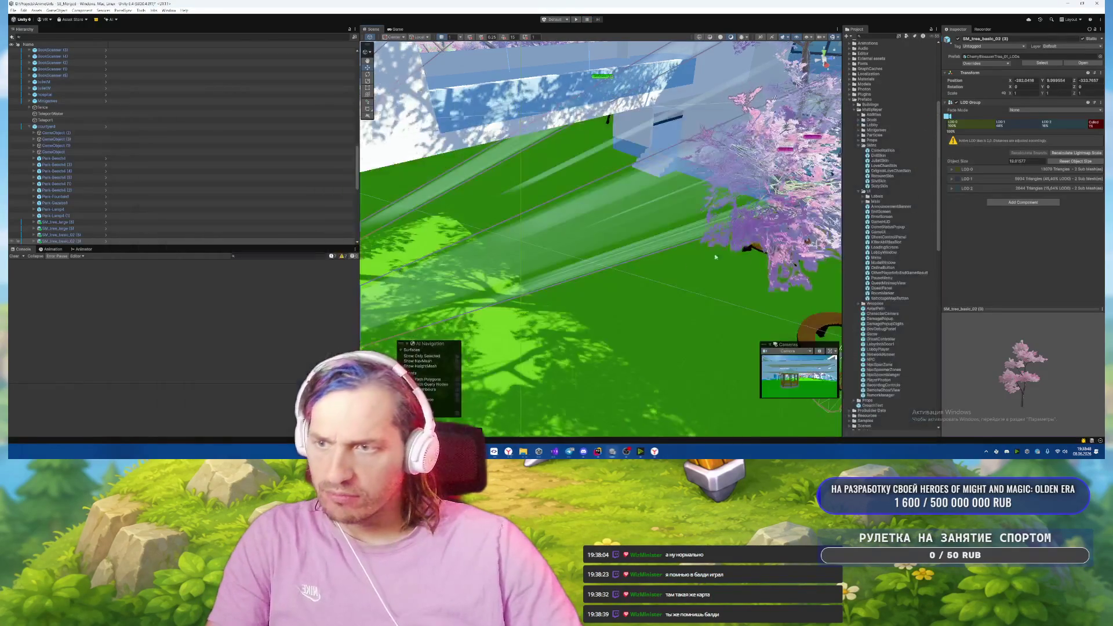
mouse_move(501, 452)
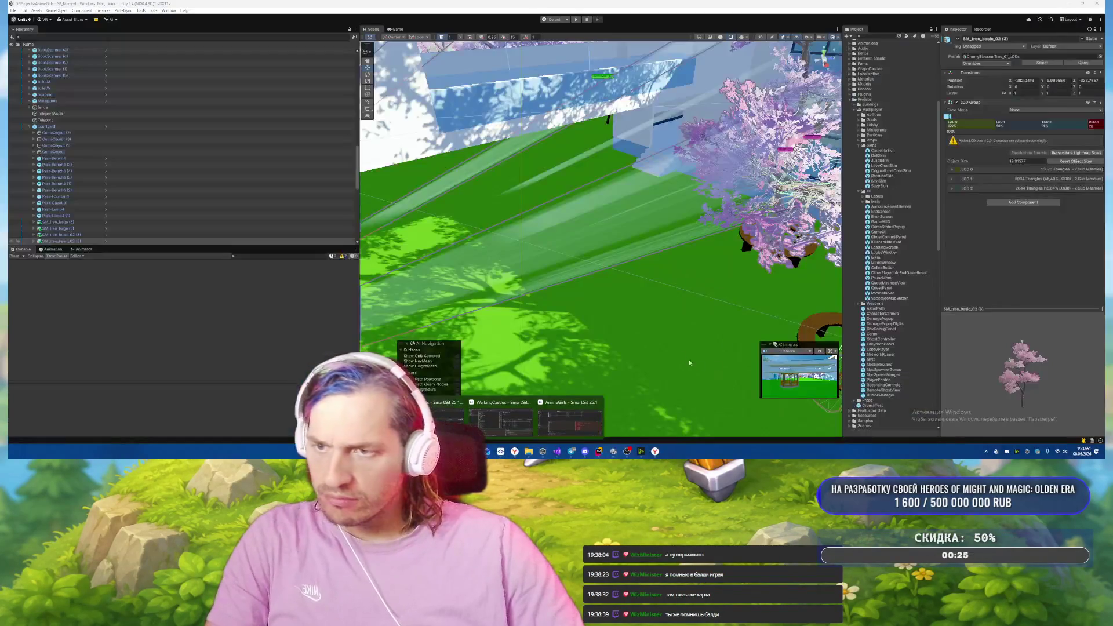
click(644, 273)
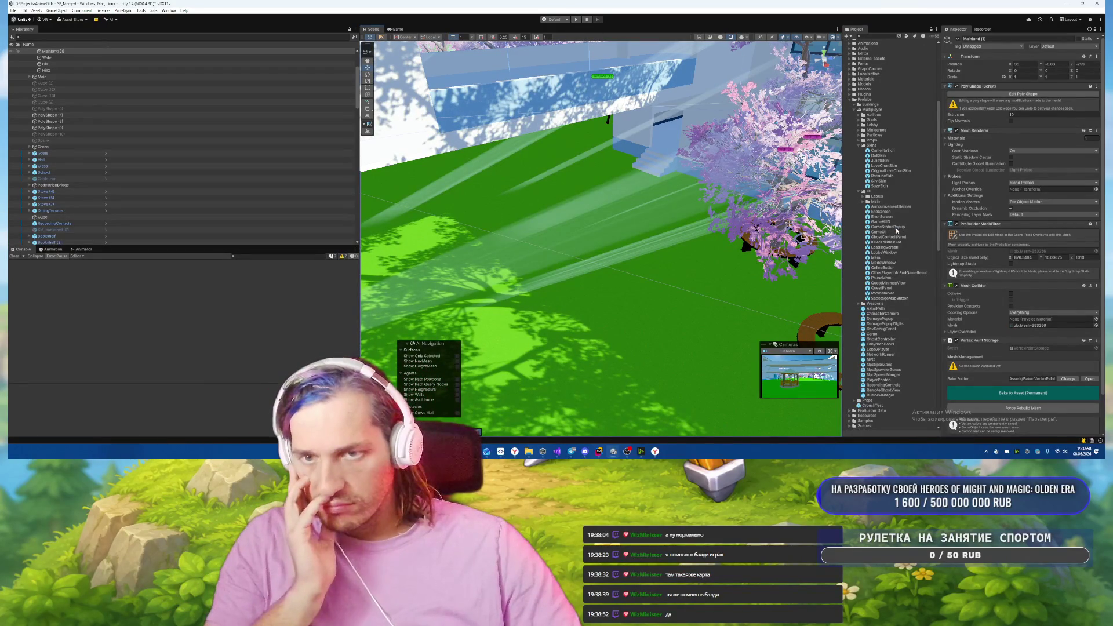
double_click(887, 227)
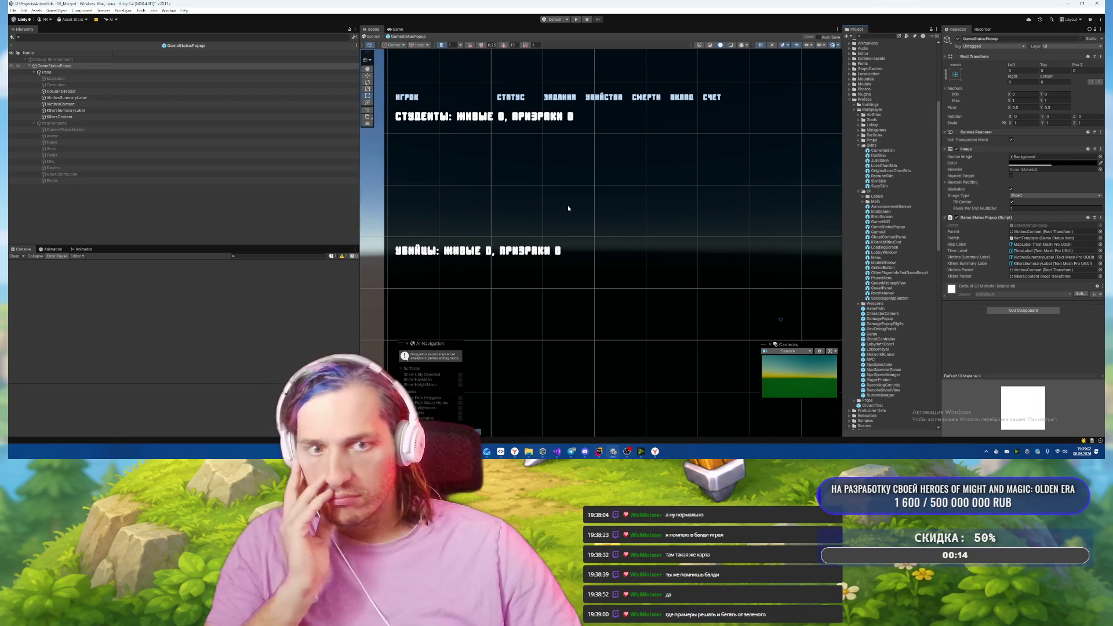
Move the students summary label above the column header row.
scroll(568, 209, down, 2)
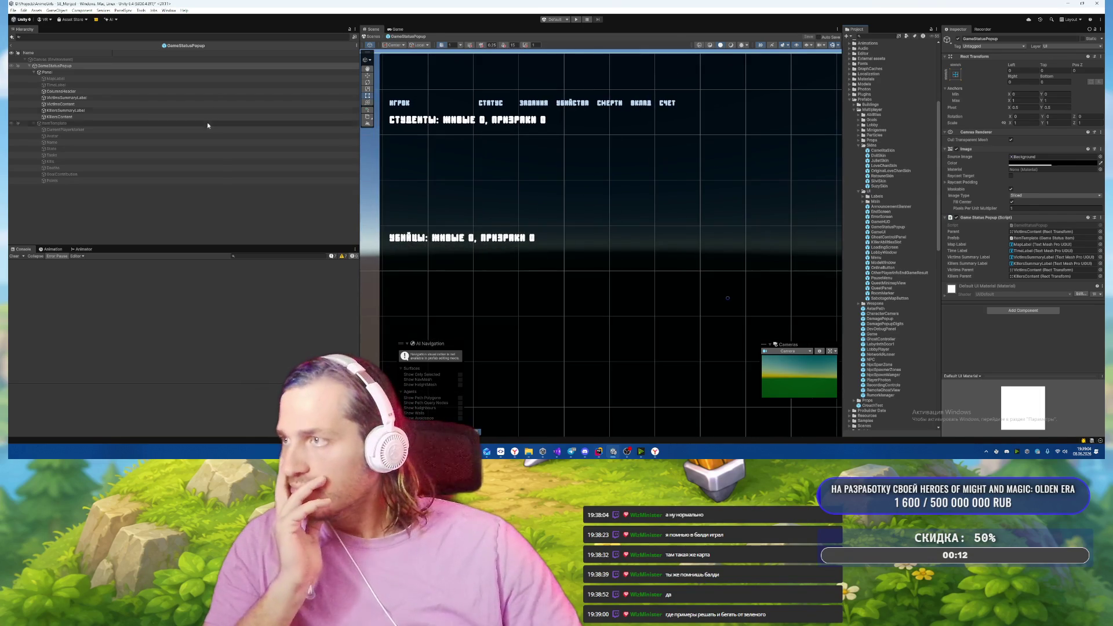
click(96, 92)
click(85, 99)
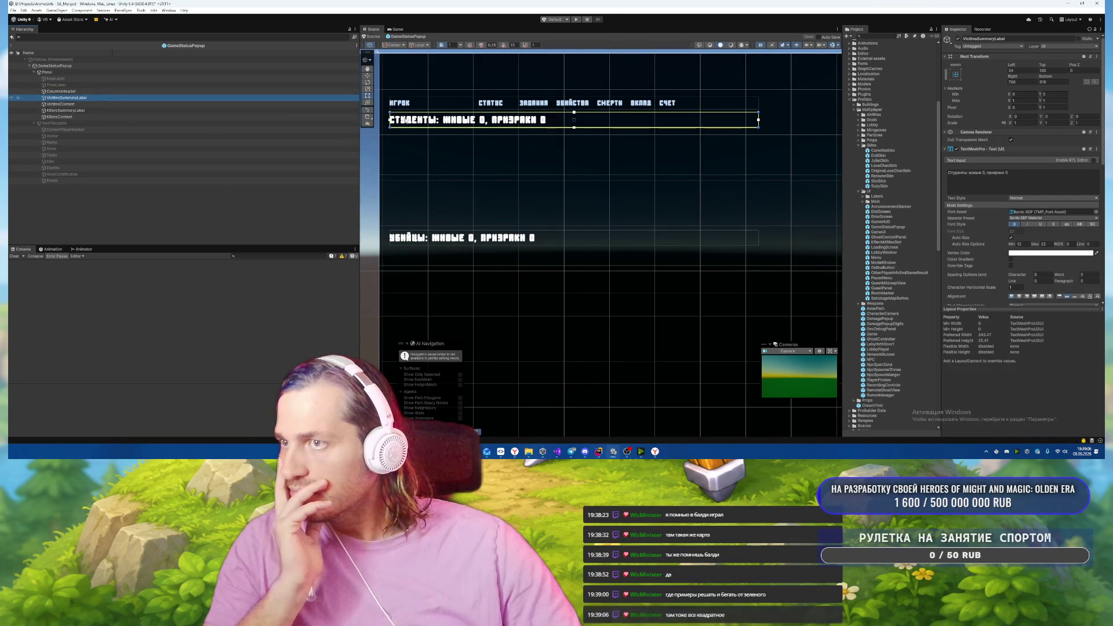
drag(464, 119, 465, 89)
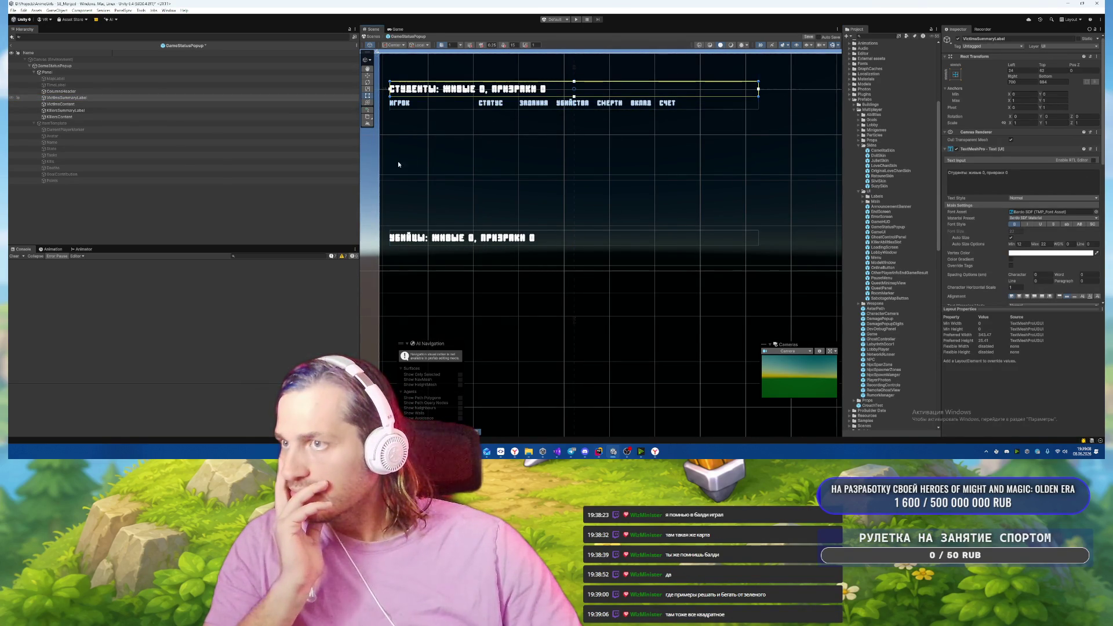
Resize the victims list with its top at 124, a 24-unit left inset, and a raised bottom edge.
click(81, 91)
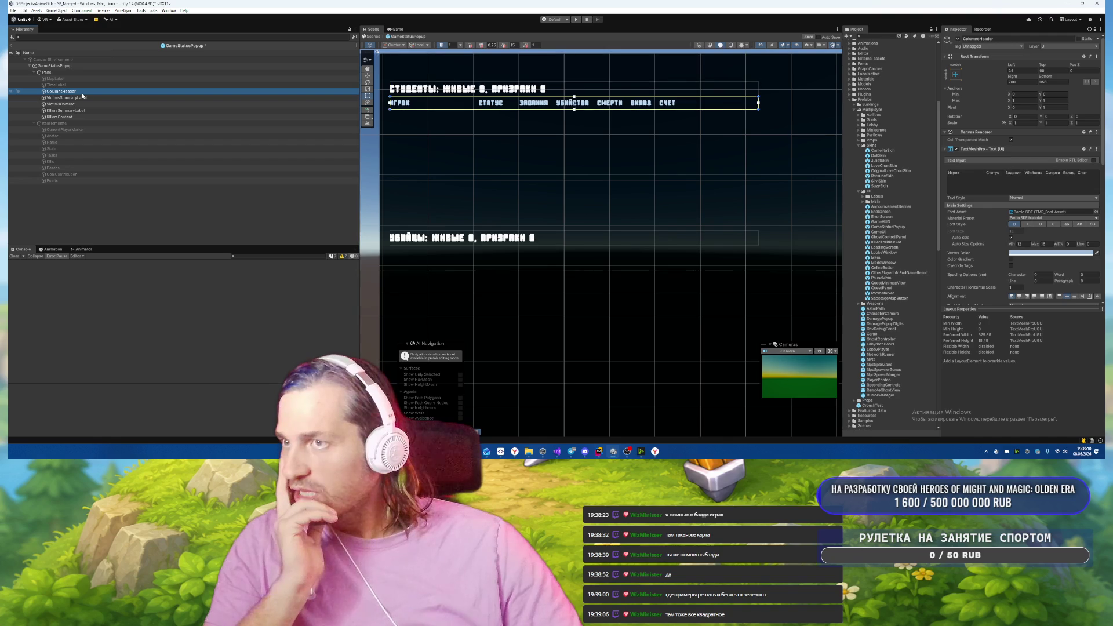
click(82, 98)
click(81, 104)
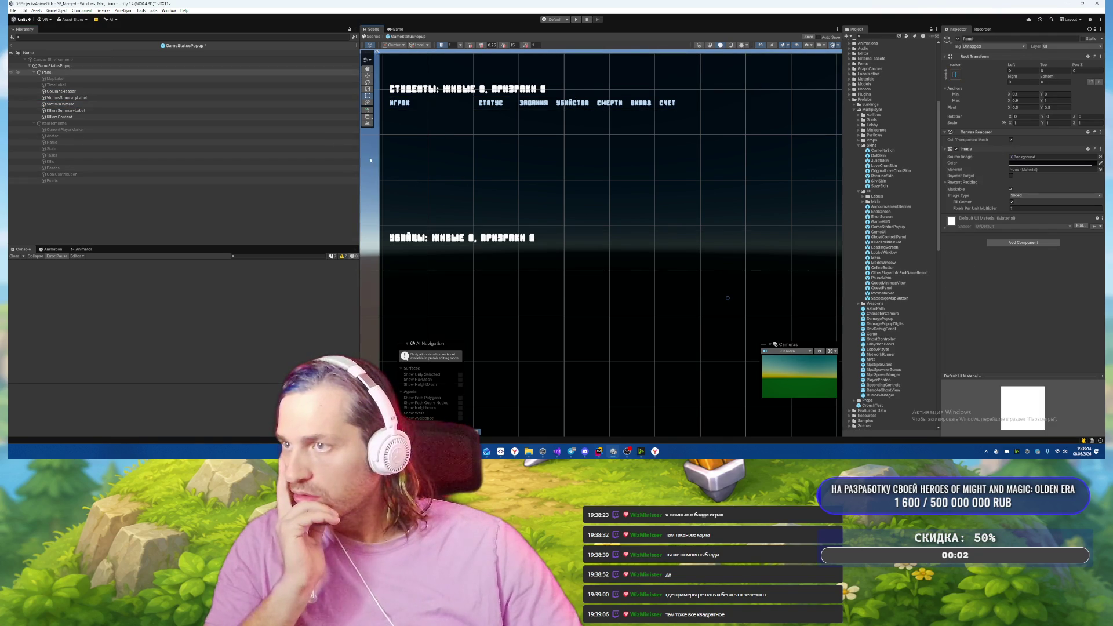
drag(464, 175, 471, 108)
drag(380, 132, 391, 133)
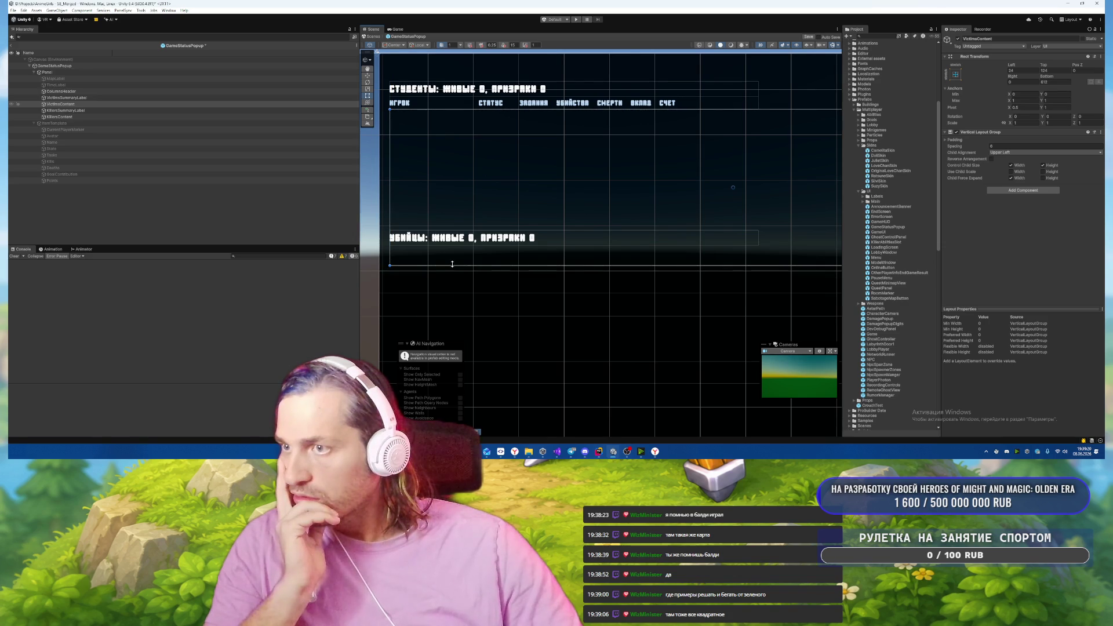
drag(449, 266, 460, 228)
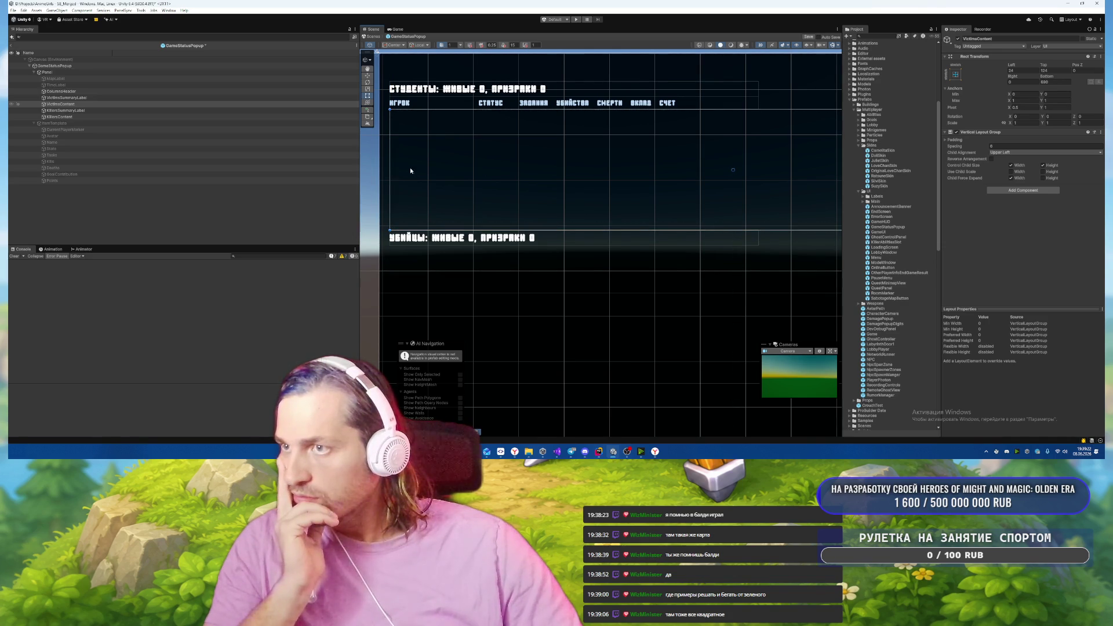
Resize the killers list with its top at 424 and a 24-unit left inset.
click(97, 110)
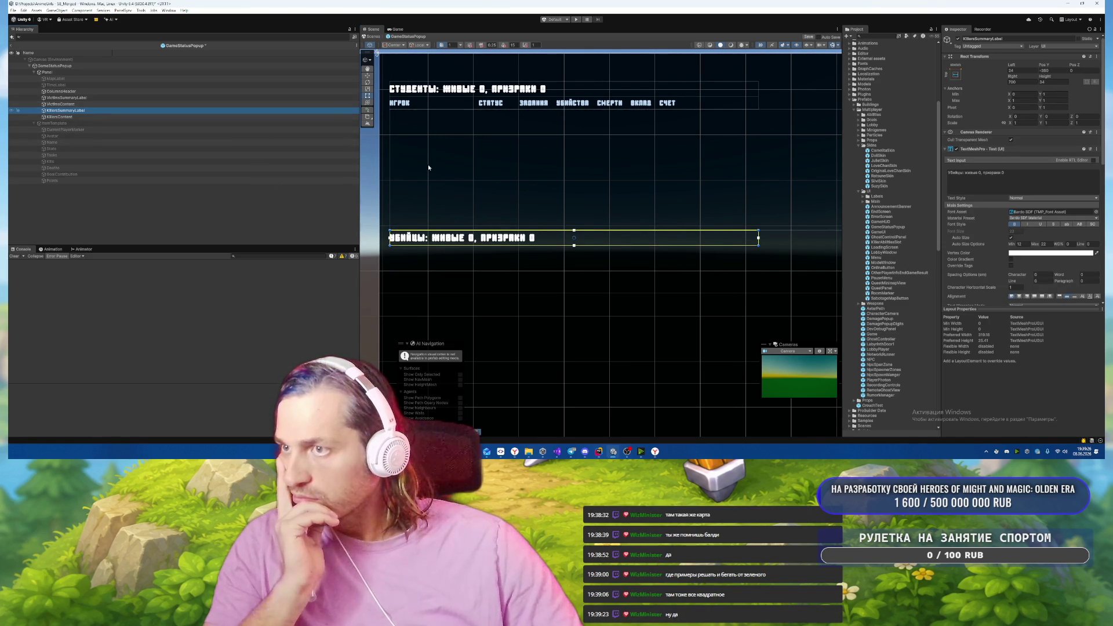
click(92, 116)
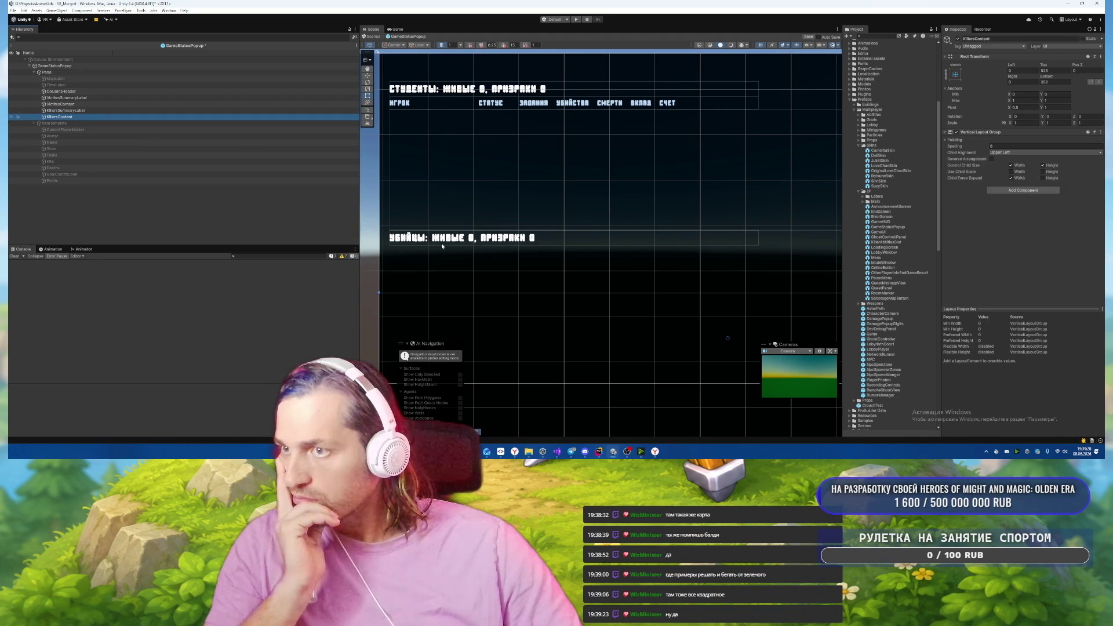
drag(426, 292, 437, 245)
drag(378, 266, 390, 266)
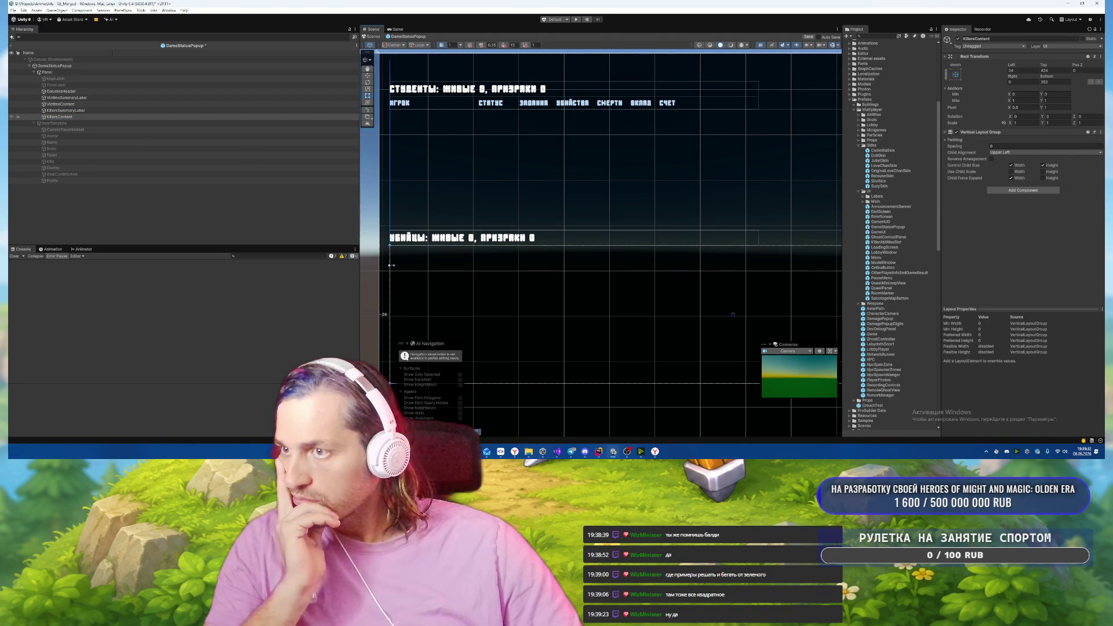
scroll(483, 259, down, 1)
drag(530, 303, 536, 172)
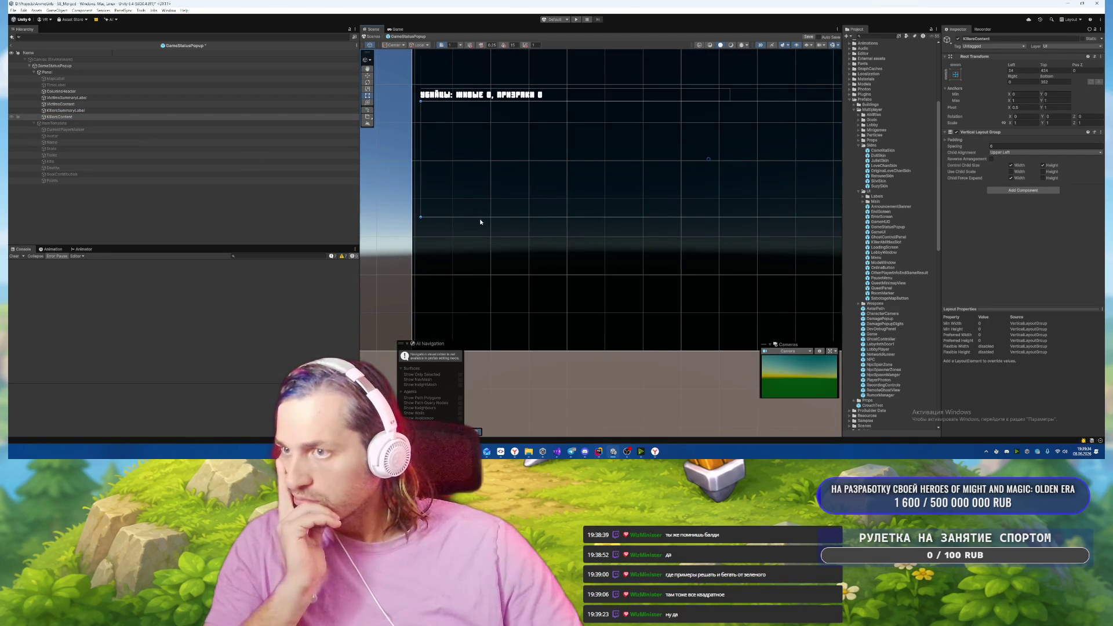
scroll(510, 219, down, 4)
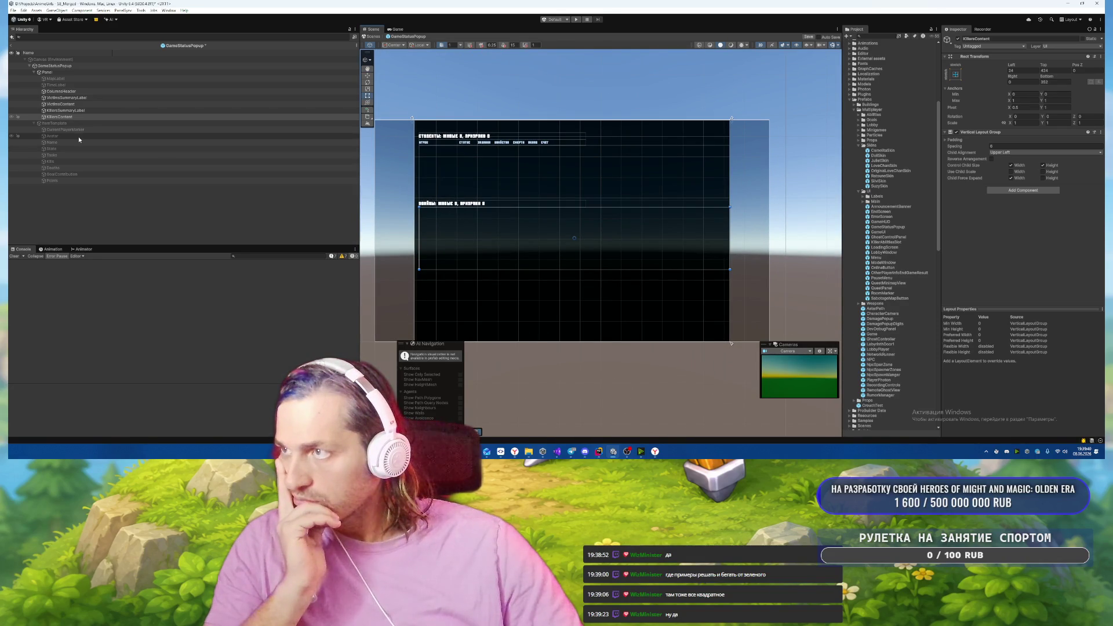
Give the Panel anchors Min Y 0.1 and Max Y 0.8, with Top offset 0.
click(47, 72)
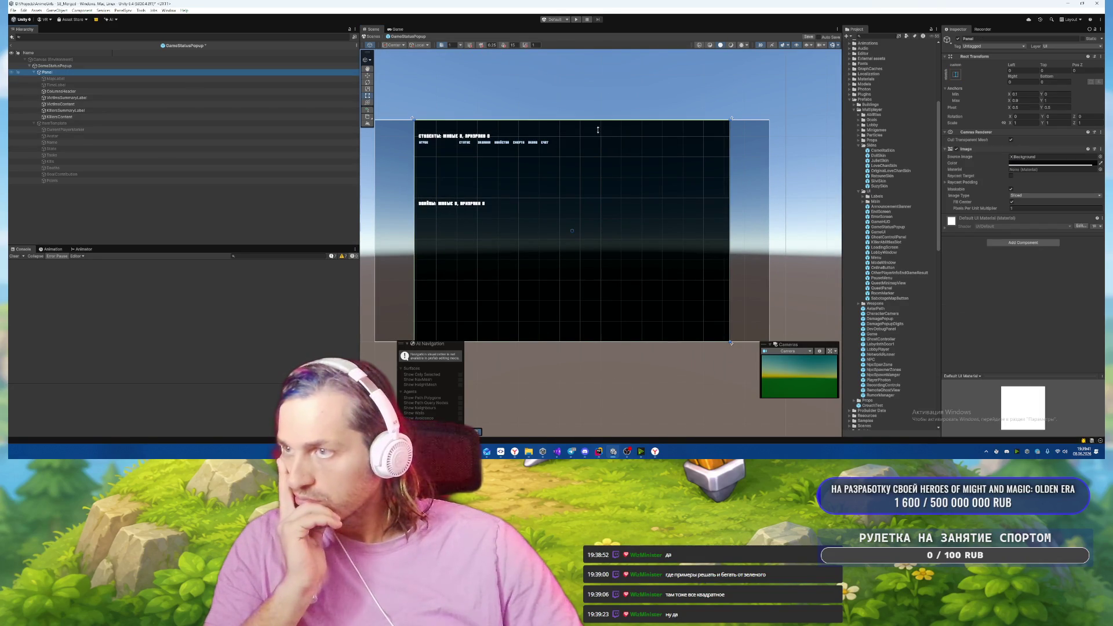
click(1061, 95)
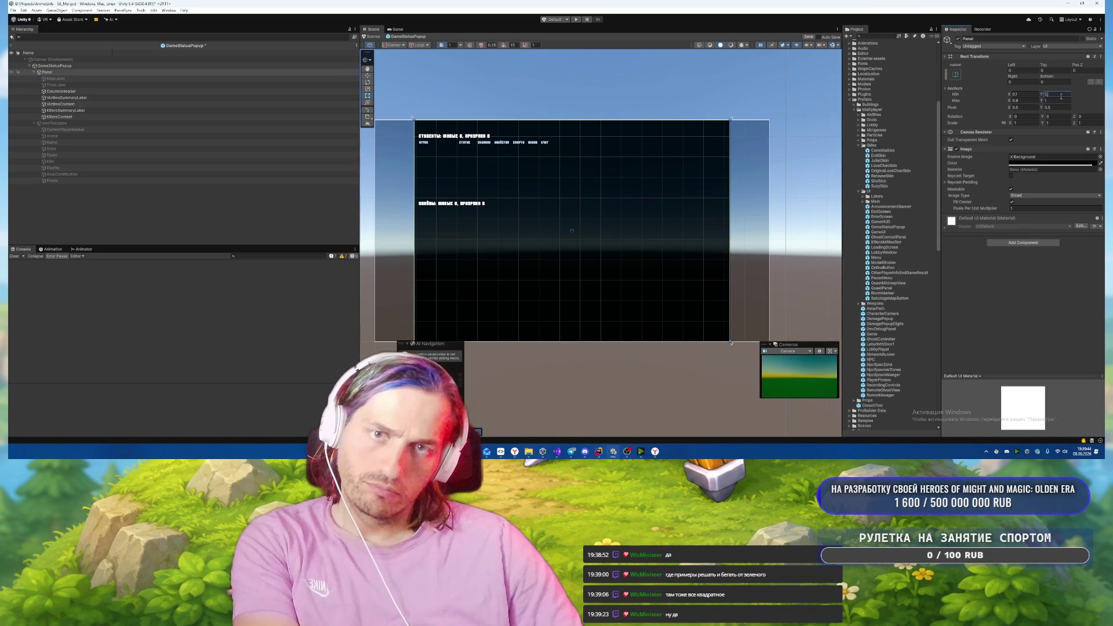
text(1)
click(1056, 101)
text(0.8)
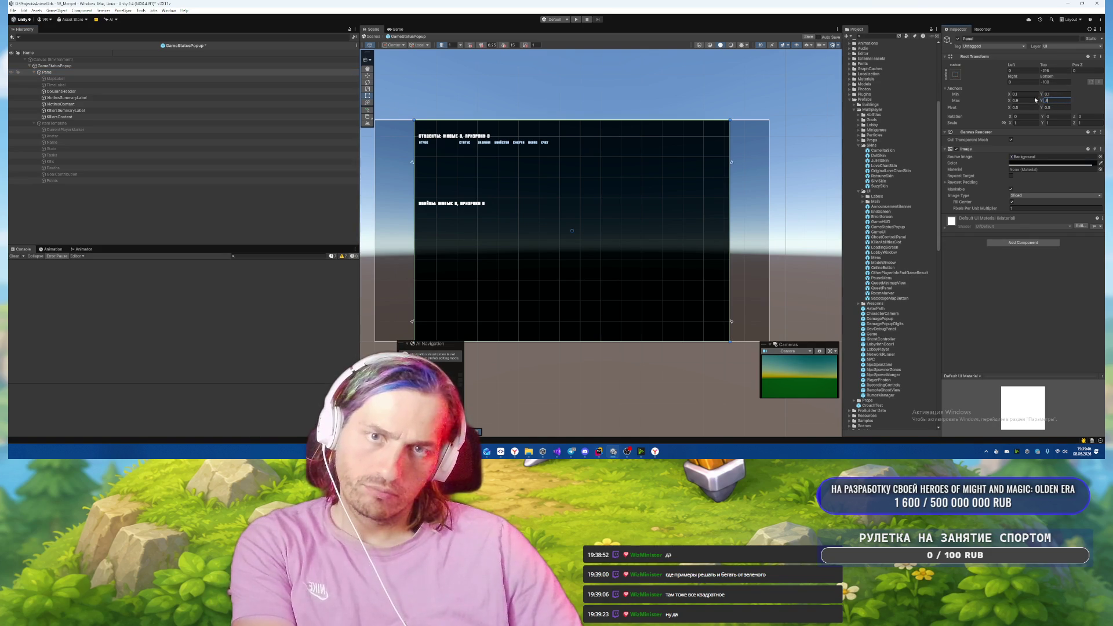
click(1055, 82)
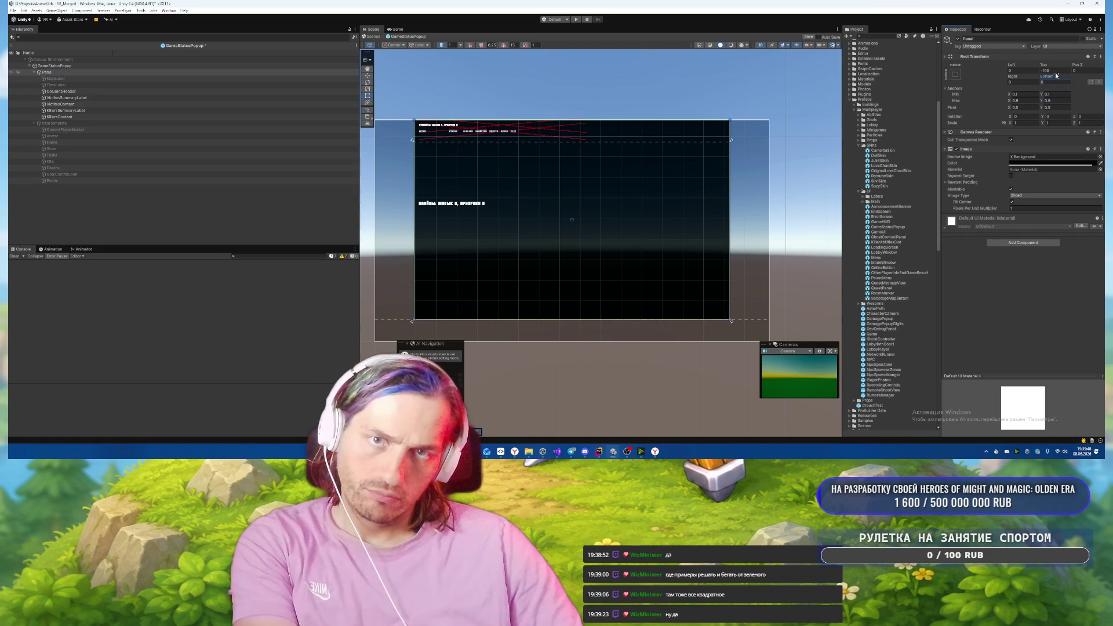
click(1055, 70)
text(0)
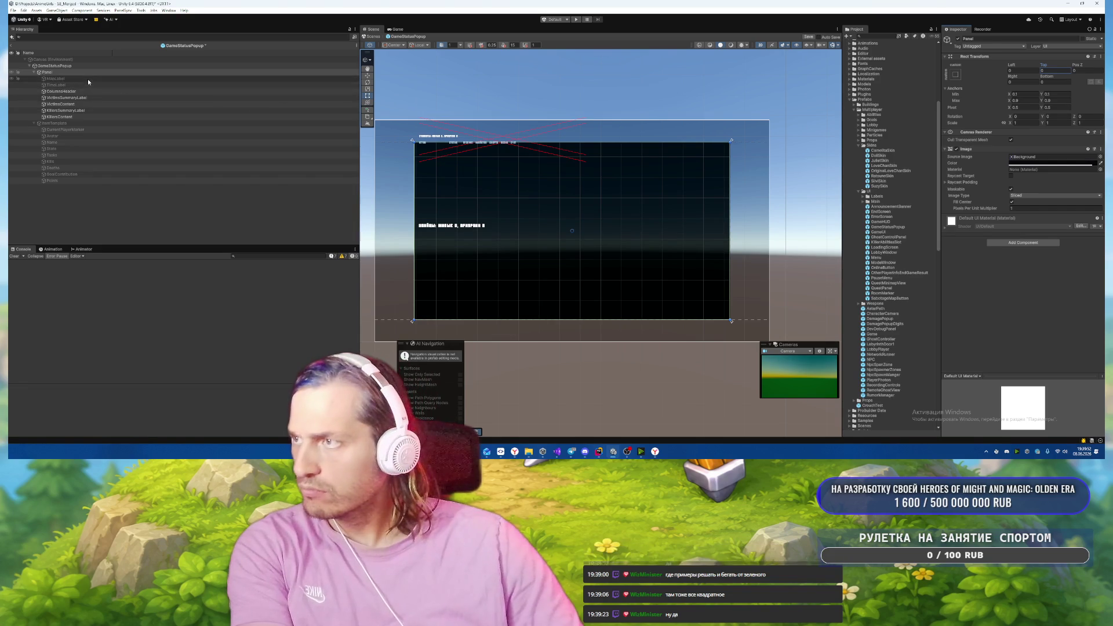
click(64, 91)
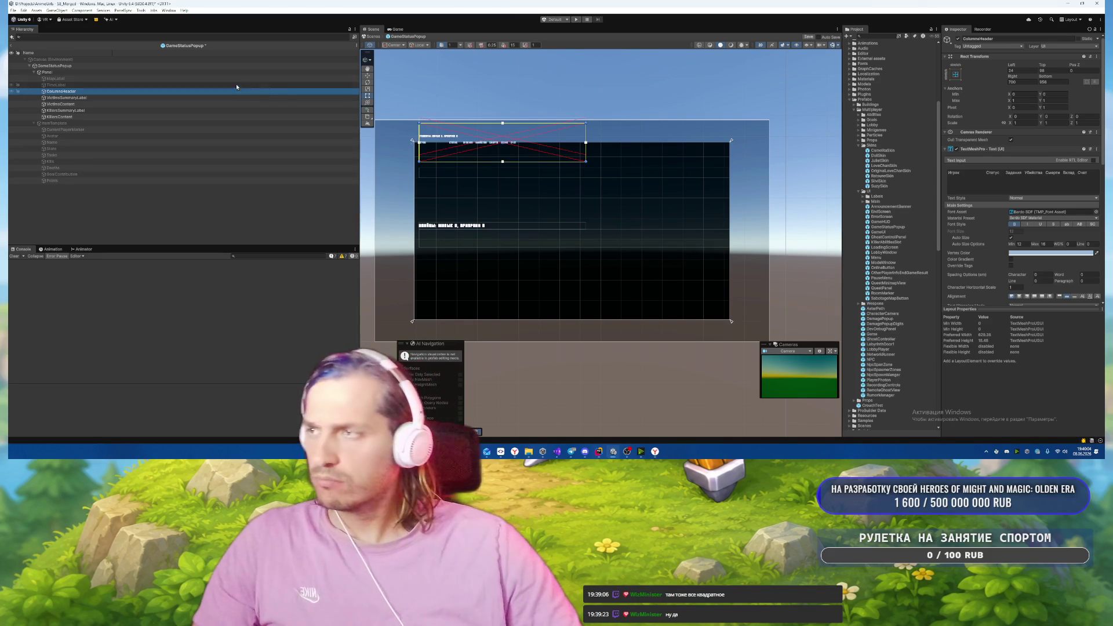
Shift the five rows, from the column header to the killers list, down about 52 pixels.
click(177, 104)
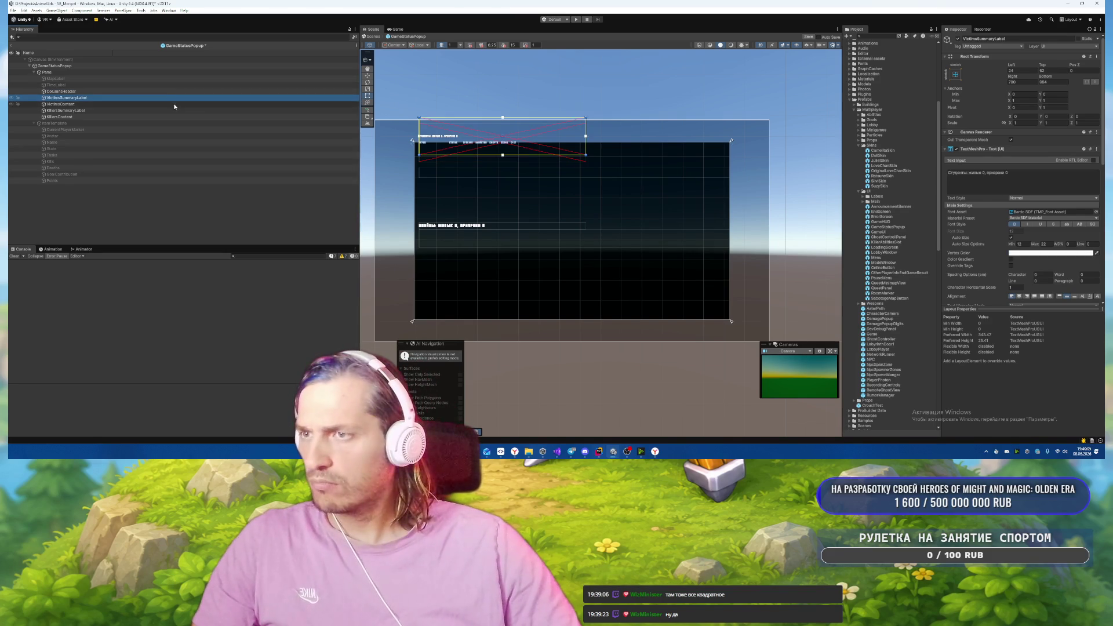
click(102, 92)
shift+click(93, 117)
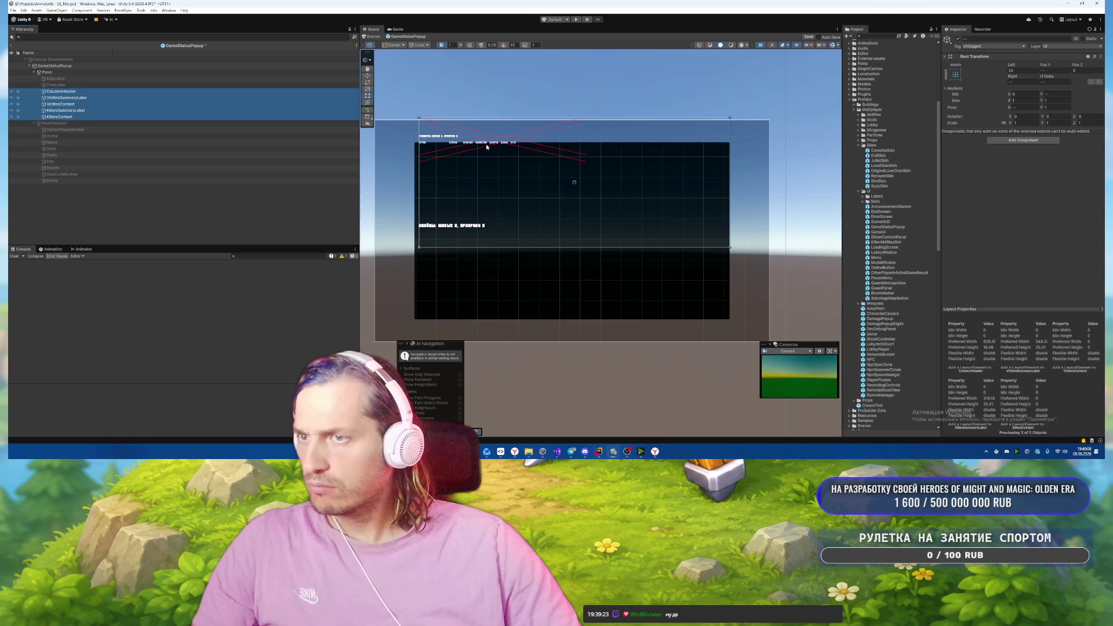
key(w)
drag(574, 159, 573, 189)
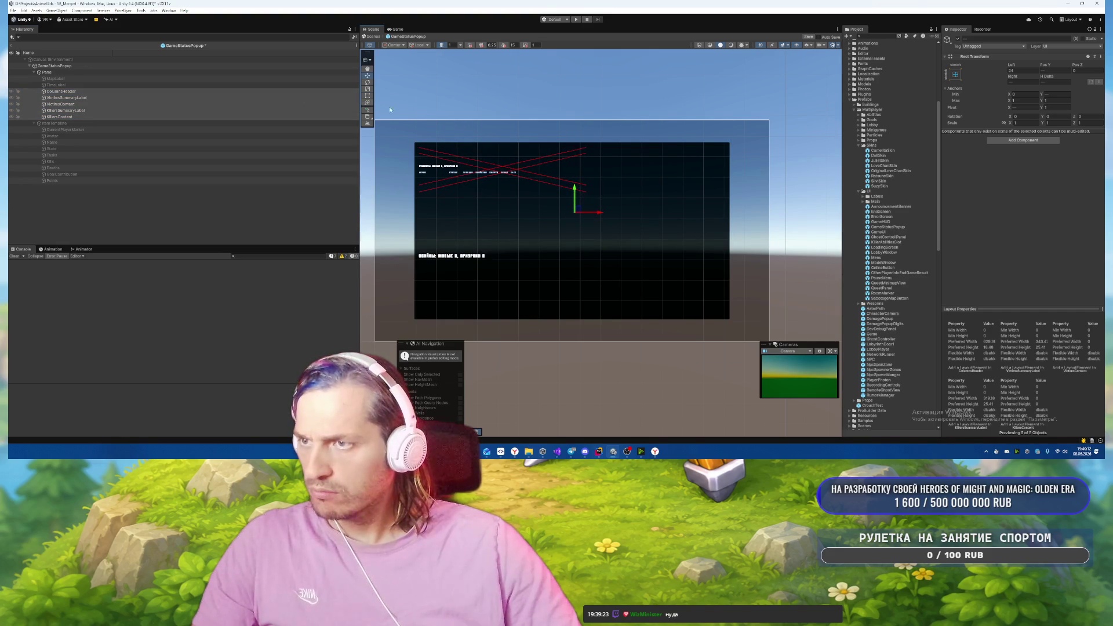
Drag the column header row's top edge down below the students summary line.
click(136, 91)
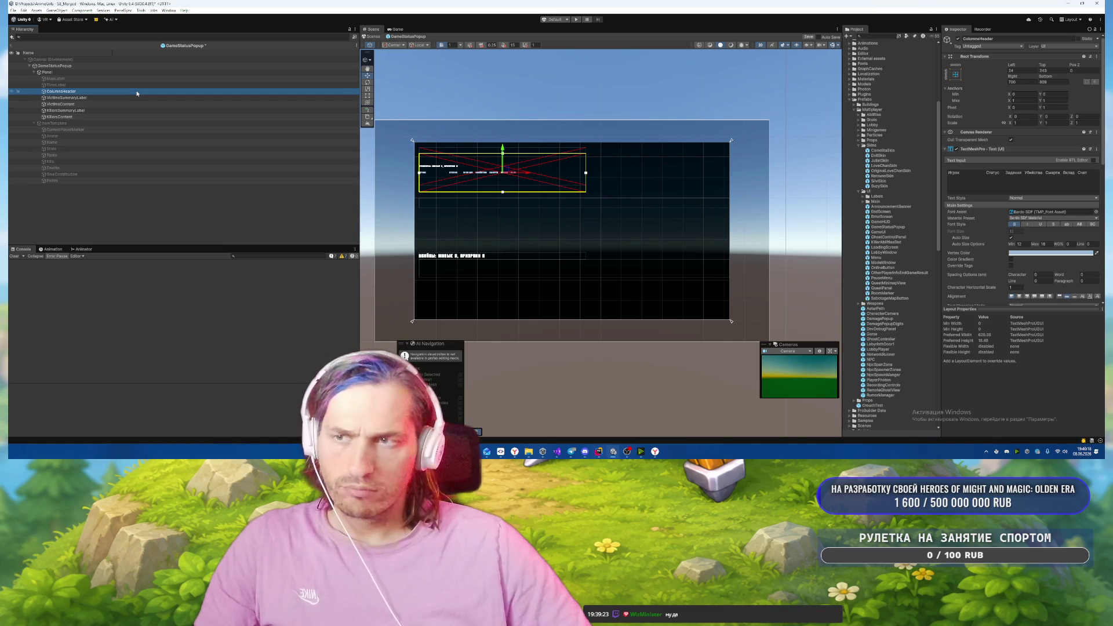
click(1052, 82)
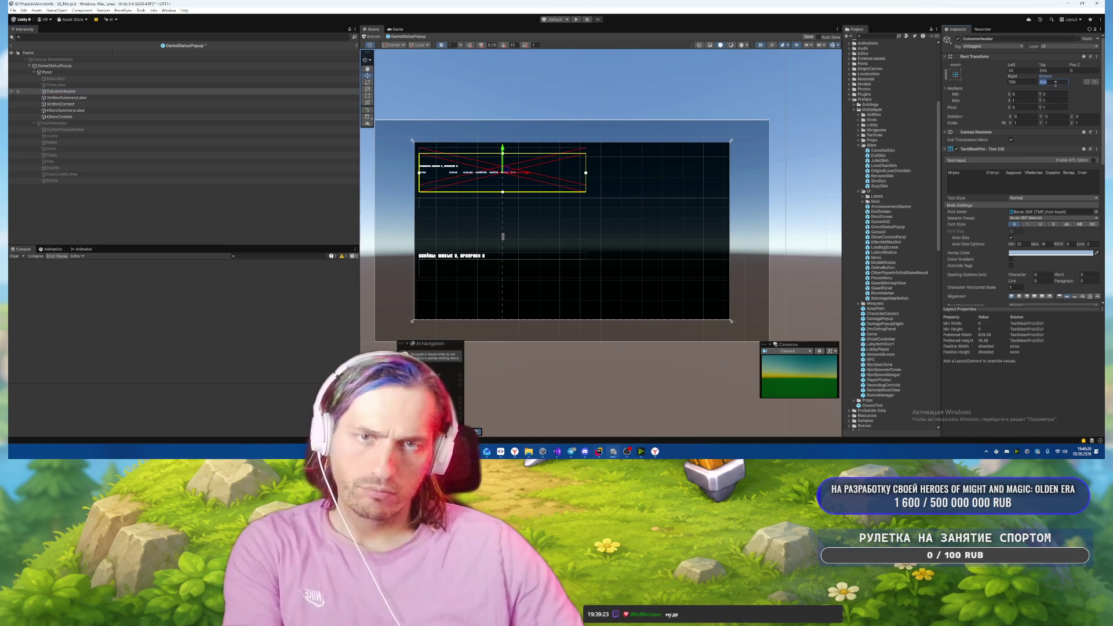
text(0)
click(1049, 71)
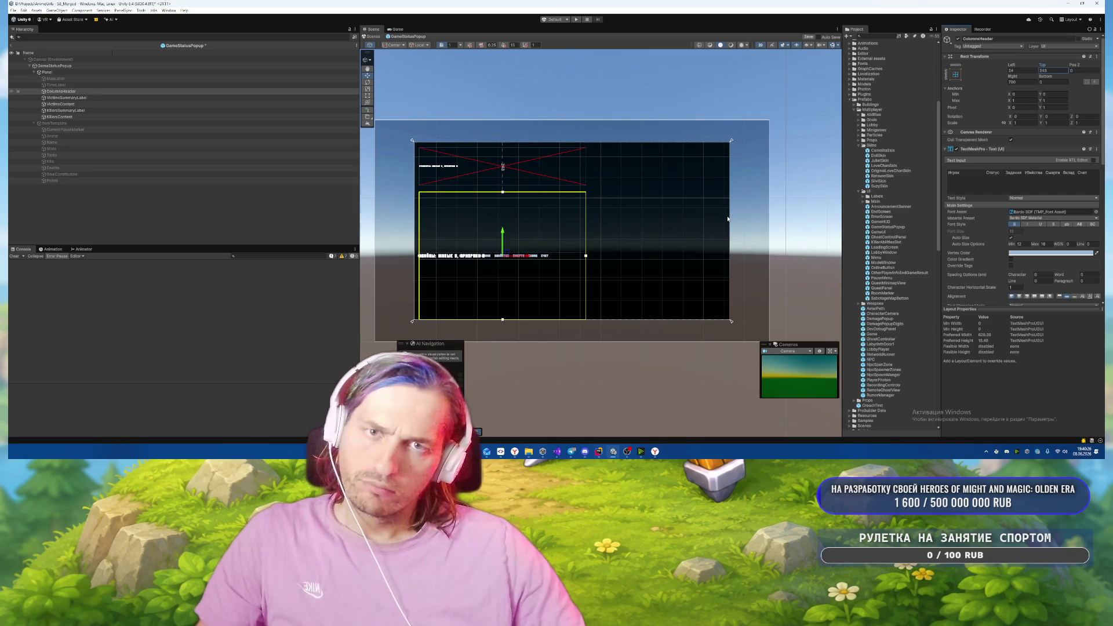
key(ctrl+z)
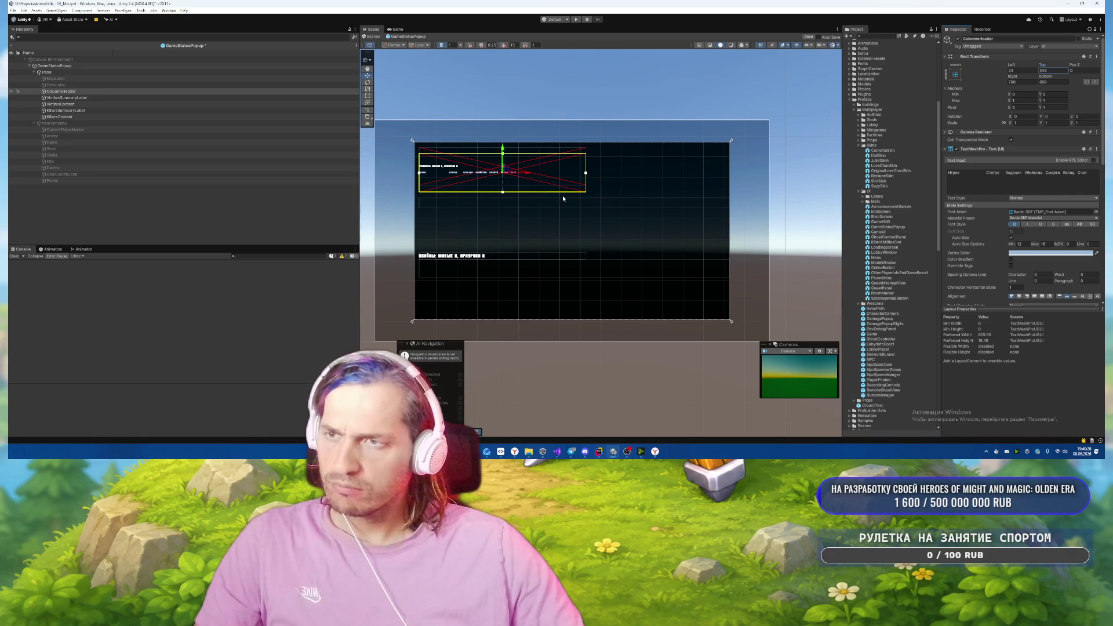
key(t)
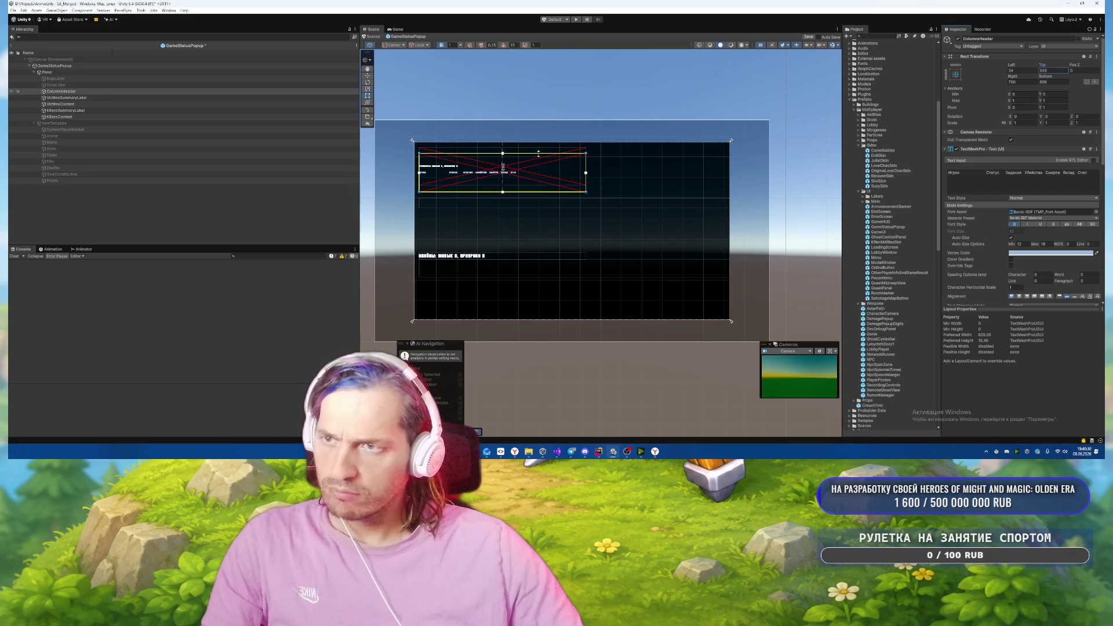
mouse_move(540, 152)
mouse_down()
mouse_move(541, 223)
mouse_move(542, 200)
mouse_up()
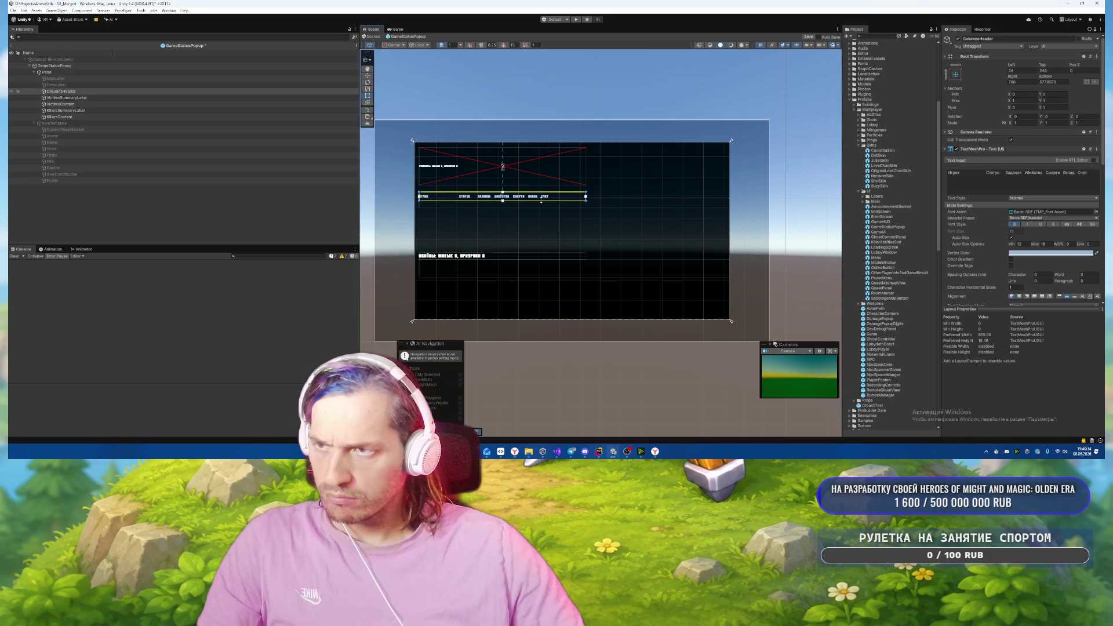
Cycle the scene selection through ColumnsHeader, VictimsContent and the popup's Panel.
scroll(603, 166, up, 5)
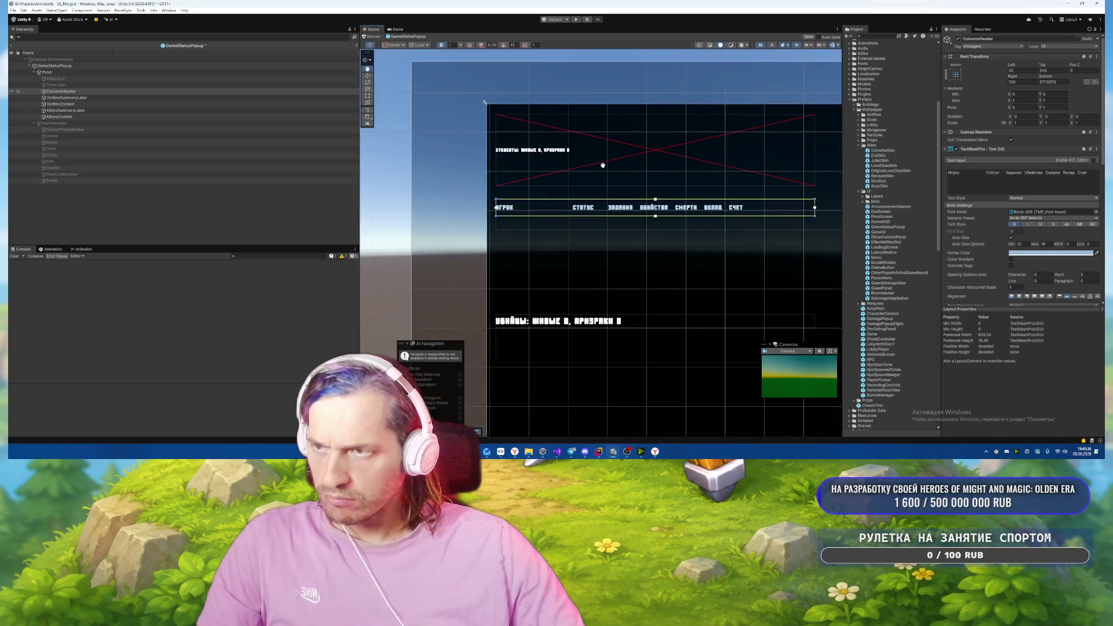
scroll(603, 166, up, 2)
scroll(604, 166, down, 2)
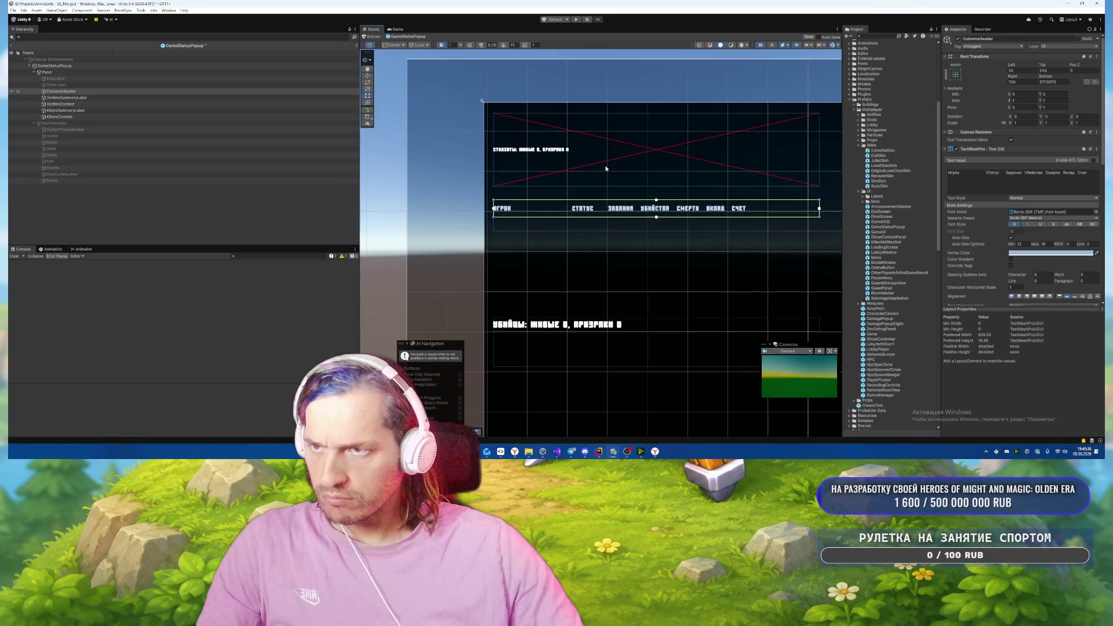
click(565, 150)
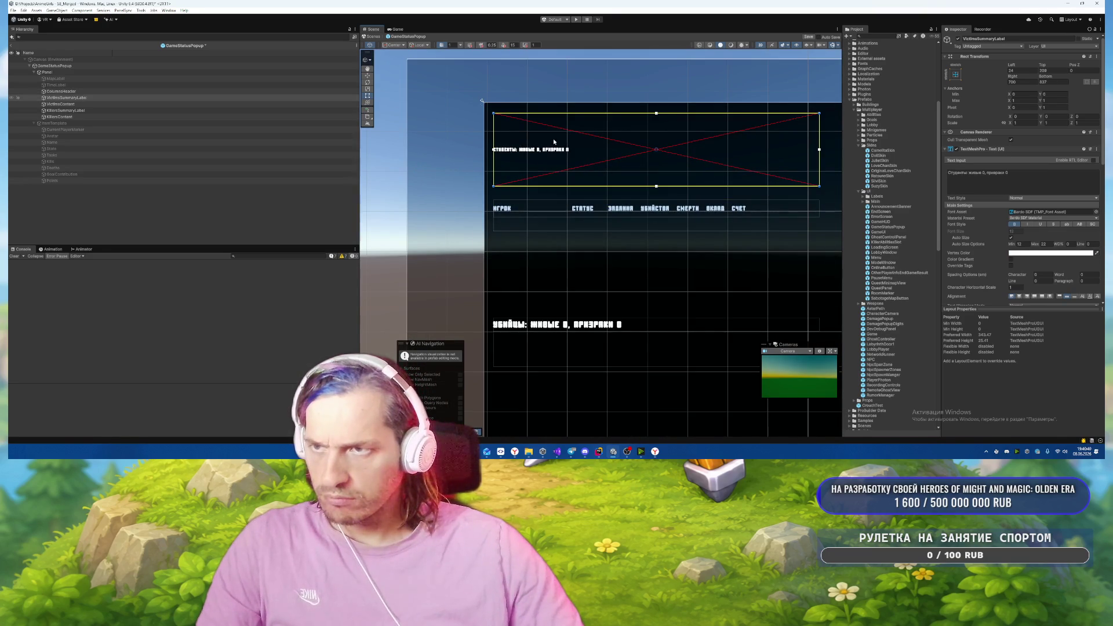
click(565, 150)
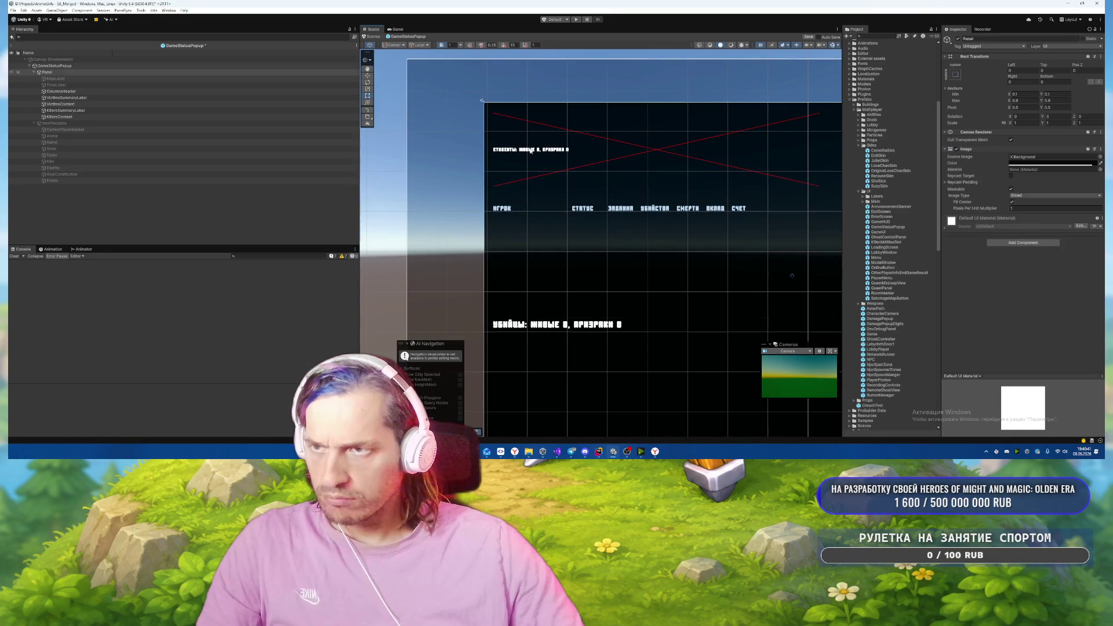
click(560, 152)
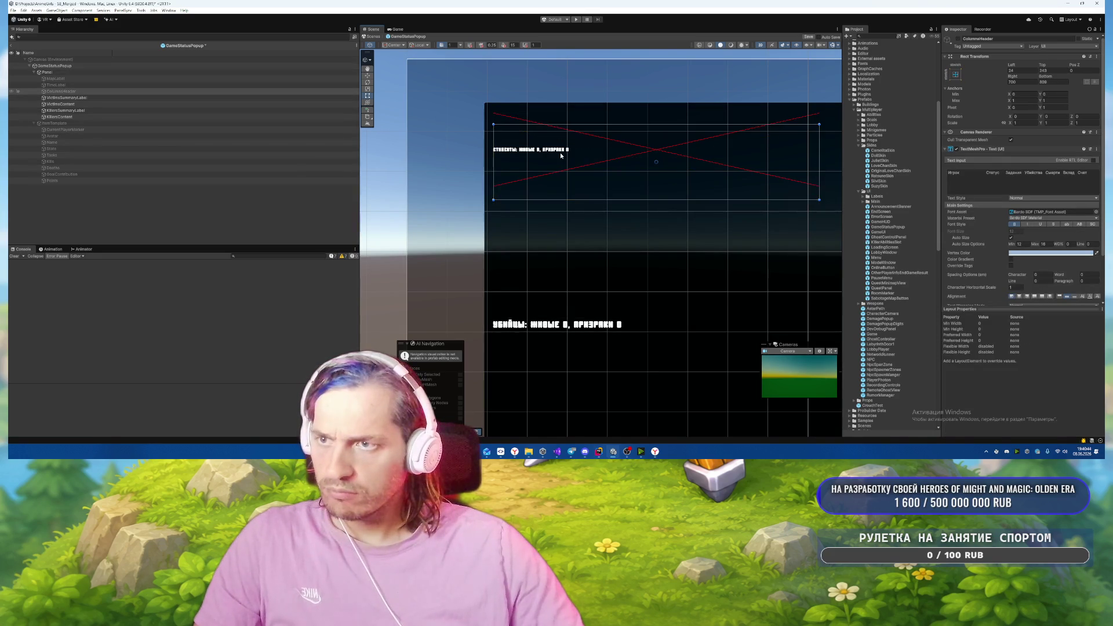
click(559, 152)
click(560, 152)
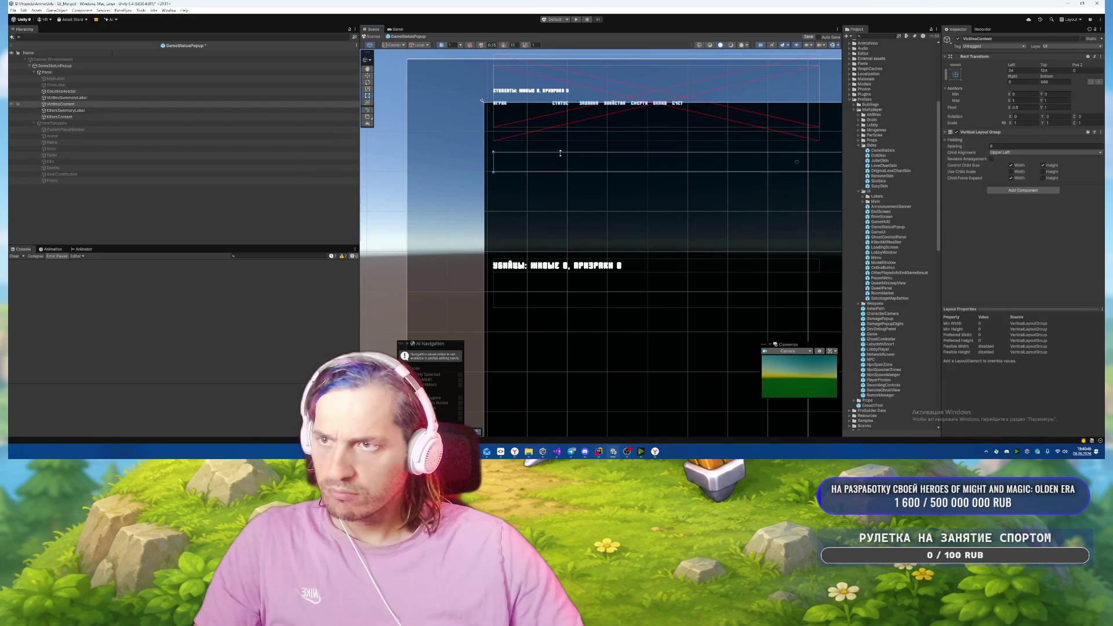
click(560, 152)
click(559, 152)
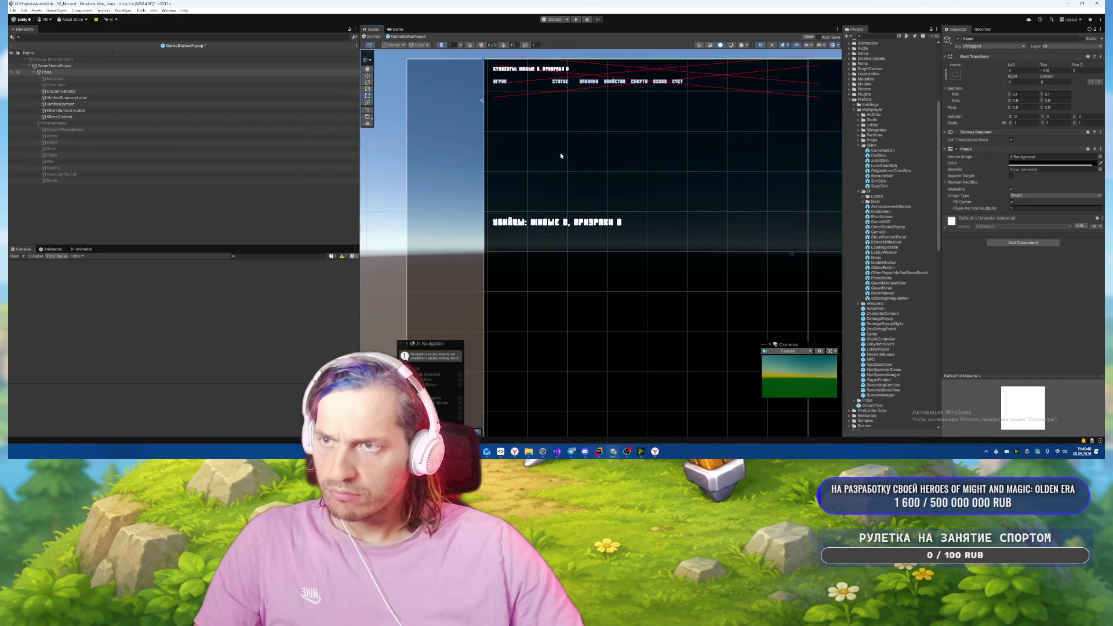
Select ColumnsHeader through KillersContent together and edit their shared anchor Min Y.
click(69, 91)
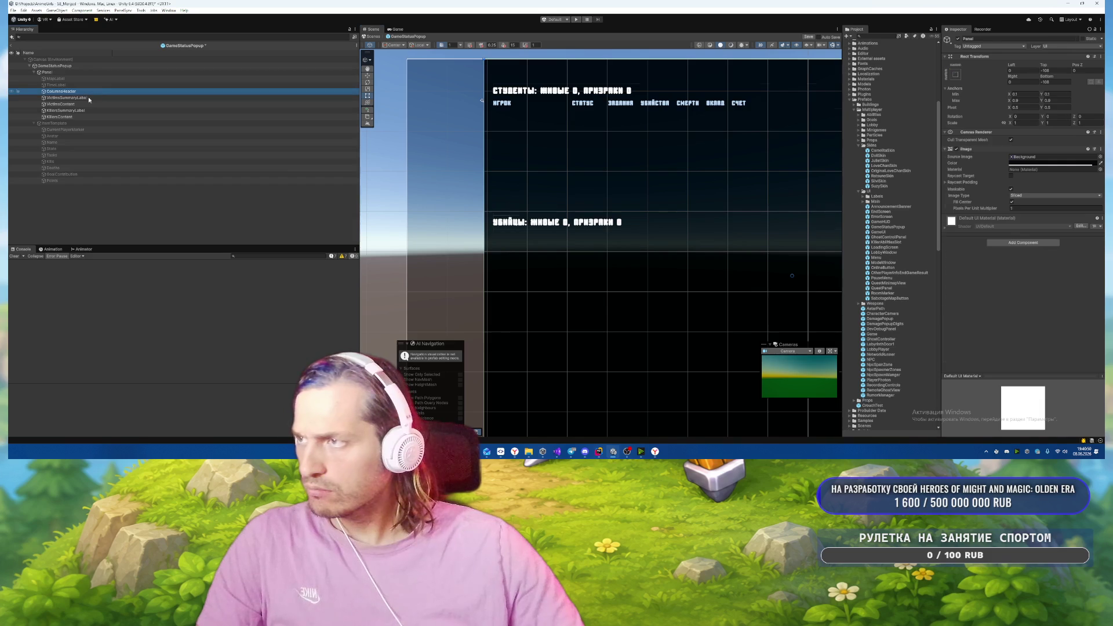
shift+click(78, 117)
click(1058, 94)
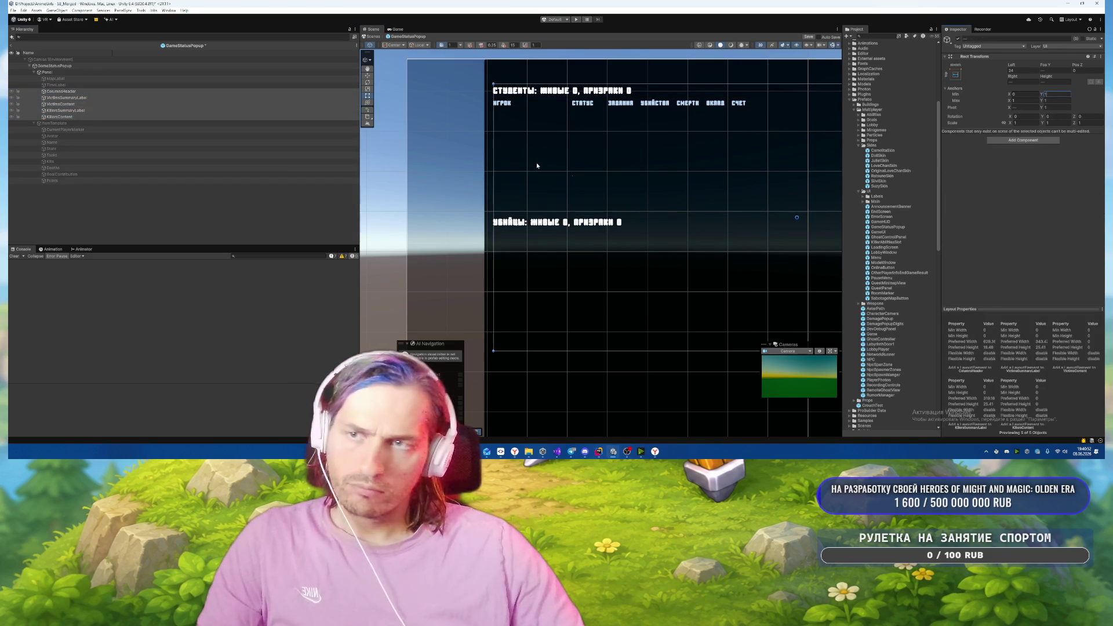
Set the Panel's Top offset to 0, then select VictimsSummaryLabel and VictimsContent.
click(48, 71)
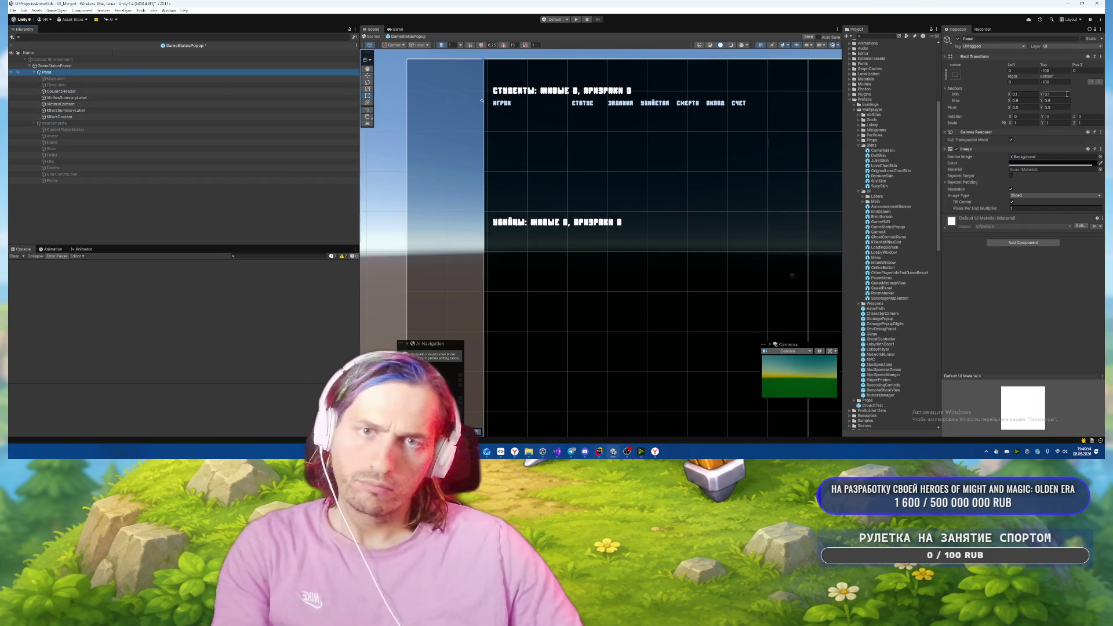
click(1060, 82)
text(0)
key(Return)
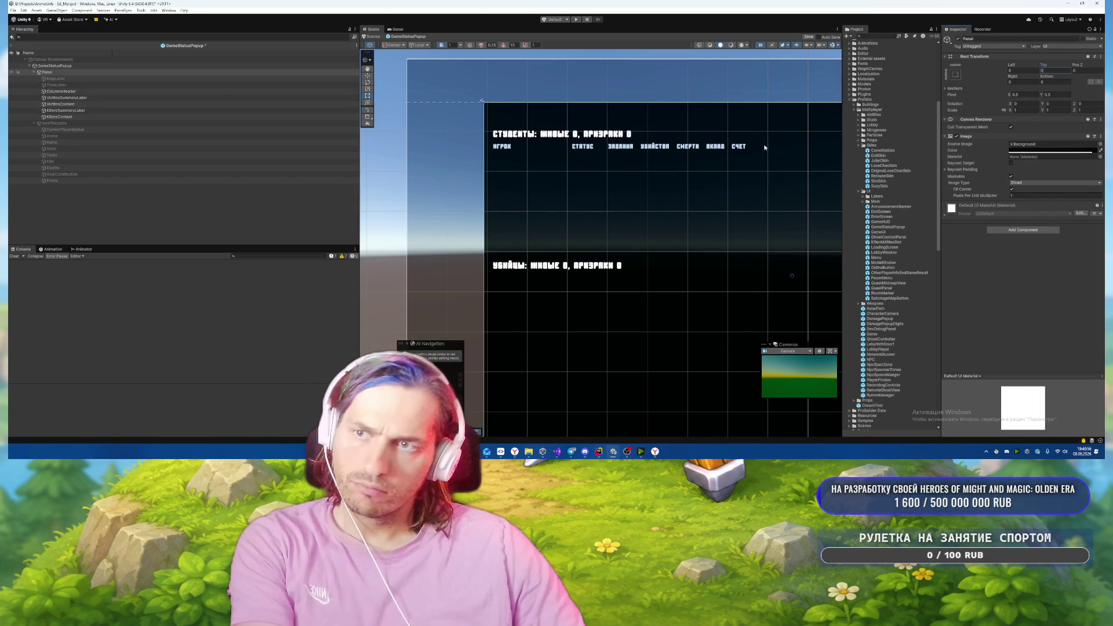
key(f)
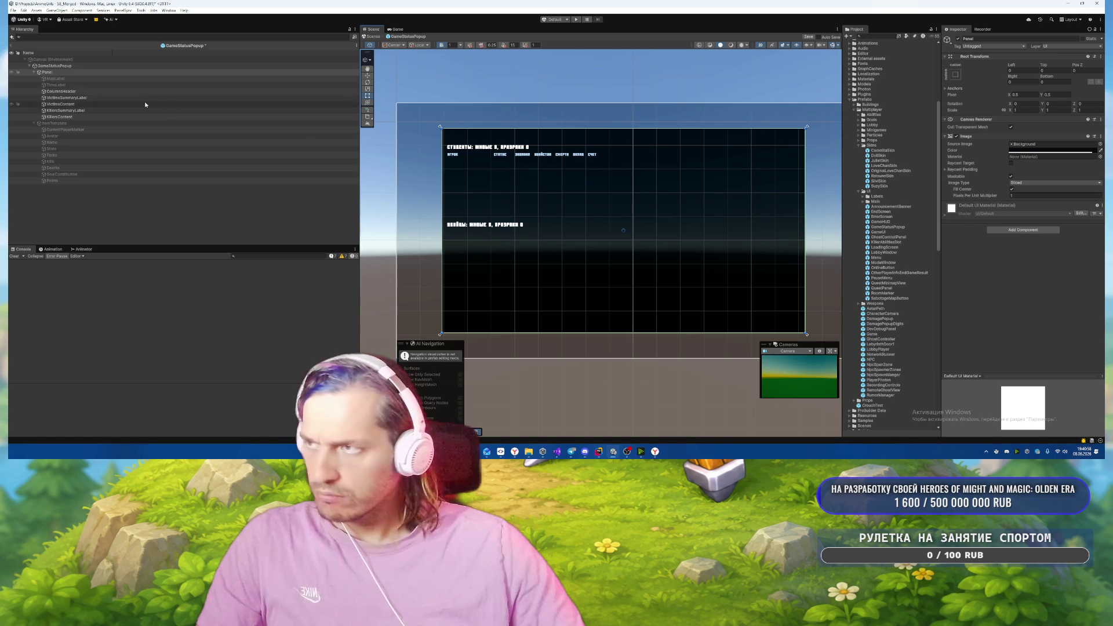
click(80, 98)
click(75, 104)
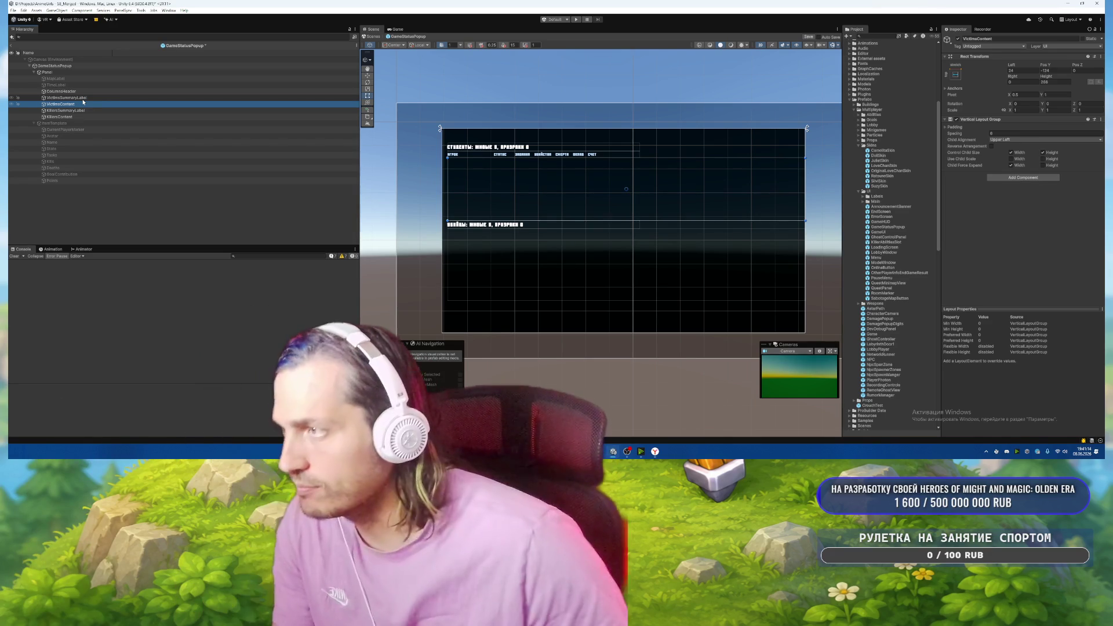
key(Down)
key(Down)
key(Down)
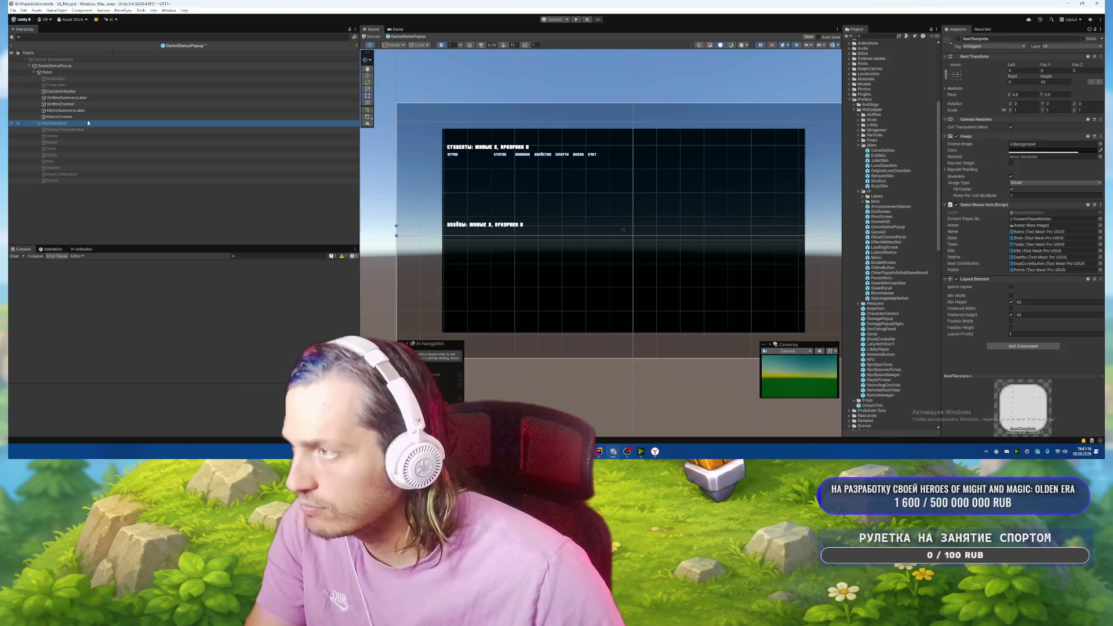
drag(84, 103, 70, 104)
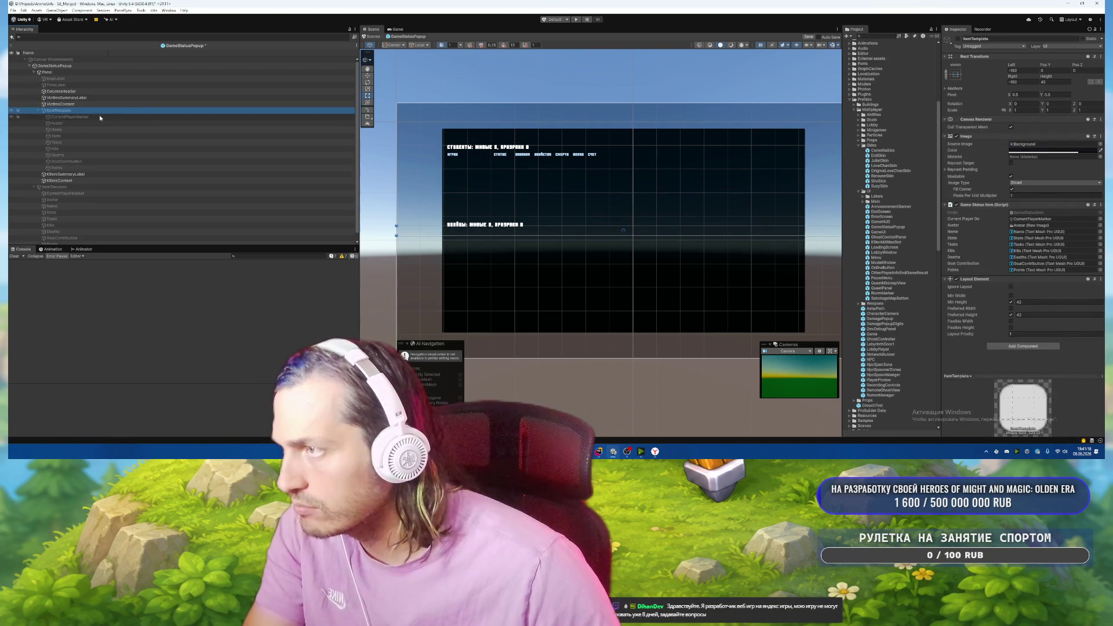
click(39, 111)
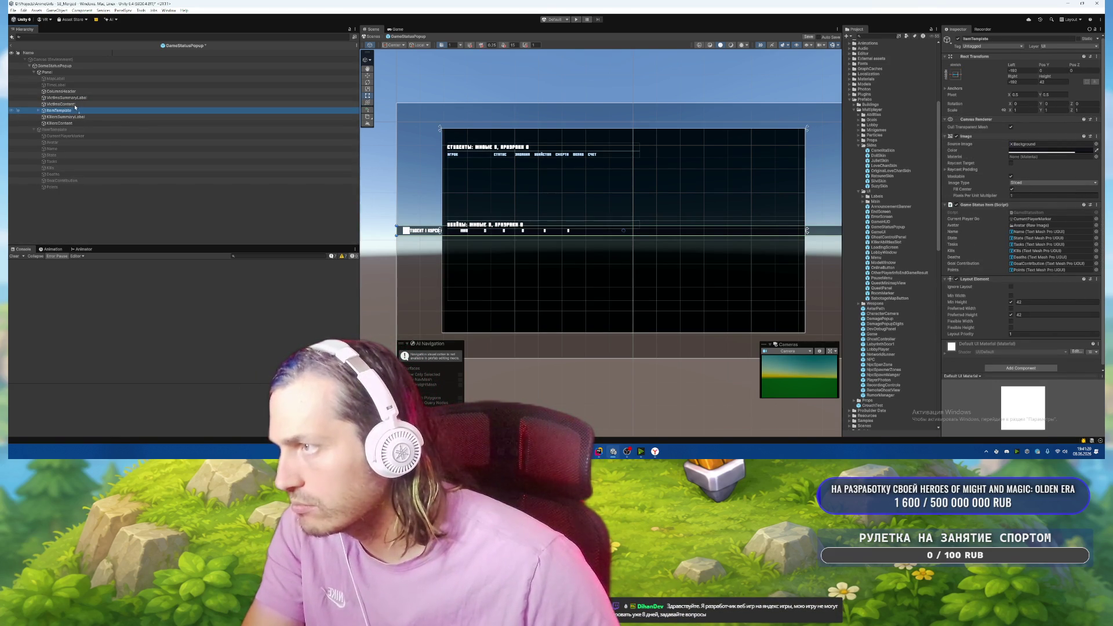
key(ctrl+d)
key(ctrl+d)
key(ctrl+d)
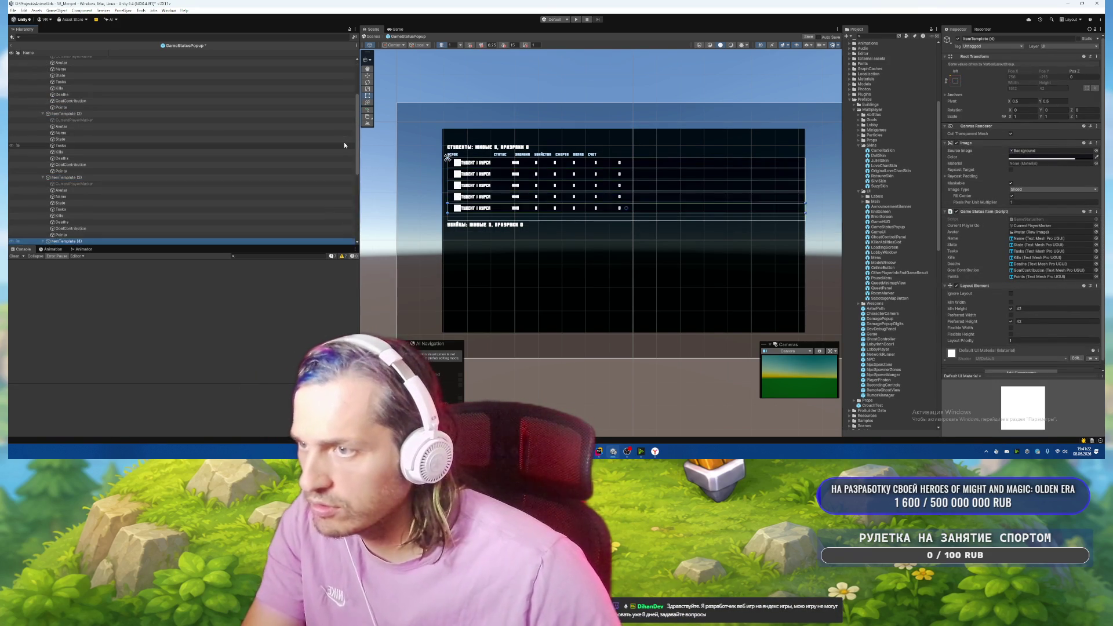
key(ctrl+d)
key(ctrl+d)
key(ctrl+d)
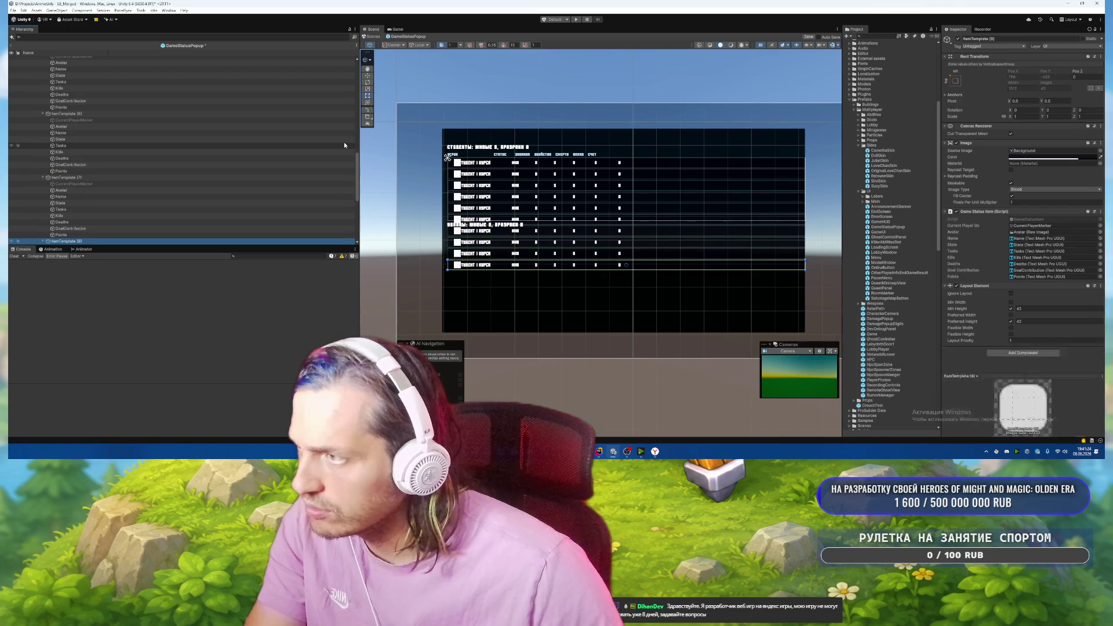
scroll(206, 137, up, 8)
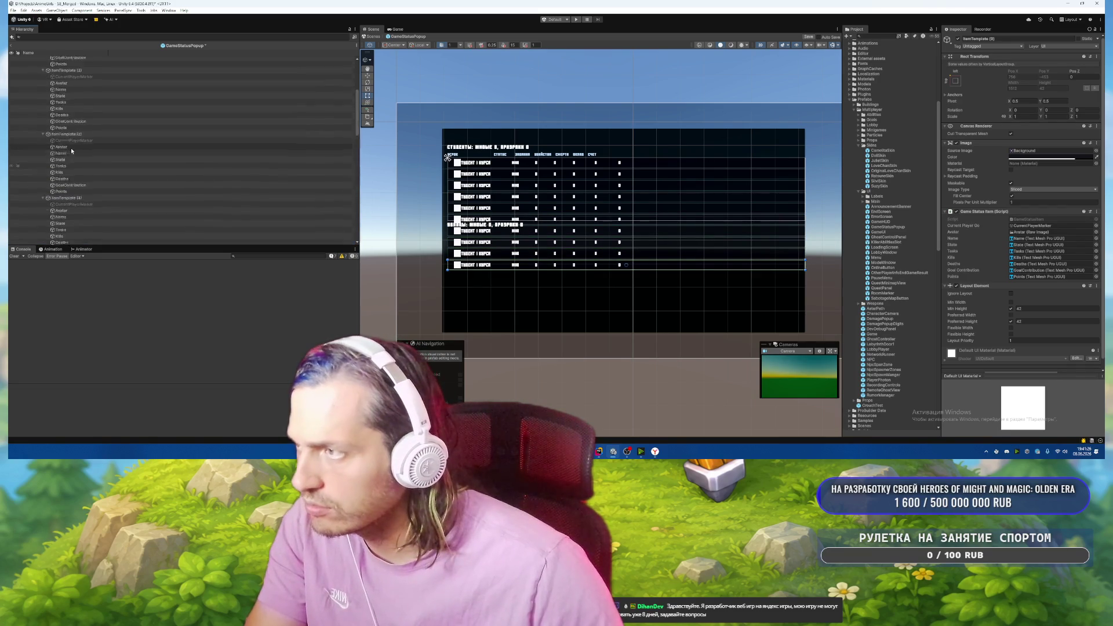
scroll(71, 148, up, 5)
click(50, 105)
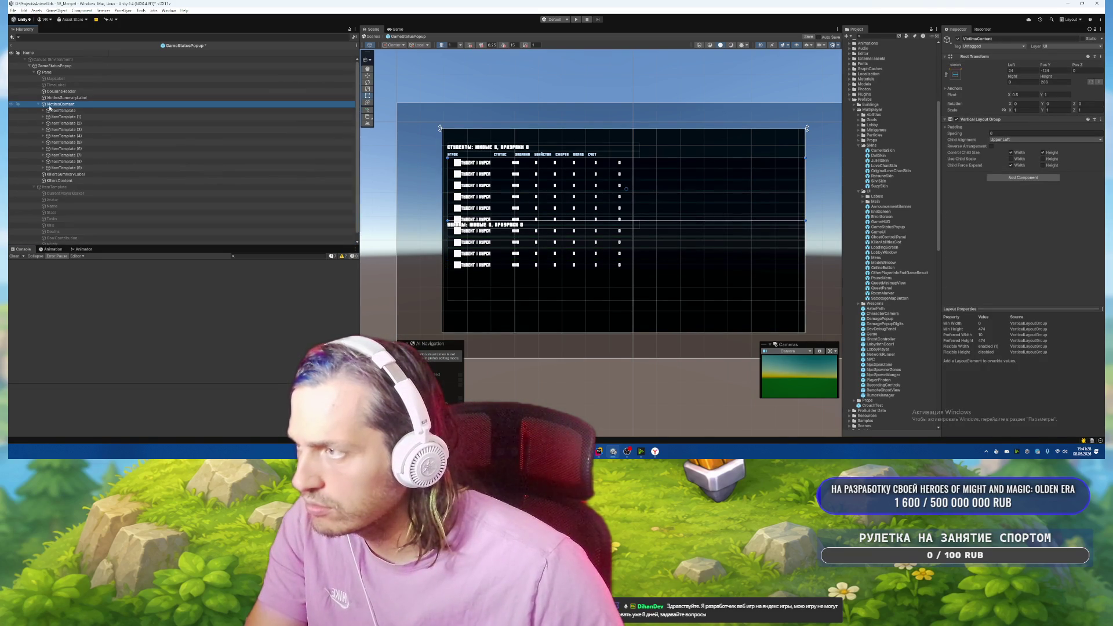
click(64, 110)
shift+click(65, 168)
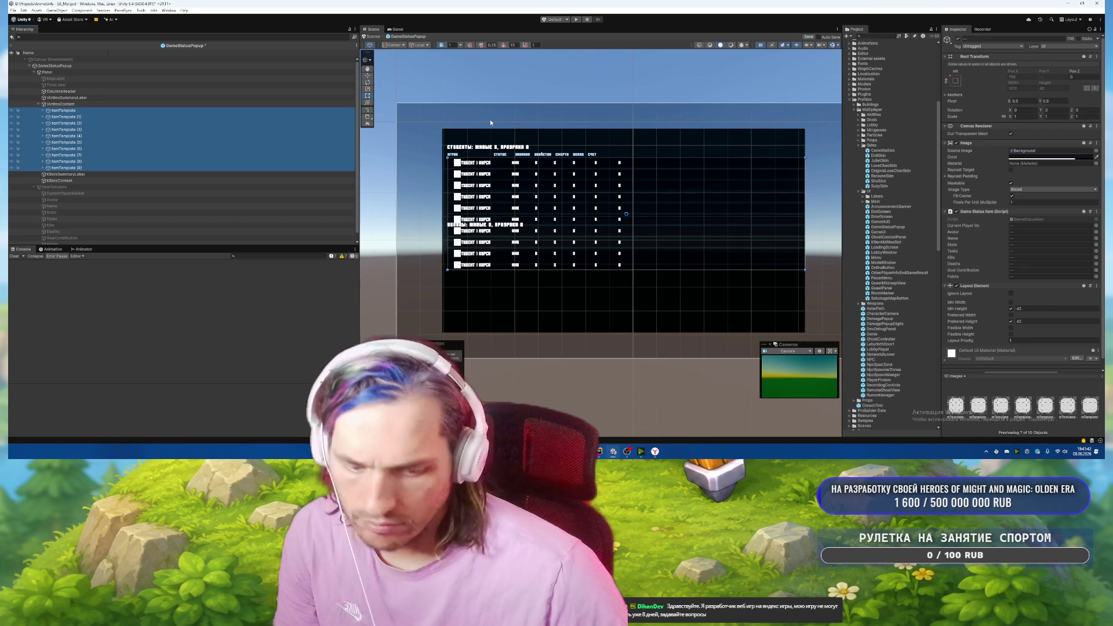
key(Delete)
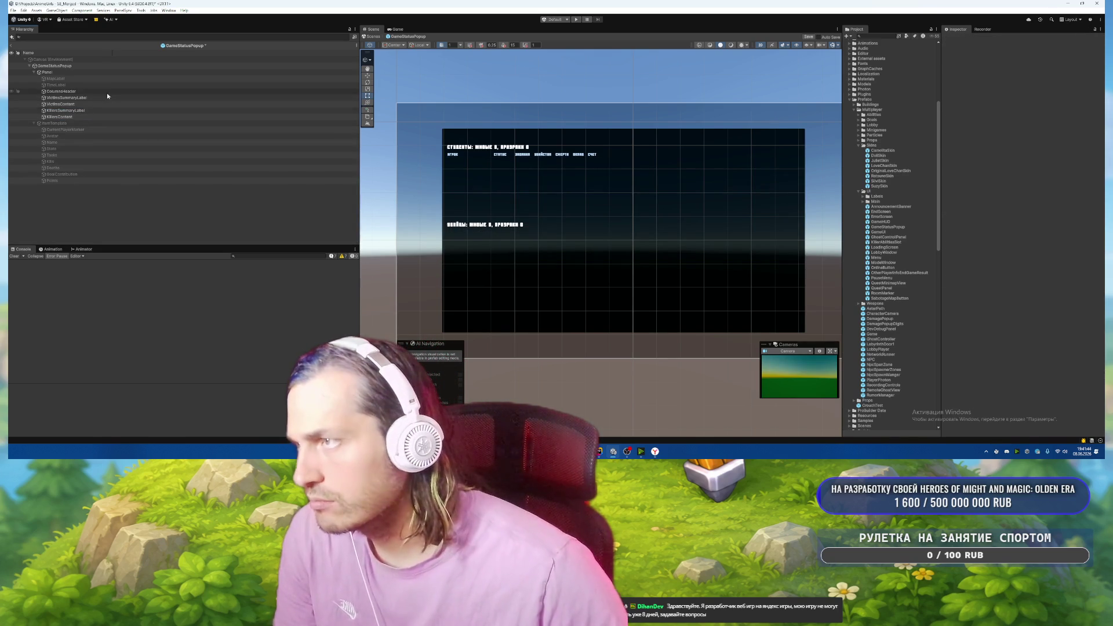
Set the Left offset of VictimsContent and KillersContent to 0, then save the prefab.
click(95, 104)
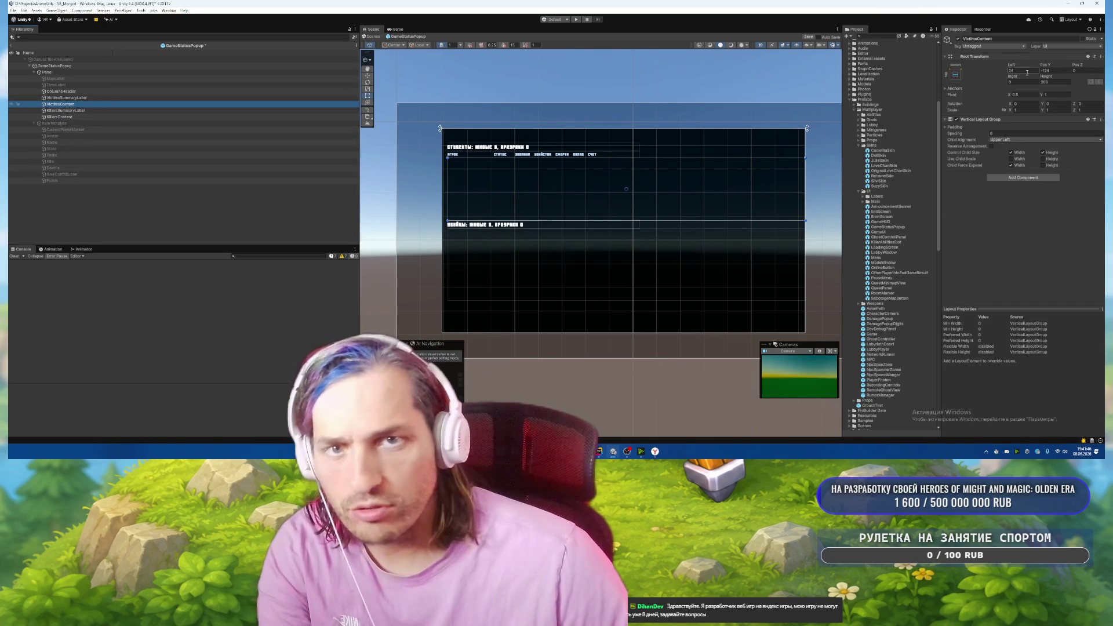
double_click(1027, 72)
text(0)
click(180, 117)
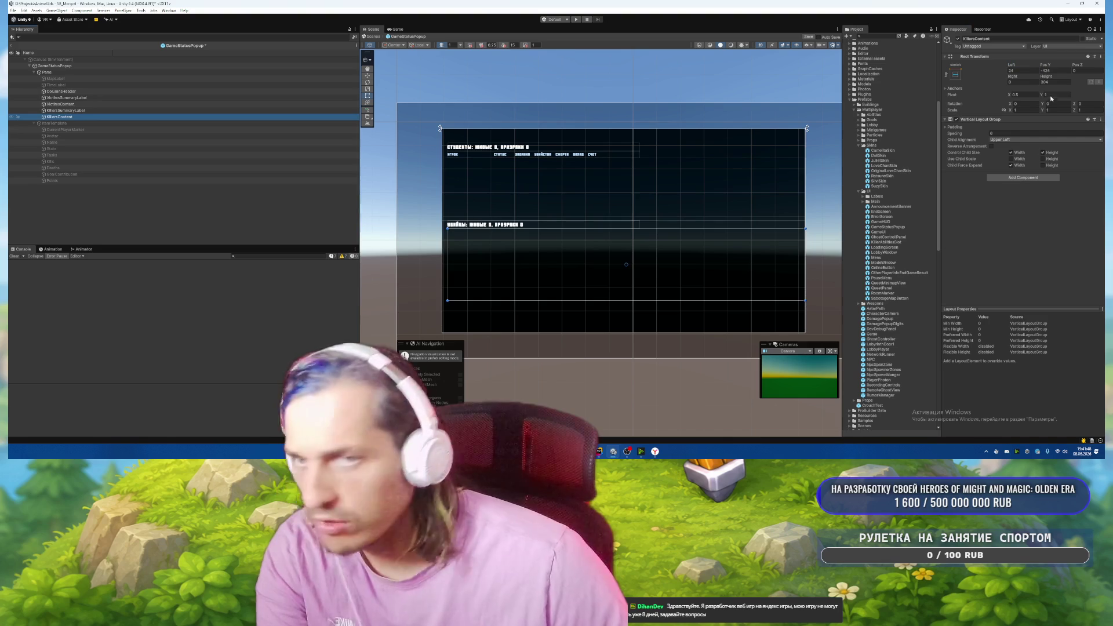
click(1008, 134)
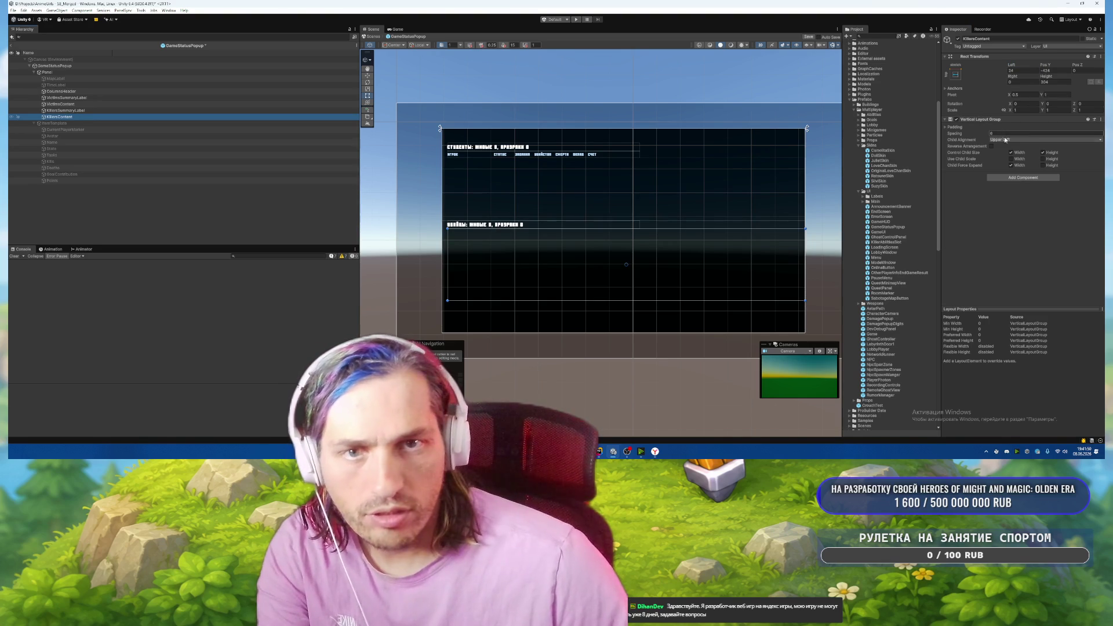
double_click(1023, 70)
text(0)
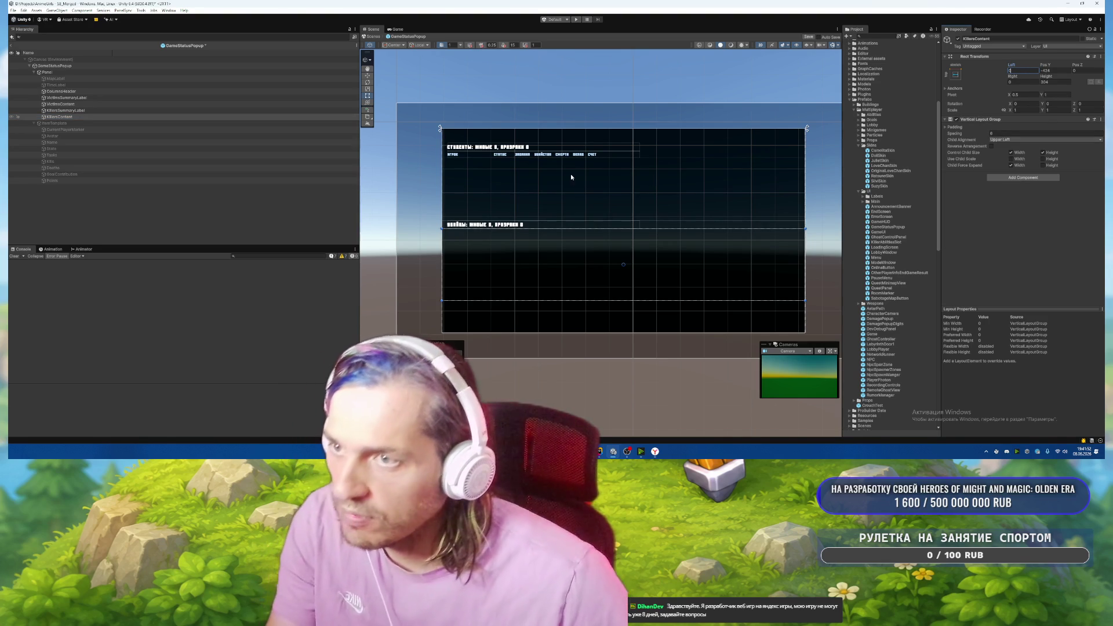
key(ctrl+s)
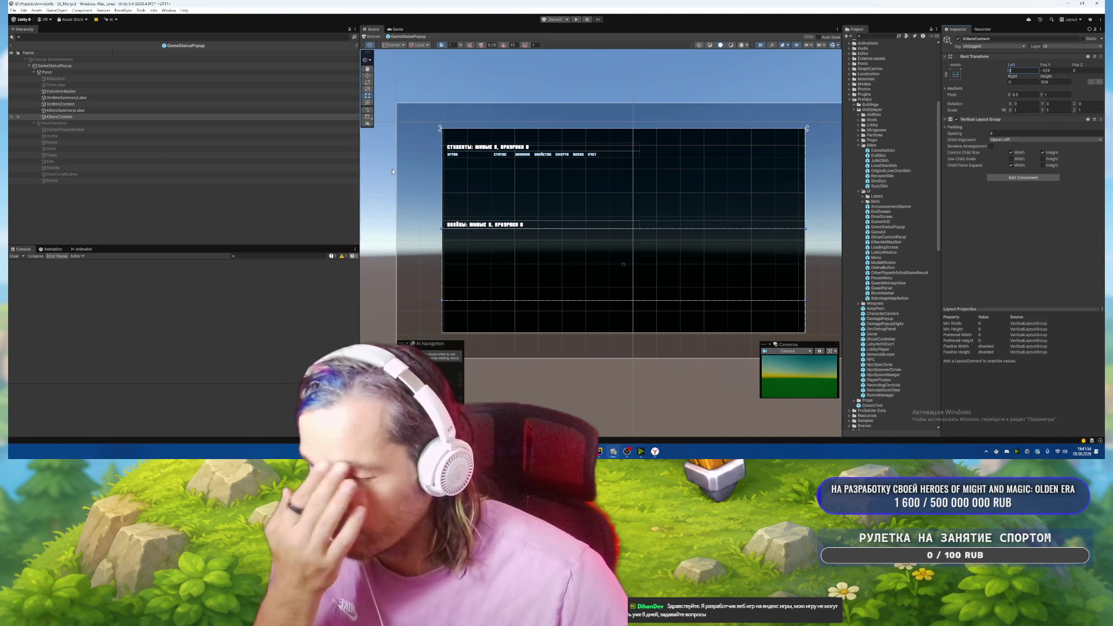
Duplicate the column header row and place the copy below the killers summary.
click(81, 92)
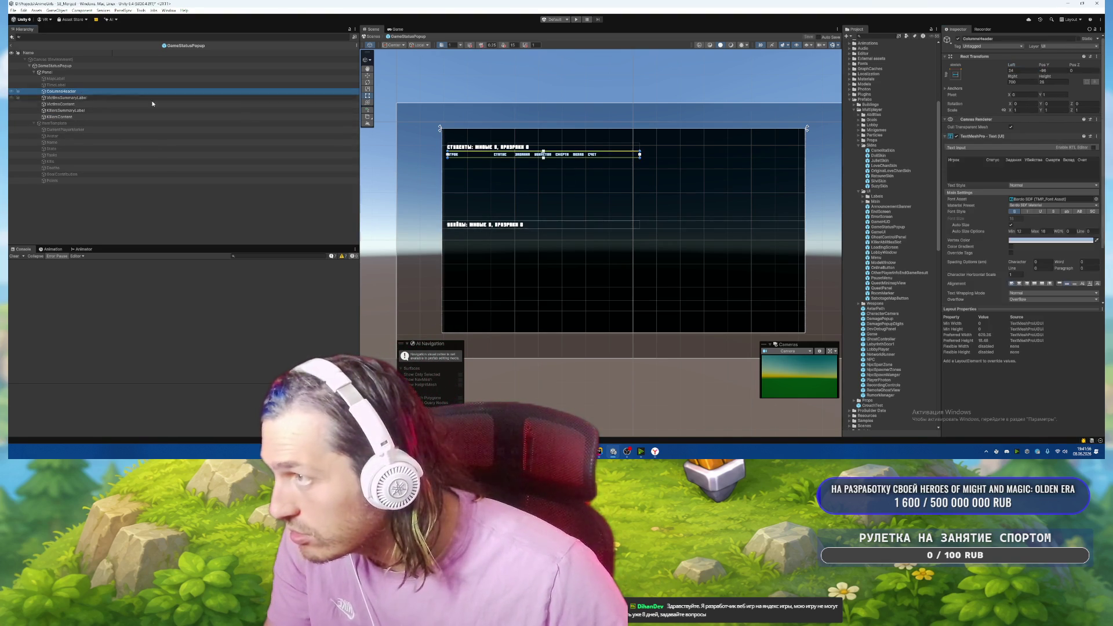
key(ctrl+d)
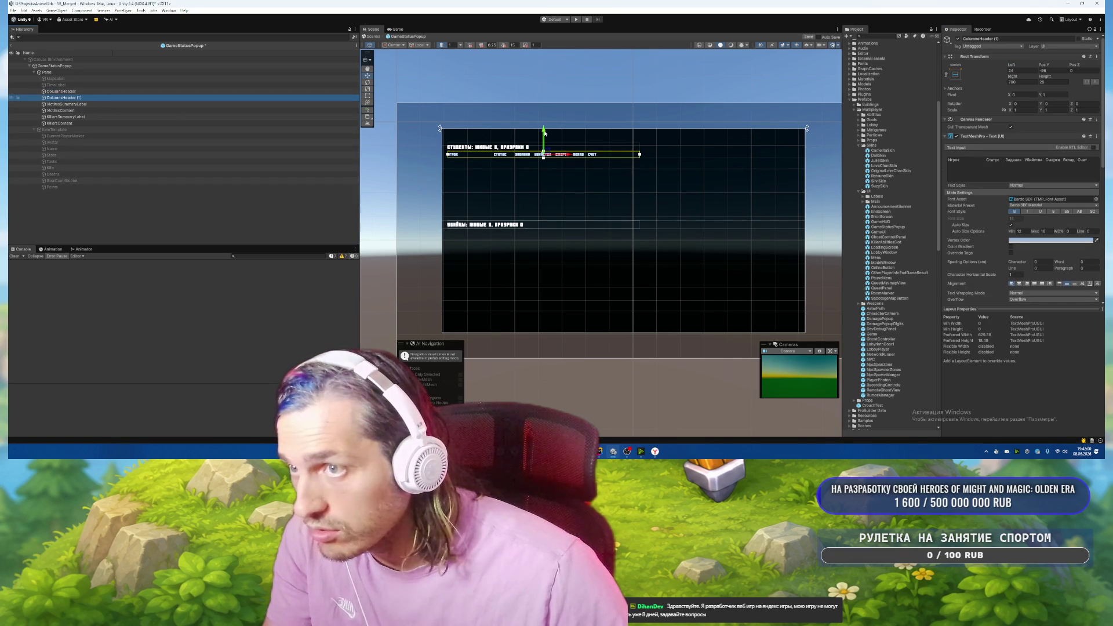
drag(544, 134, 541, 210)
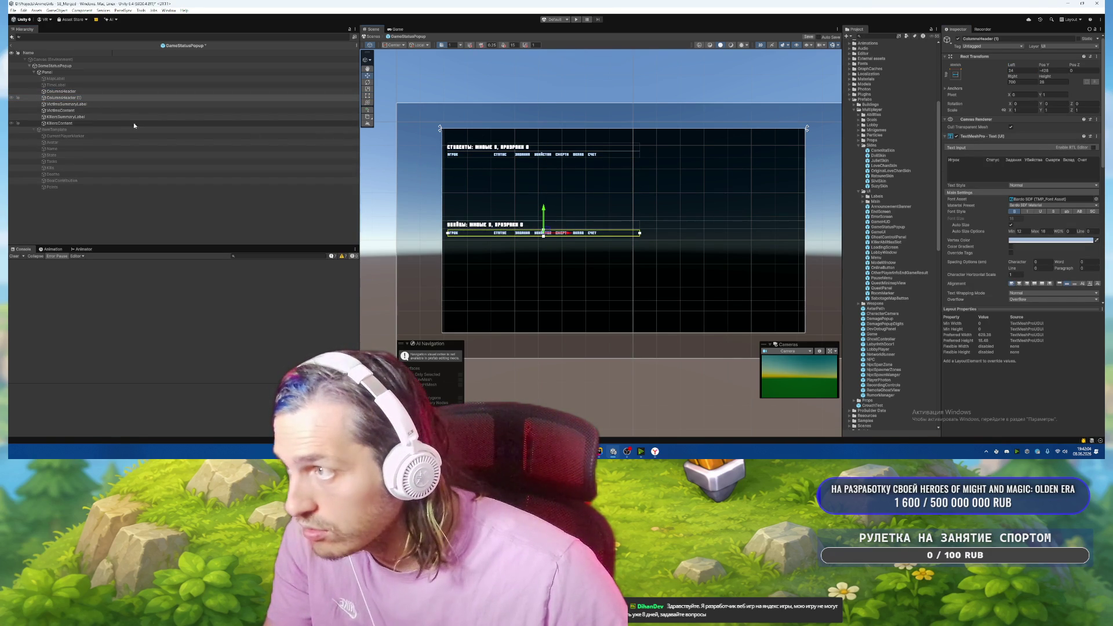
Lower the top edge of the KillersContent area.
click(87, 123)
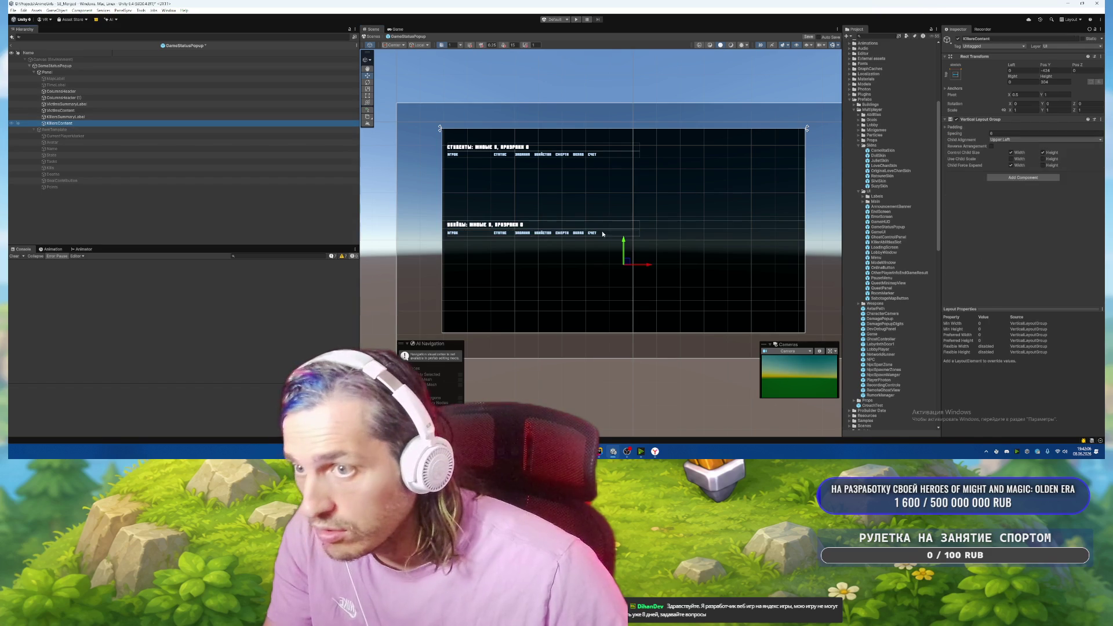
drag(489, 227, 494, 236)
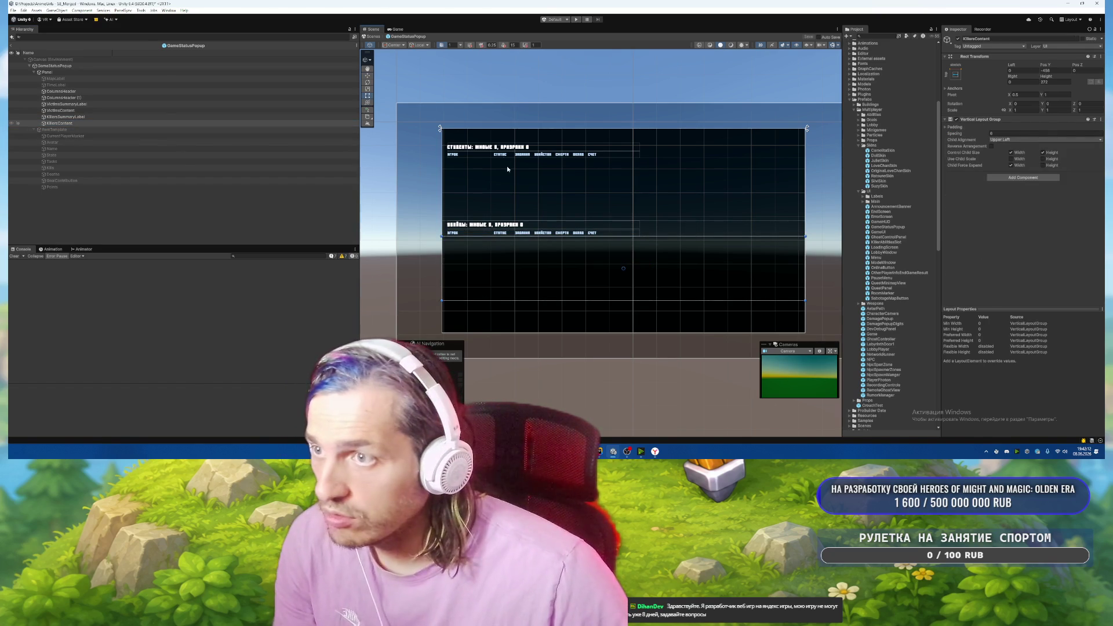
click(78, 91)
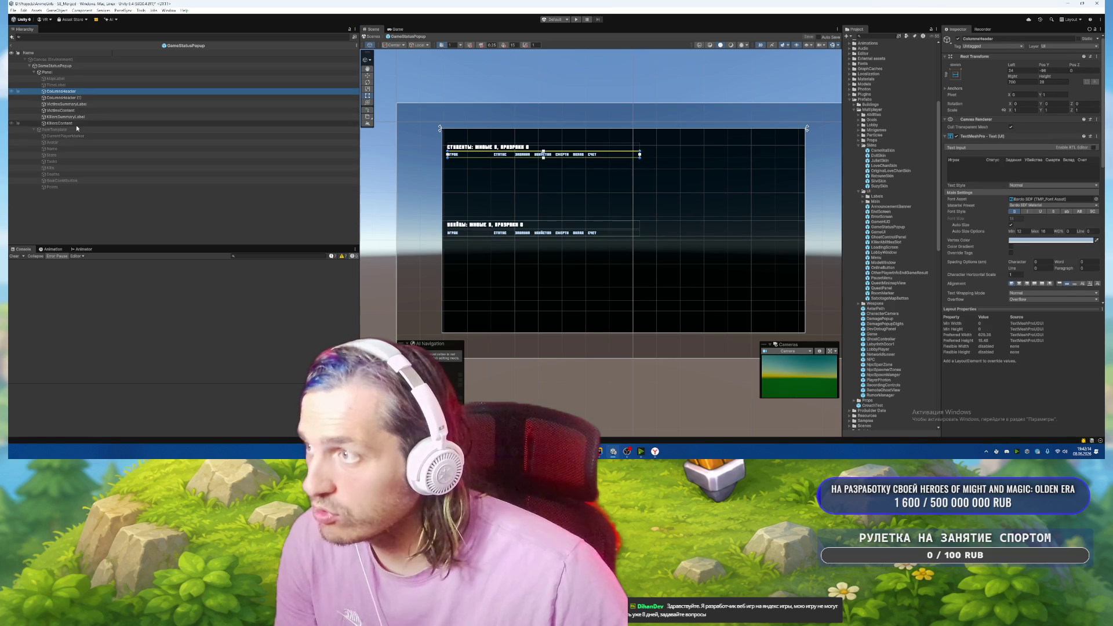
click(70, 123)
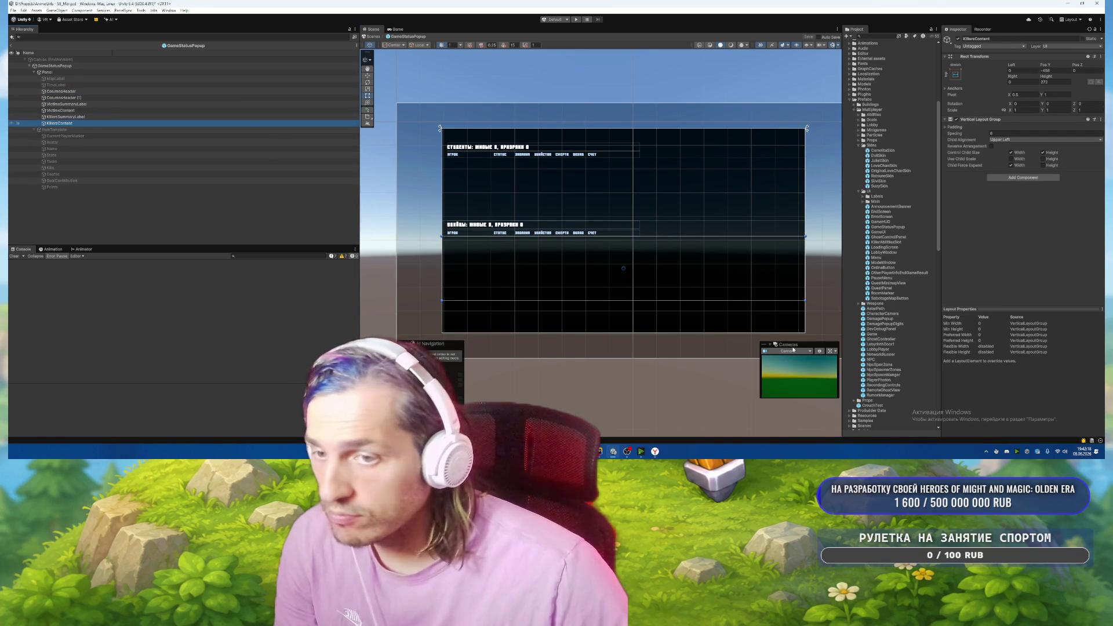
scroll(695, 255, down, 2)
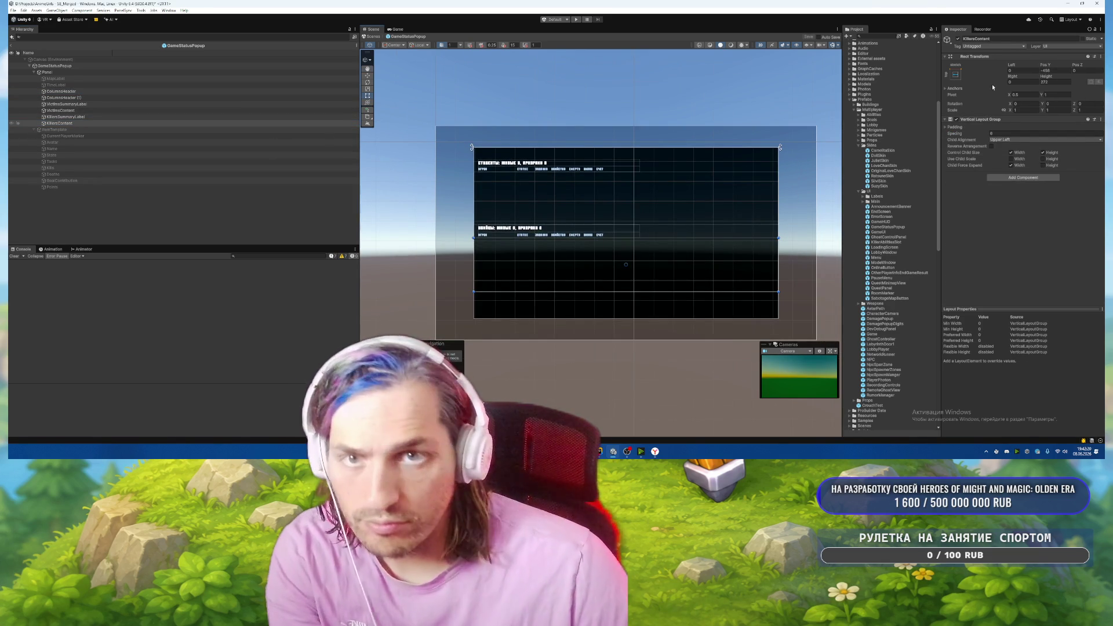
Try anchor Min X 0.85101 on KillersContent, then revert its width to 1536.
click(956, 89)
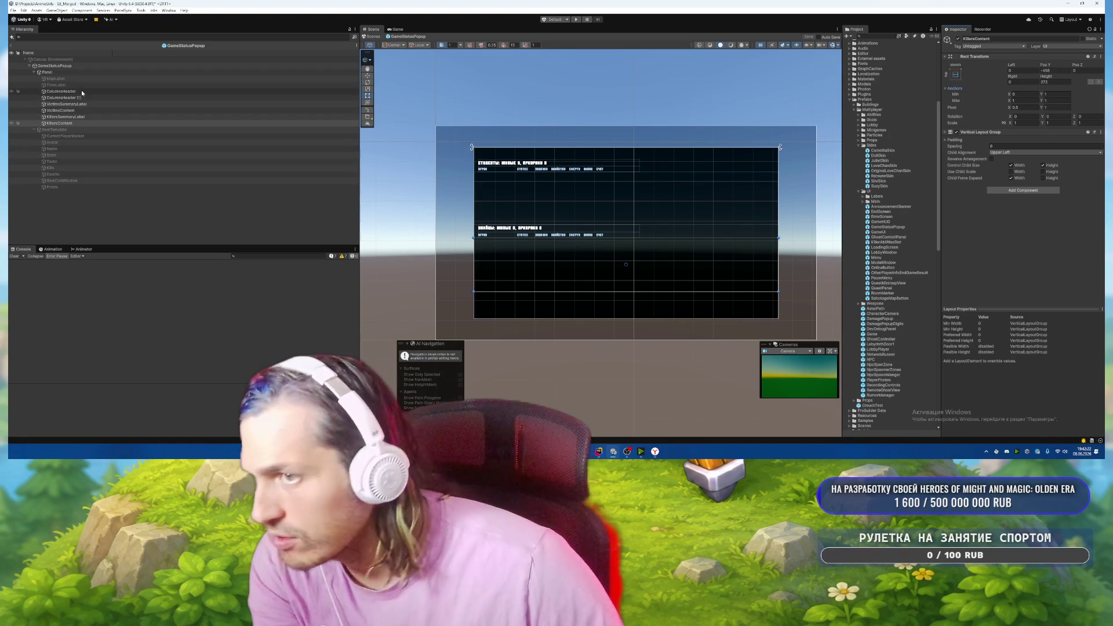
click(1020, 94)
text(0.85)
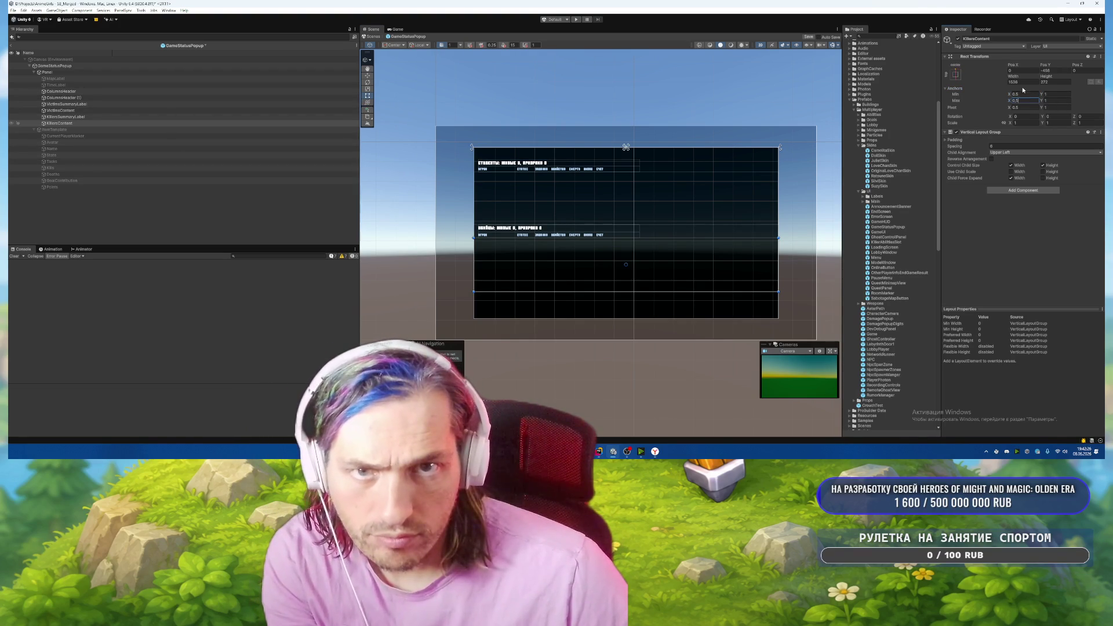
text(101)
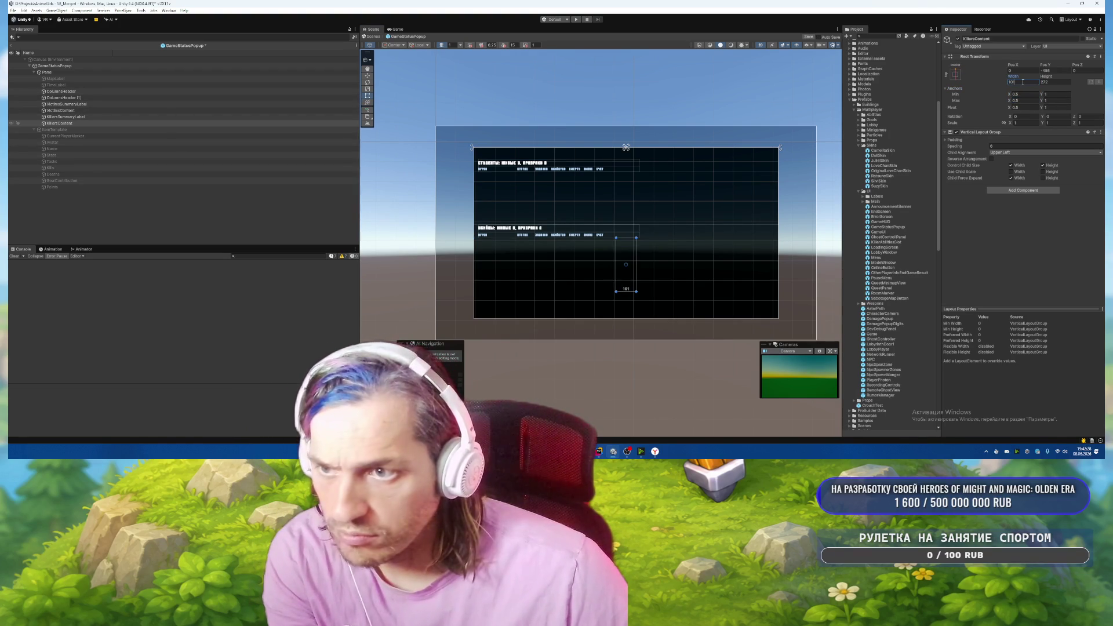
key(Escape)
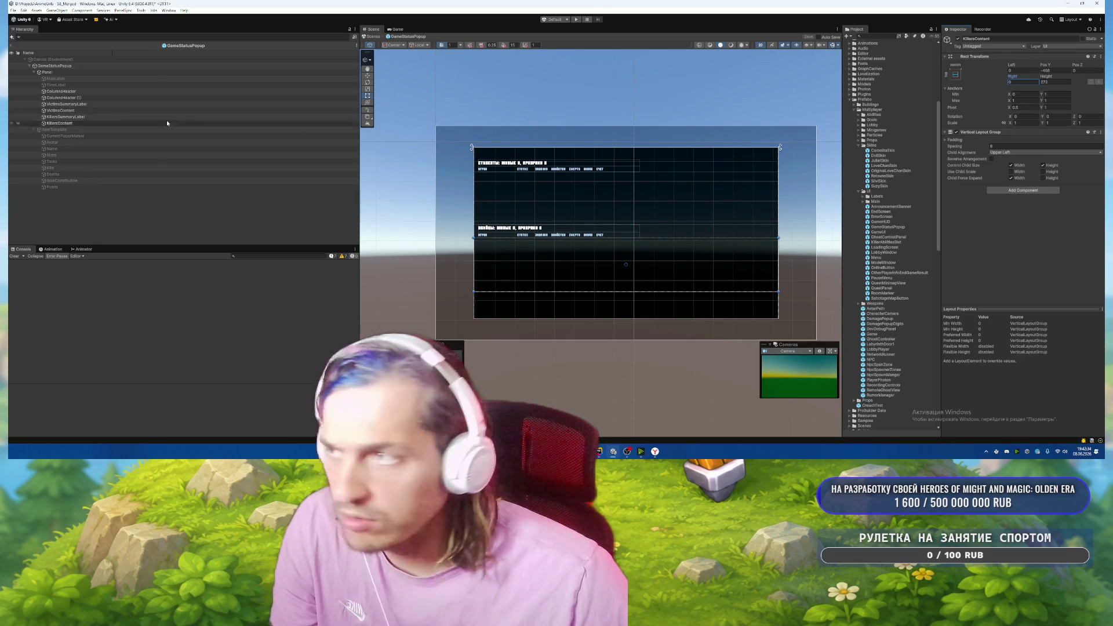
click(702, 150)
click(1022, 94)
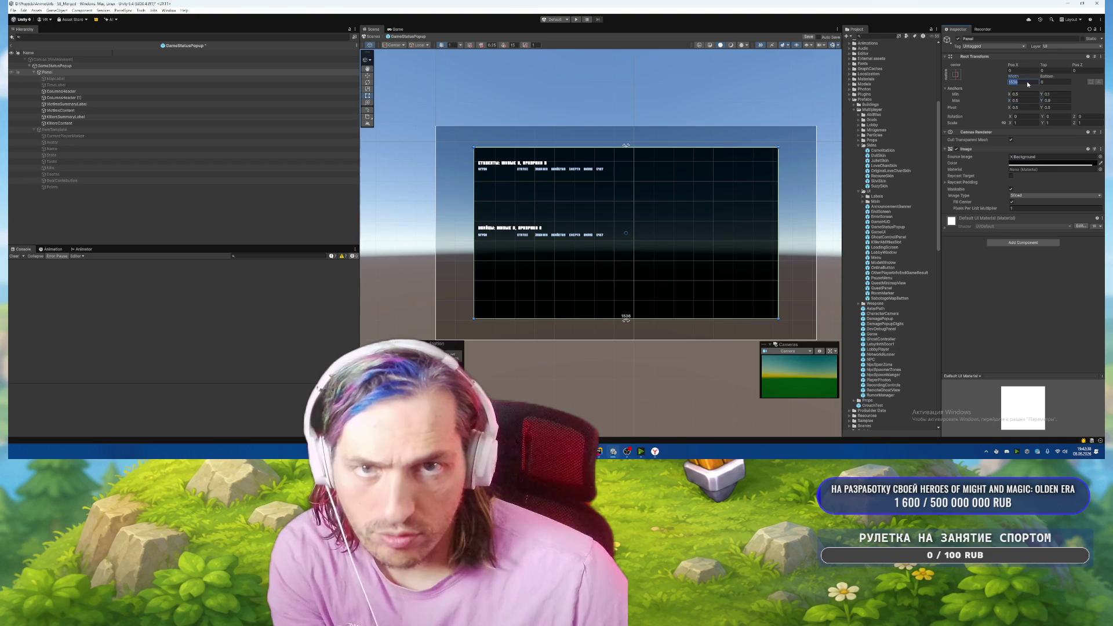
text(1000)
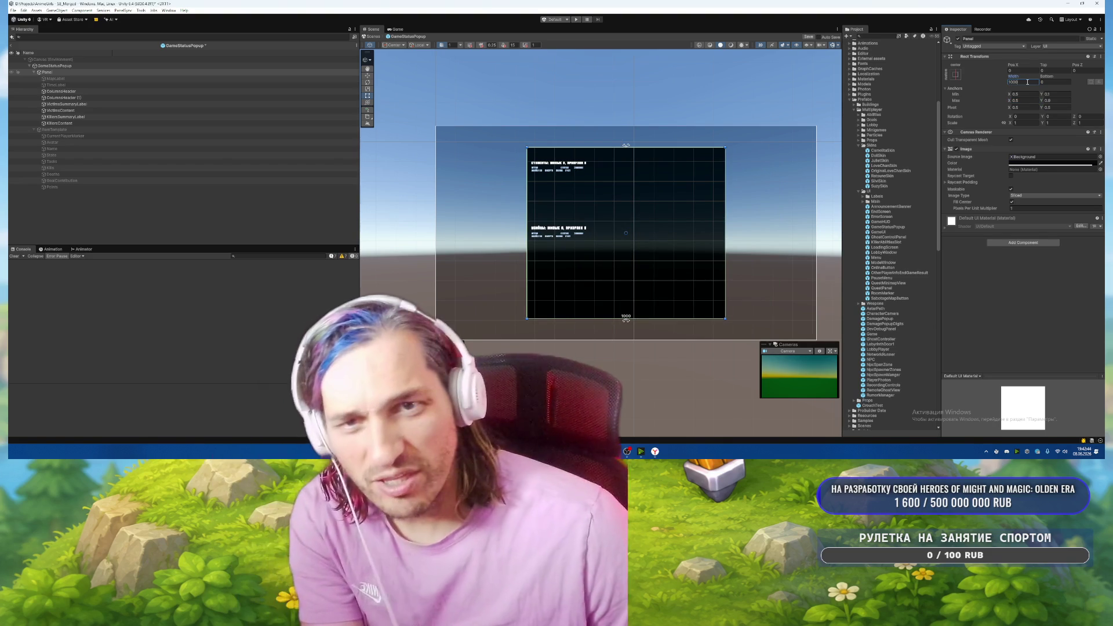
text(0)
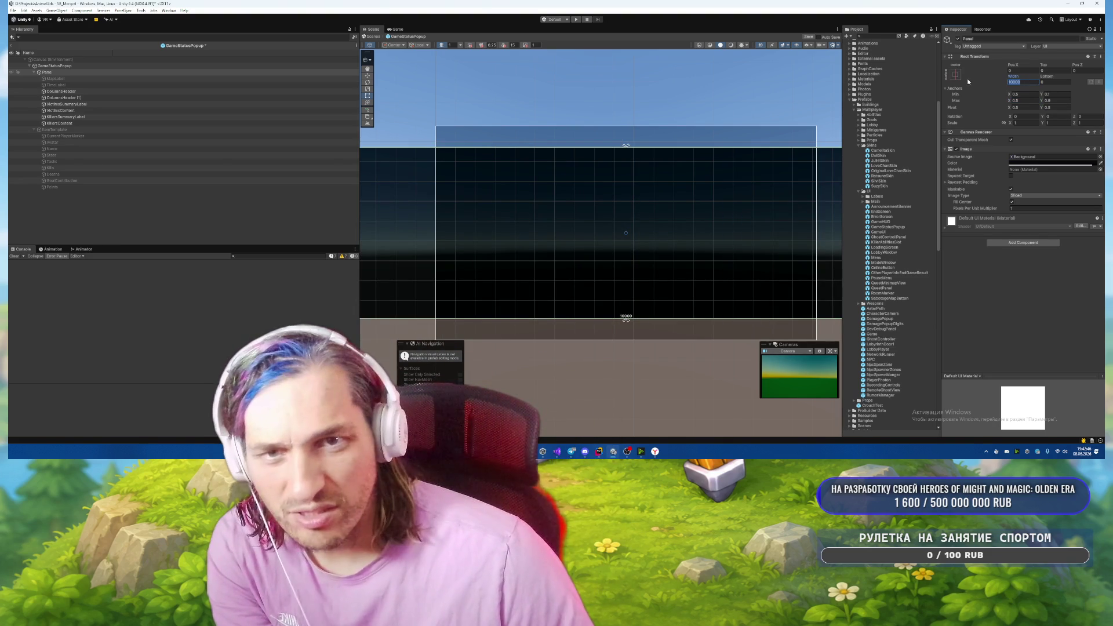
text(0)
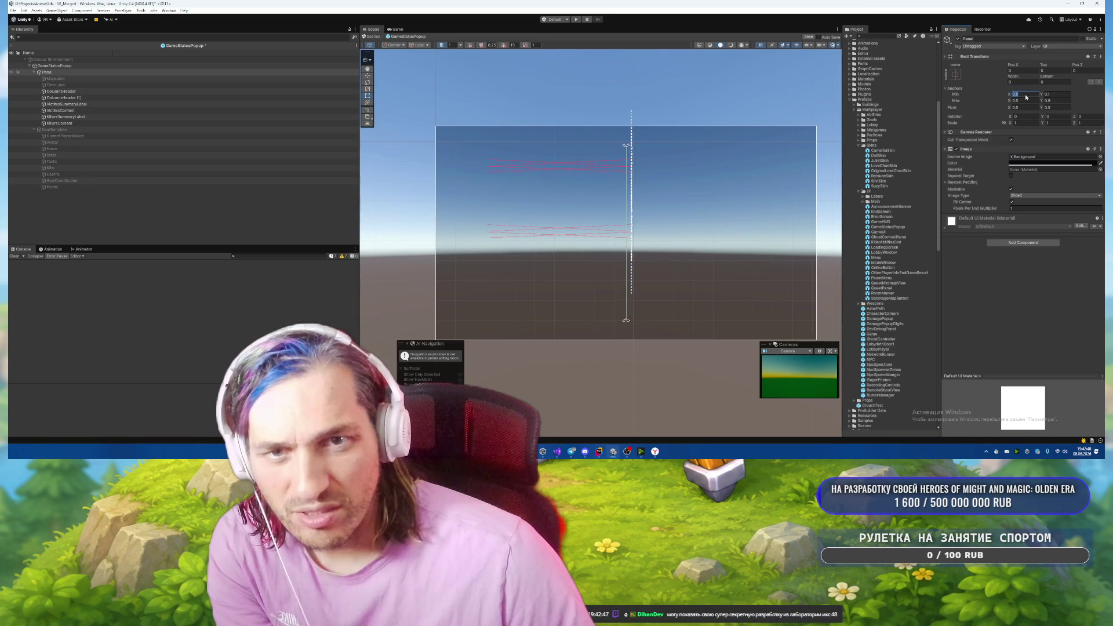
click(1022, 82)
text(0)
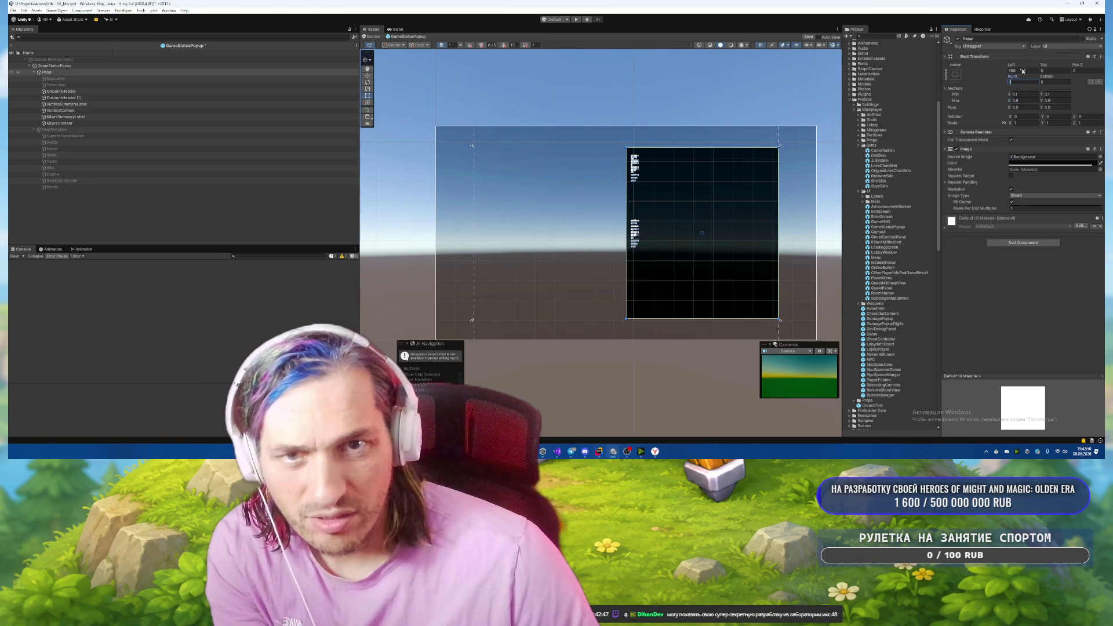
text(0)
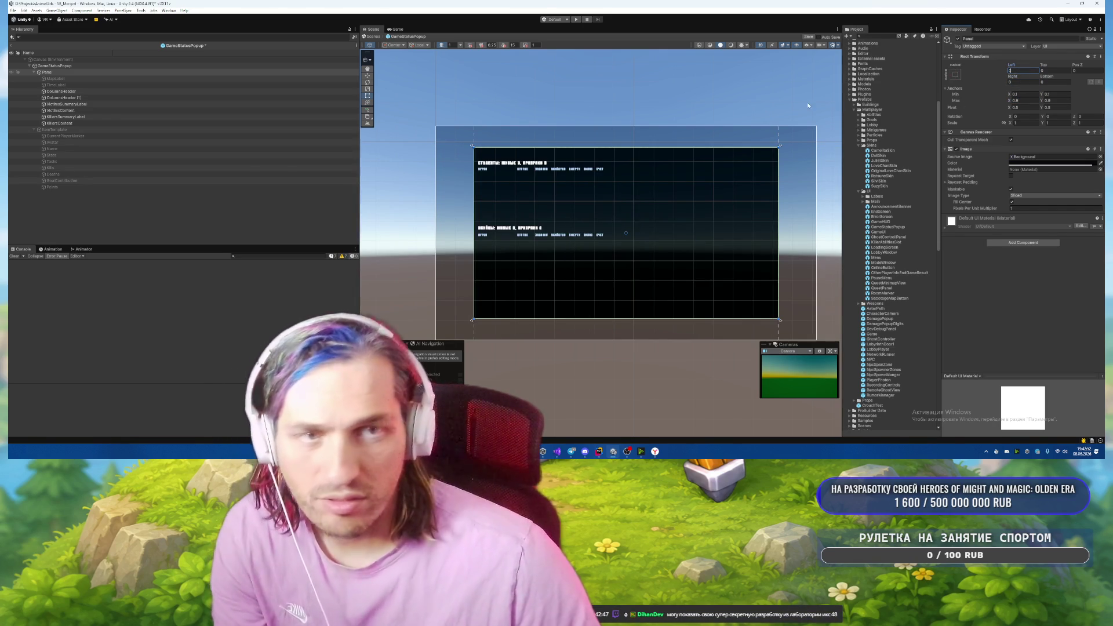
scroll(550, 194, up, 3)
Review ColumnsHeader (1), KillersSummaryLabel and KillersContent, then switch to the browser game page.
click(81, 98)
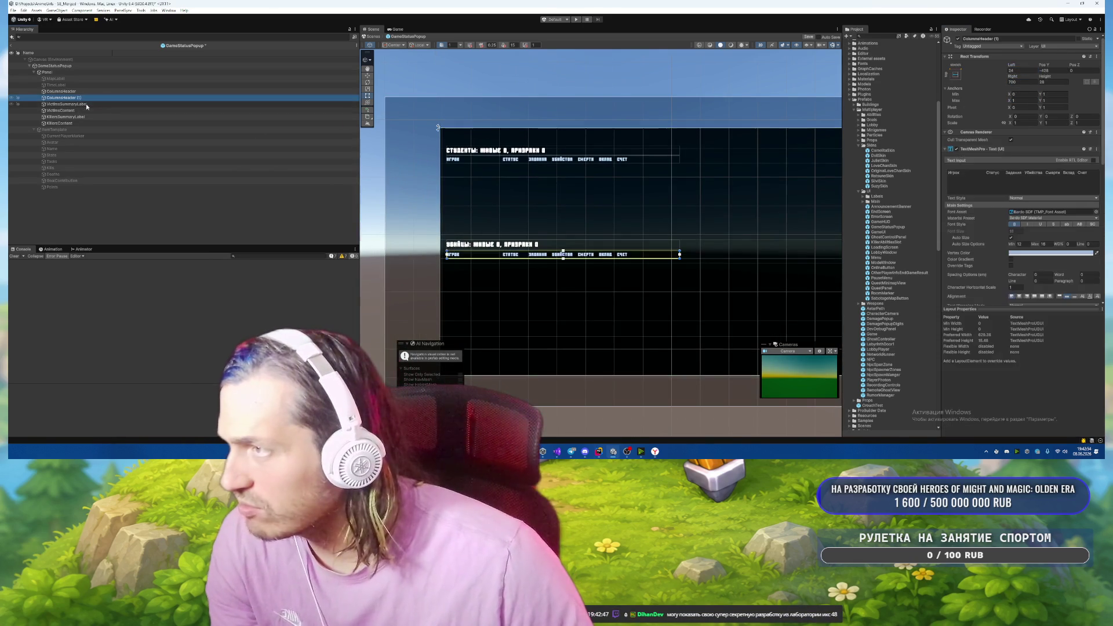
click(87, 106)
click(88, 117)
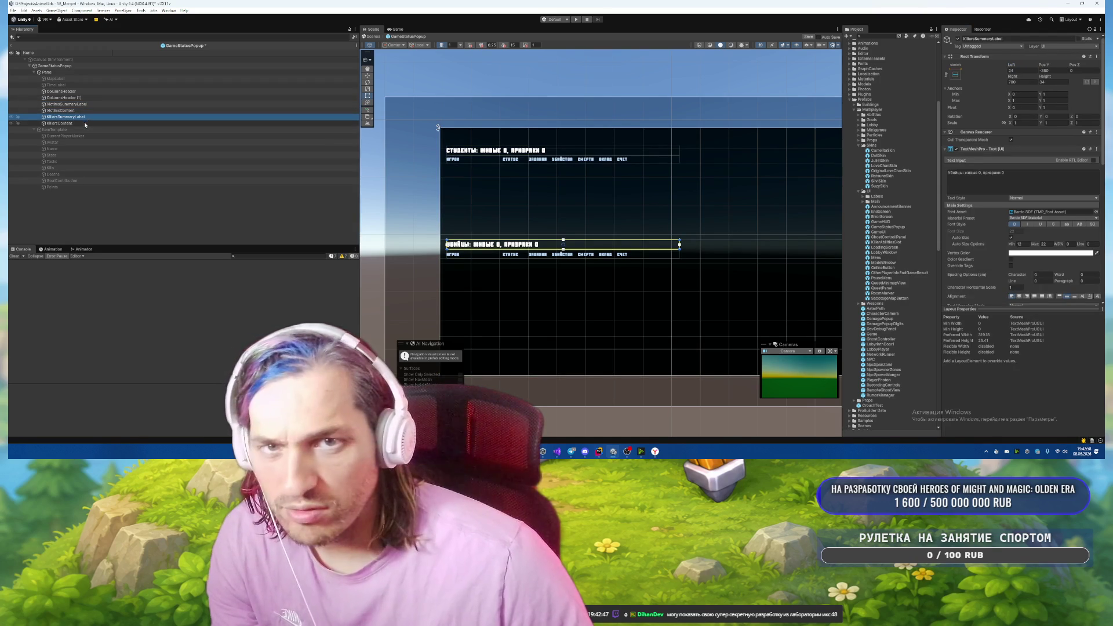
click(85, 122)
click(94, 110)
click(96, 98)
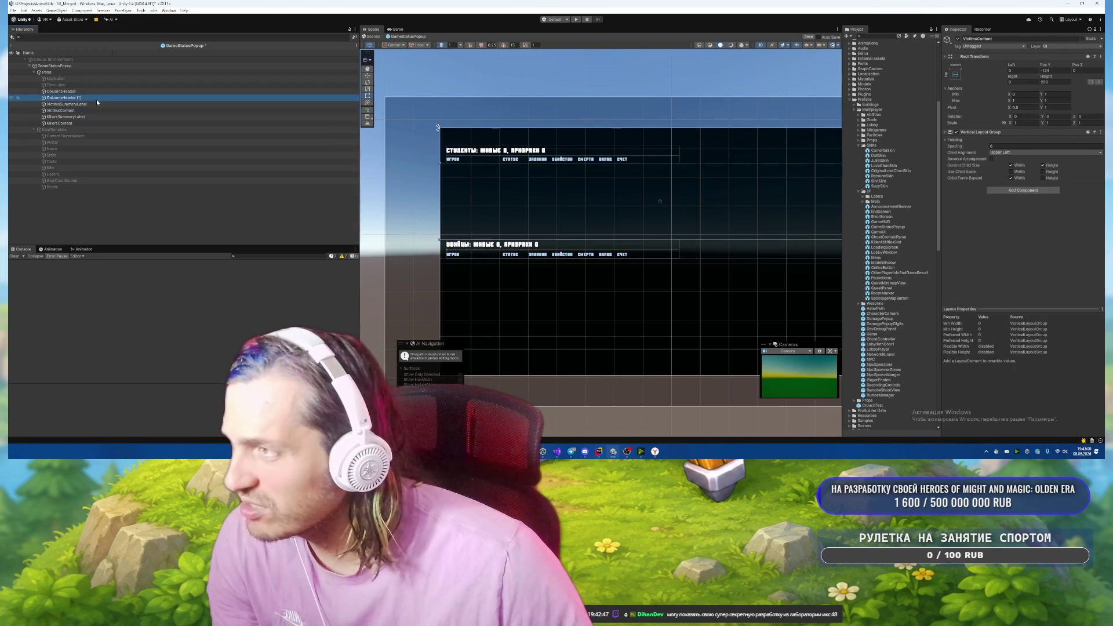
scroll(961, 216, down, 10)
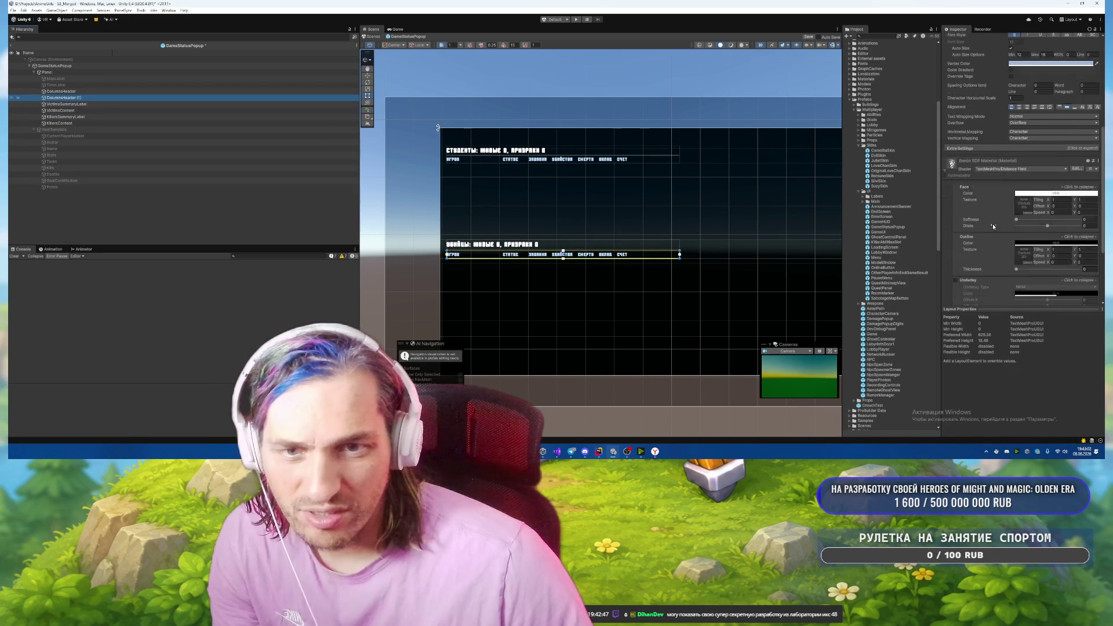
scroll(638, 199, up, 3)
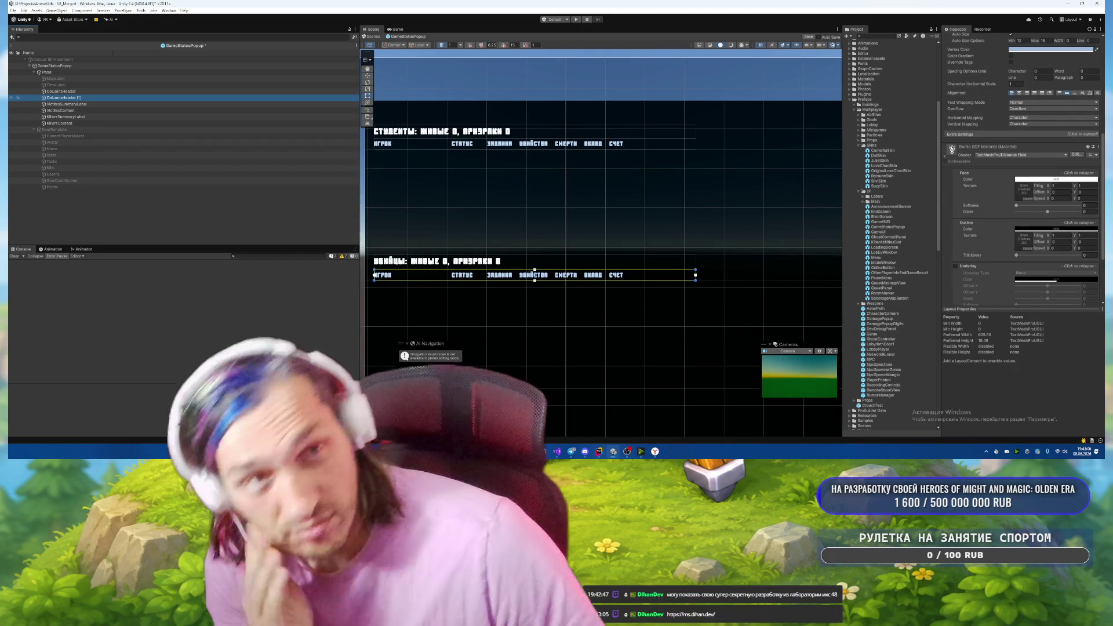
click(951, 150)
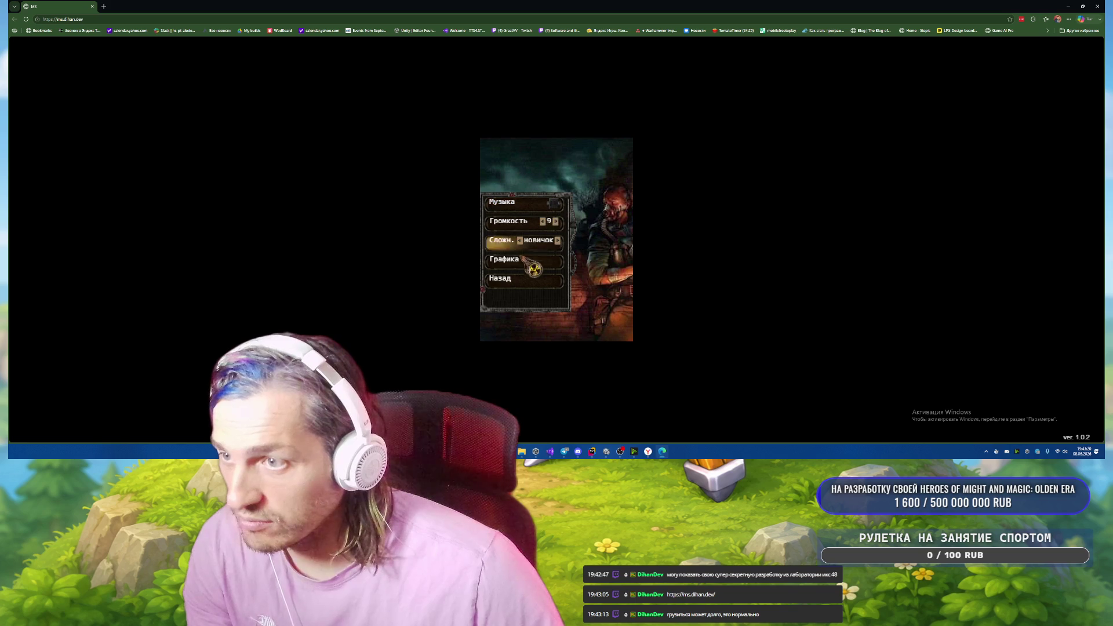
Choose the Новичок difficulty and let the game world map load.
click(537, 240)
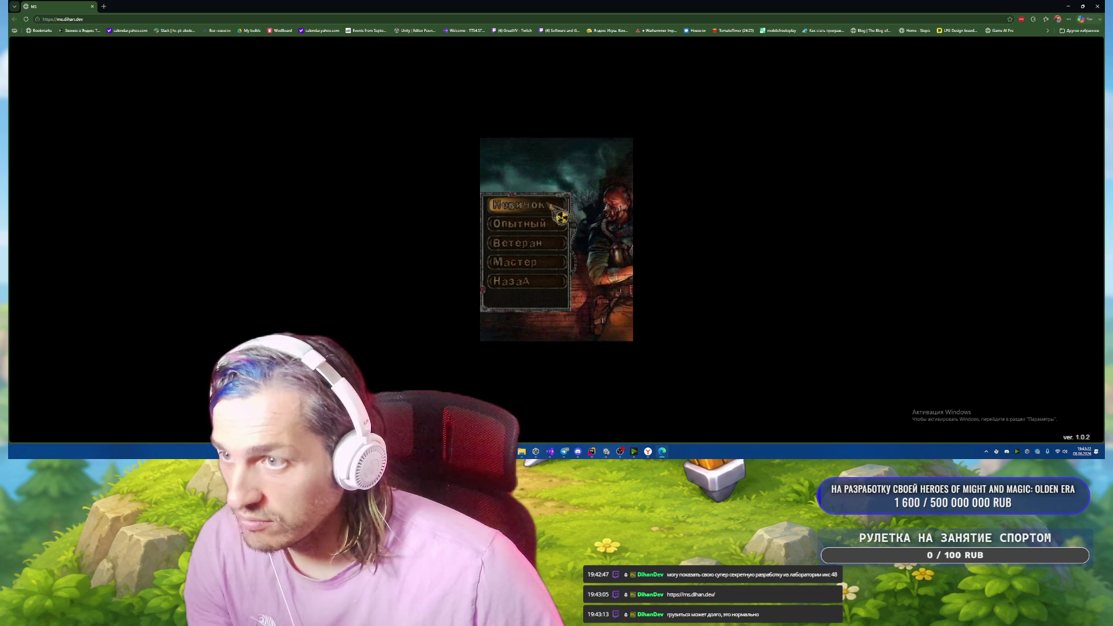
click(530, 207)
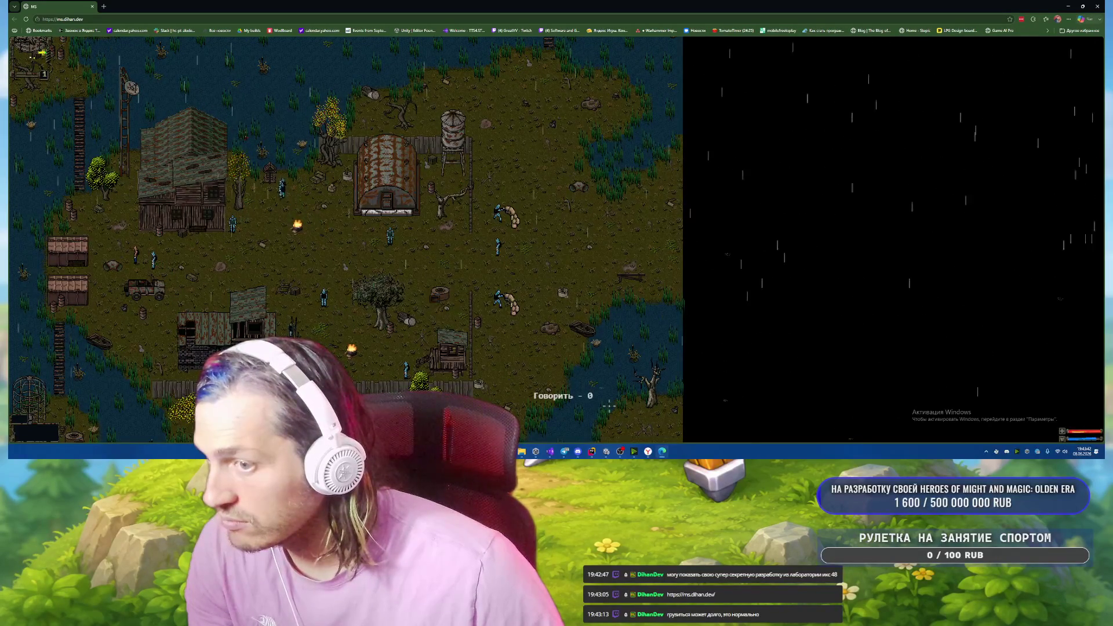
Ask Сашка Змей how he got here and to tell about the Zone.
click(536, 357)
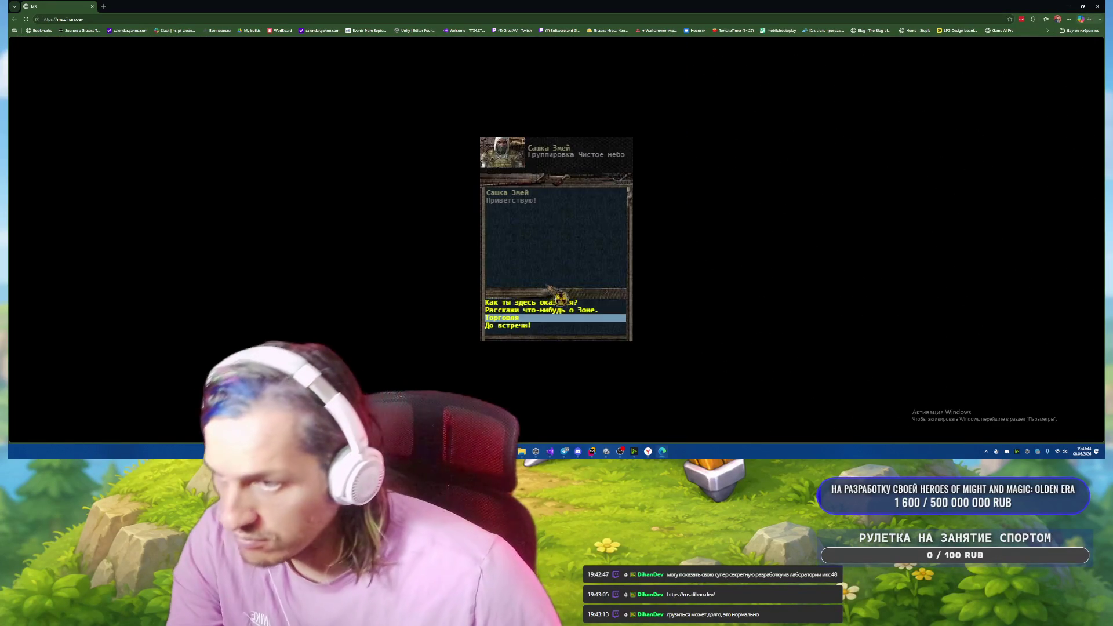
click(532, 304)
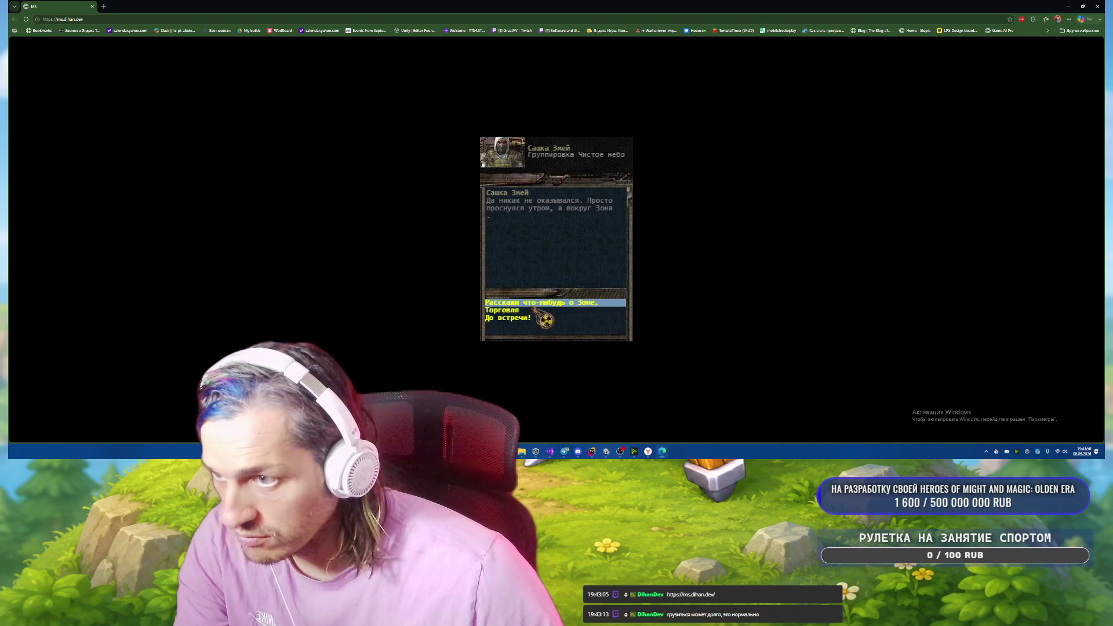
click(537, 303)
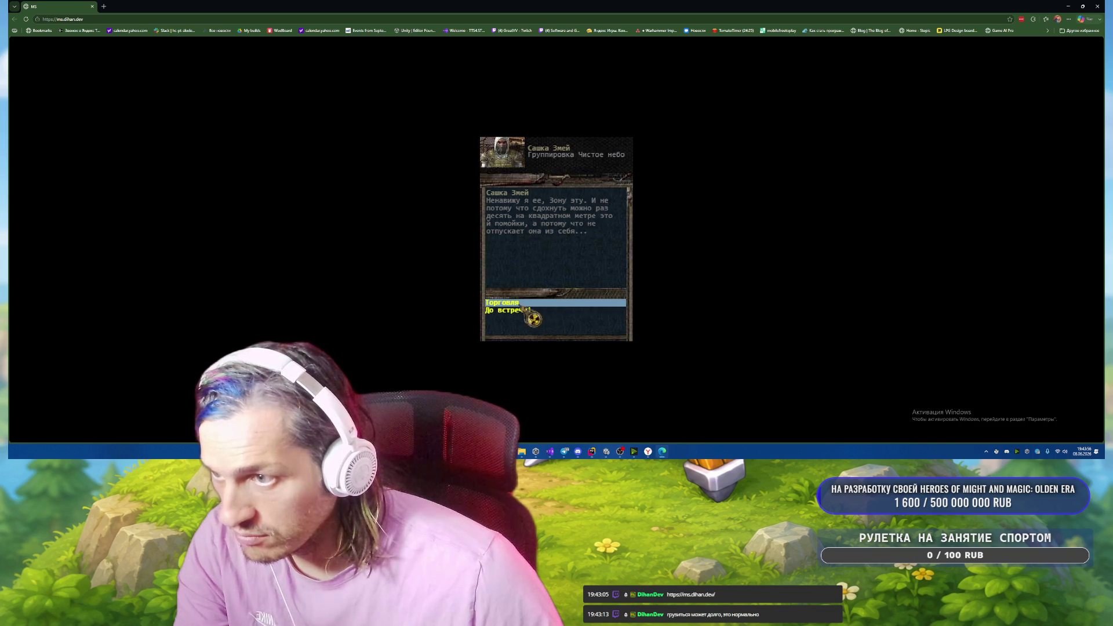
Open trading with Сашка Змей, try moving the radiation artifact, then close trade and dialogue.
click(523, 304)
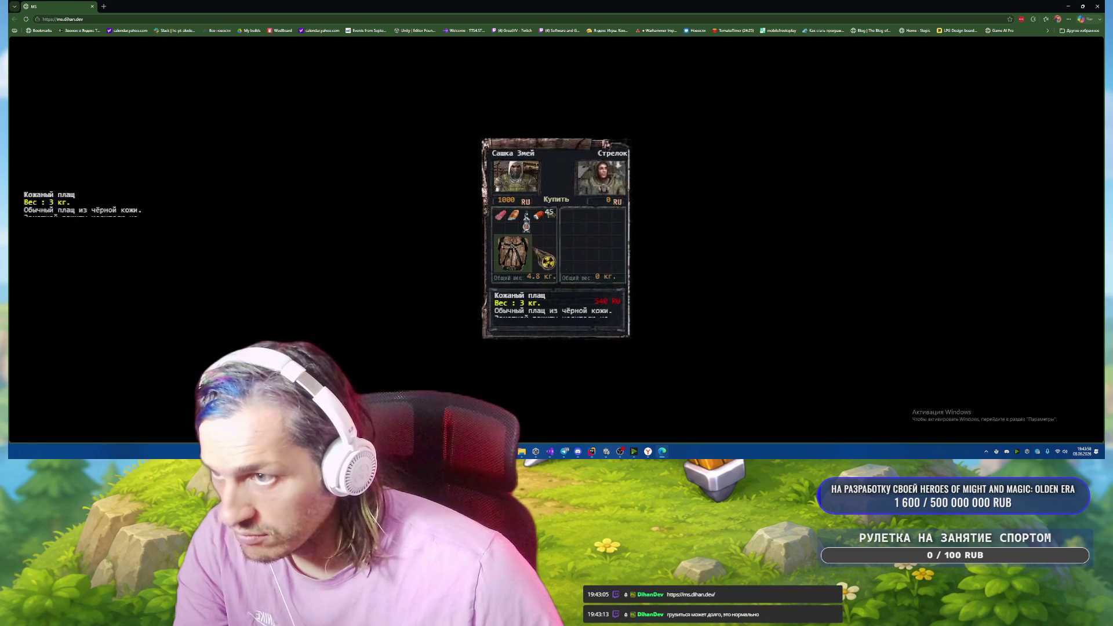
drag(582, 248, 553, 248)
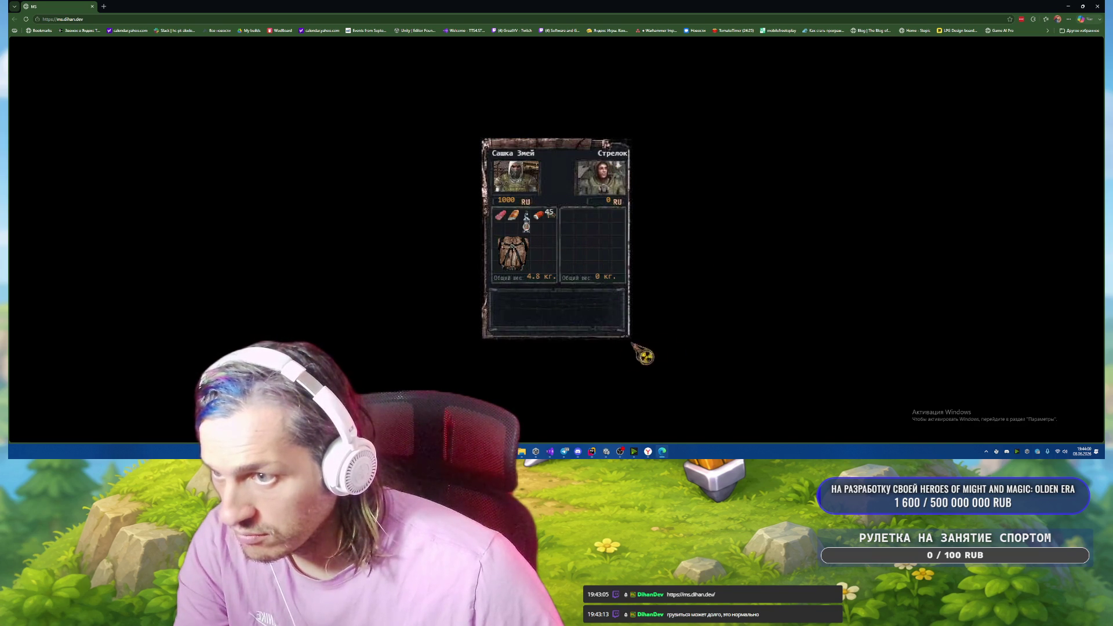
key(Escape)
key(Escape)
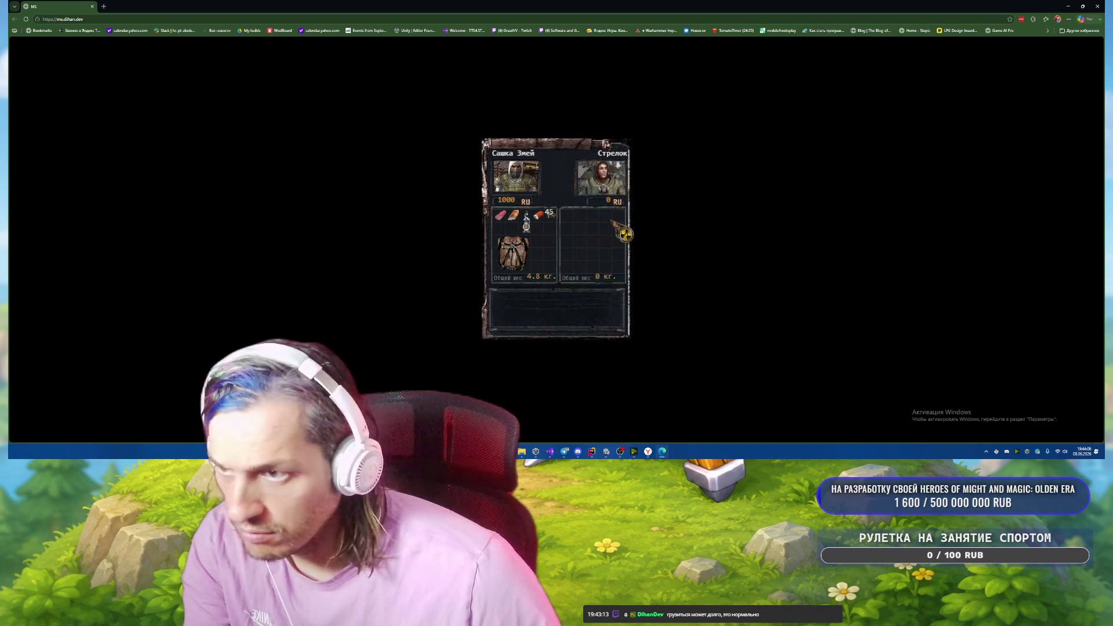
key(Escape)
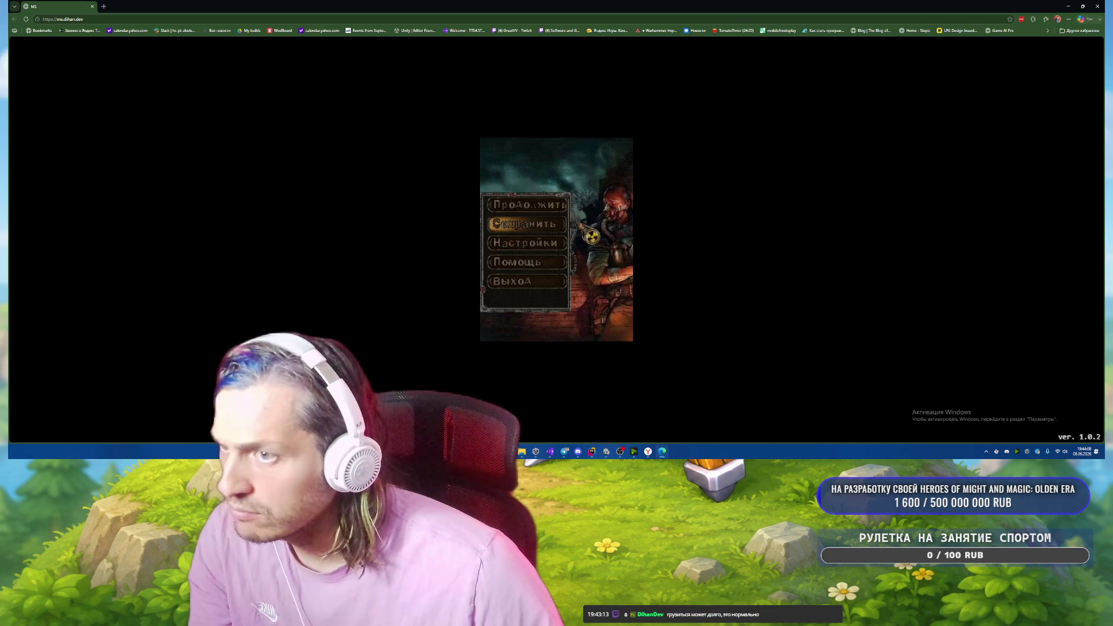
key(Escape)
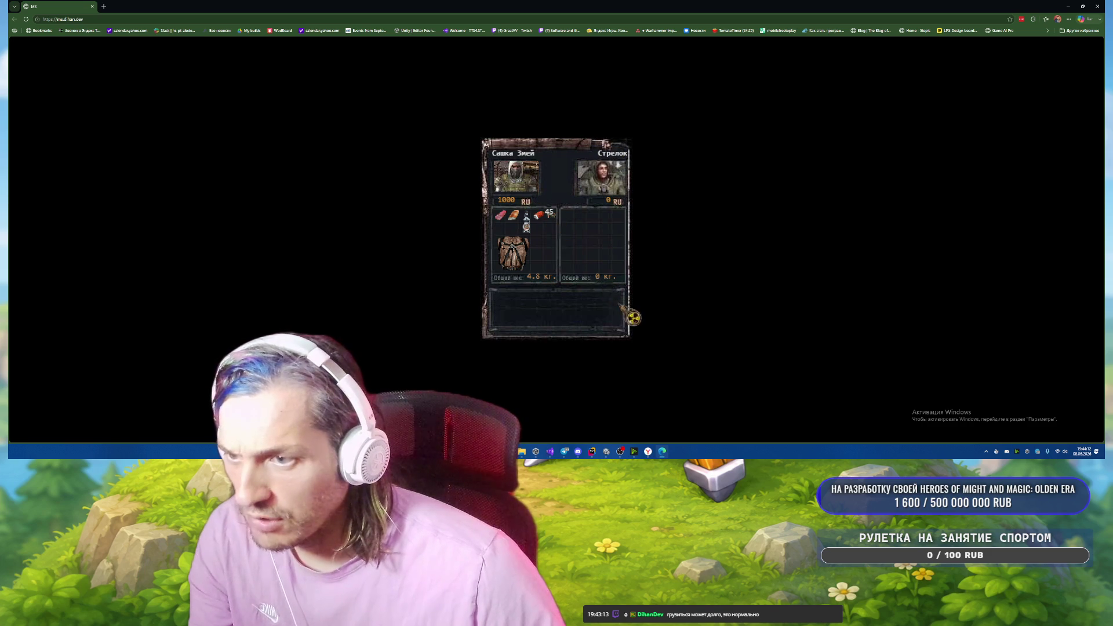
right_click(564, 263)
click(563, 207)
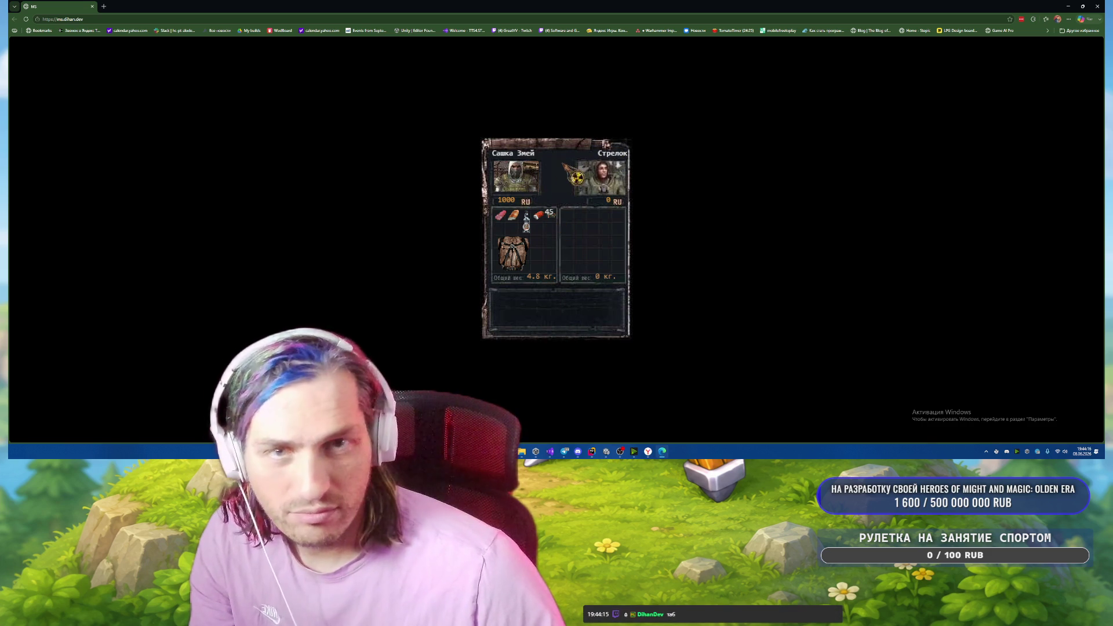
key(Escape)
click(548, 310)
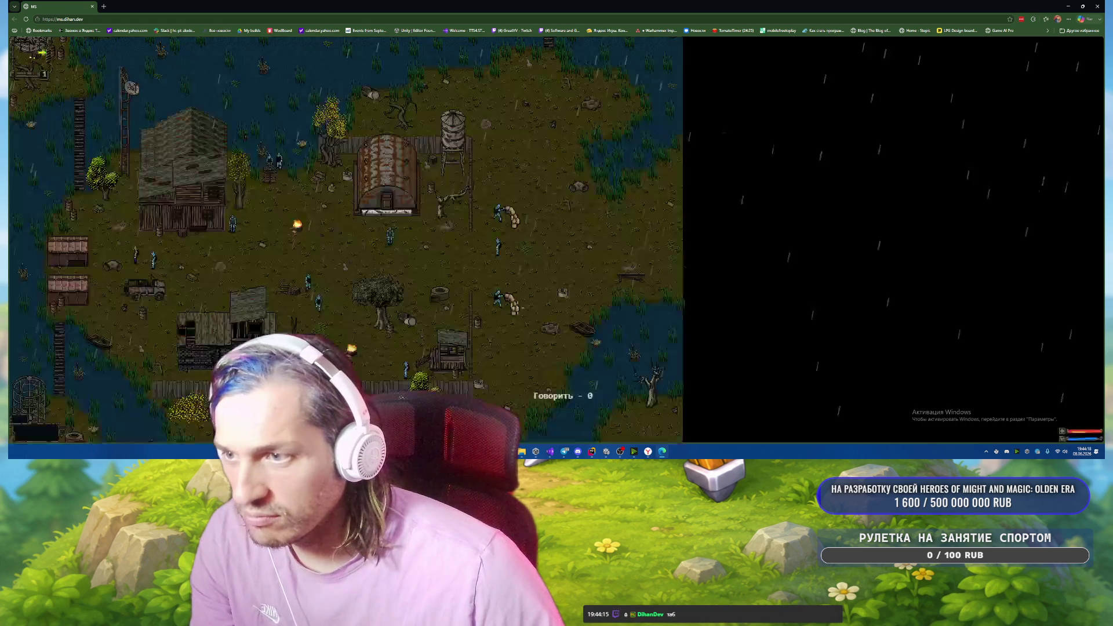
Close the inventory, walk the character north across the swamp, and return to Unity.
click(537, 266)
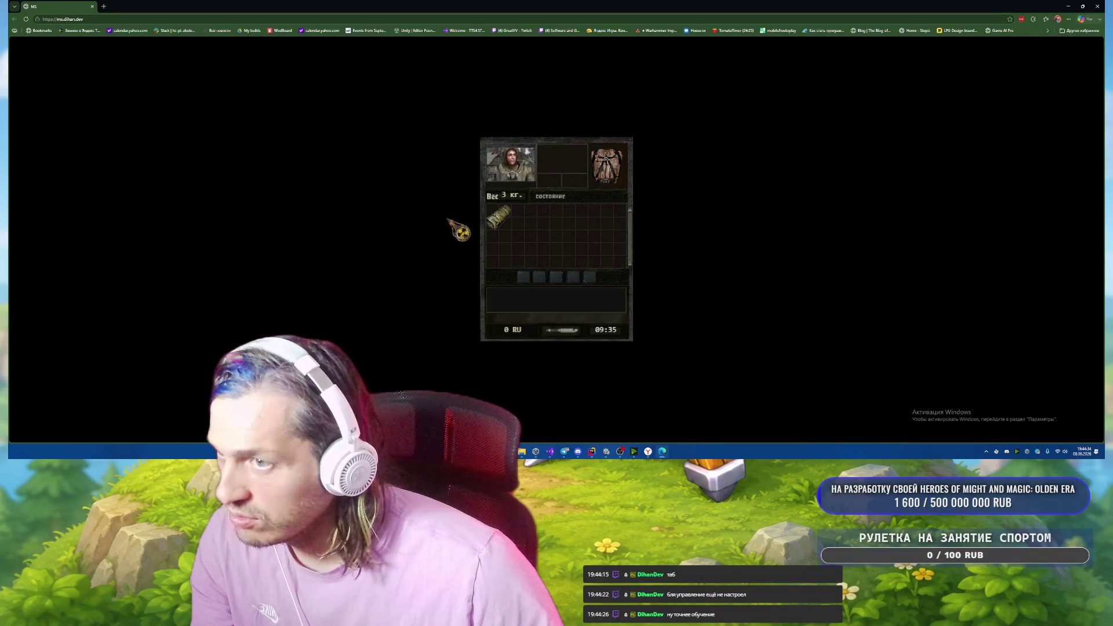
key(Tab)
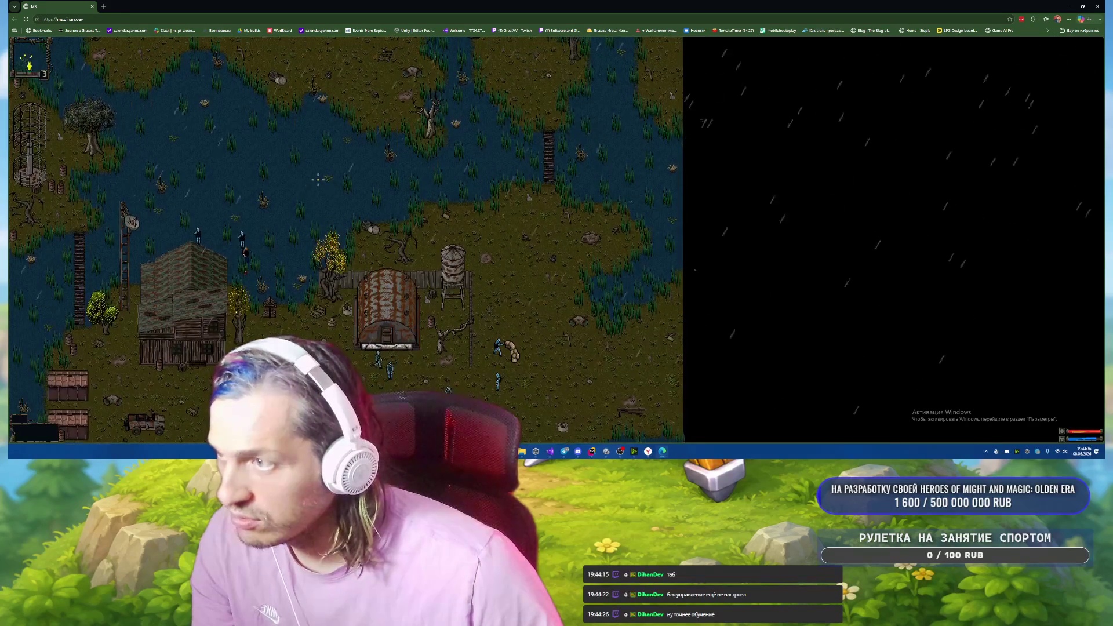
key(w)
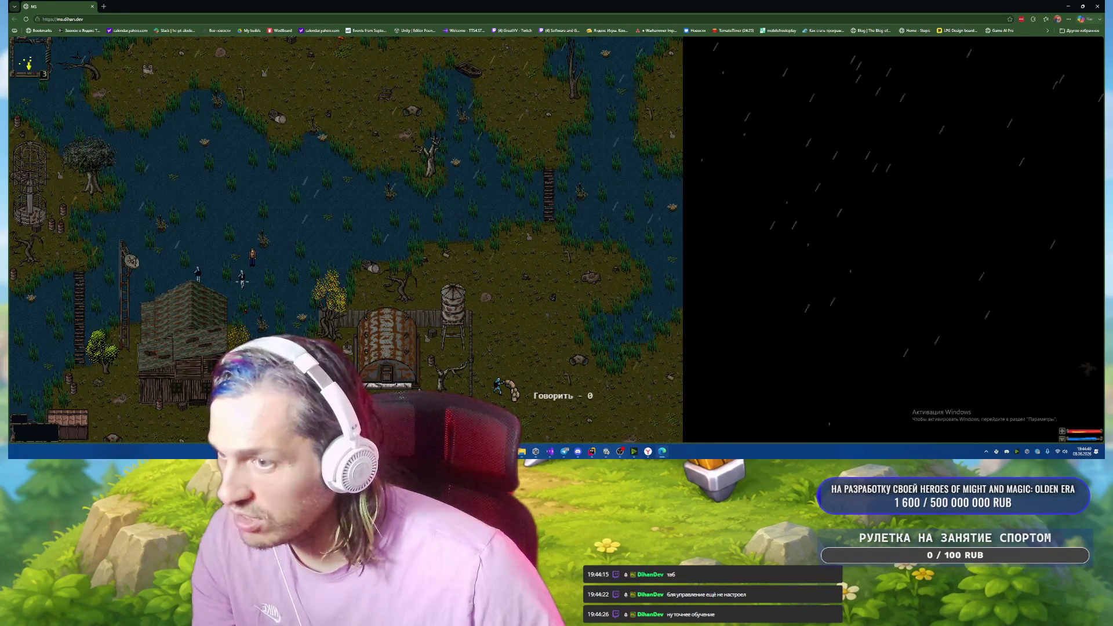
key(w)
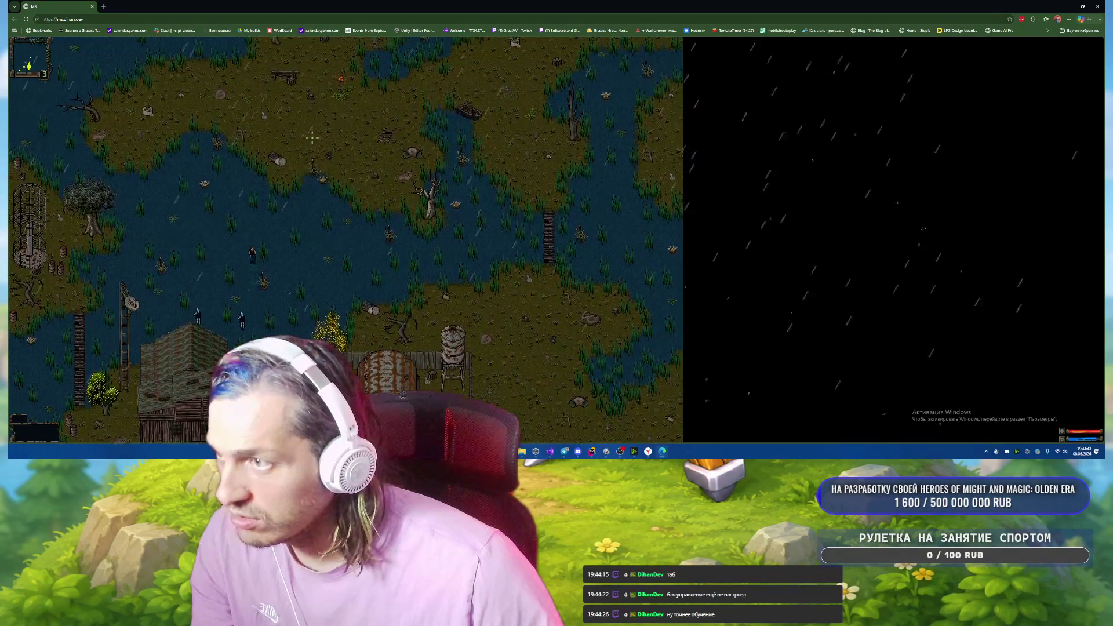
key(w)
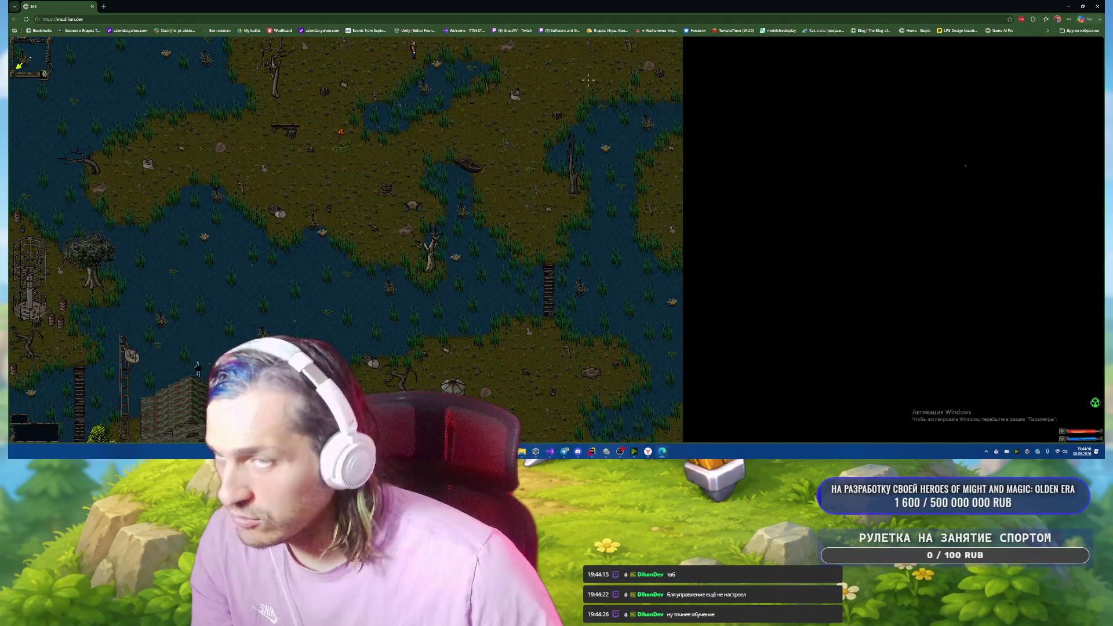
key(alt+Tab)
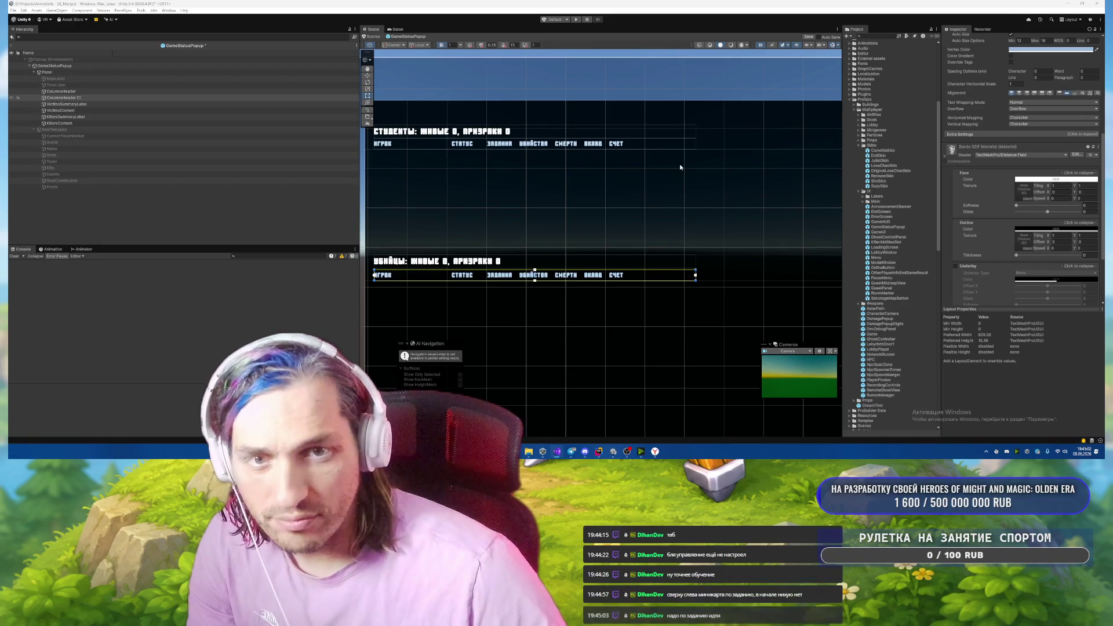
Set Text Wrapping Mode to No Wrap on both KillersSummaryLabel and ColumnsHeader (1).
click(101, 116)
ctrl+click(94, 98)
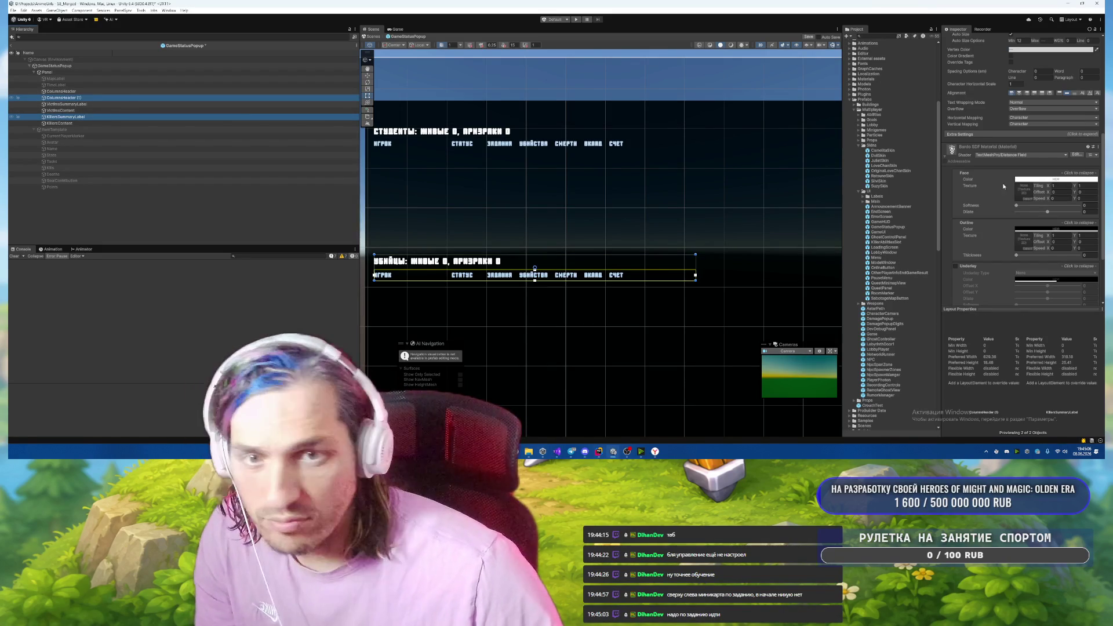
scroll(1003, 186, up, 5)
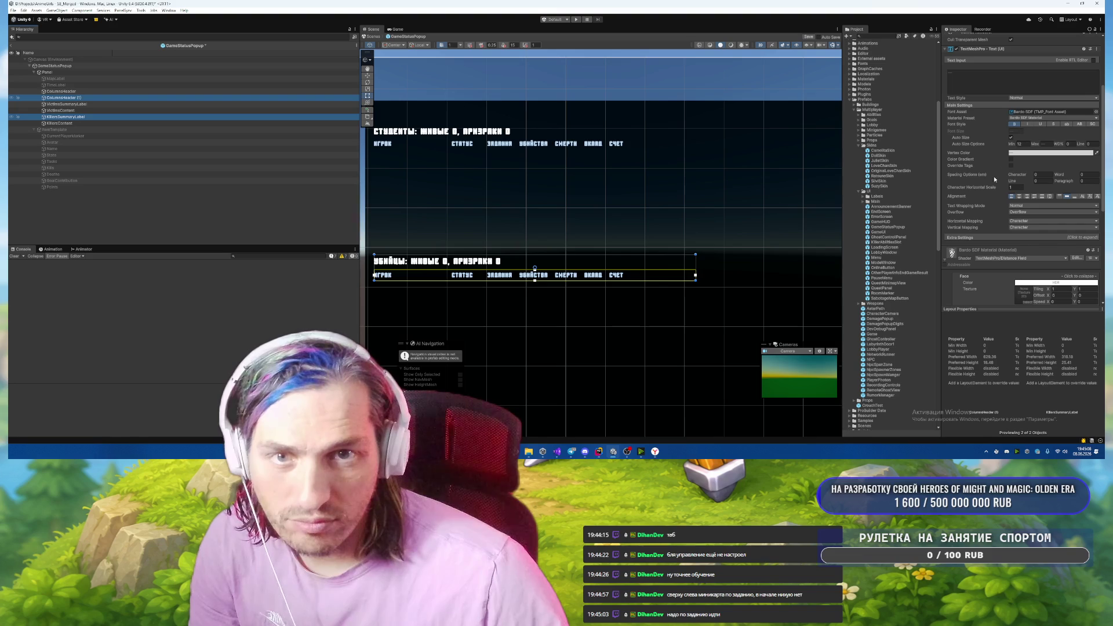
click(1026, 206)
click(1026, 214)
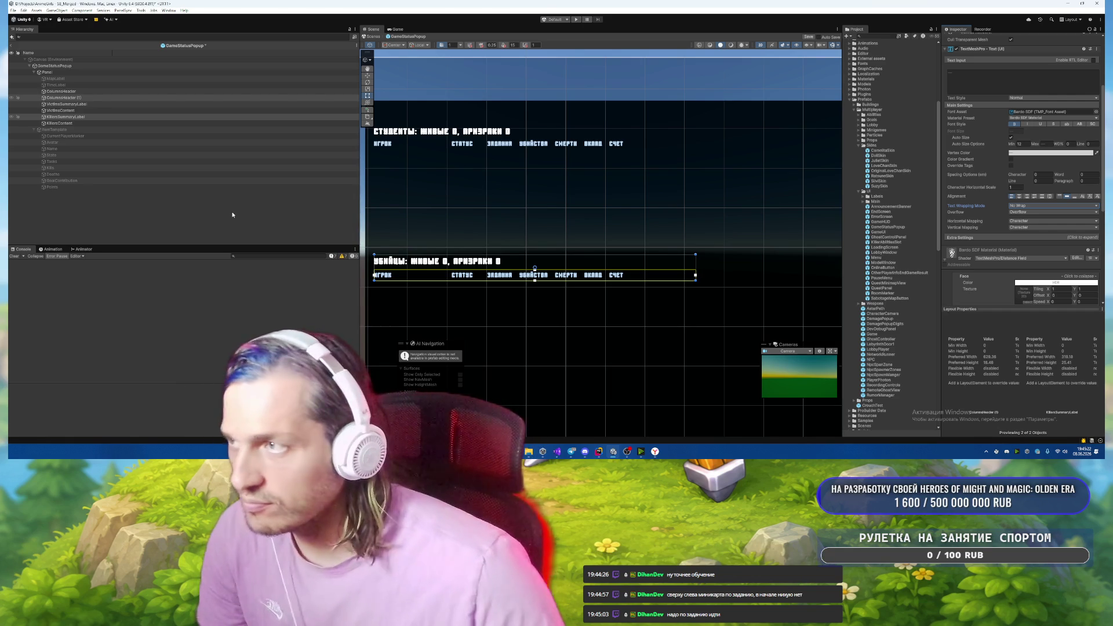
click(238, 200)
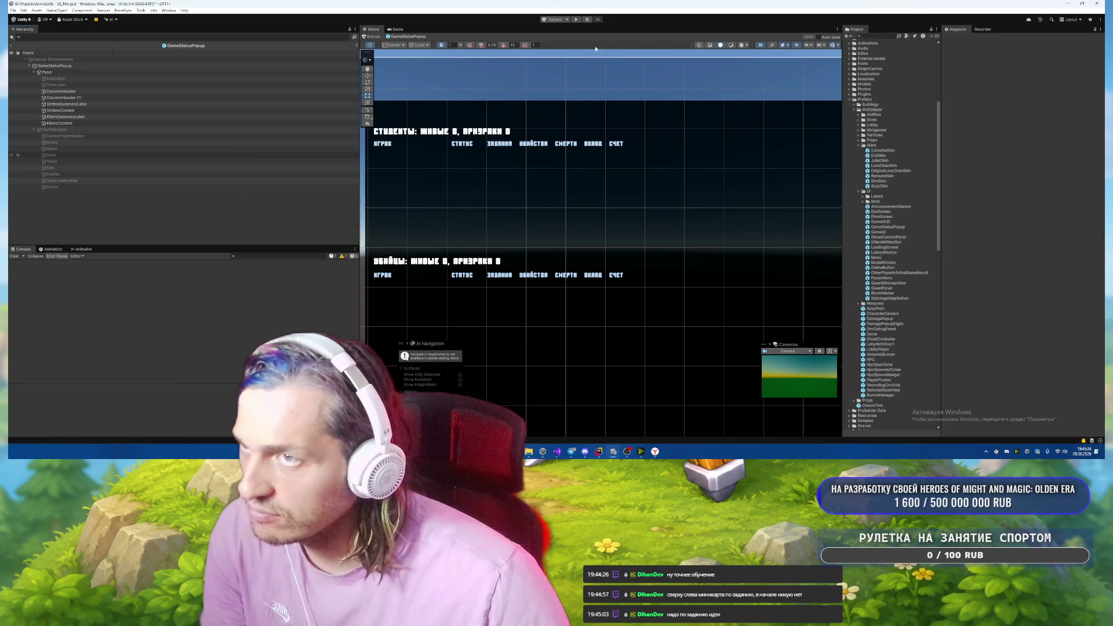
Enter Play mode and toggle the scoreboard popup while running into the corridor.
click(577, 21)
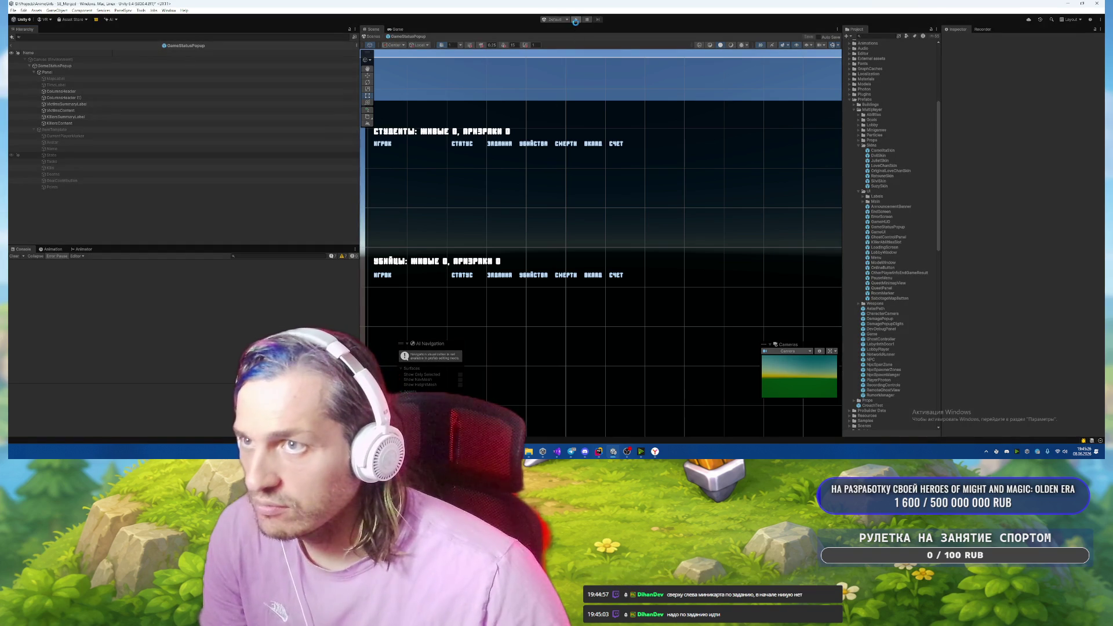
key(Tab)
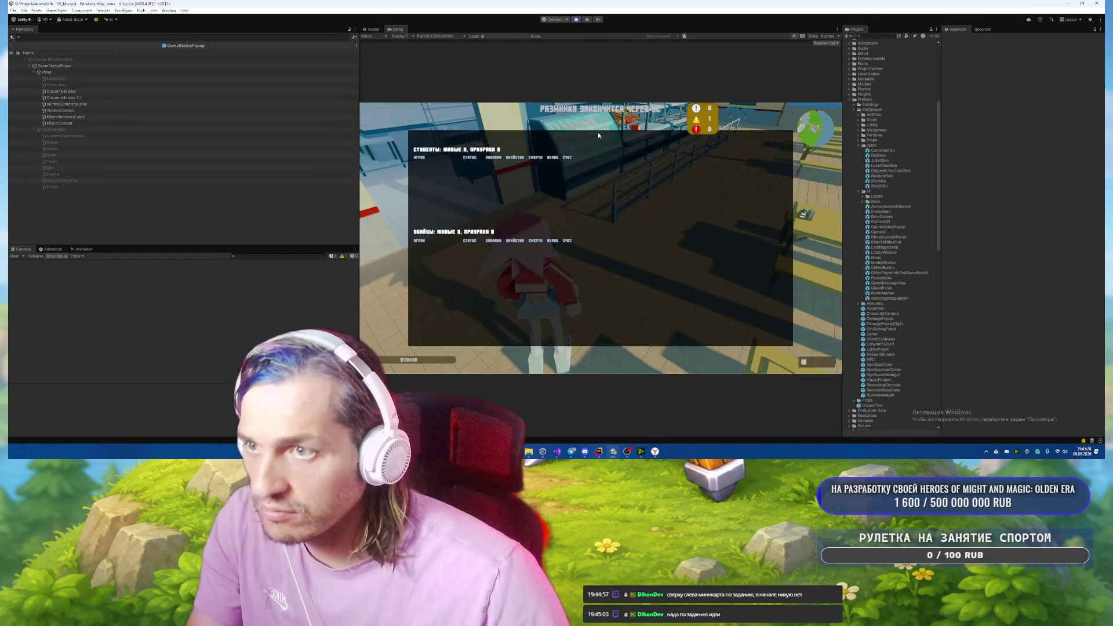
key(Tab)
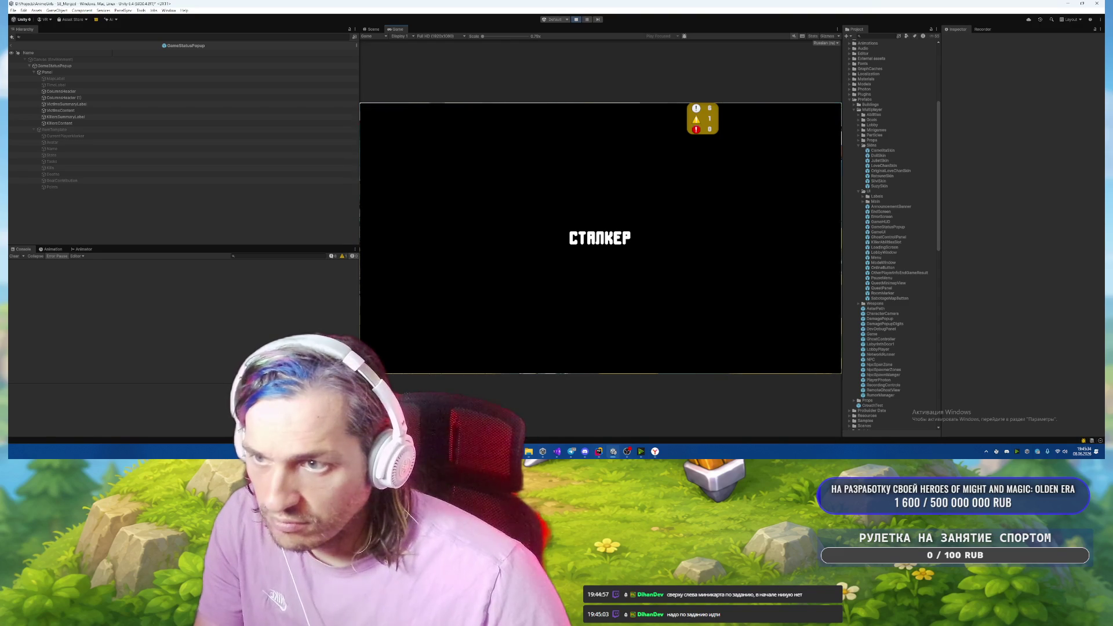
key(Tab)
key(w)
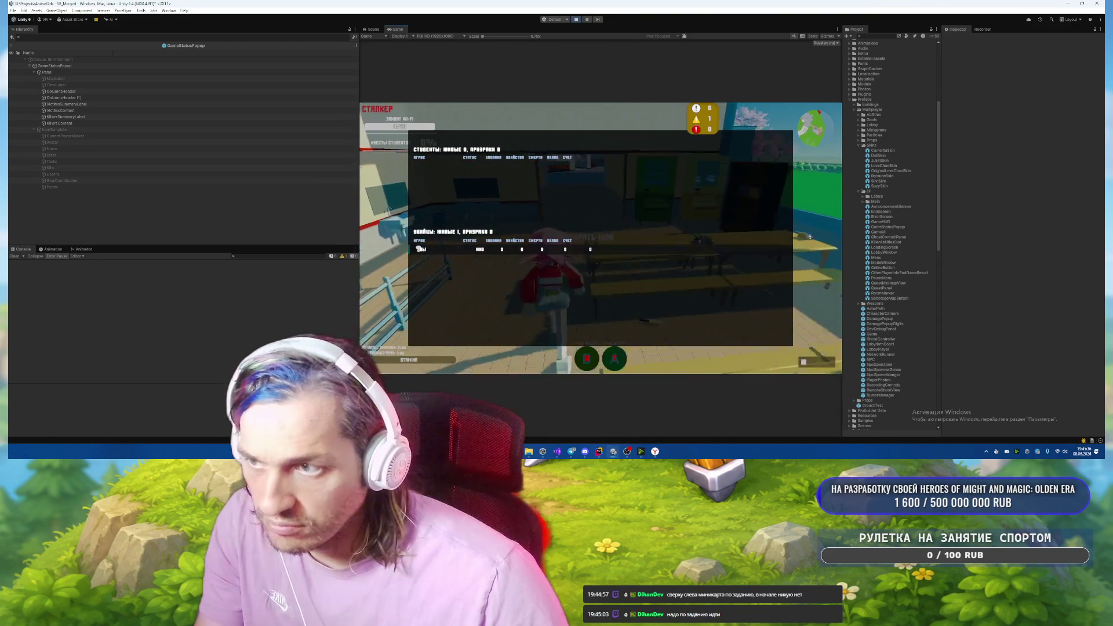
key(w)
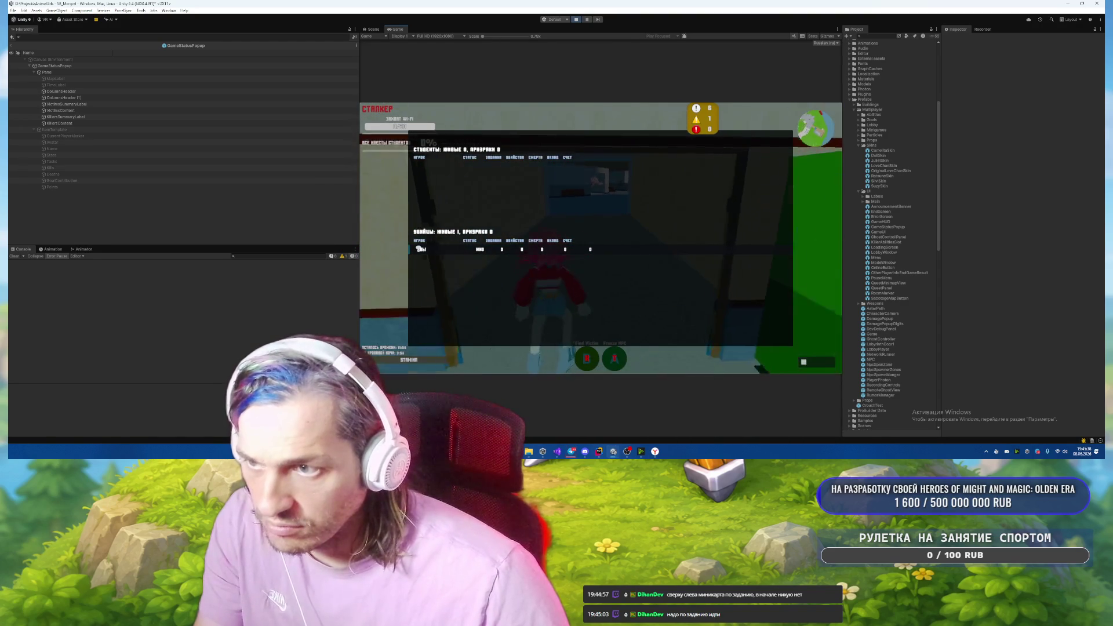
key(w)
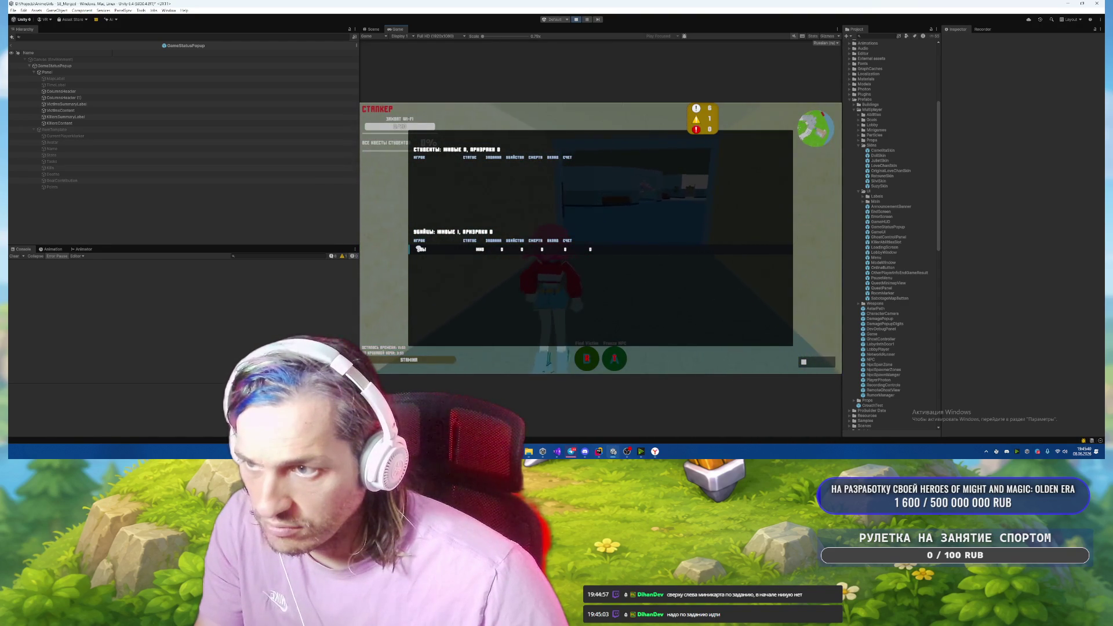
key(Tab)
key(Tab)
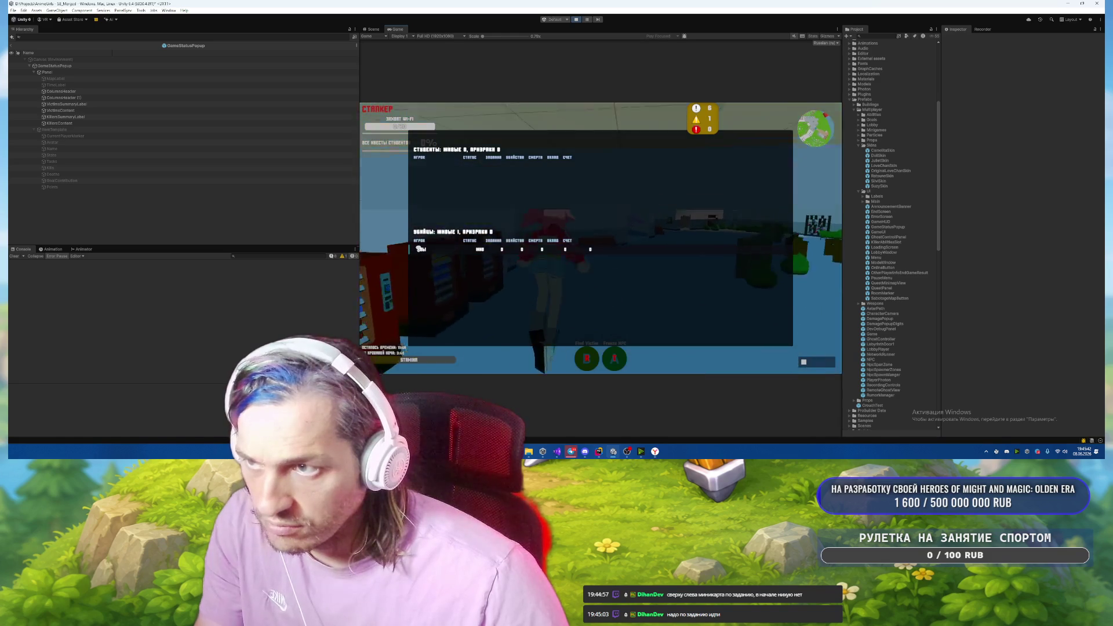
key(Tab)
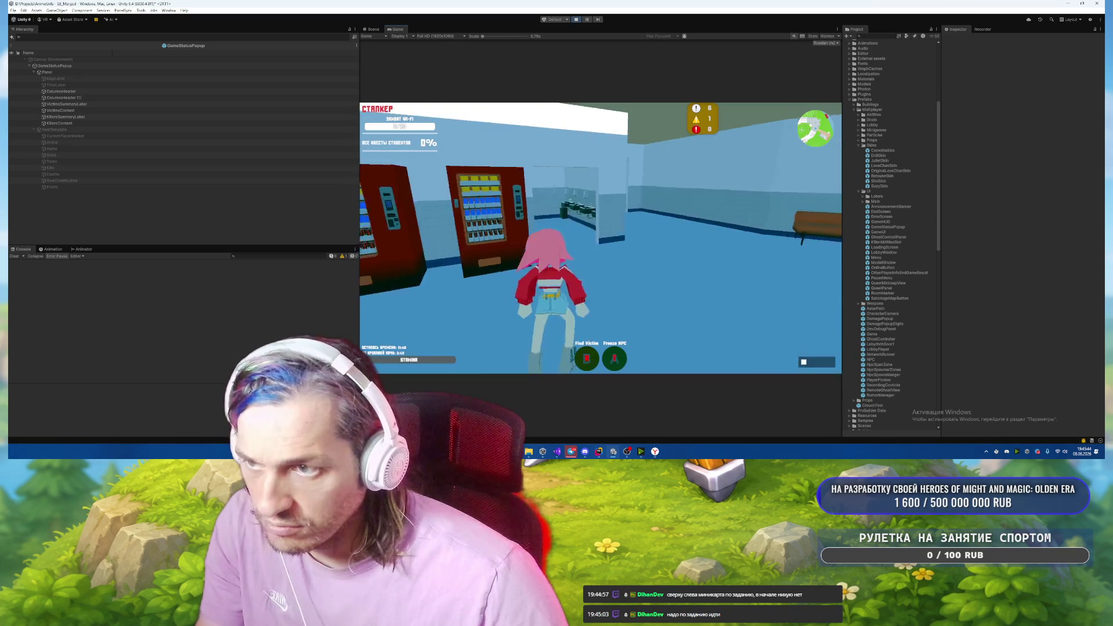
Run through the doorway into the courtyard, flashing the scoreboard on and off.
key(w)
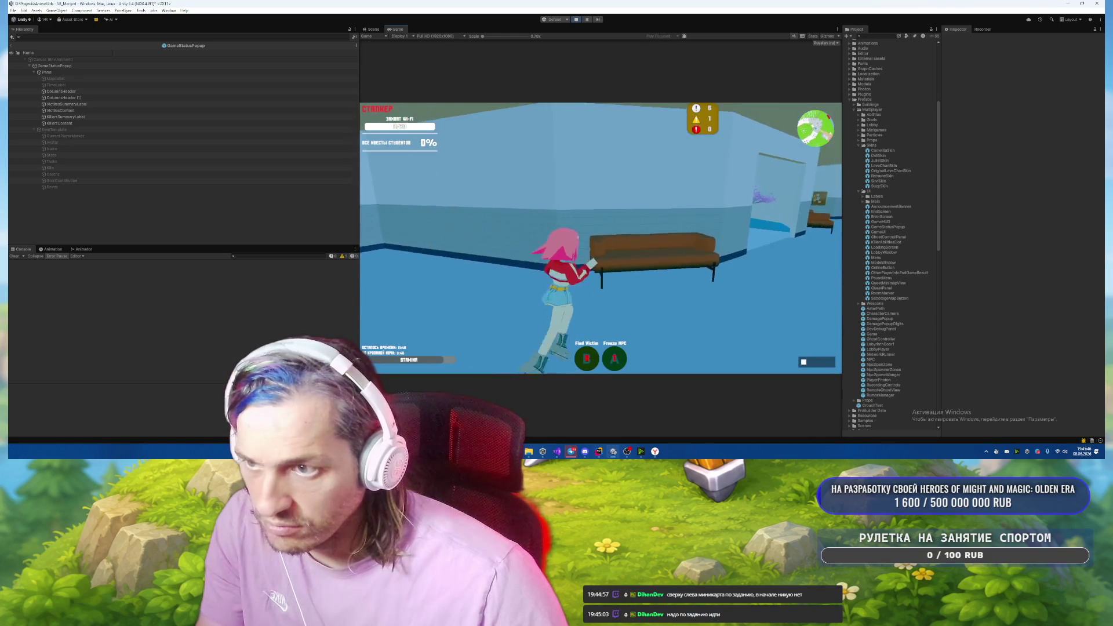
key(w)
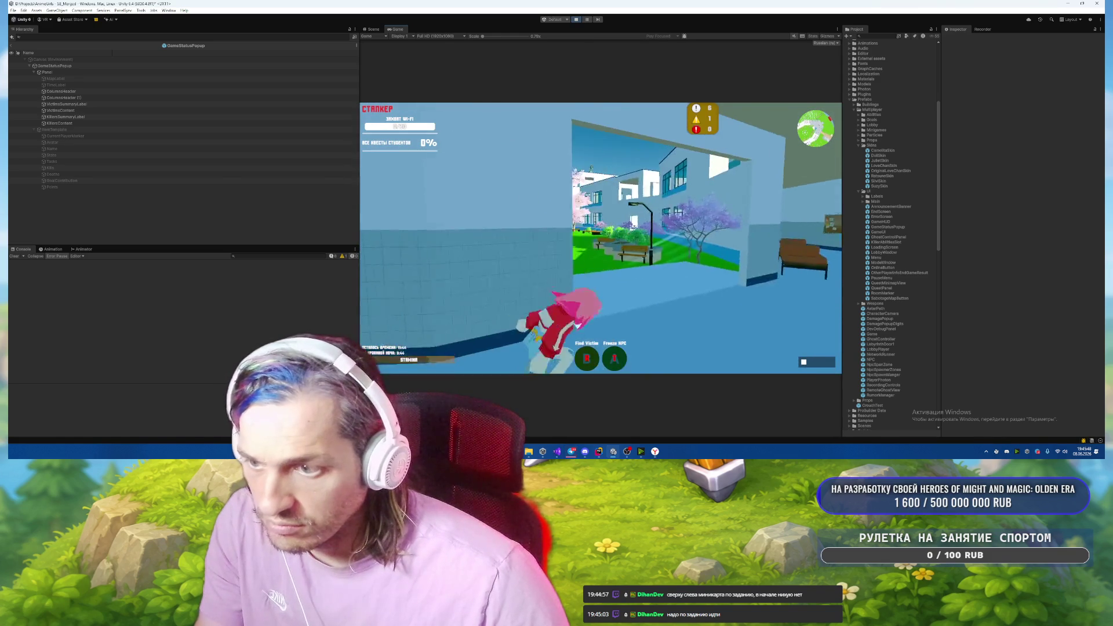
key(w)
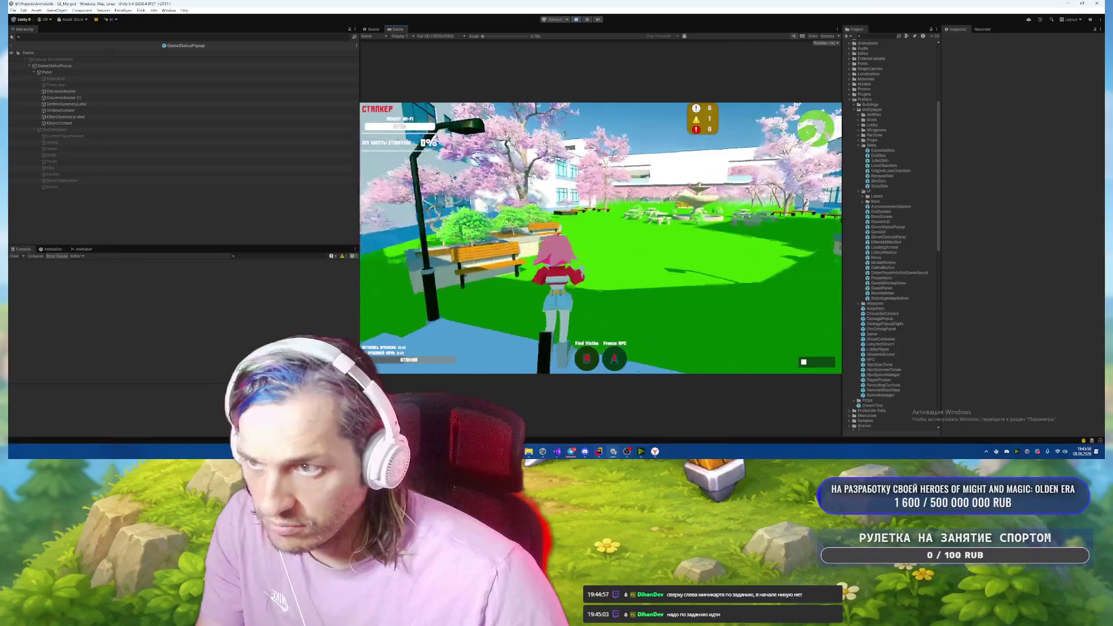
key(w)
key(Tab)
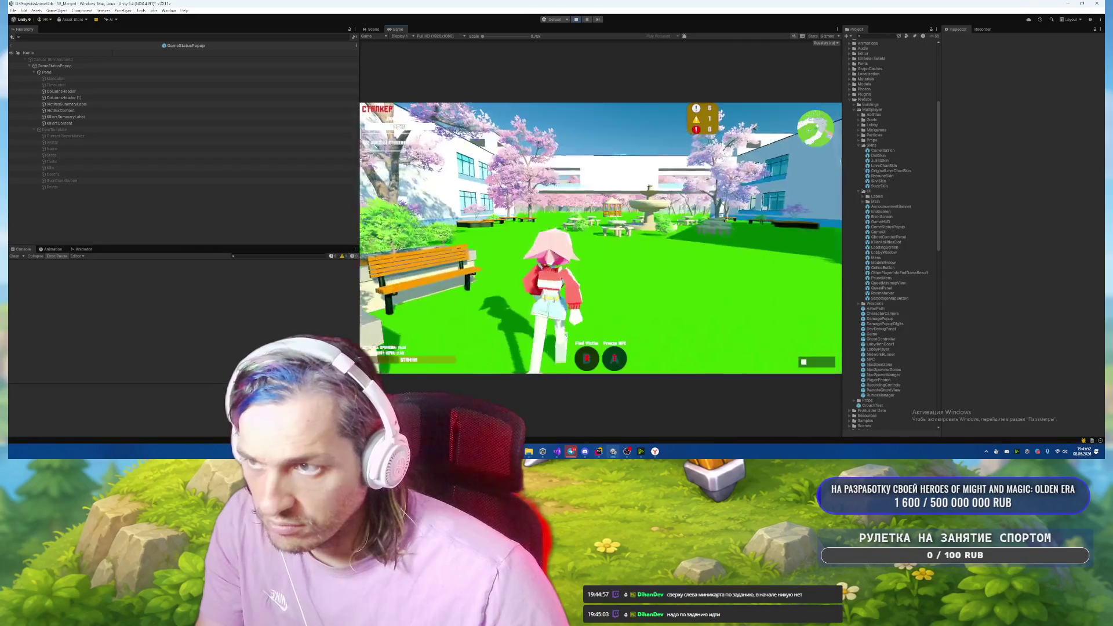
key(w)
key(Tab)
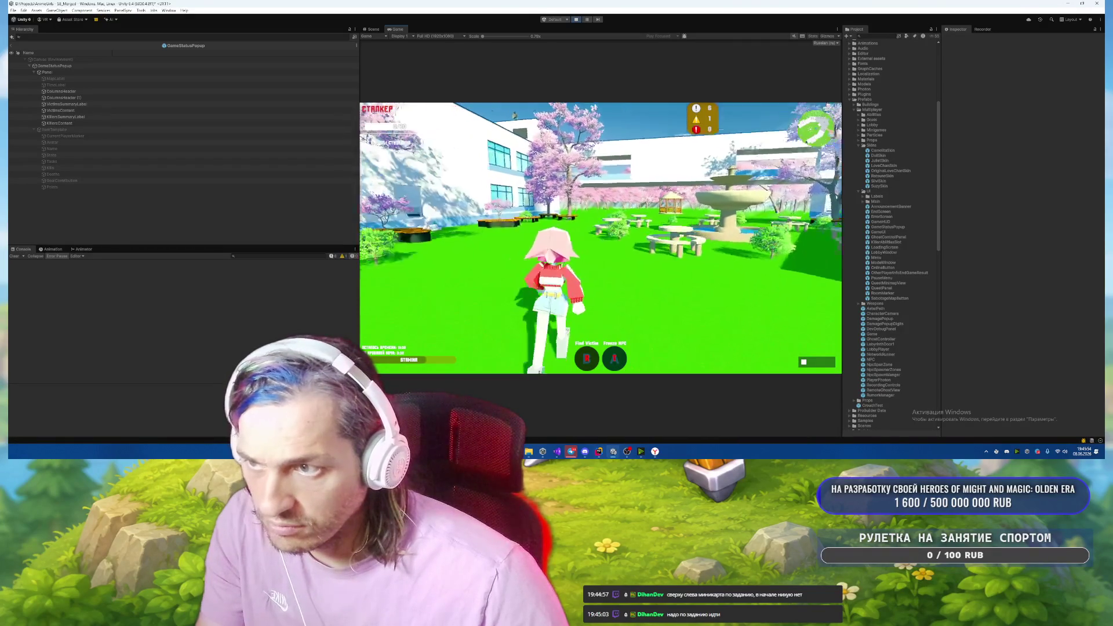
key(w)
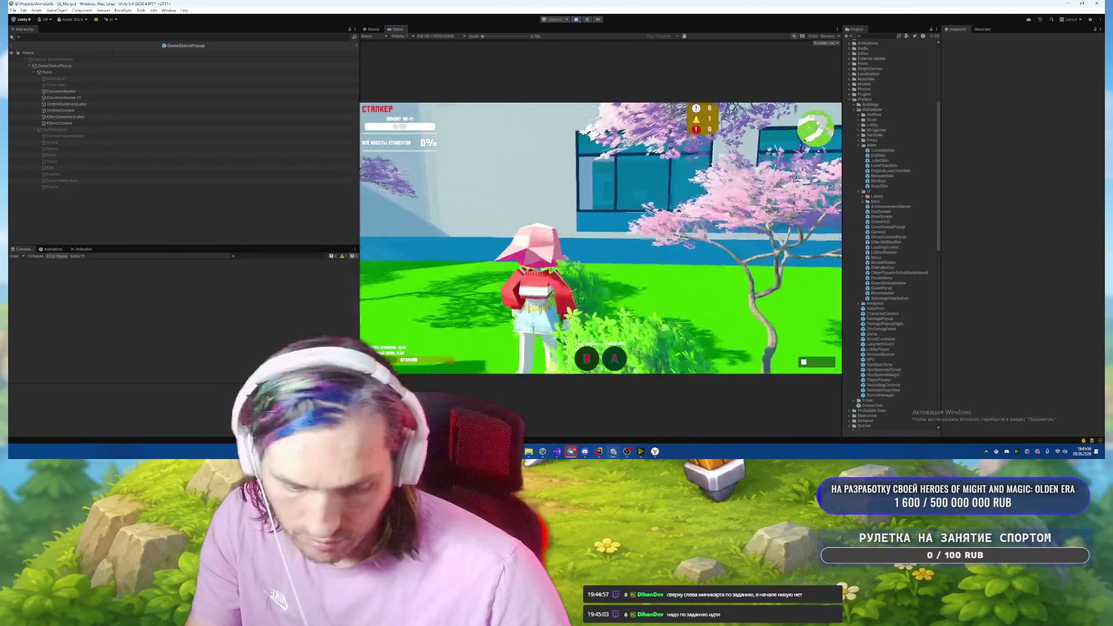
In the F12 debug panel, set the player role to Victim and take CleanMirror quests.
key(F12)
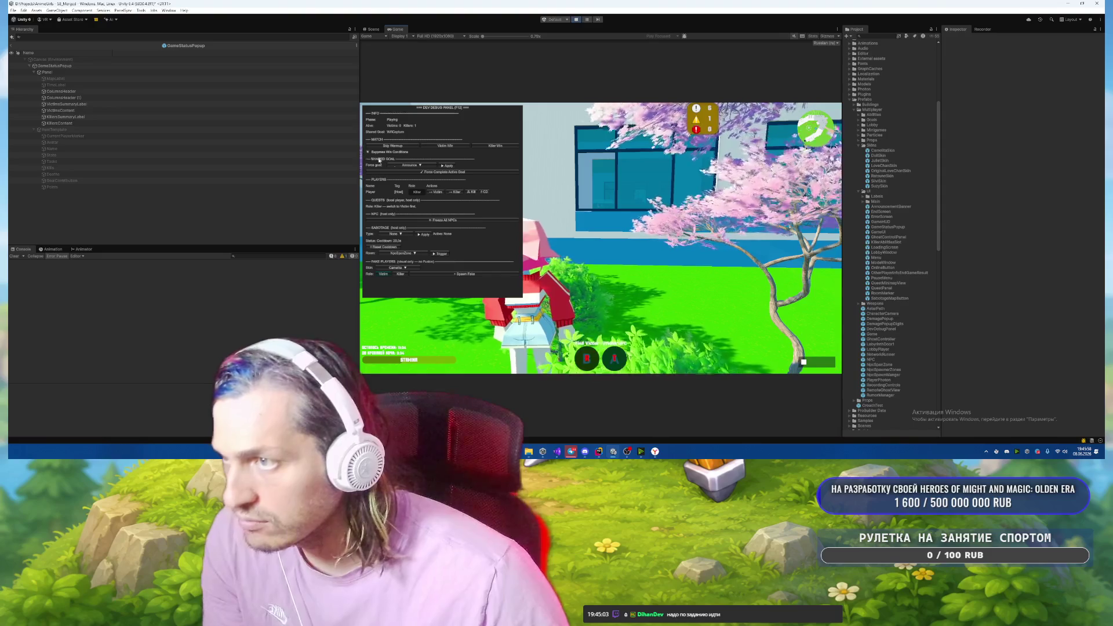
click(436, 192)
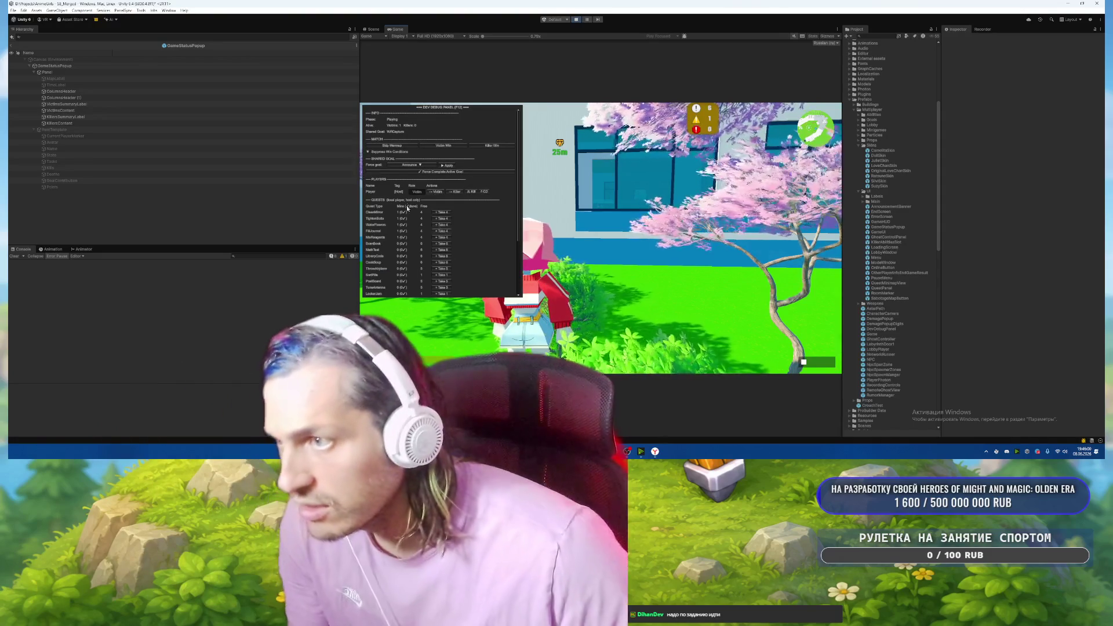
click(441, 212)
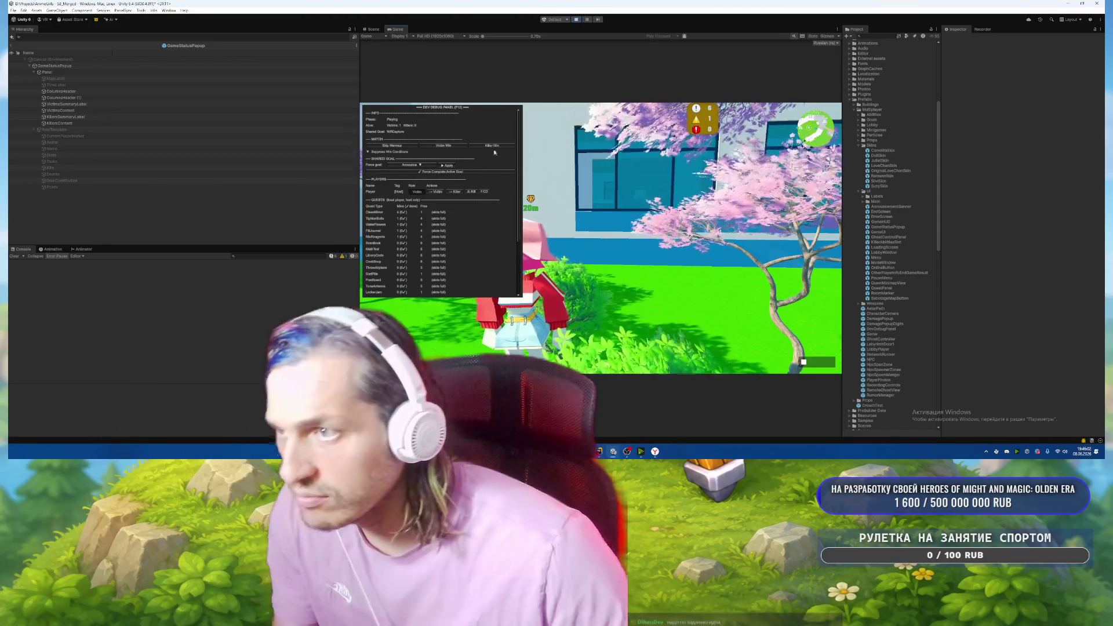
key(F12)
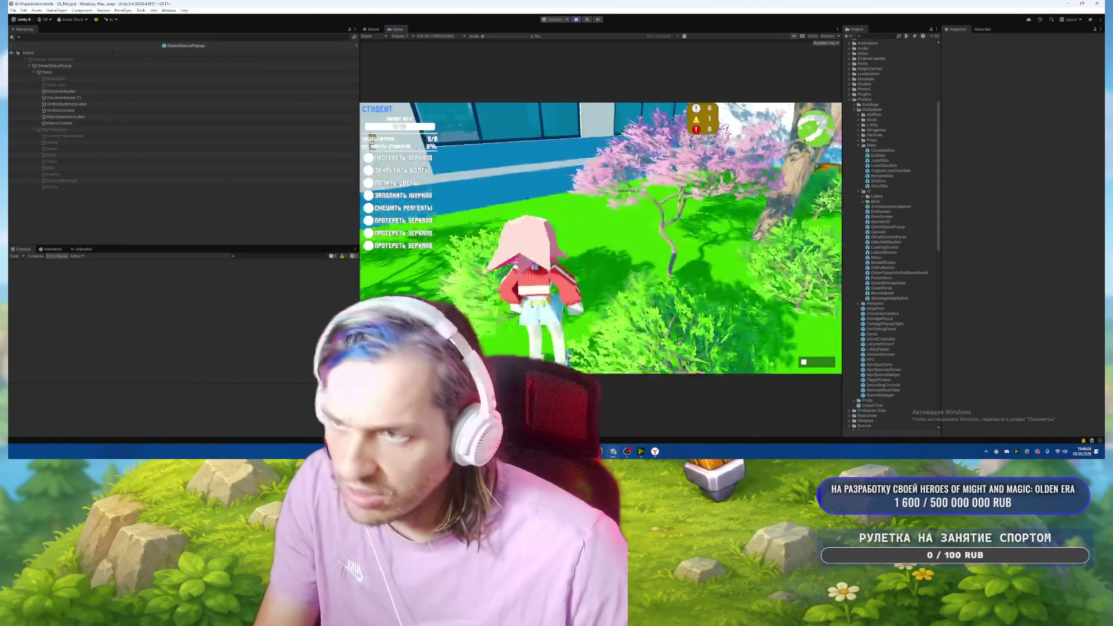
Walk into the lab room, start the counter minigame, then close it.
key(w)
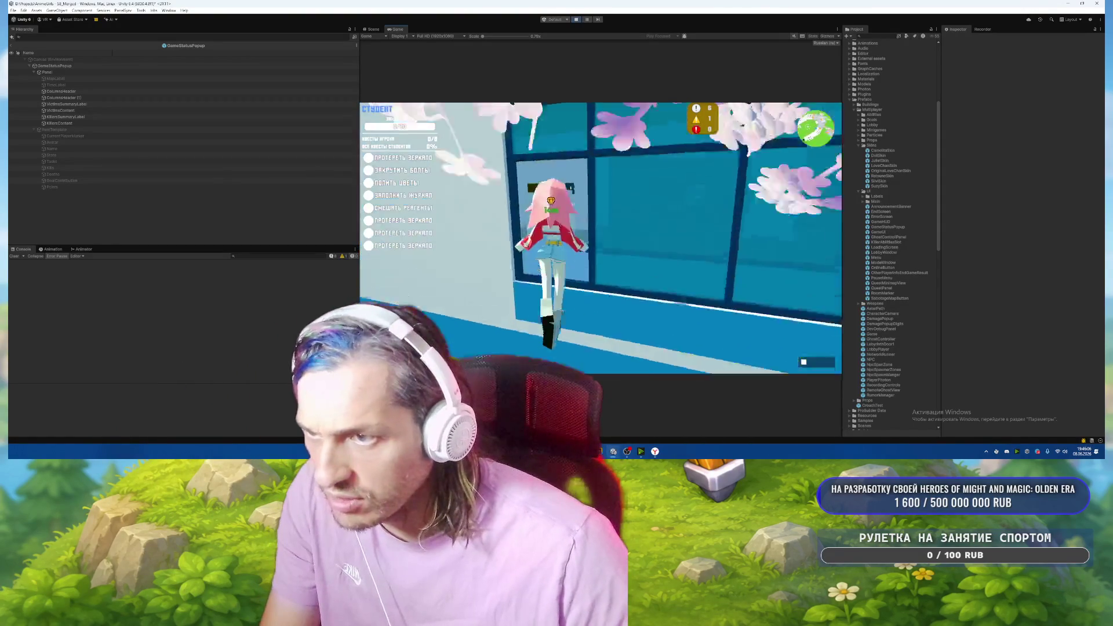
key(w)
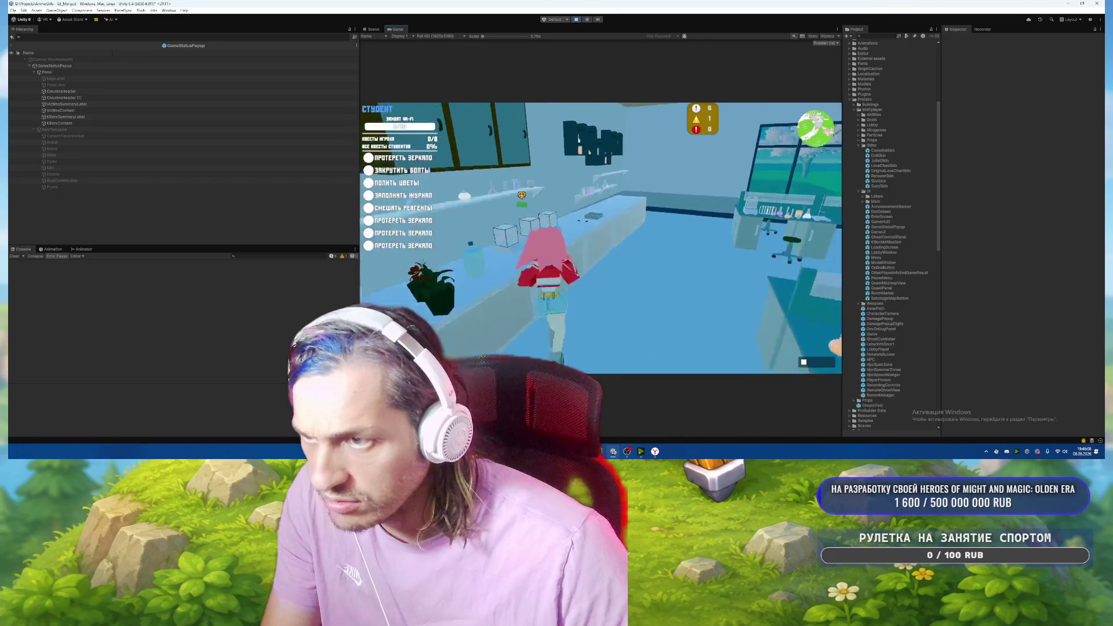
key(e)
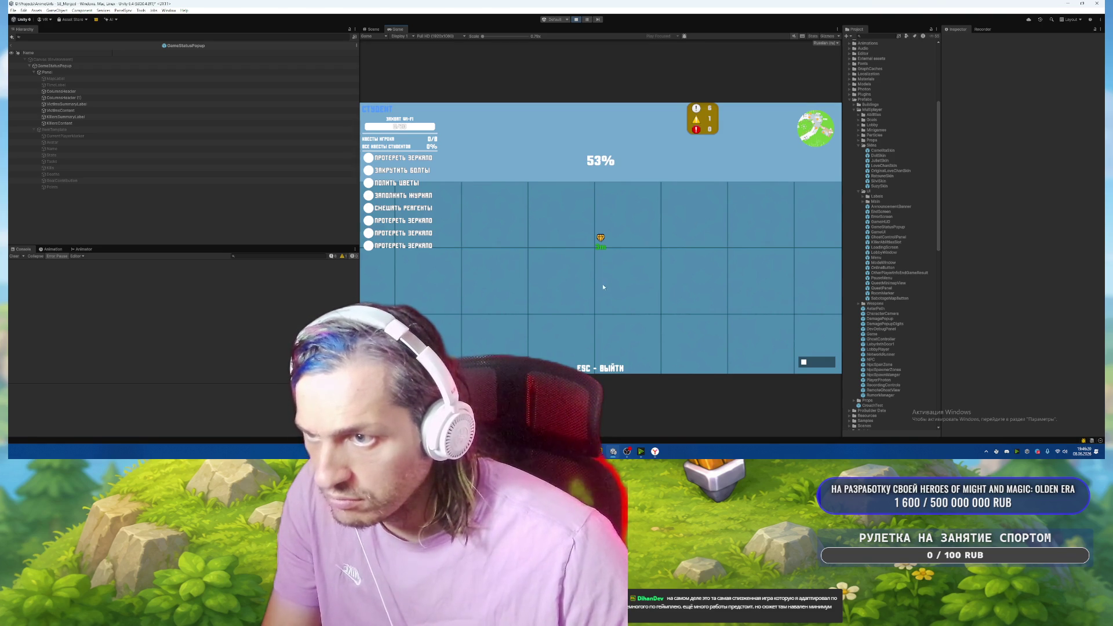
key(Escape)
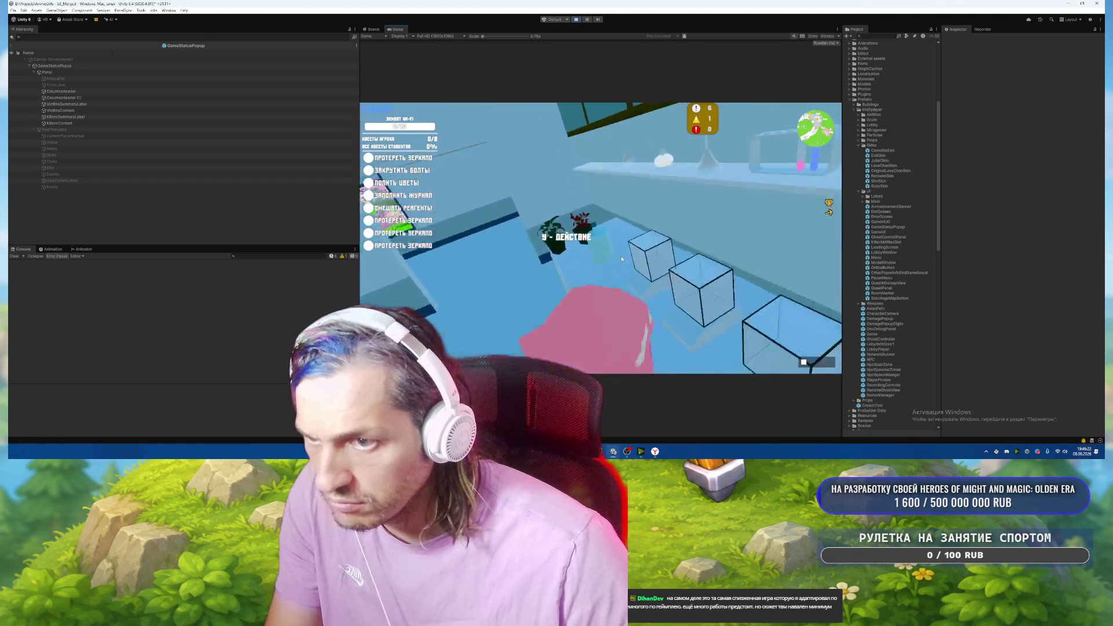
Run to the corridor sinks, wipe the mirror, then run through the washroom into the hall.
key(s)
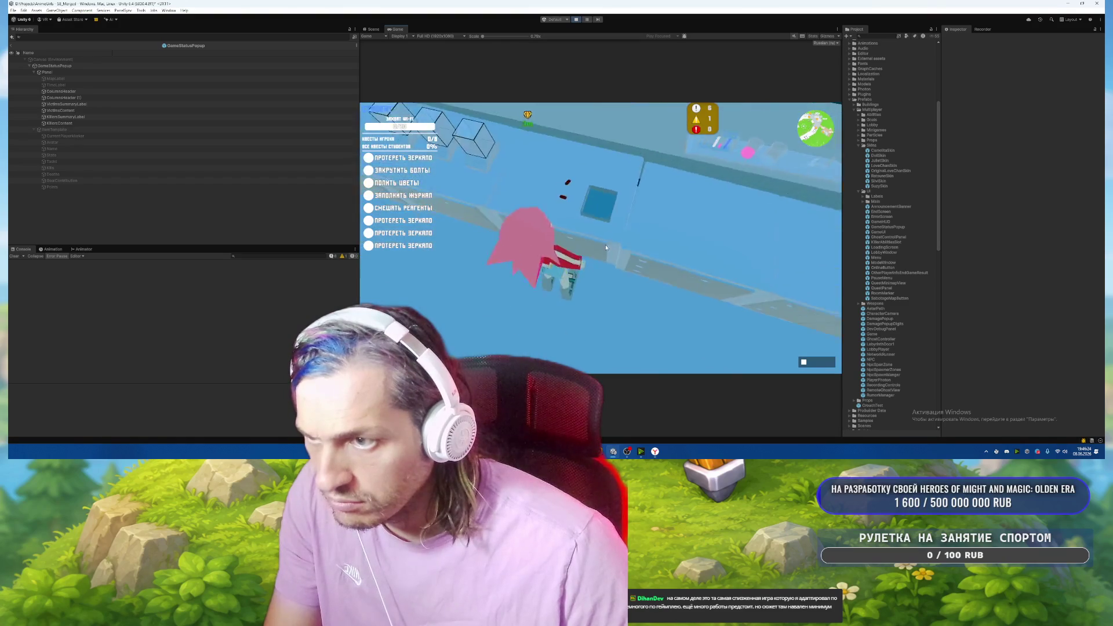
key(w)
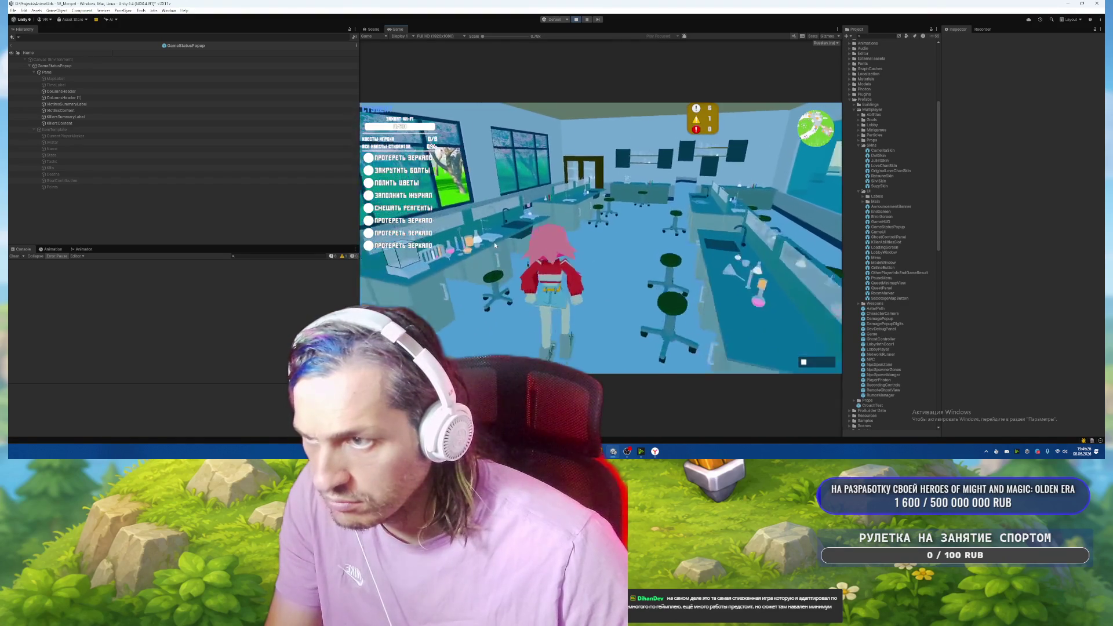
key(w)
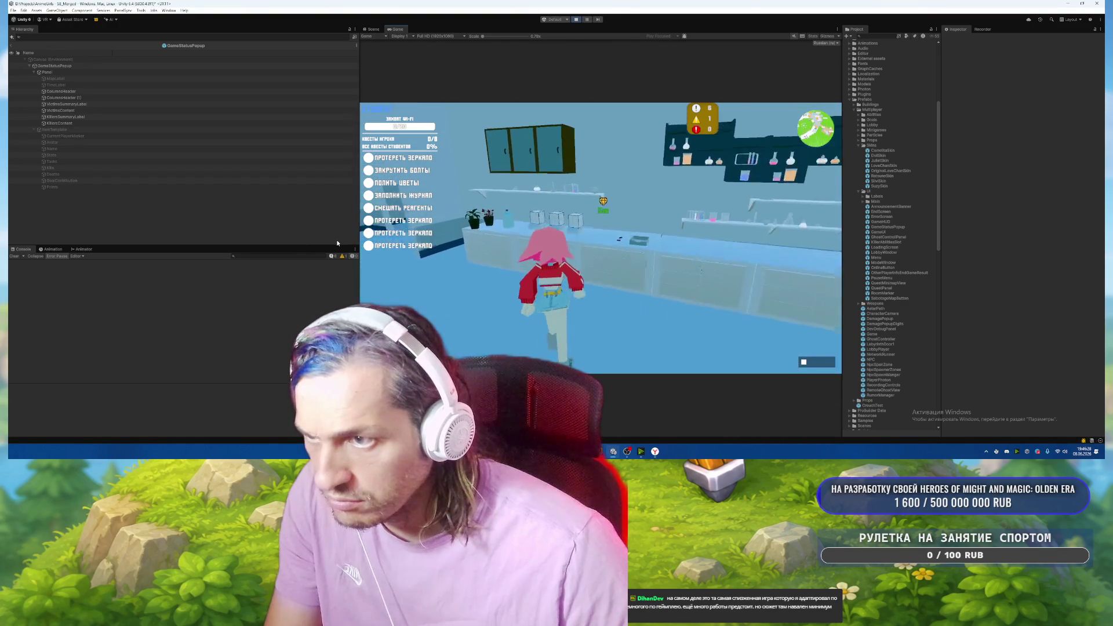
key(w)
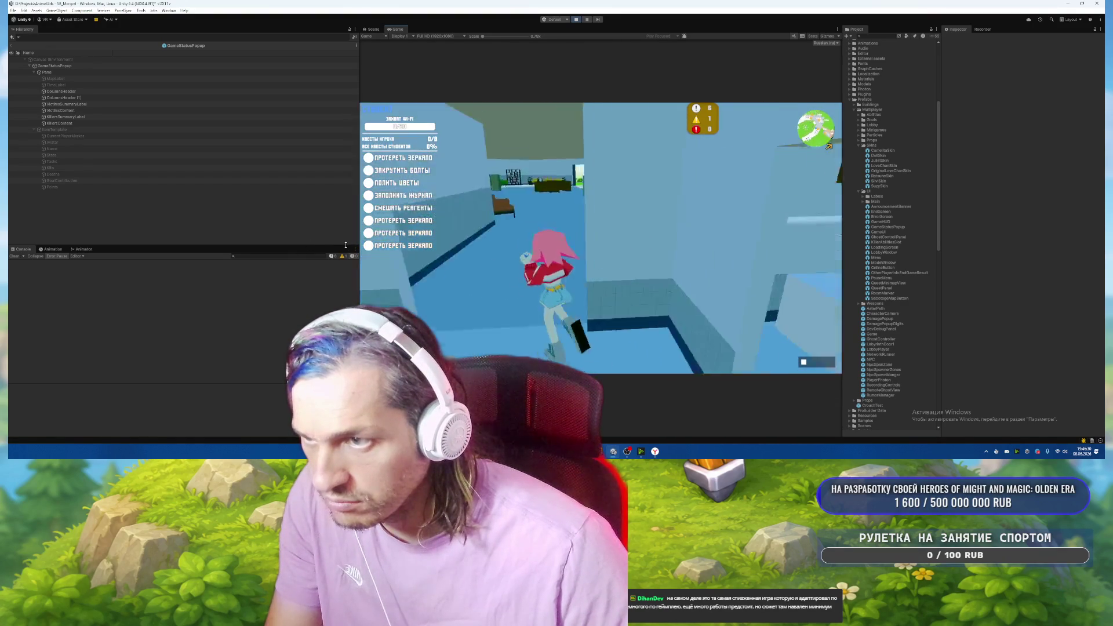
key(w)
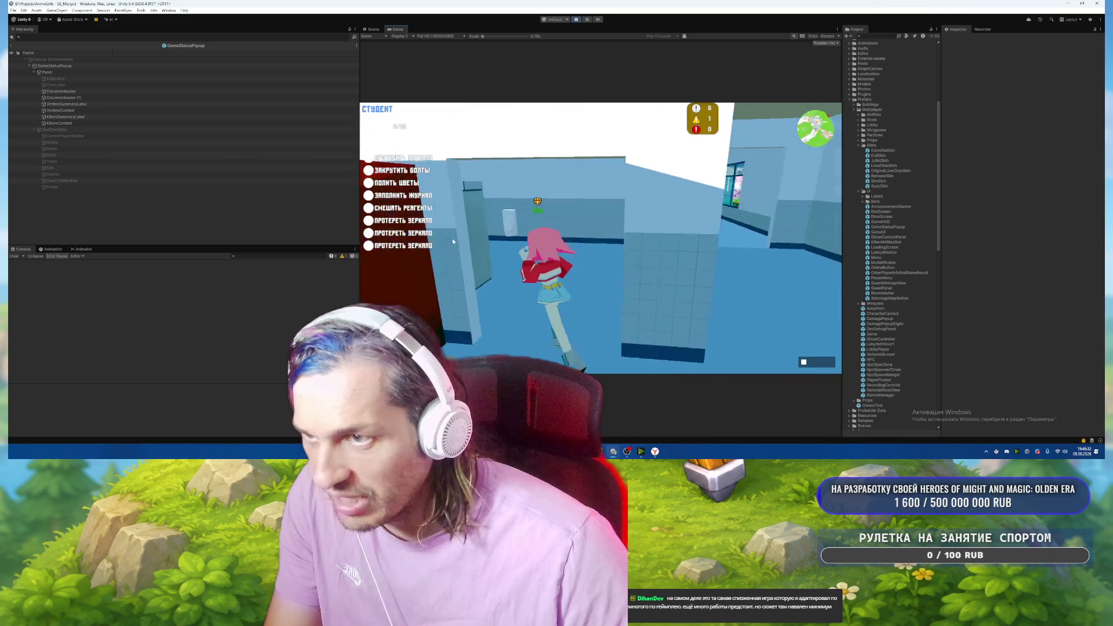
key(w)
key(e)
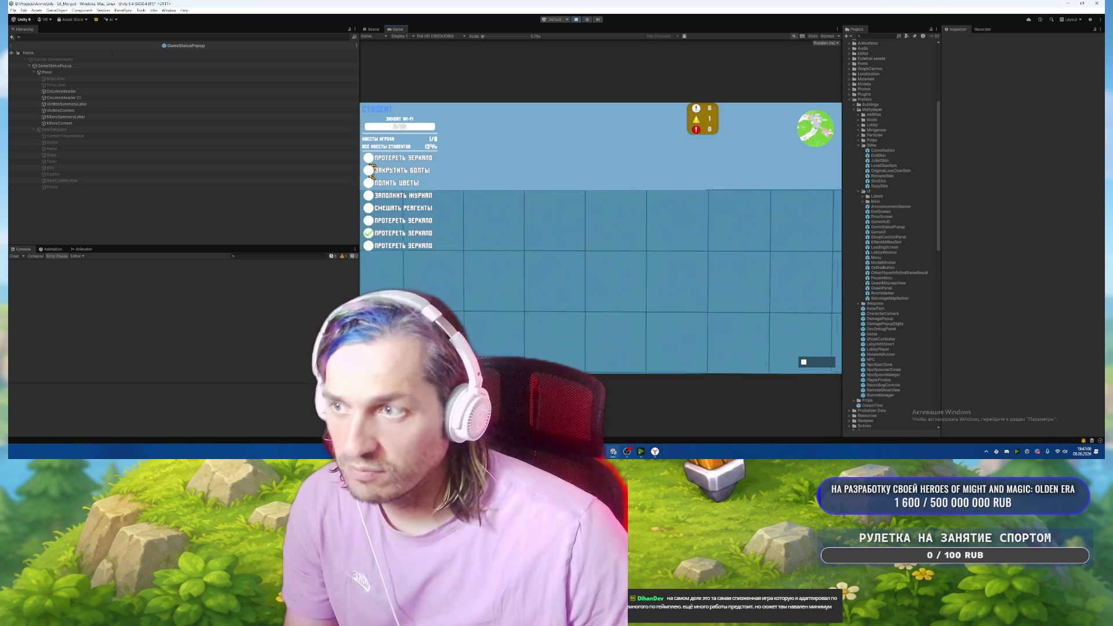
key(w)
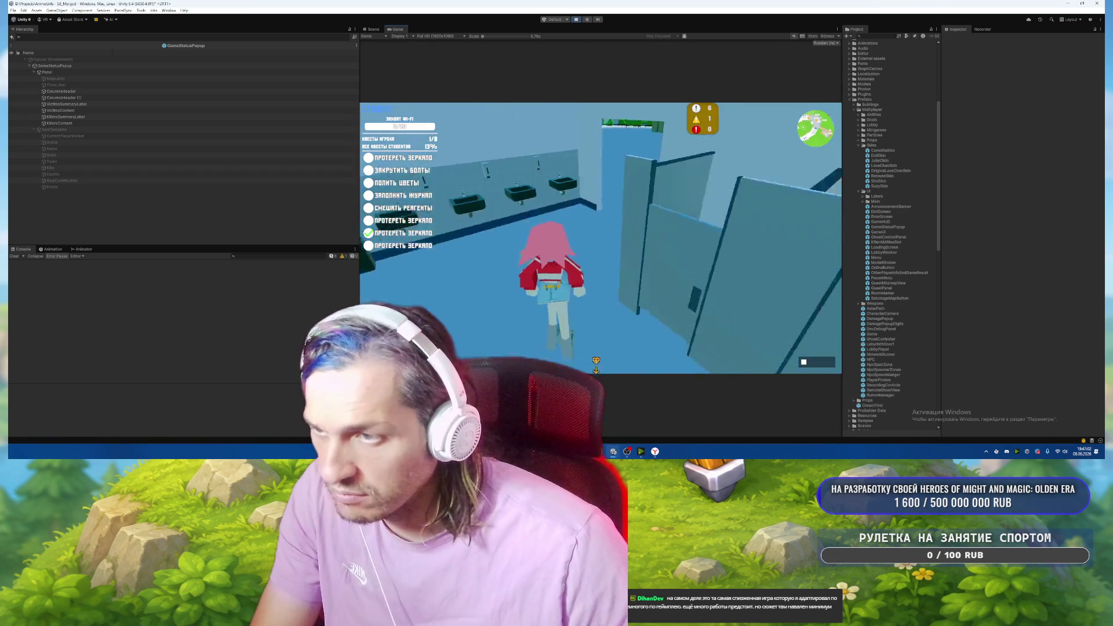
key(w)
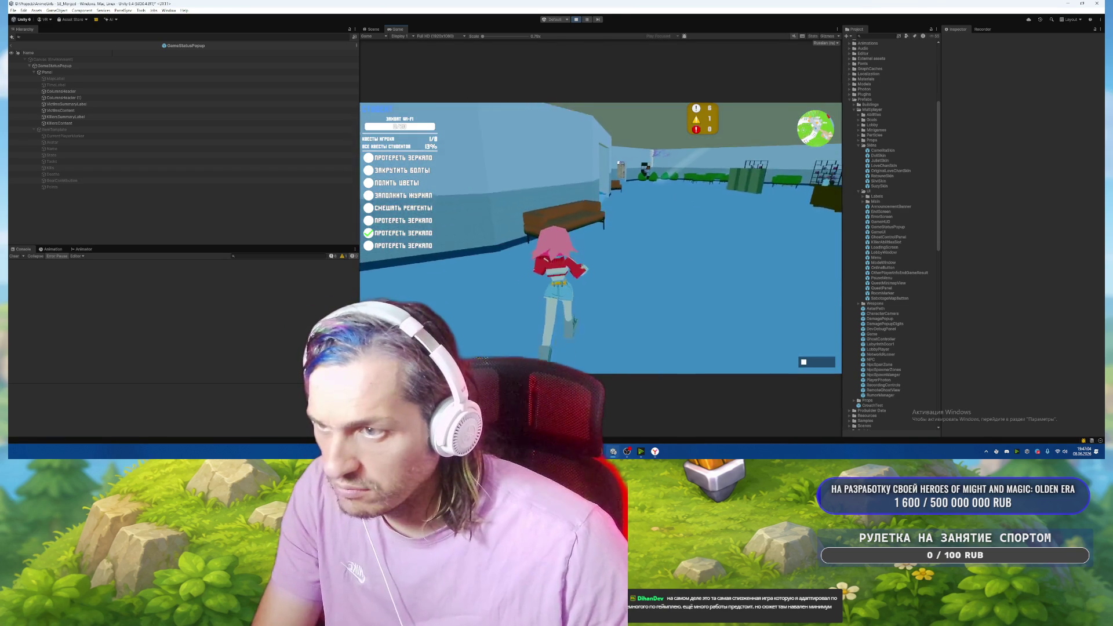
key(w)
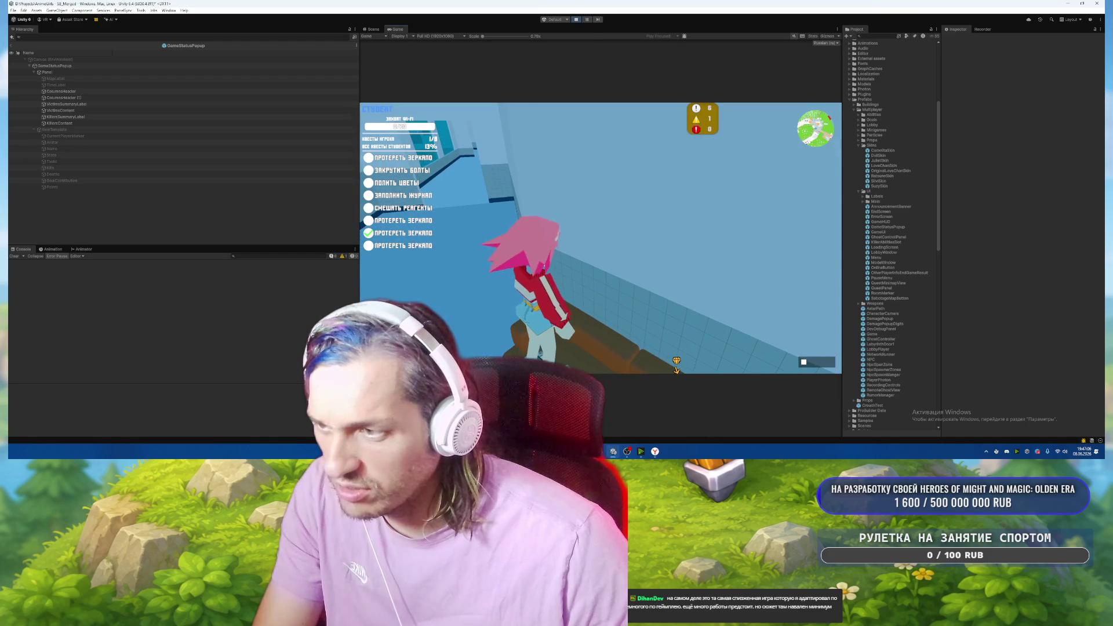
Open the student and killer status popup, move briefly, then close it.
key(Tab)
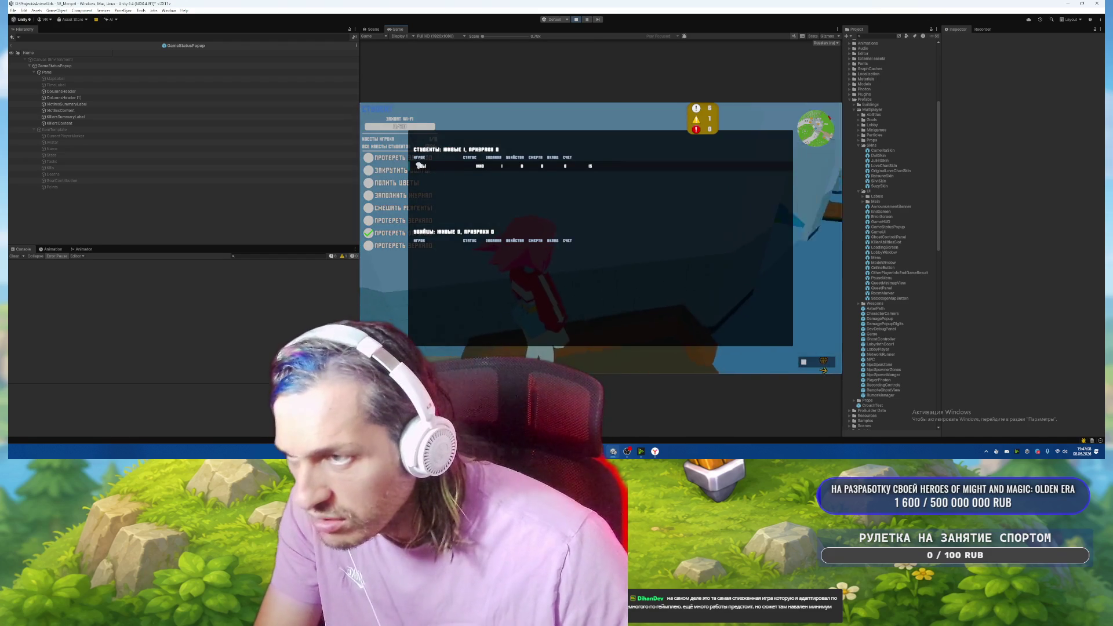
key(w)
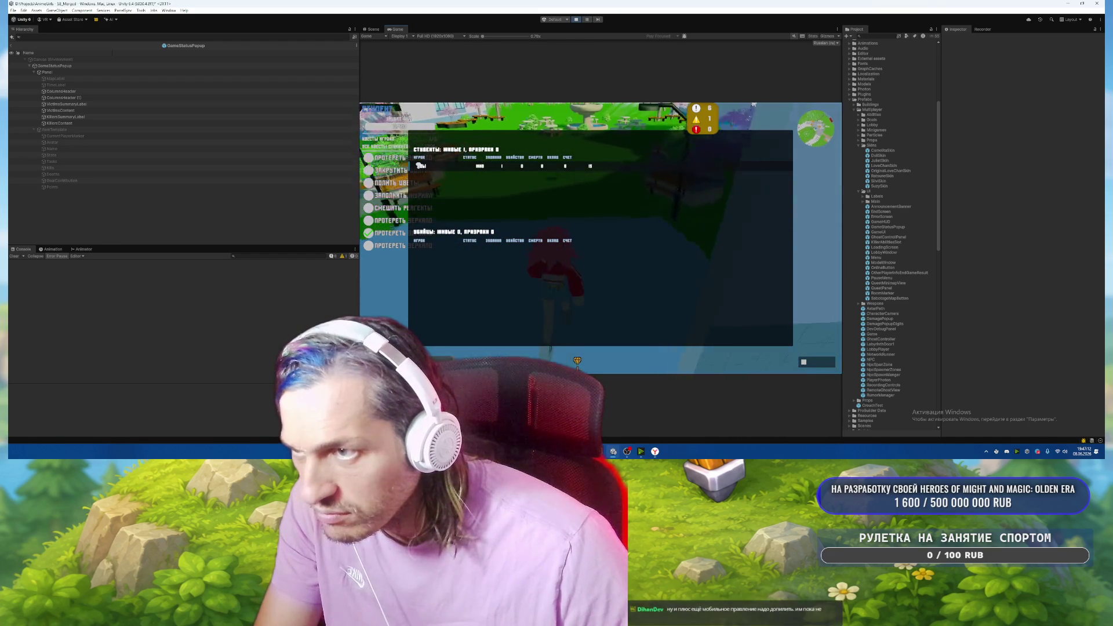
key(Tab)
Switch to ghost form via the F12 debug panel, check the scoreboard, then pause the game.
key(F12)
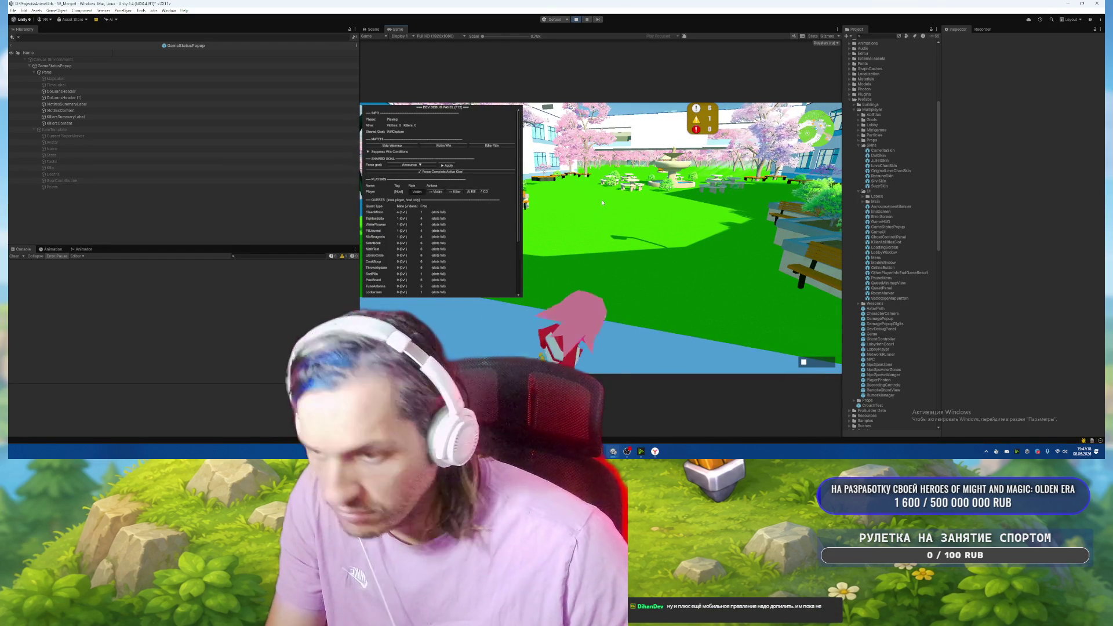
key(Tab)
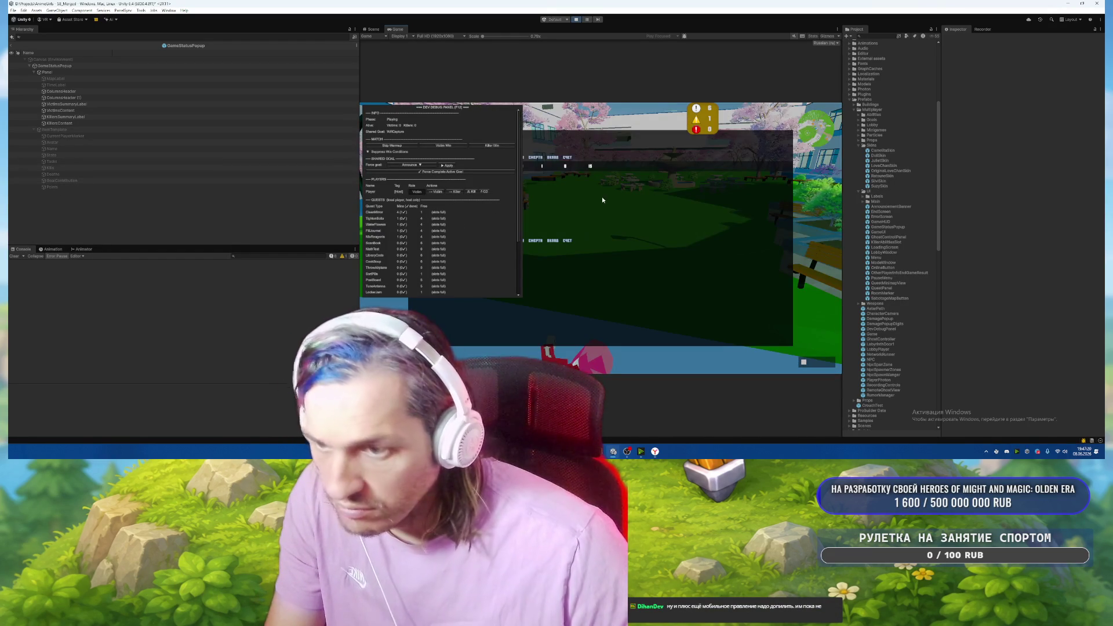
key(Tab)
key(F12)
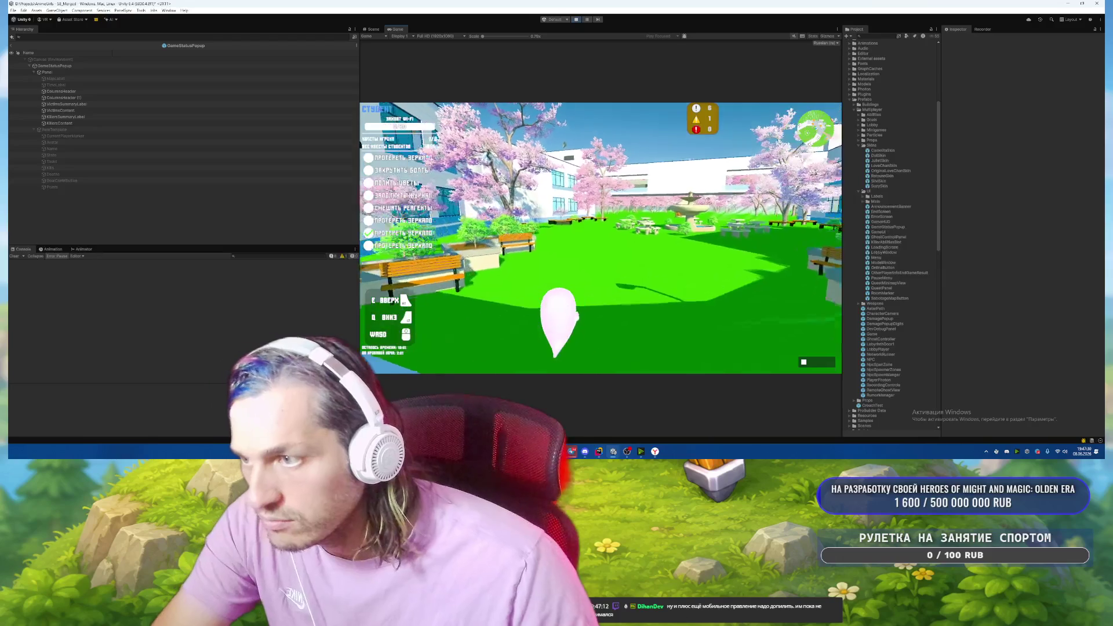
key(Escape)
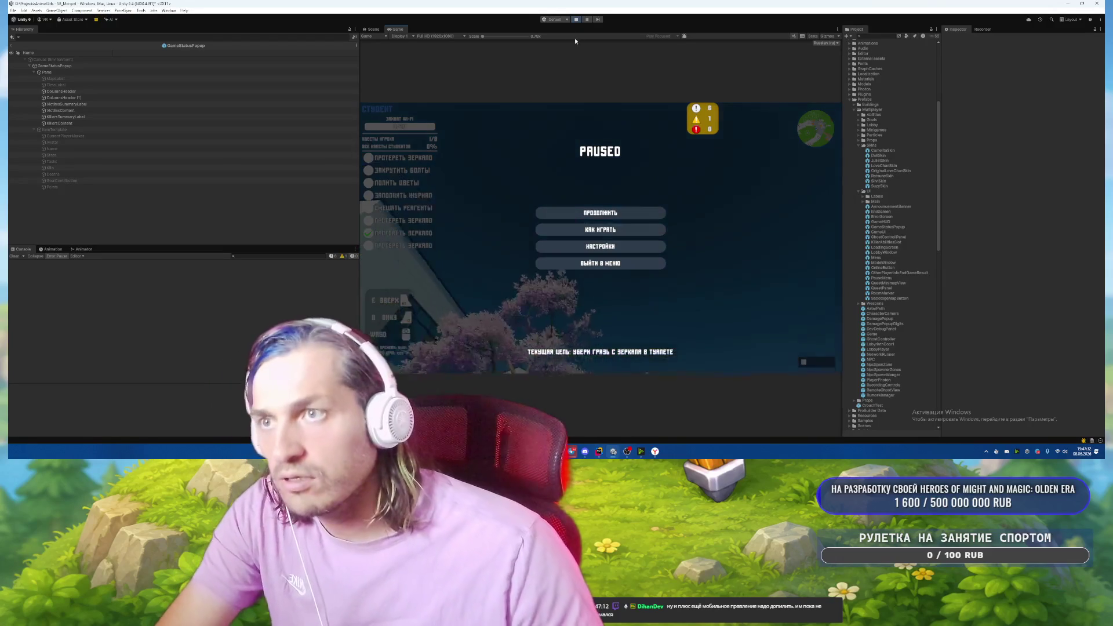
Stop Play mode, exit the GameStatusPopup prefab, and start searching project assets for GameUI.
click(577, 21)
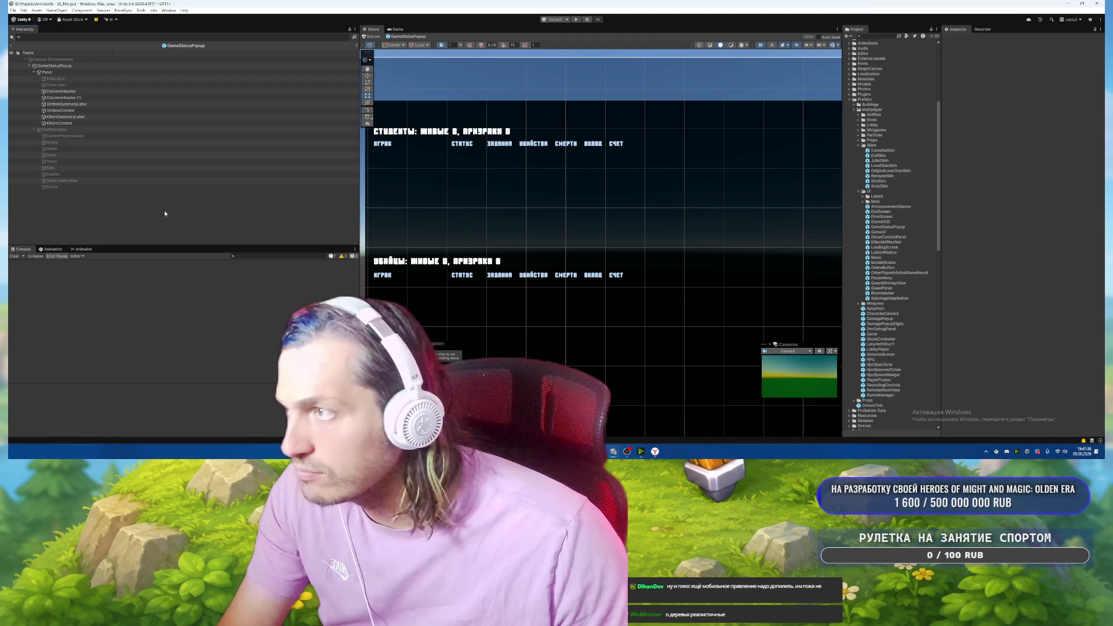
click(12, 47)
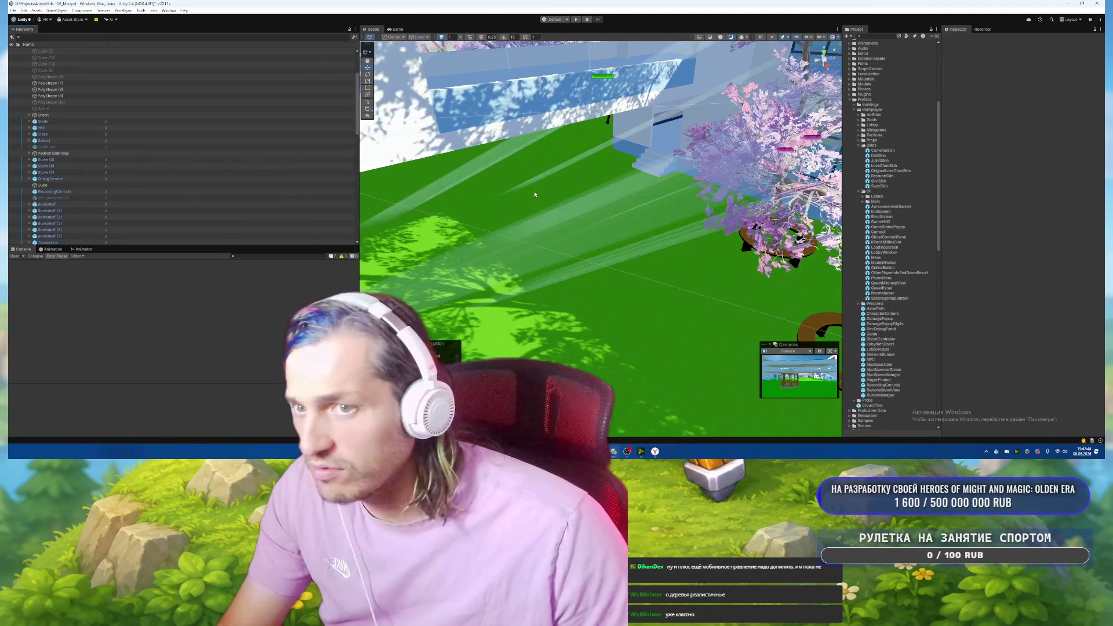
scroll(174, 186, up, 3)
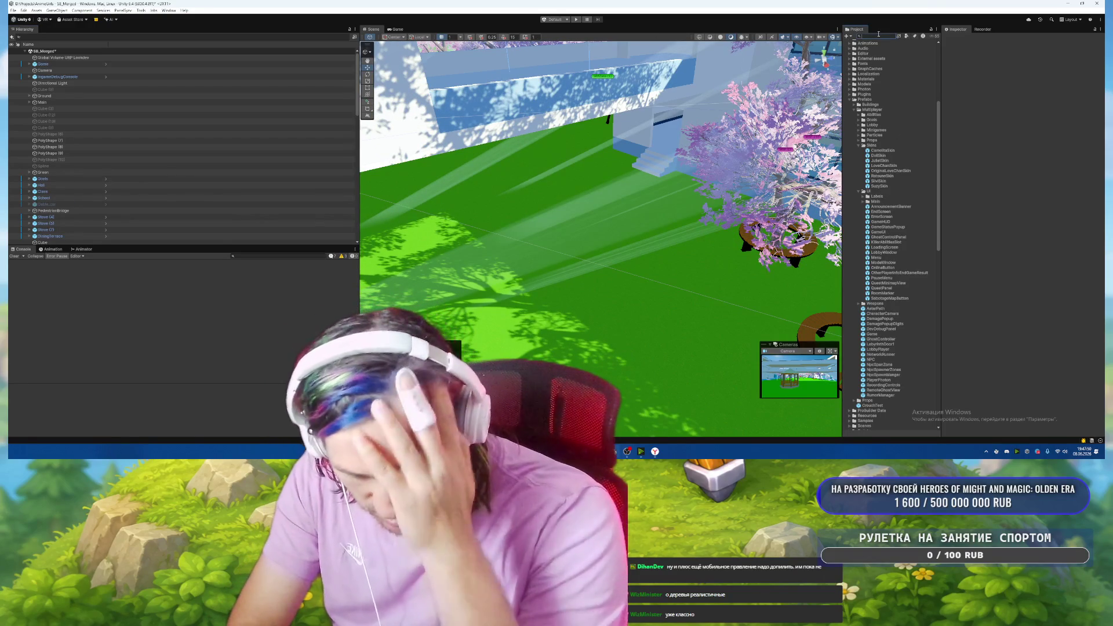
text(Player)
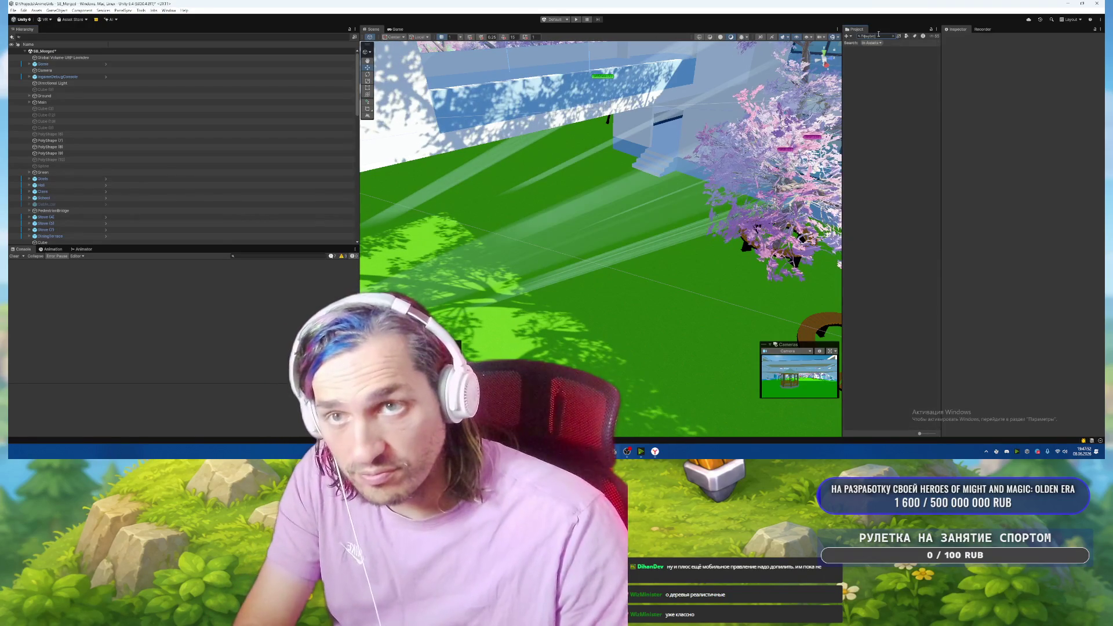
key(BackSpace)
key(BackSpace)
key(BackSpace)
text(GameB)
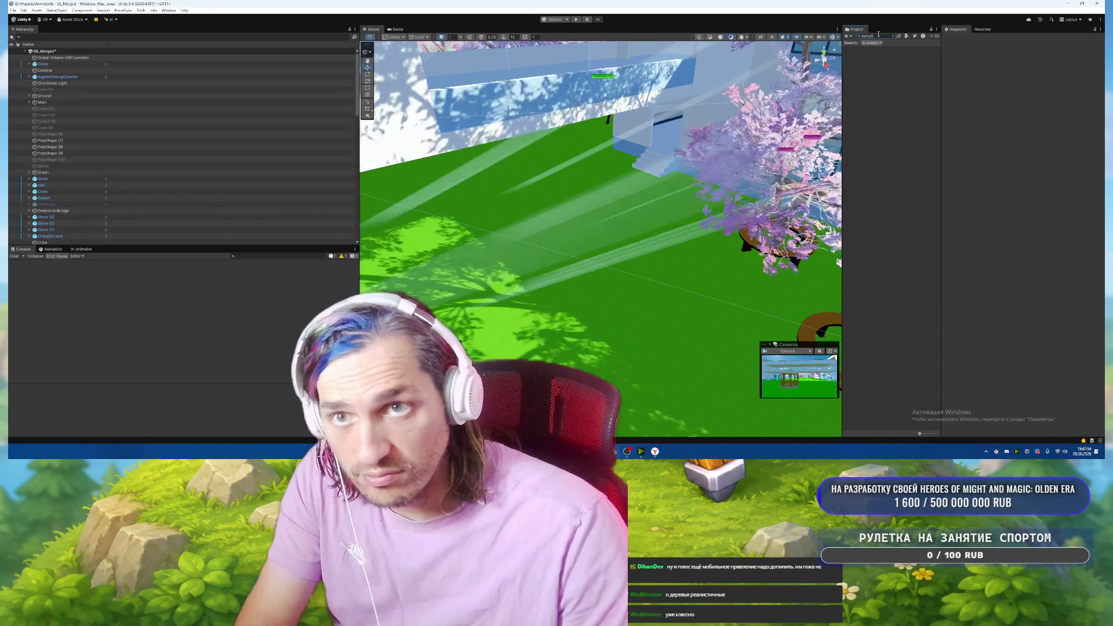
text(creen)
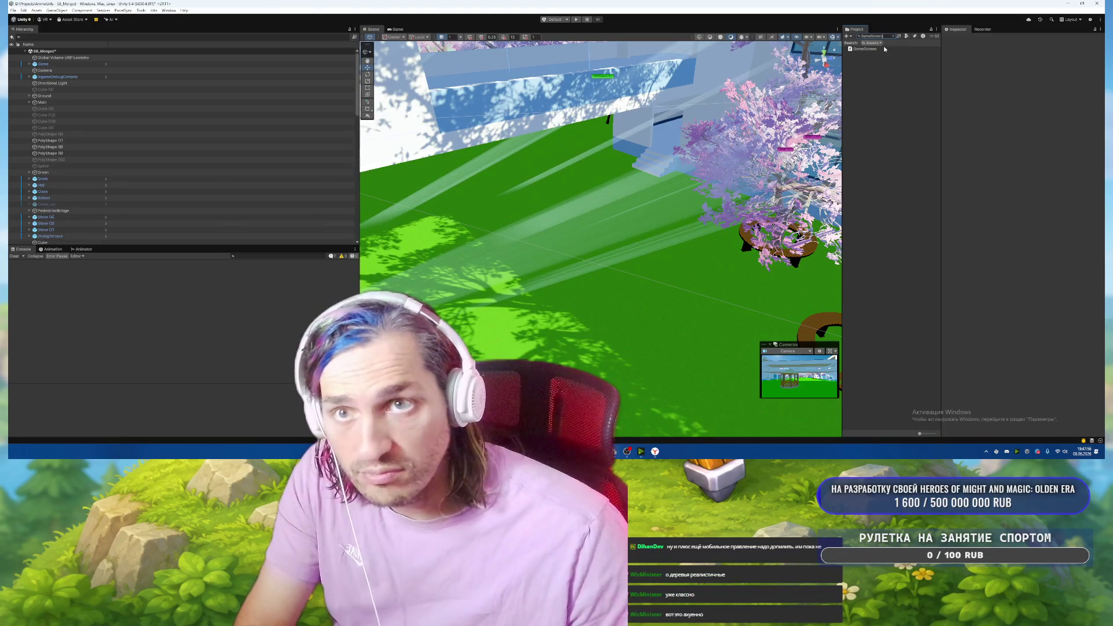
key(BackSpace)
key(BackSpace)
key(BackSpace)
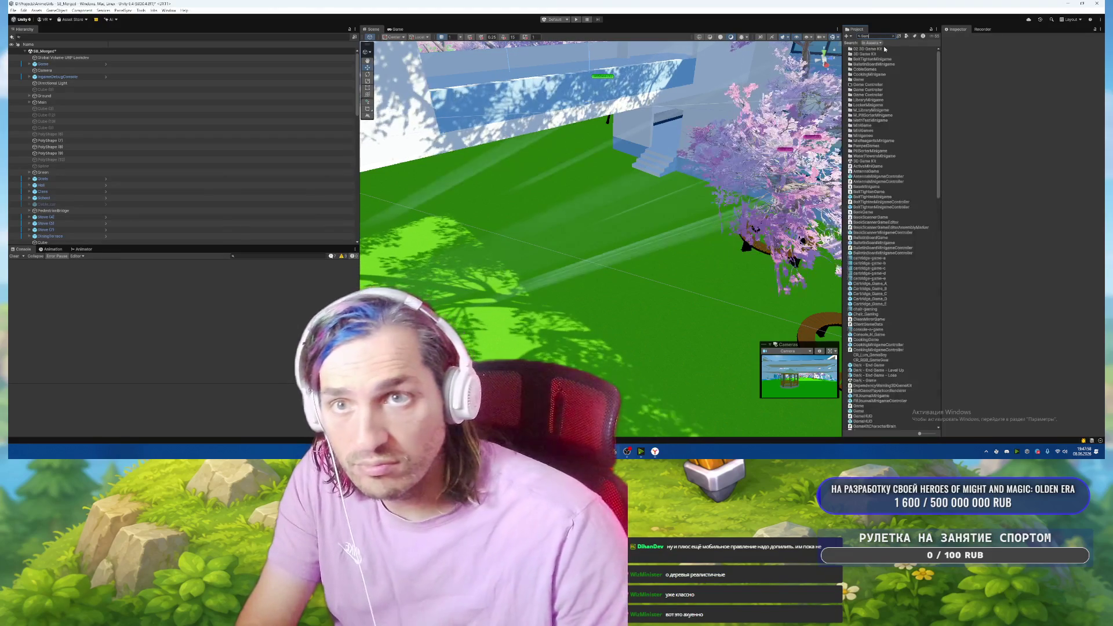
Complete the GameUI search and open the GameUI prefab for editing.
text(eUI)
click(866, 50)
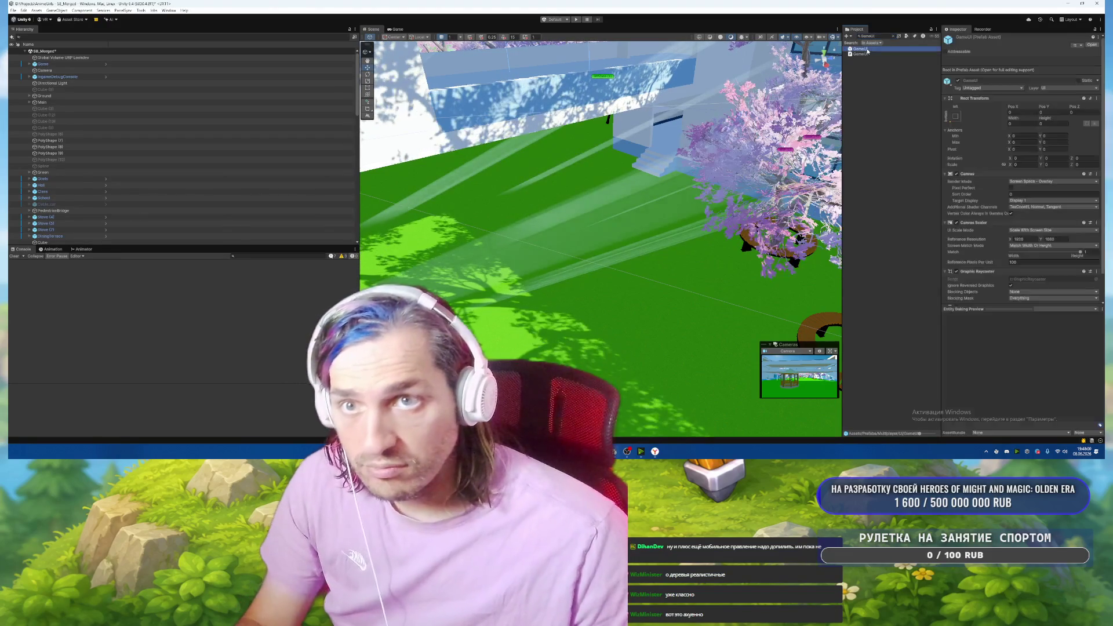
double_click(866, 50)
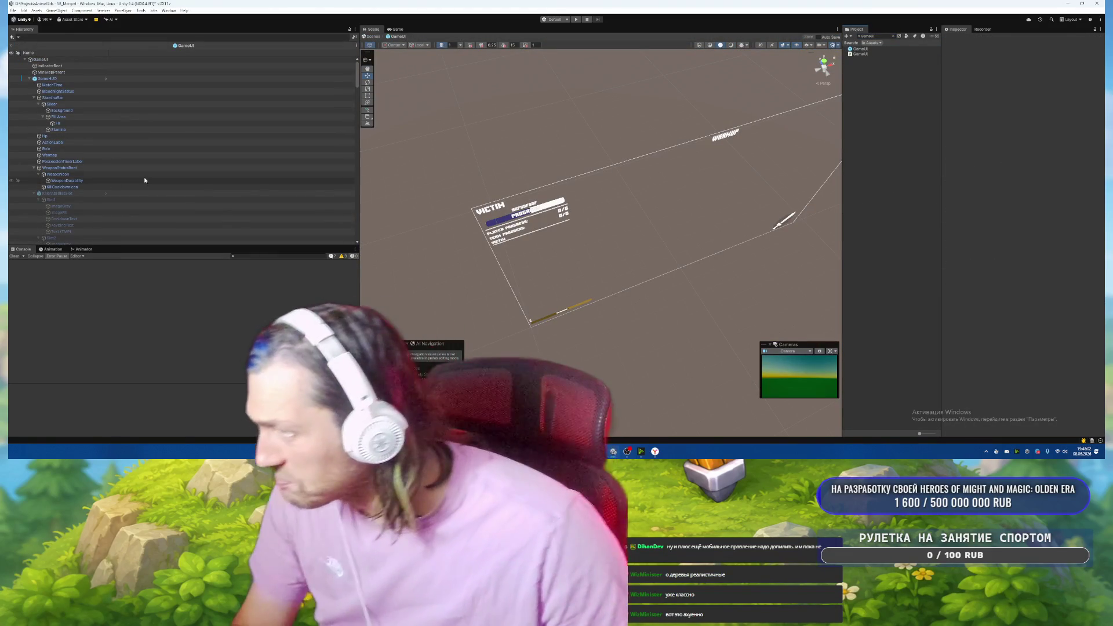
Scroll the Hierarchy to GhostControlPanel and inspect its E and up label children.
click(119, 193)
scroll(120, 174, down, 3)
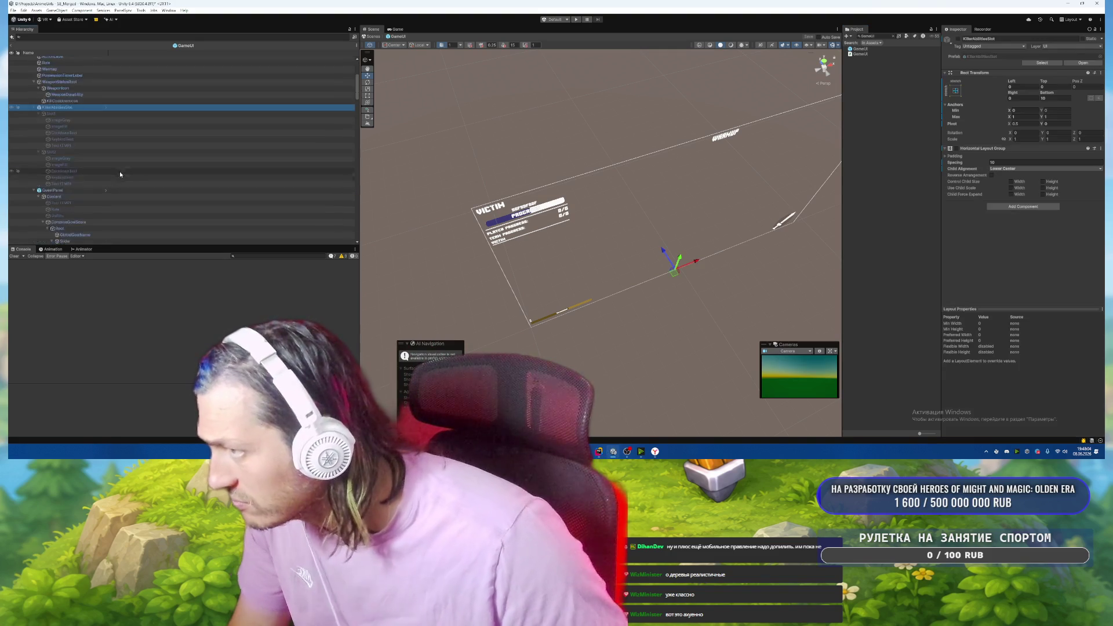
scroll(120, 174, down, 5)
scroll(131, 150, down, 5)
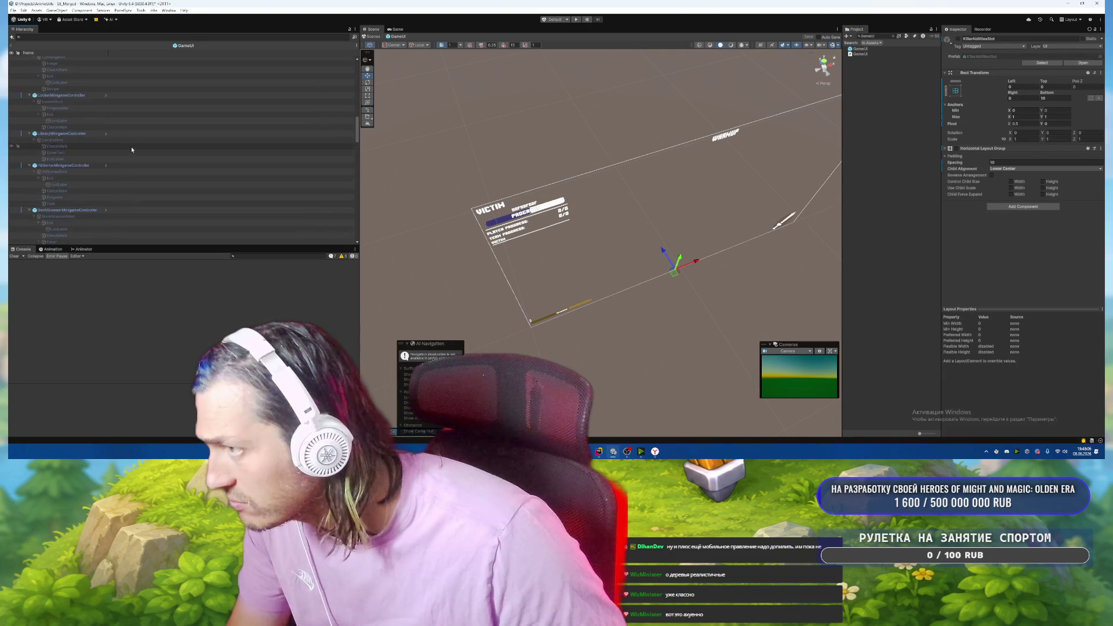
scroll(131, 150, down, 10)
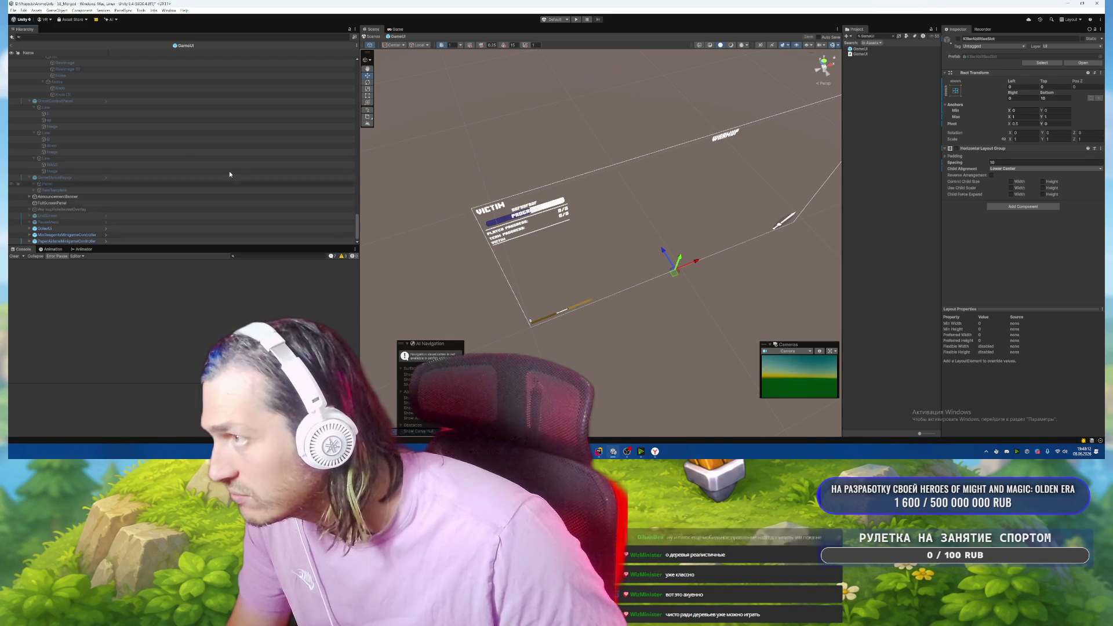
click(72, 102)
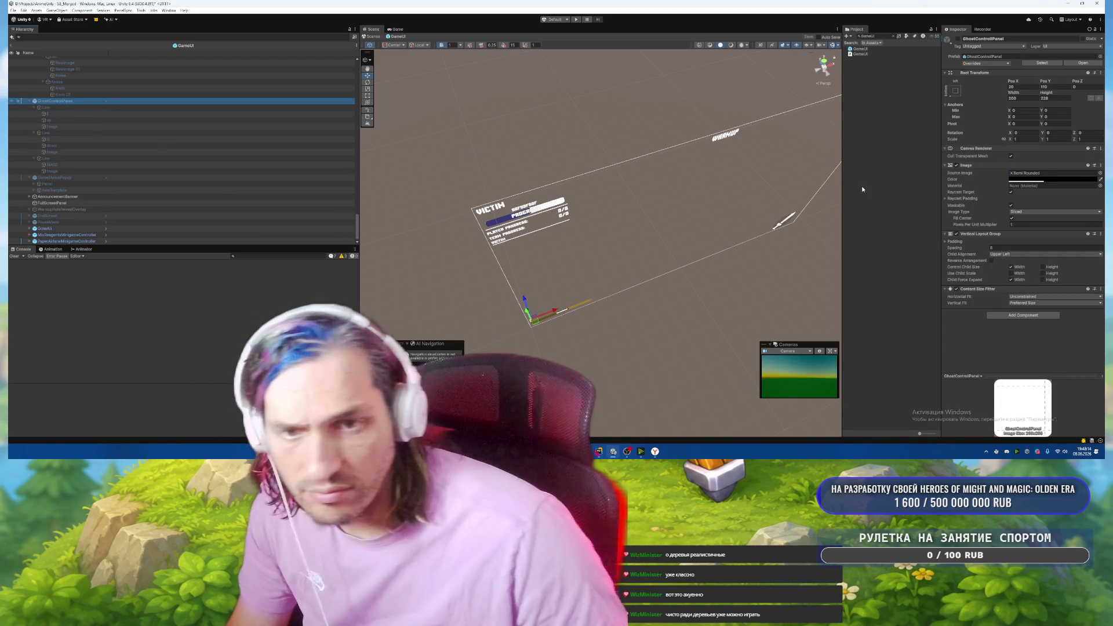
click(65, 114)
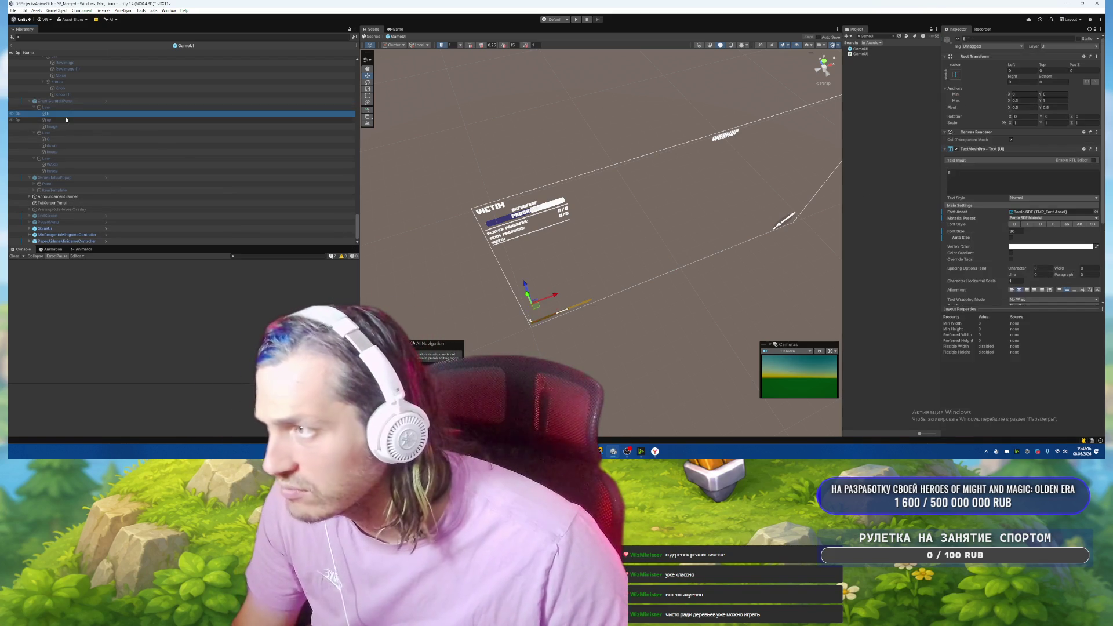
click(65, 119)
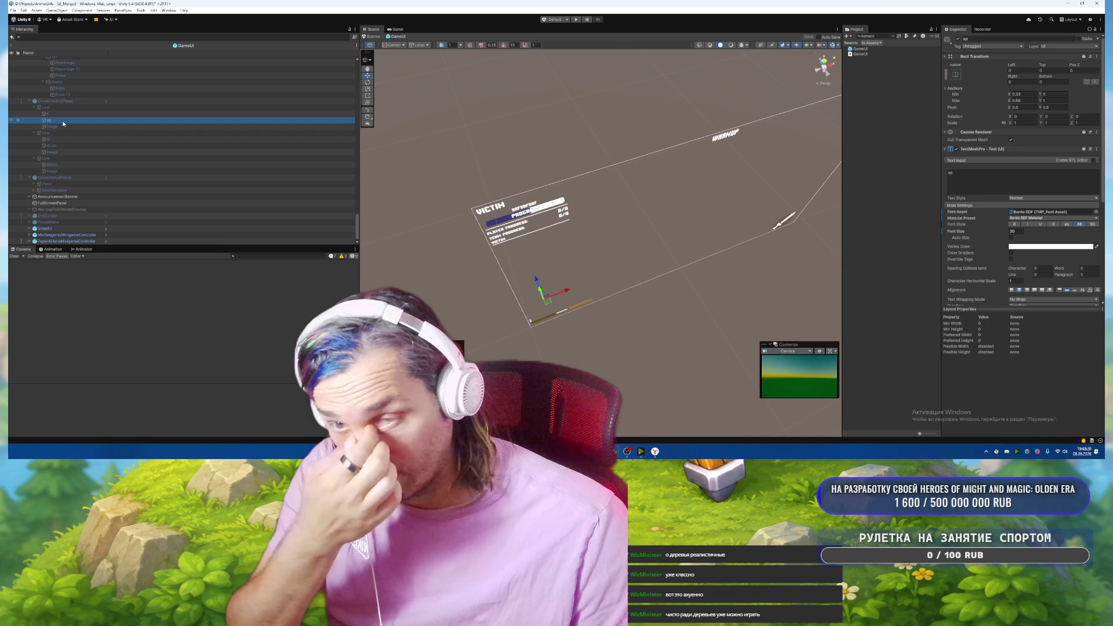
Switch to Rider and briefly search for GameStat, then cancel the search.
key(alt+Tab)
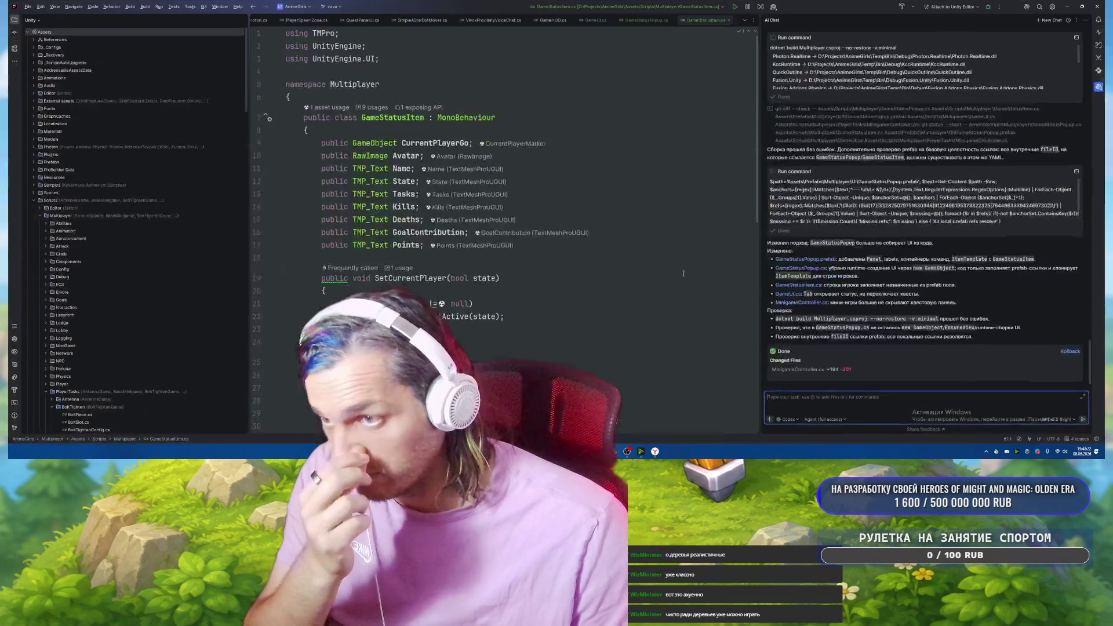
click(579, 117)
key(ctrl+t)
text(GameStat)
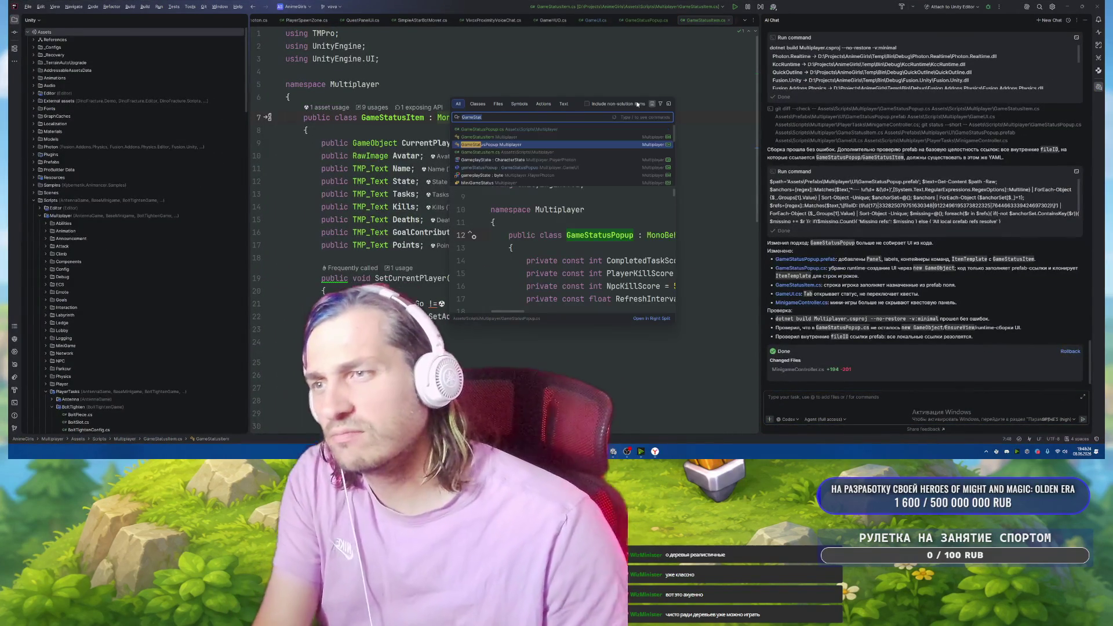
key(BackSpace)
key(Escape)
Add class GhostControlPanel : MonoBehaviour with TMP_Text UpKey, DownKey and PossessKey fields, and save.
scroll(360, 335, down, 12)
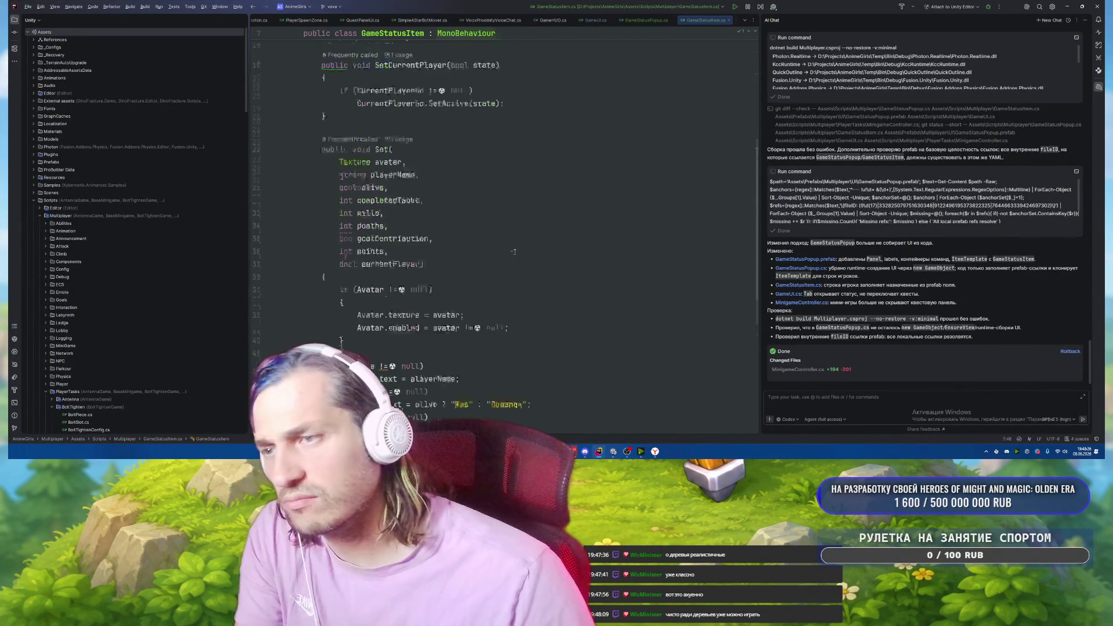
click(360, 334)
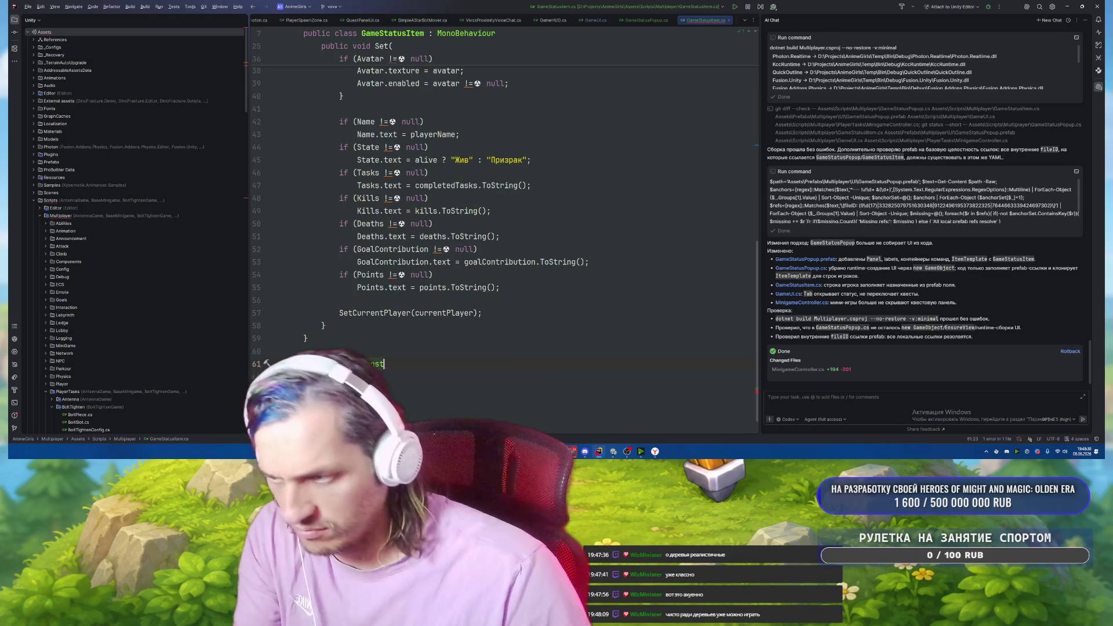
text([)
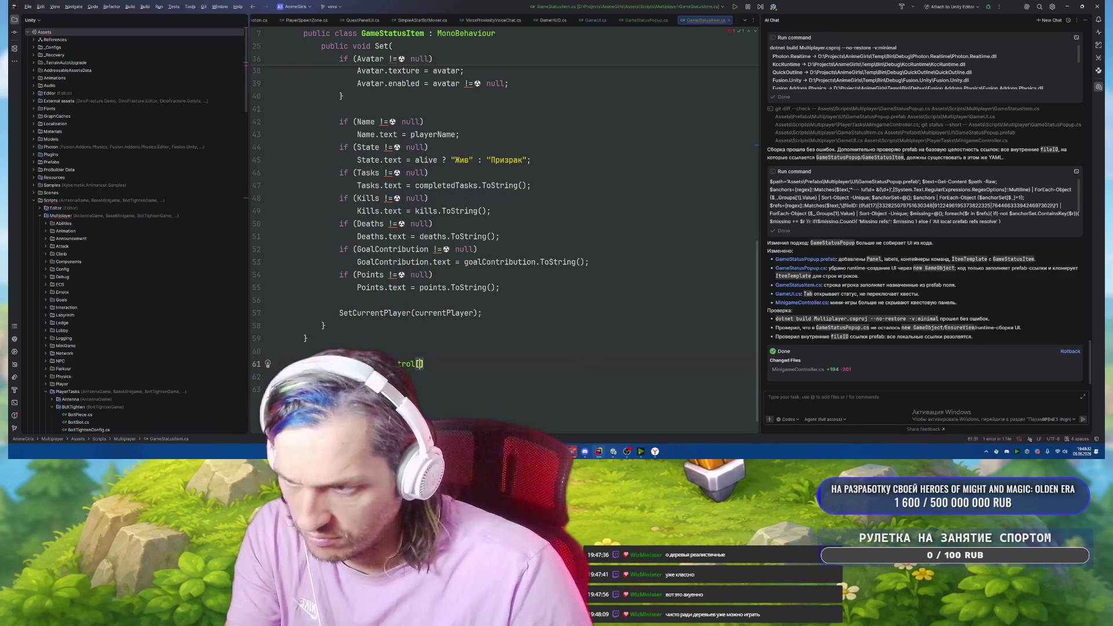
text( MonoBe)
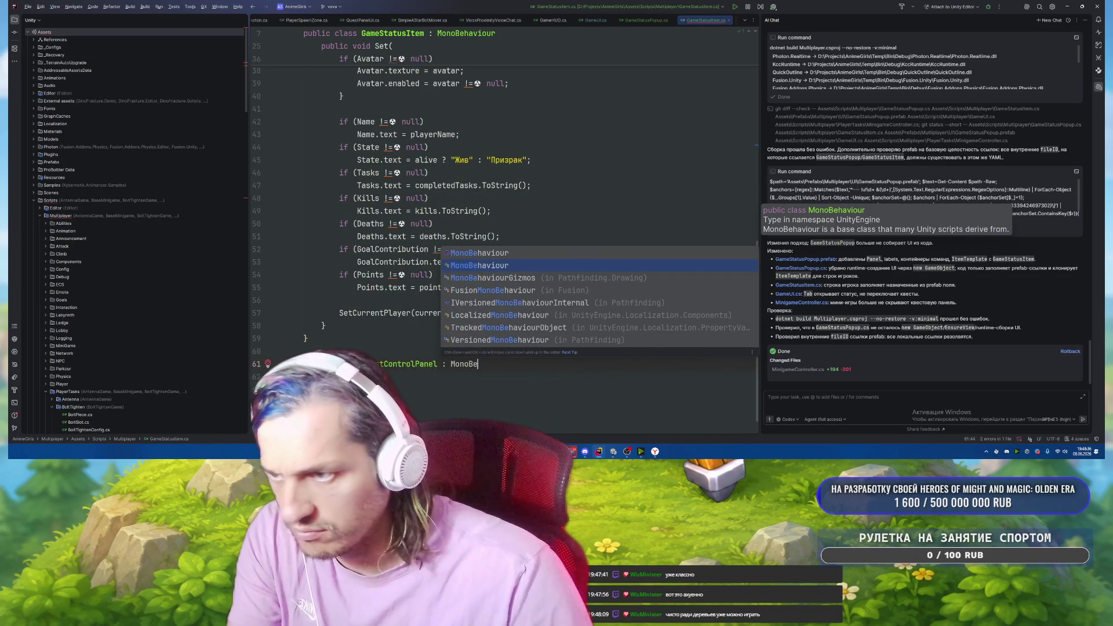
key(Return)
key(Return)
text({)
key(Return)
text(public TMP)
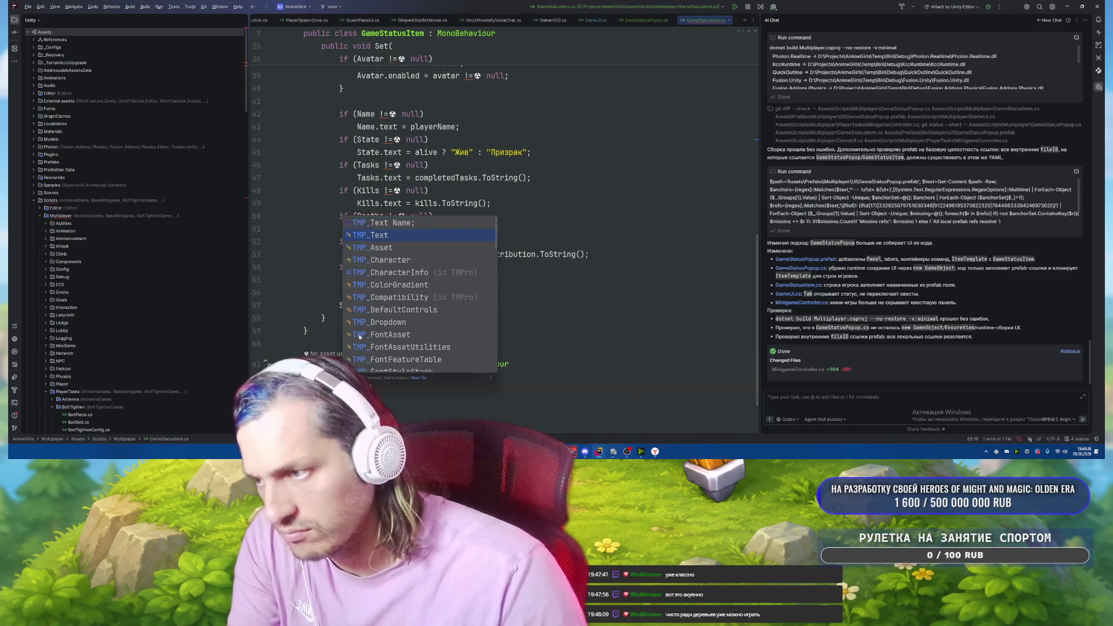
text(_Te)
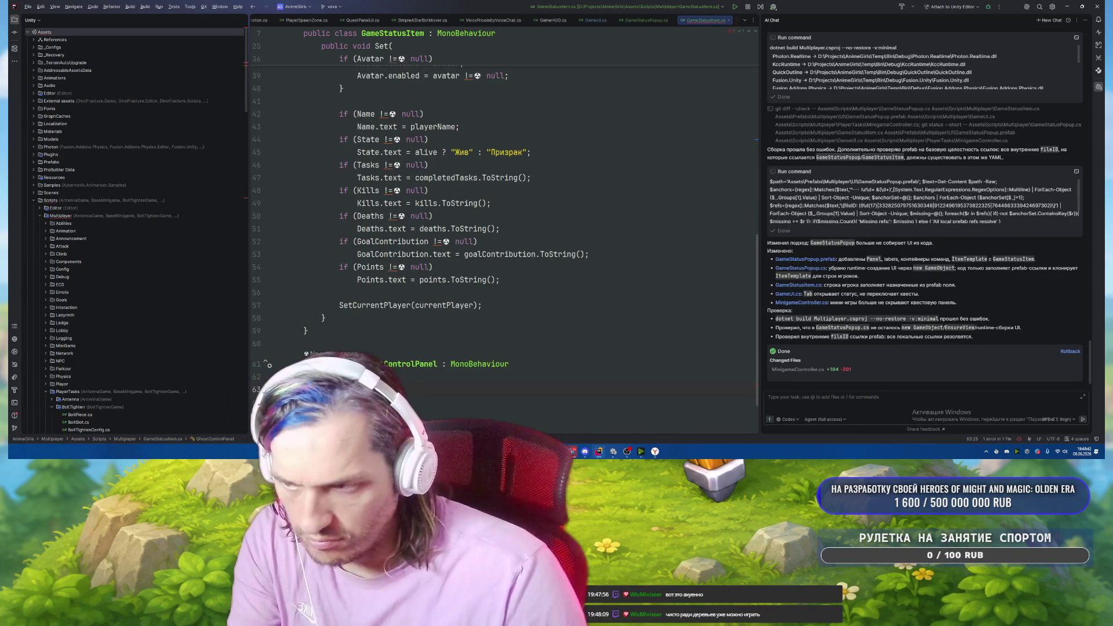
text(UpKey;)
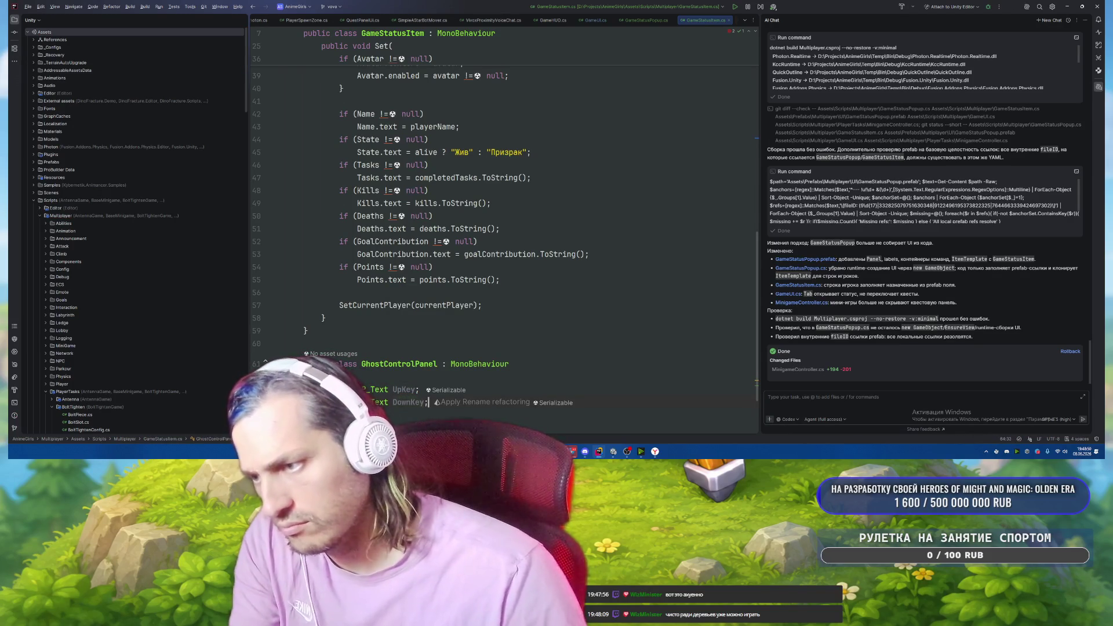
key(ctrl+d)
text(PossessKey;)
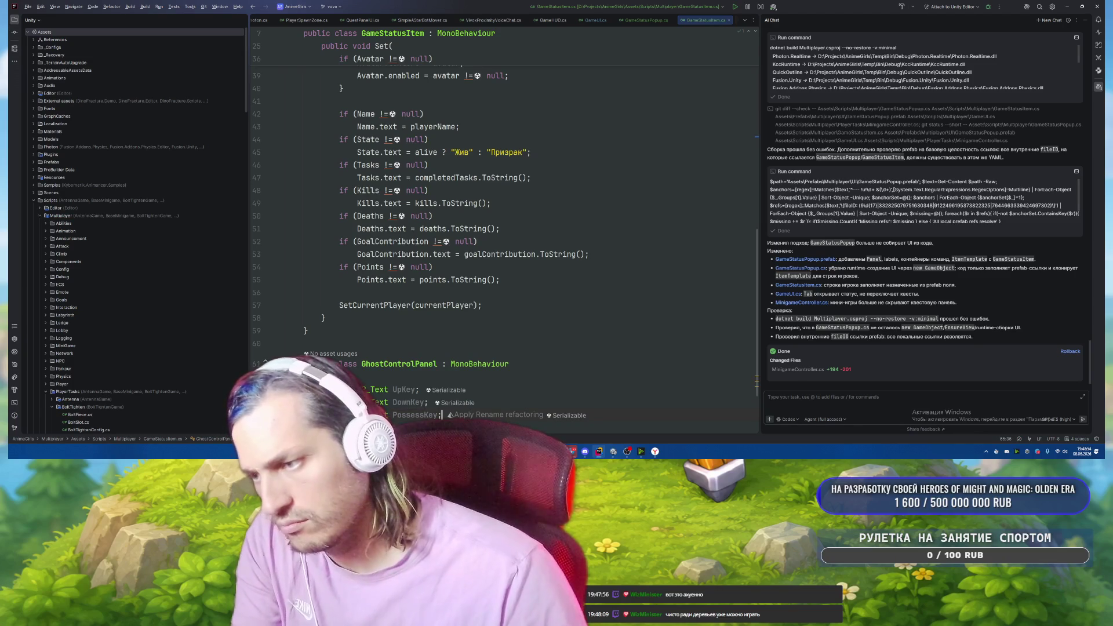
key(ctrl+s)
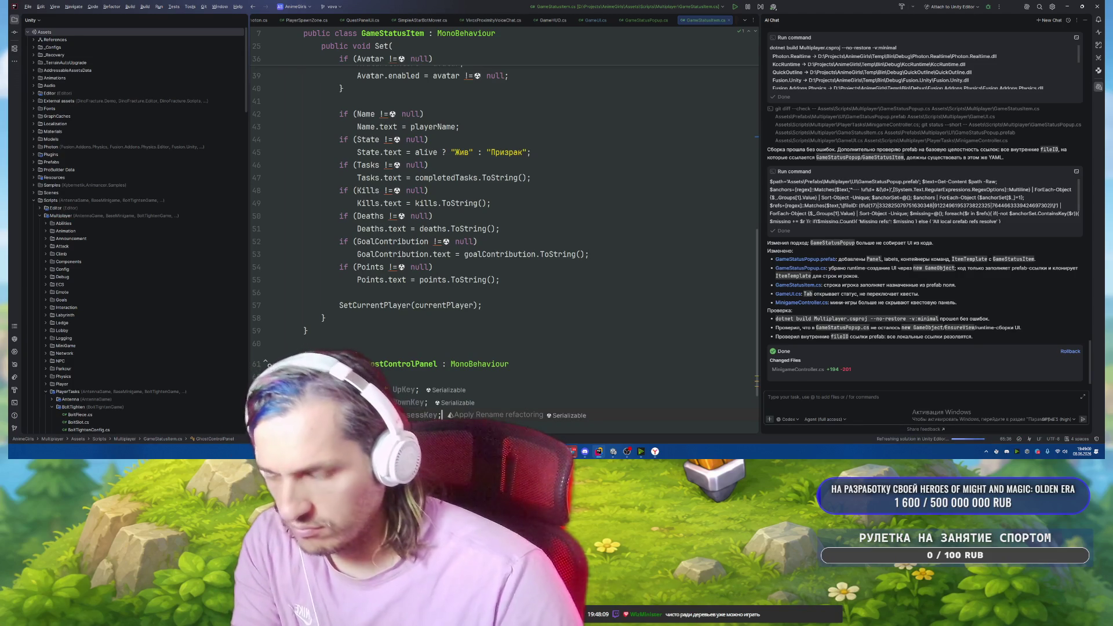
Check quick-fixes on the new class, then bring up GameStatusPopup.cs.
scroll(504, 338, down, 3)
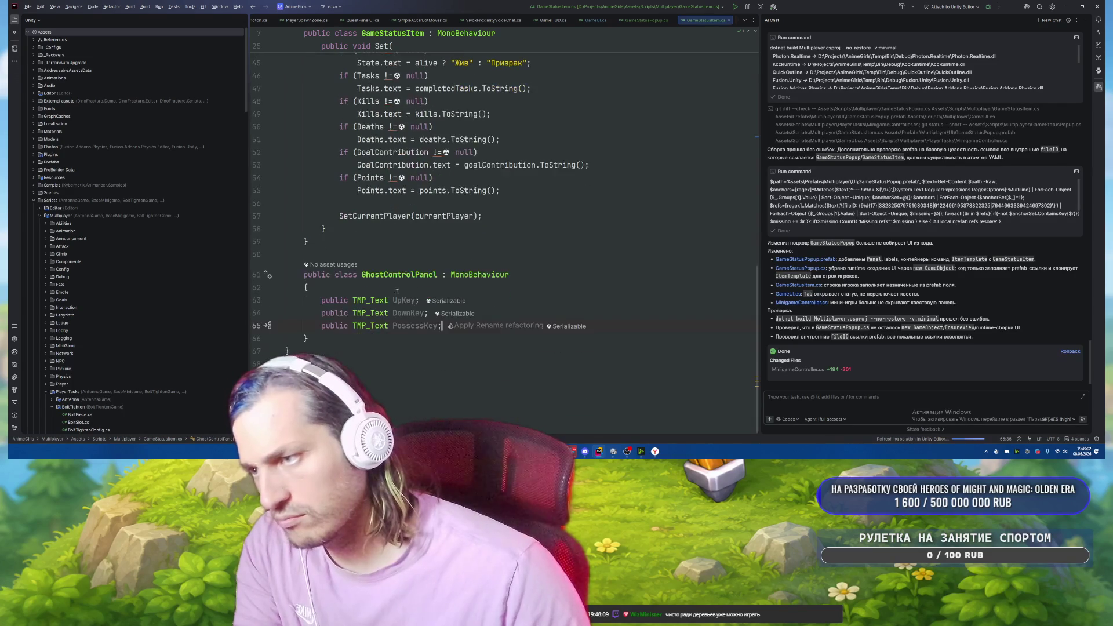
click(397, 275)
key(alt+Return)
key(Escape)
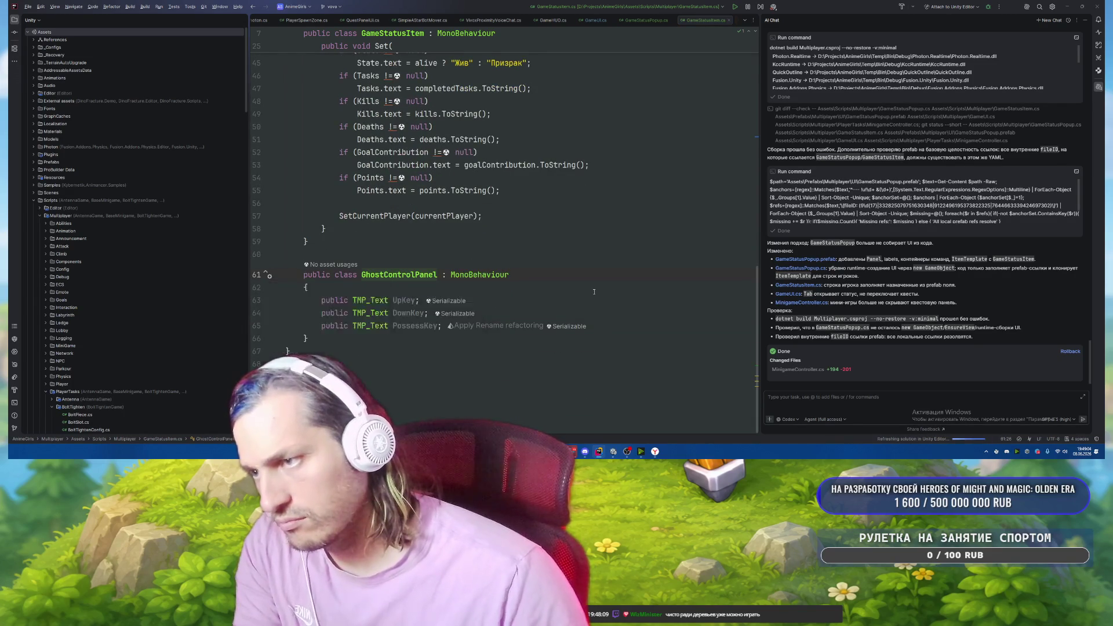
key(Up)
scroll(594, 292, up, 3)
scroll(621, 191, up, 10)
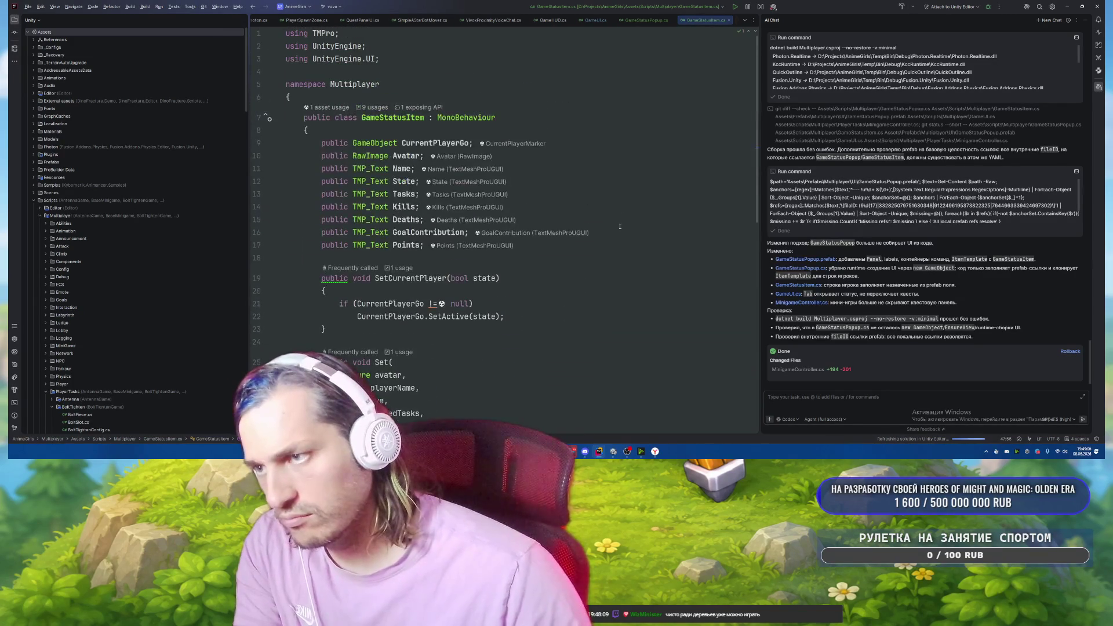
key(ctrl+Tab)
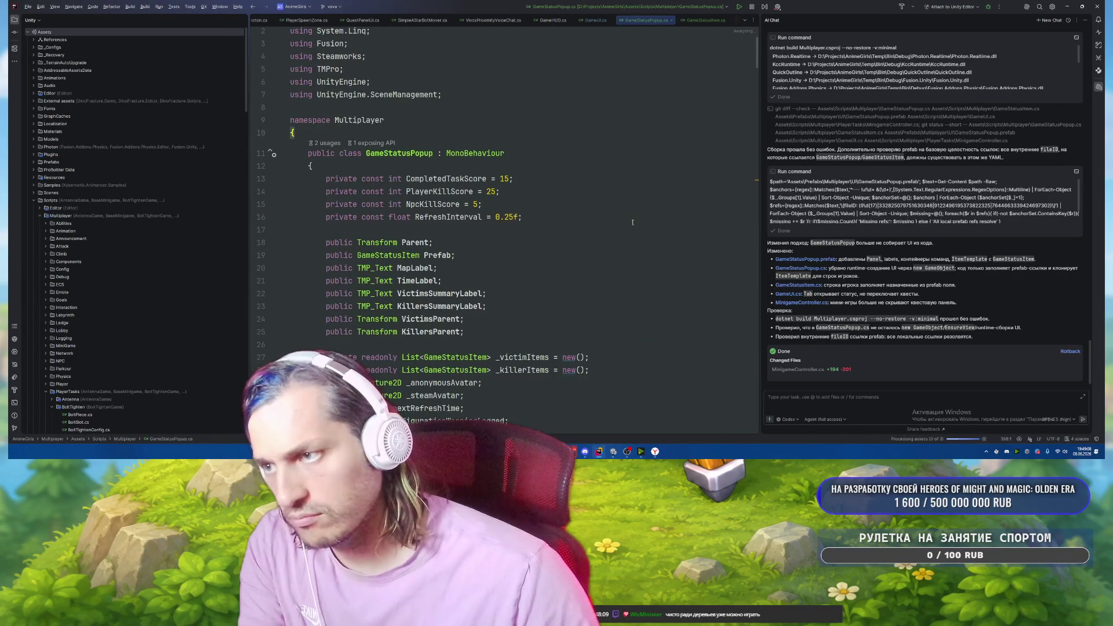
scroll(580, 261, down, 5)
mouse_move(608, 458)
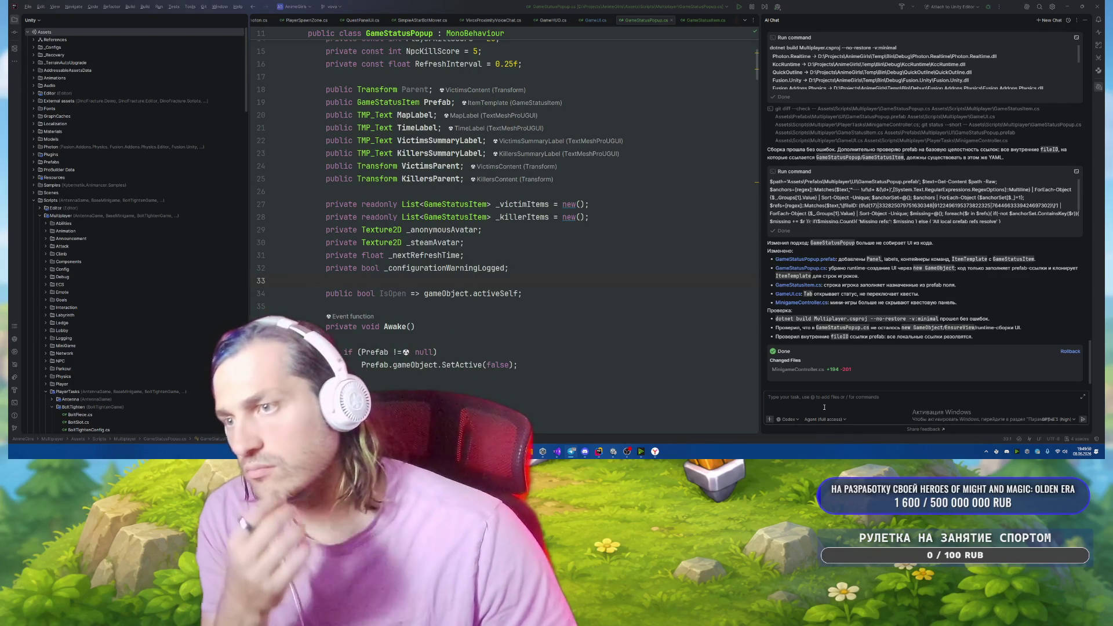
Clear the AI chat with New Chat and go back to the Unity editor.
click(730, 309)
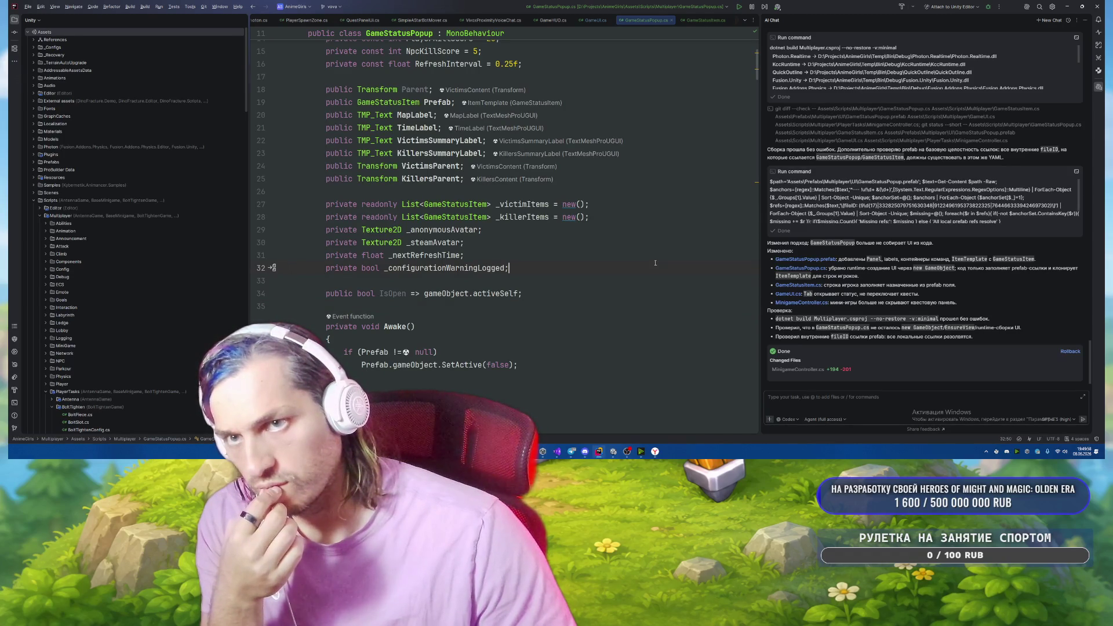
click(827, 396)
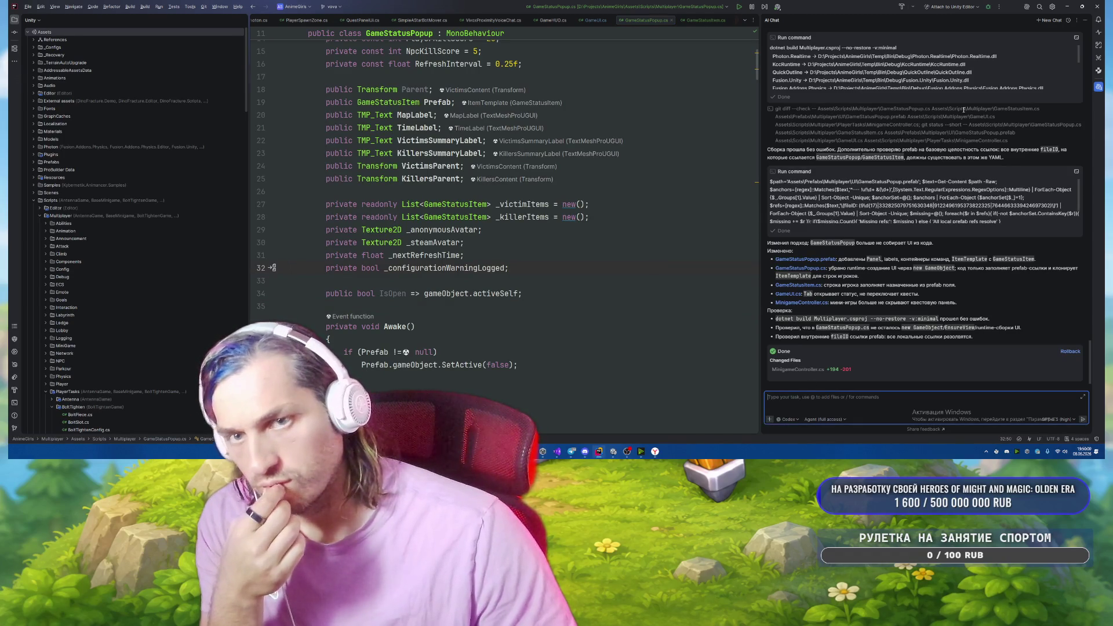
click(1046, 22)
click(658, 233)
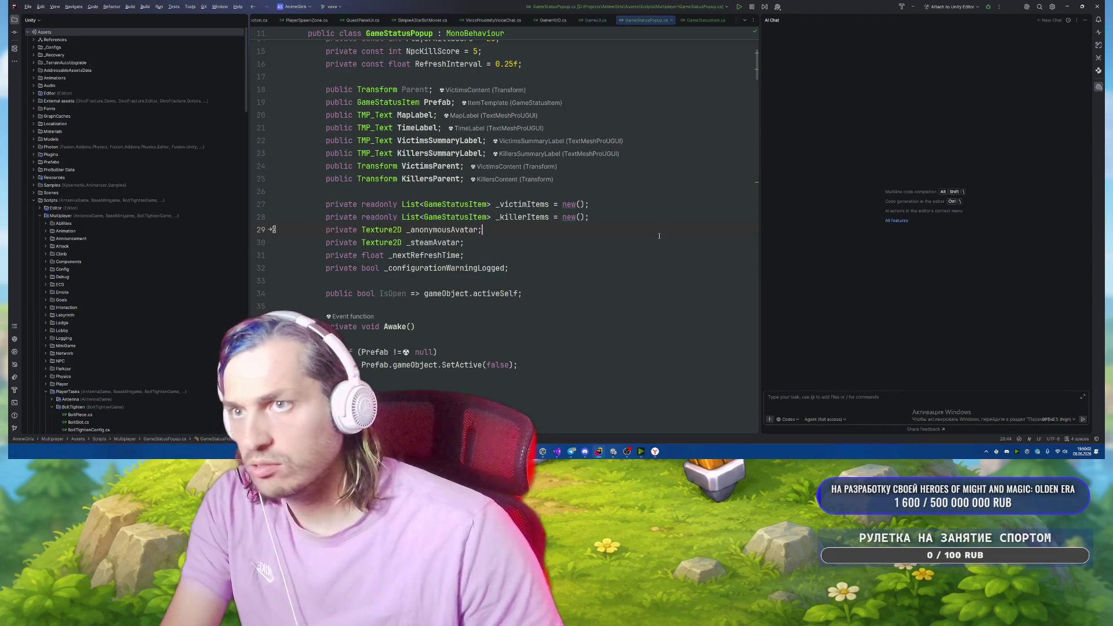
key(alt+Tab)
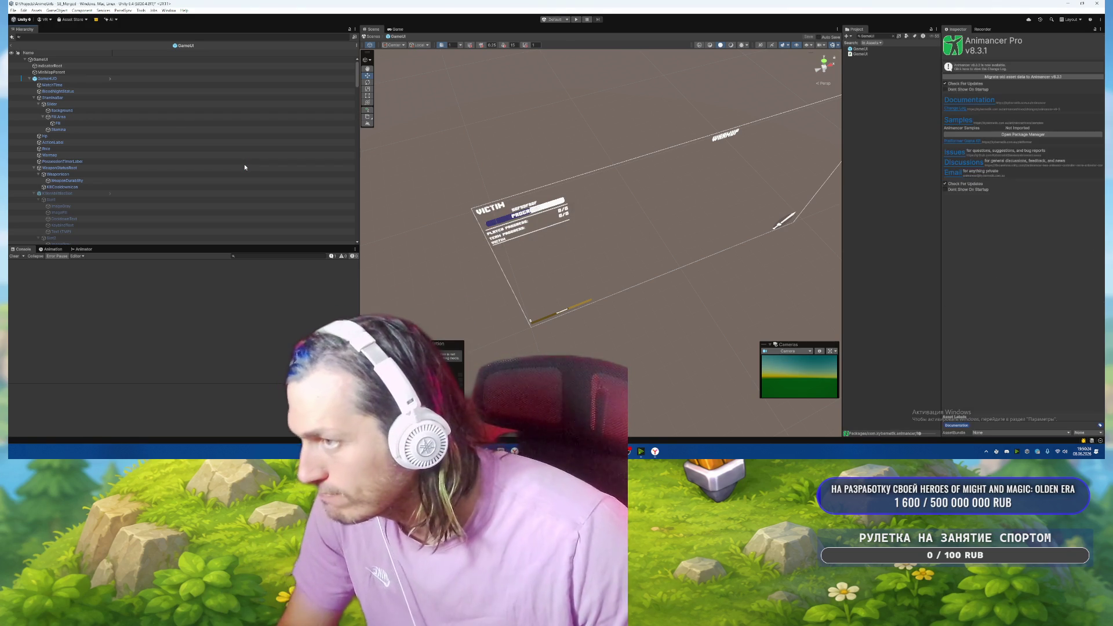
Save the GameStatusPopup prefab changes, exit Prefab Mode, and open GhostControlPanel for editing.
scroll(243, 163, down, 10)
scroll(242, 157, down, 15)
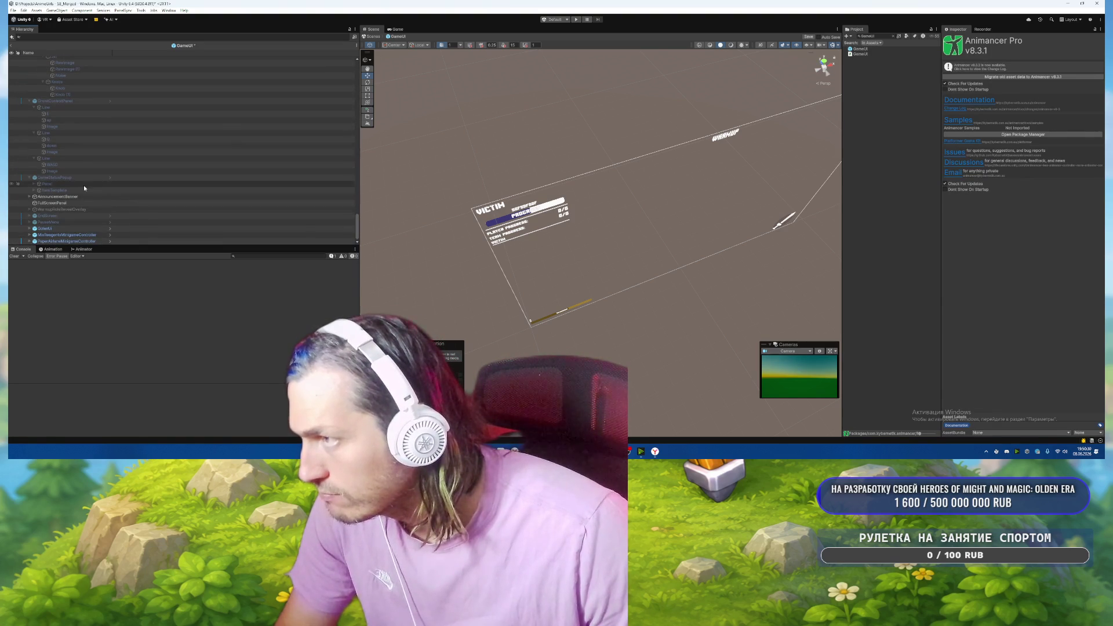
click(112, 179)
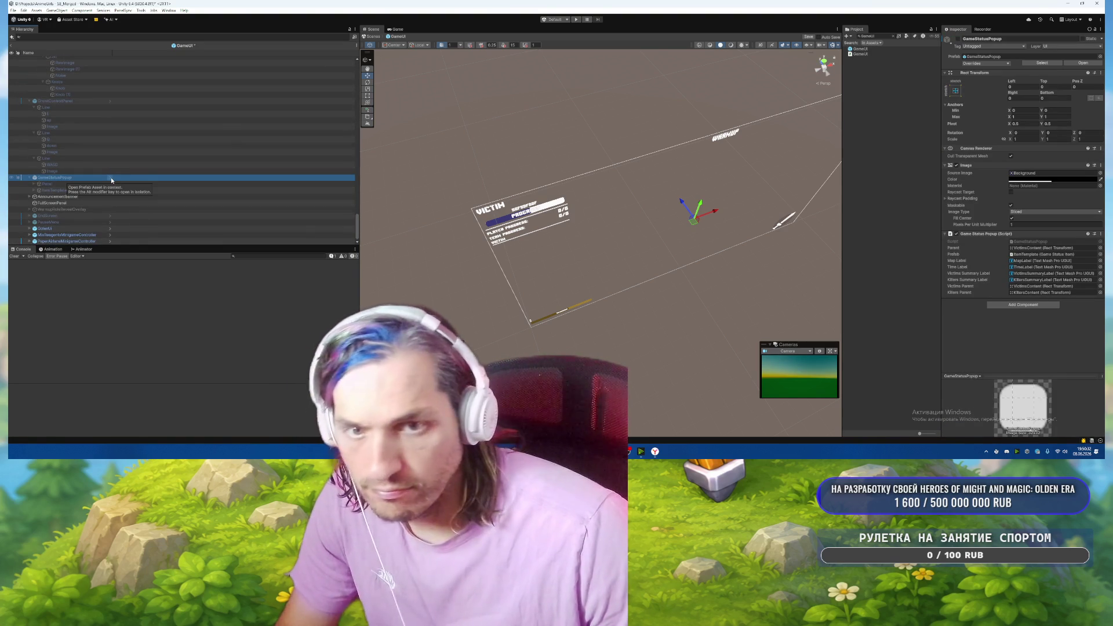
click(111, 178)
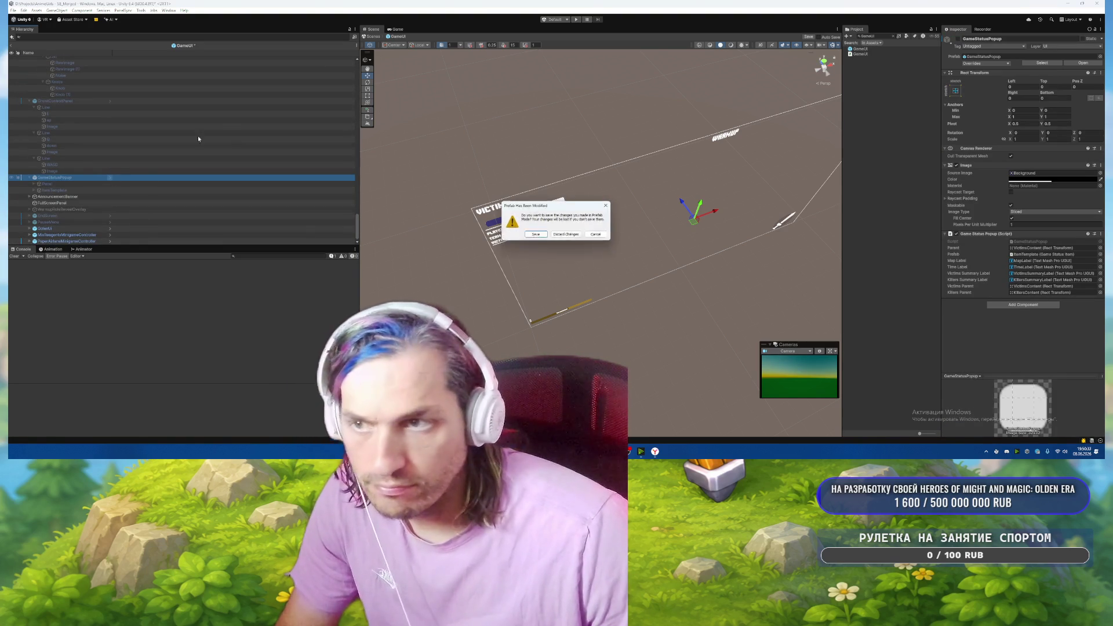
click(535, 235)
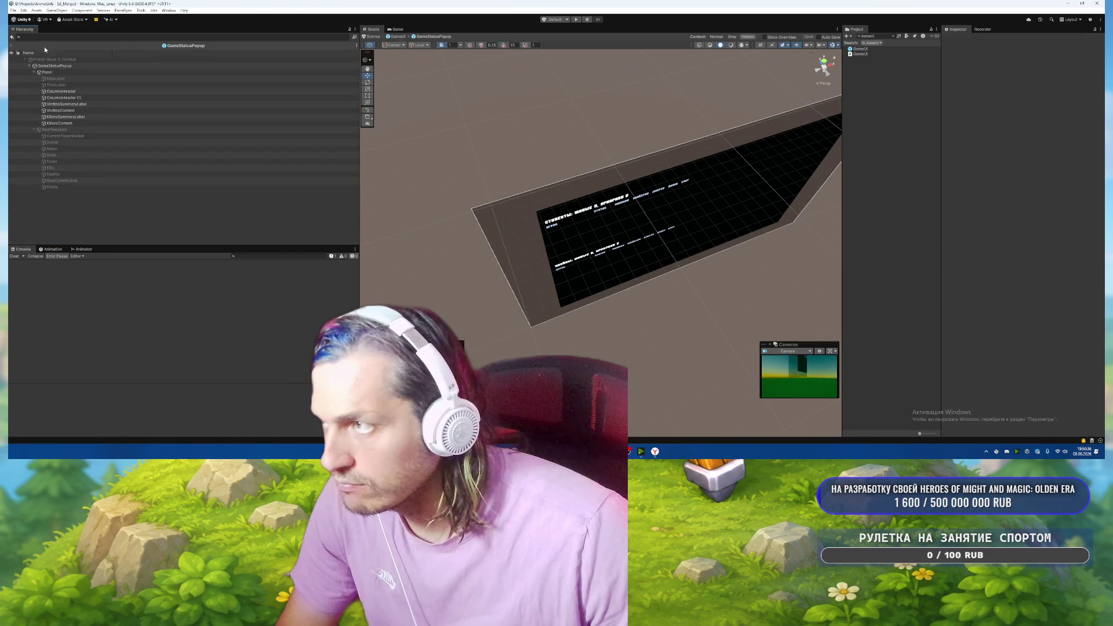
click(12, 47)
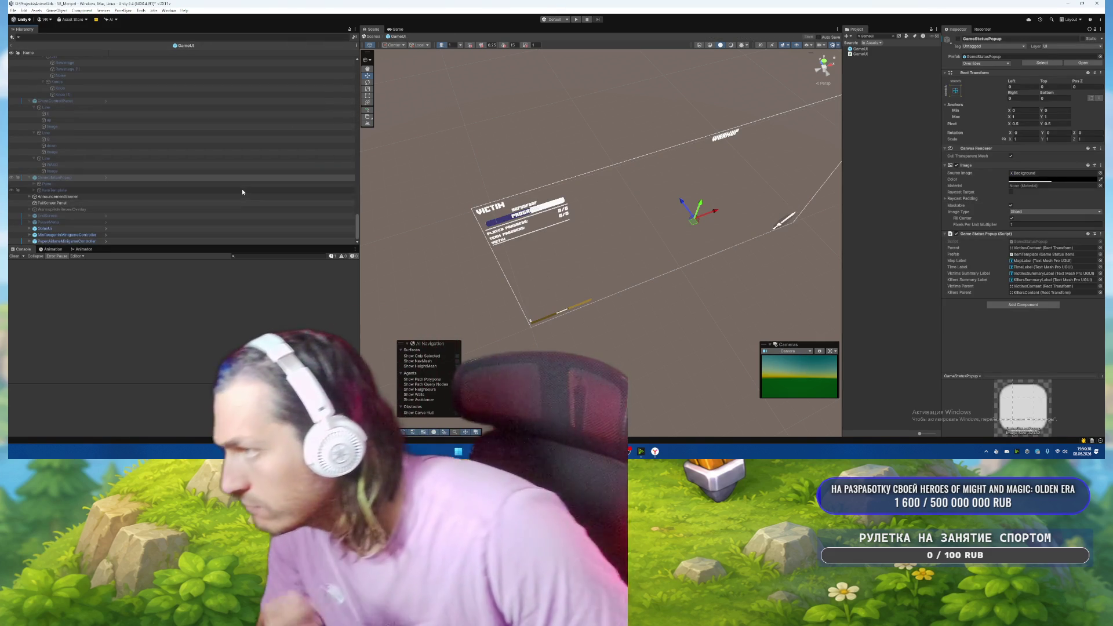
double_click(103, 102)
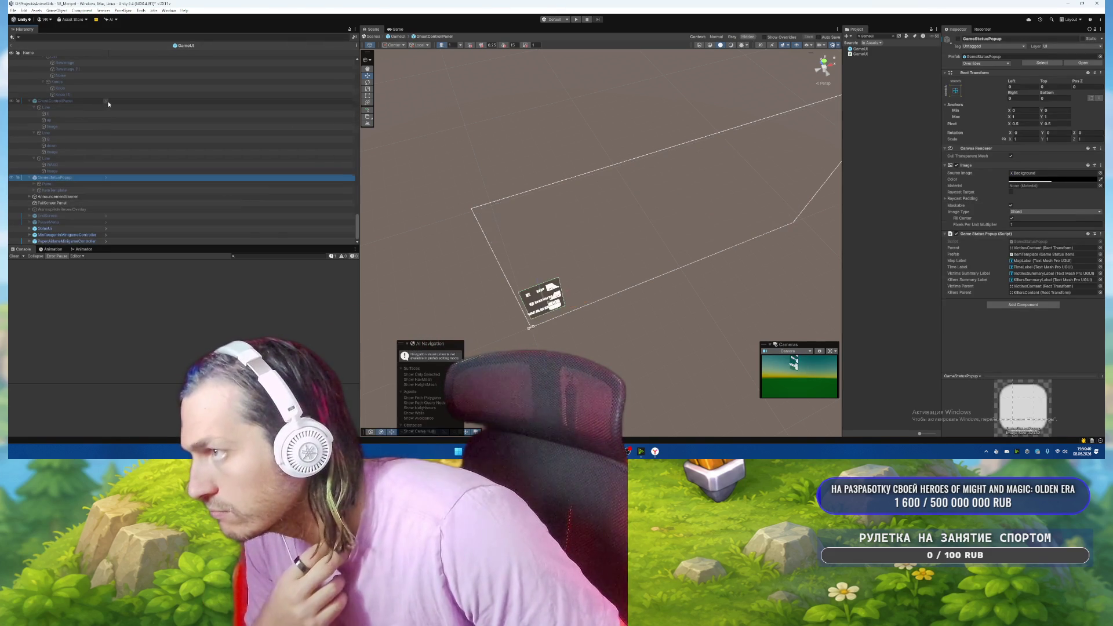
Add the Ghost Control Panel script component to the GhostControlPanel prefab.
click(1023, 328)
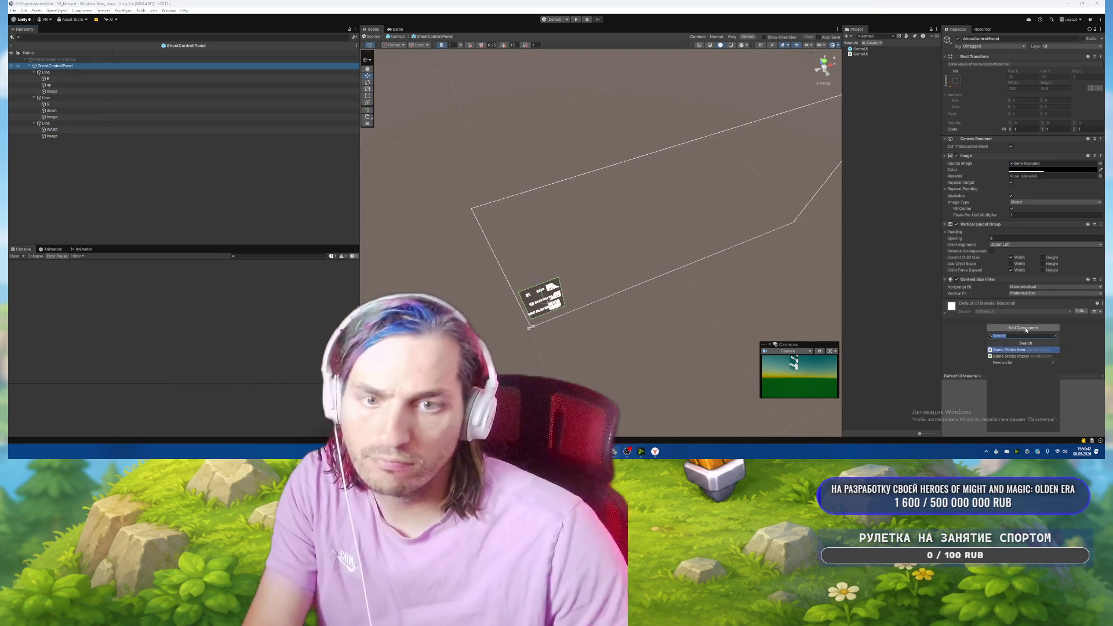
text(Gho)
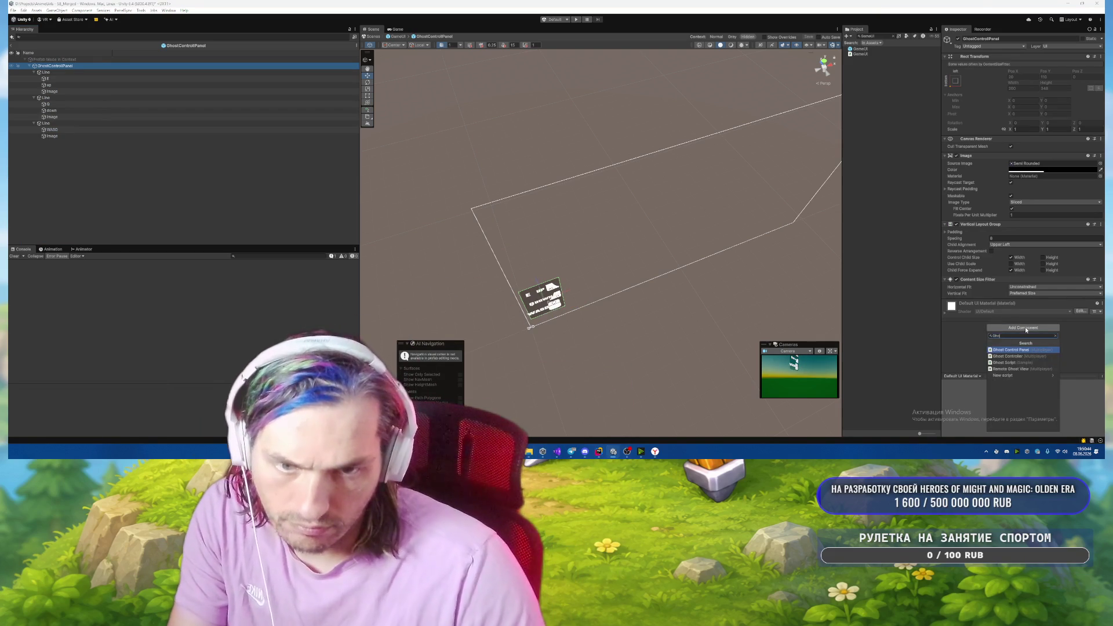
key(Return)
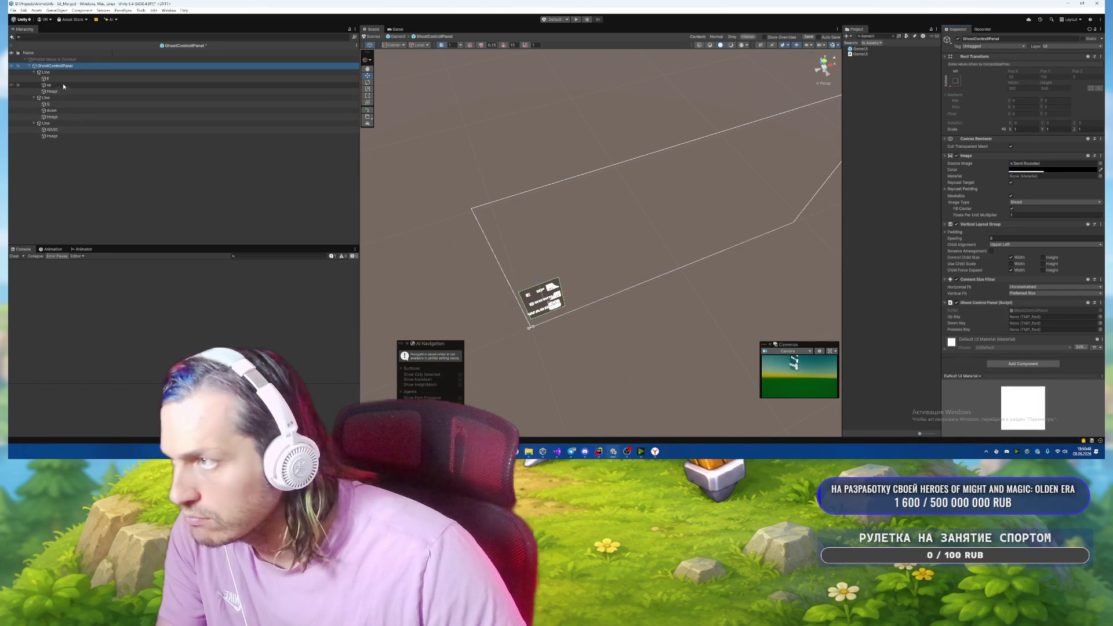
Link the up, Q and WASD labels to Up Key, Down Key and Possess Key, then frame in 2D.
mouse_move(58, 86)
mouse_down()
mouse_move(616, 236)
mouse_move(1034, 301)
mouse_move(1040, 319)
mouse_up()
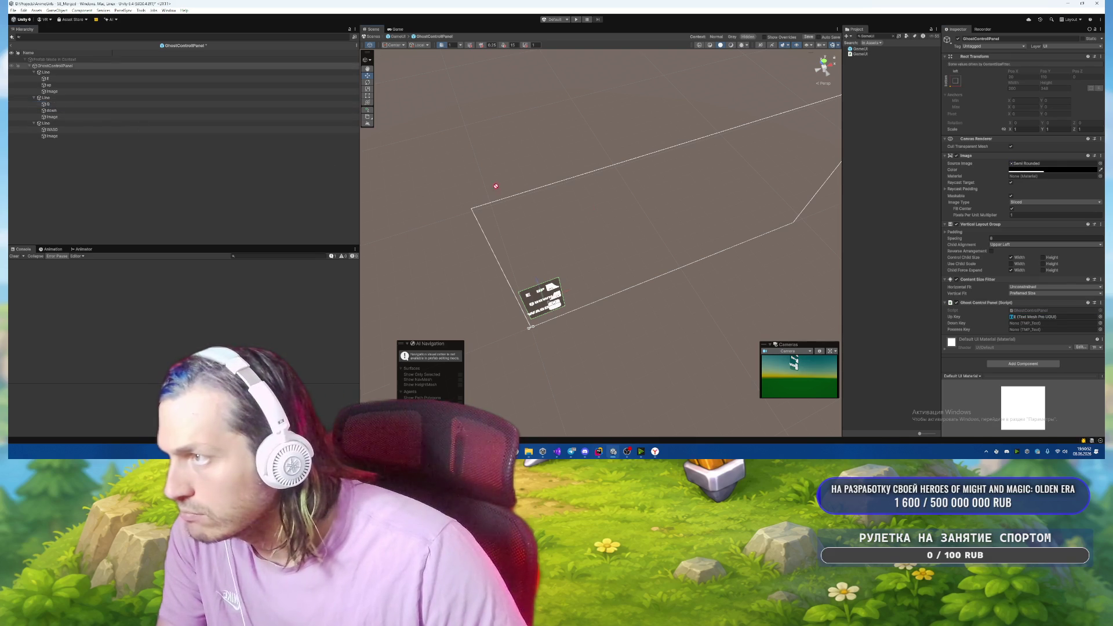
drag(1029, 333, 1038, 323)
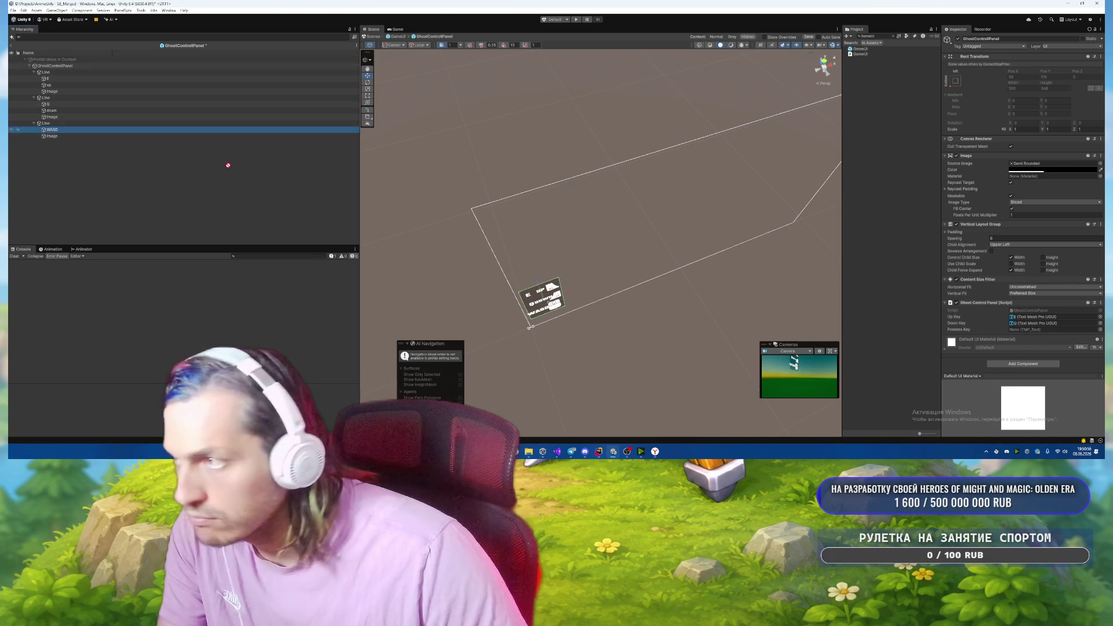
click(981, 338)
drag(1038, 329, 1038, 329)
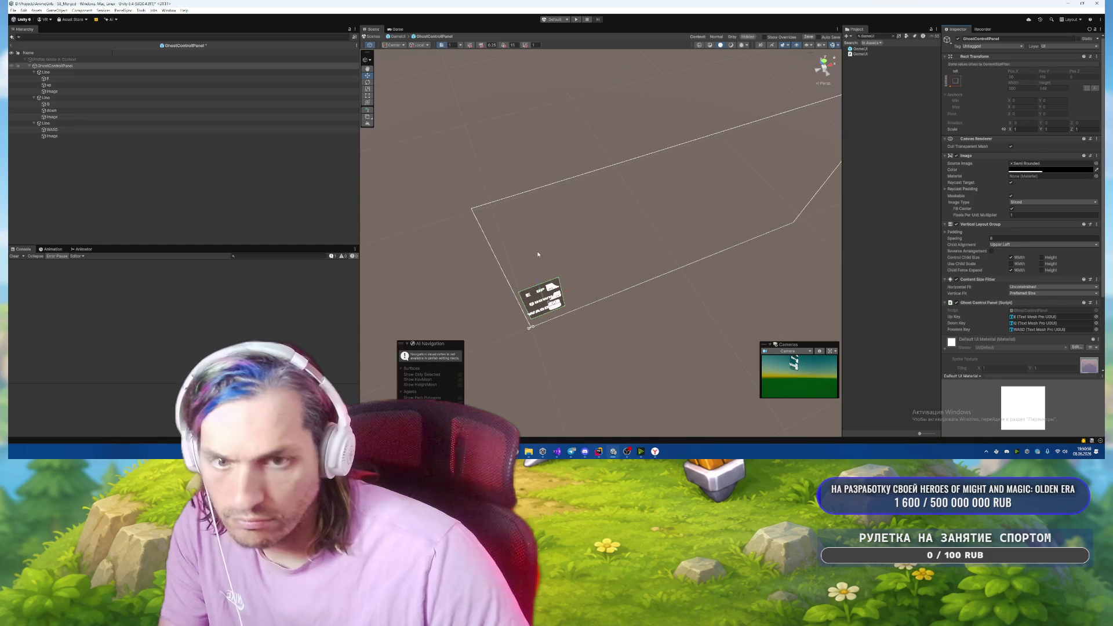
click(639, 261)
key(2)
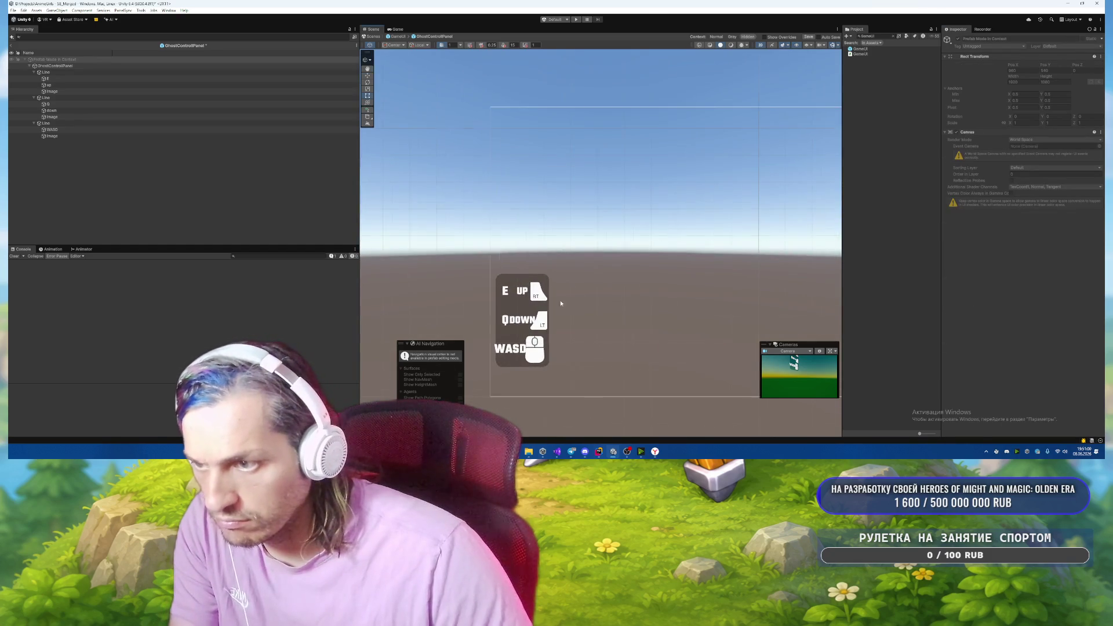
Delete the three key icon images from the panel rows.
click(51, 117)
ctrl+click(51, 135)
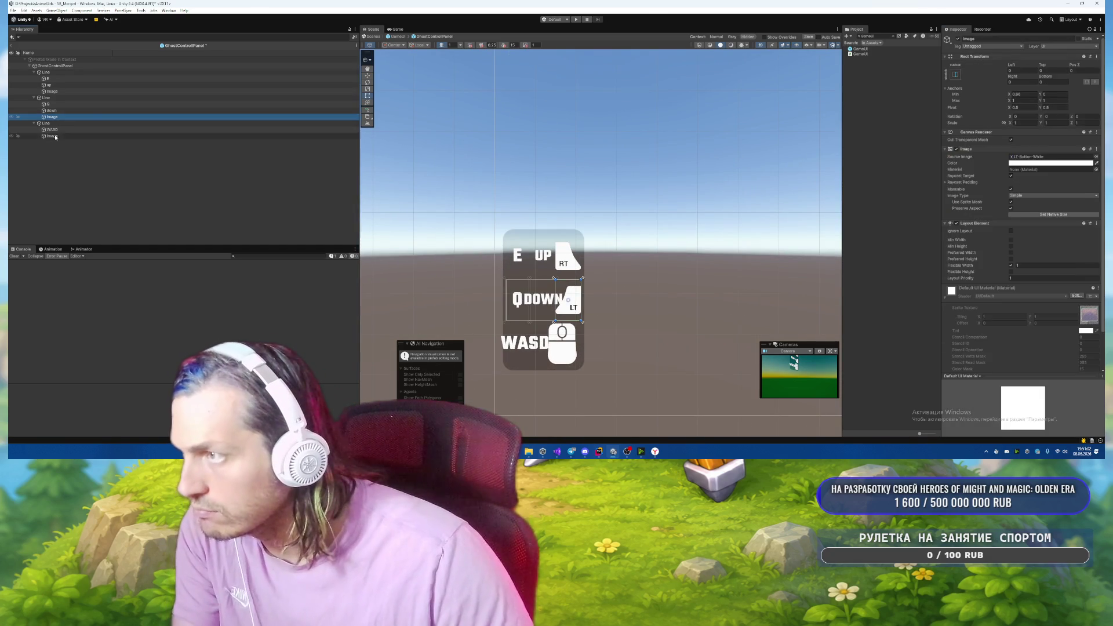
ctrl+click(57, 92)
key(Delete)
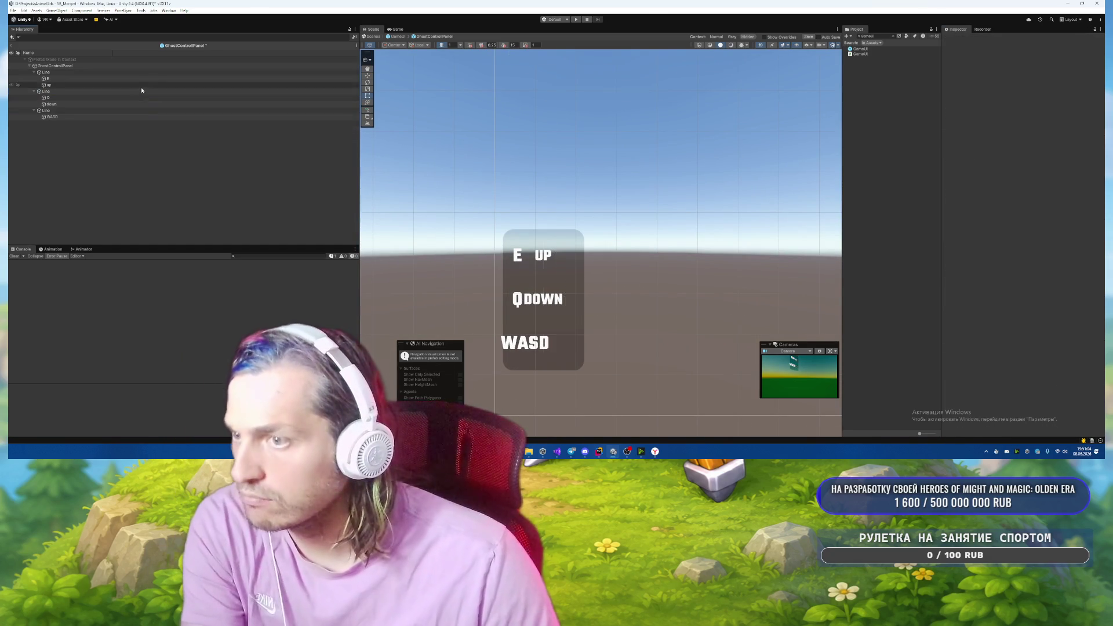
Set the UP and DOWN labels' anchor Max X to 1 so they stretch right.
click(65, 80)
click(65, 85)
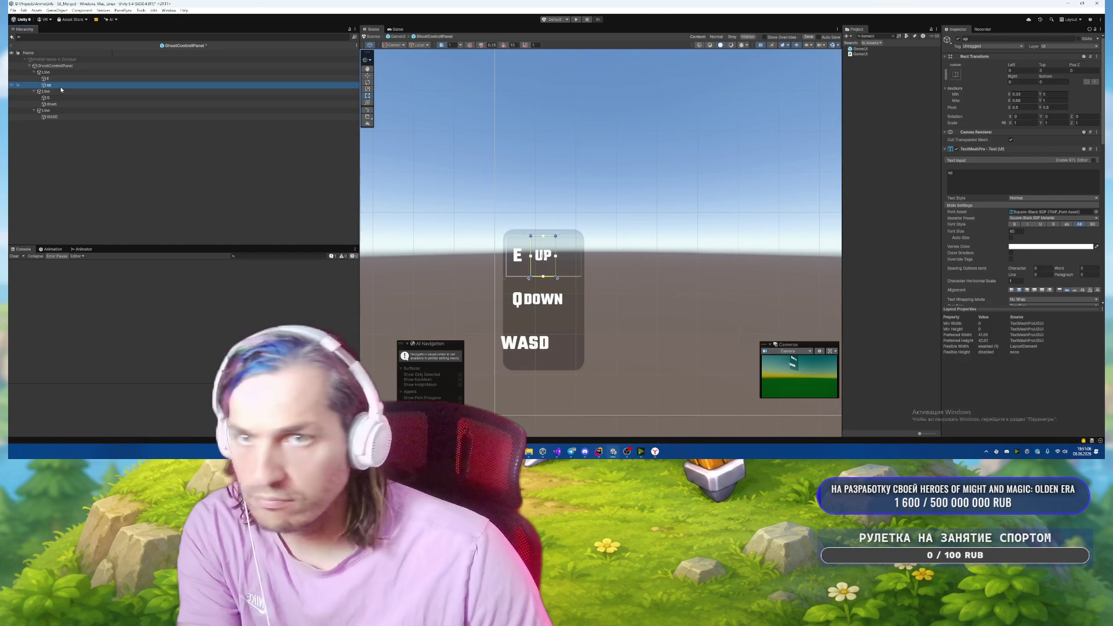
click(1023, 100)
text(1)
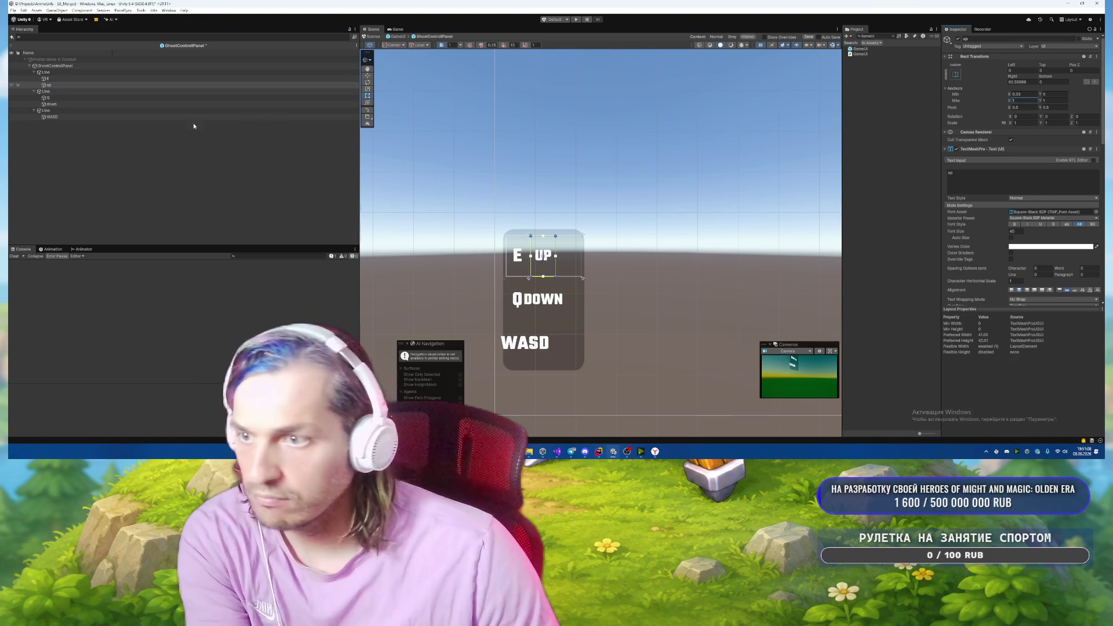
key(Tab)
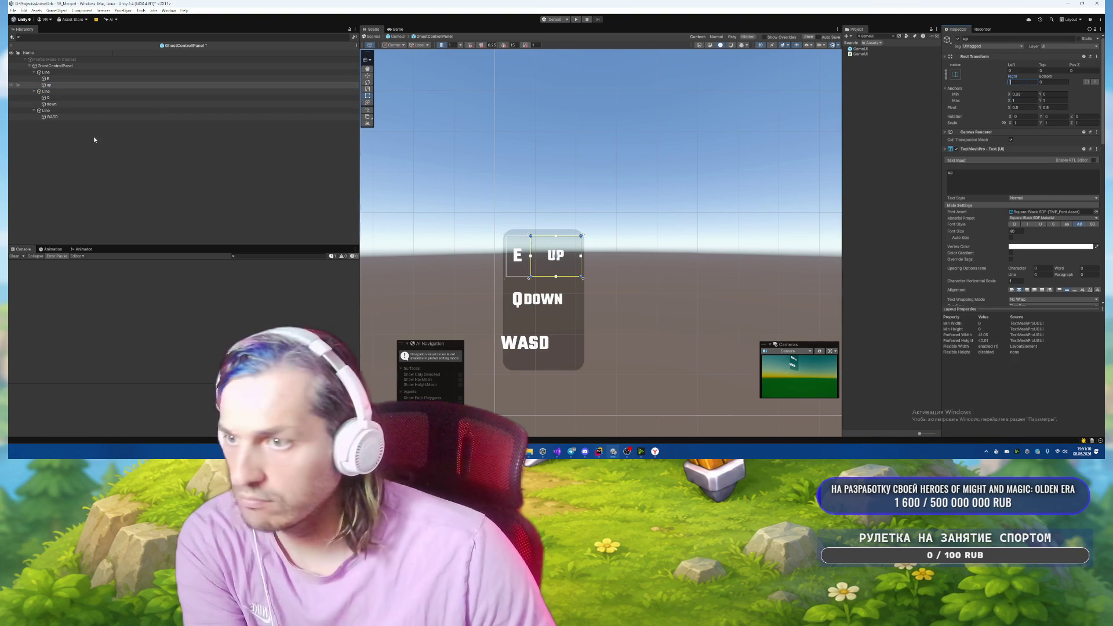
click(93, 104)
click(1039, 100)
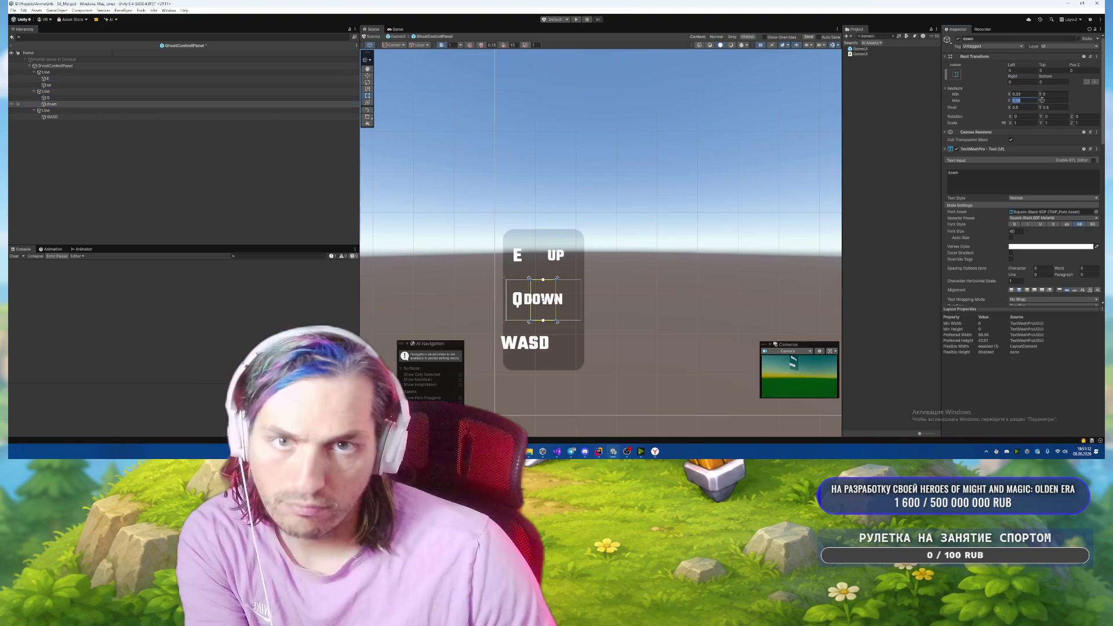
text(1)
key(Tab)
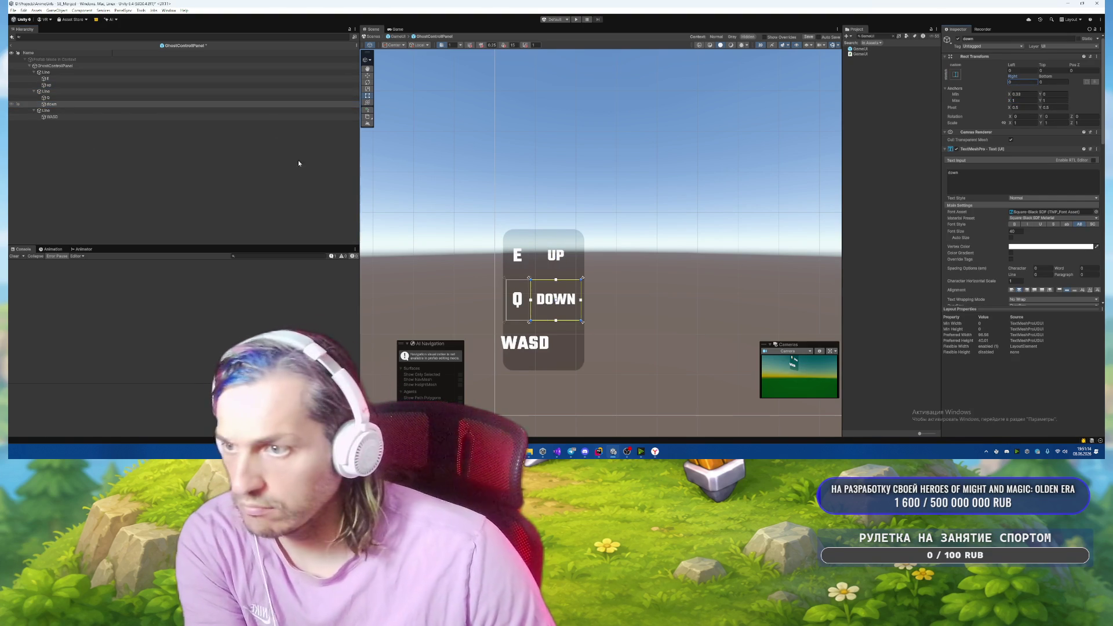
Change the WASD label's text to POSSES and set its anchor value to 0.
click(122, 116)
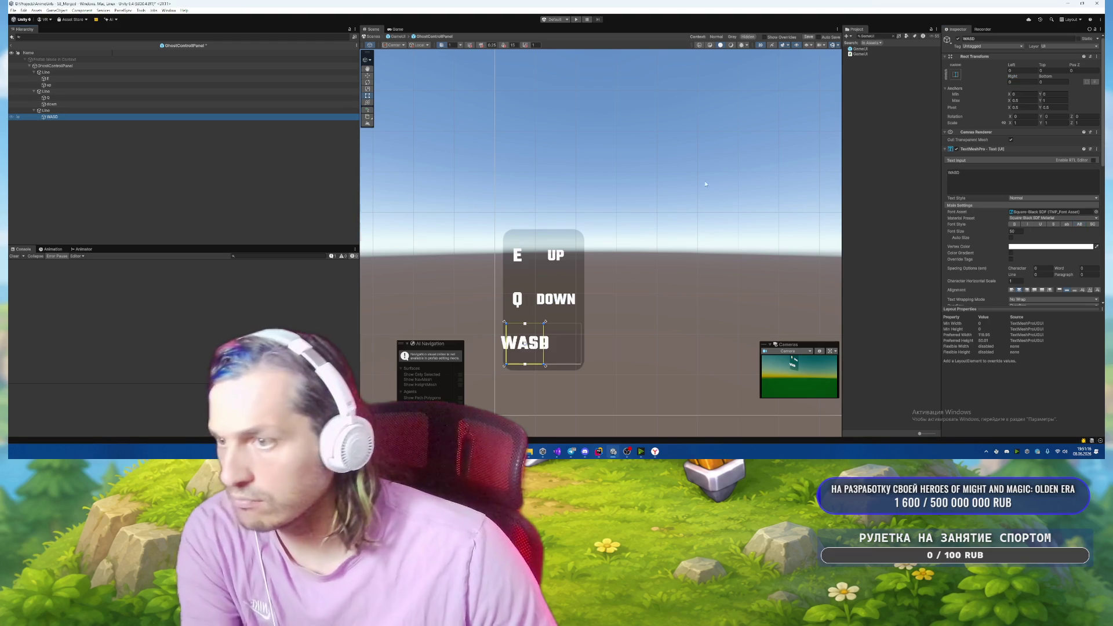
click(972, 185)
scroll(1005, 273, down, 5)
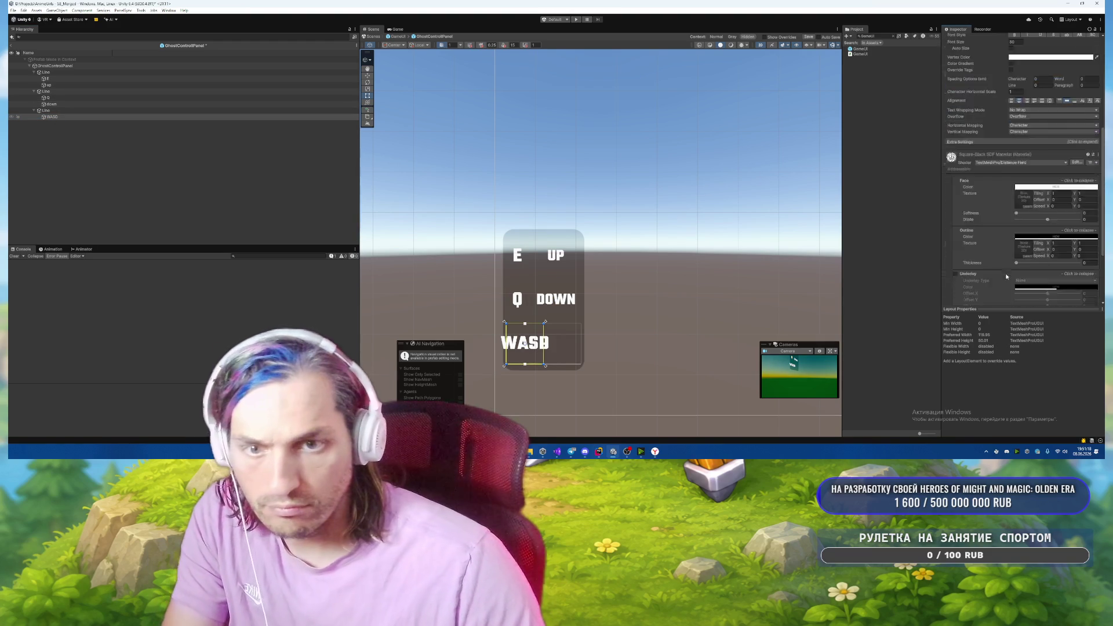
text(POSE)
key(BackSpace)
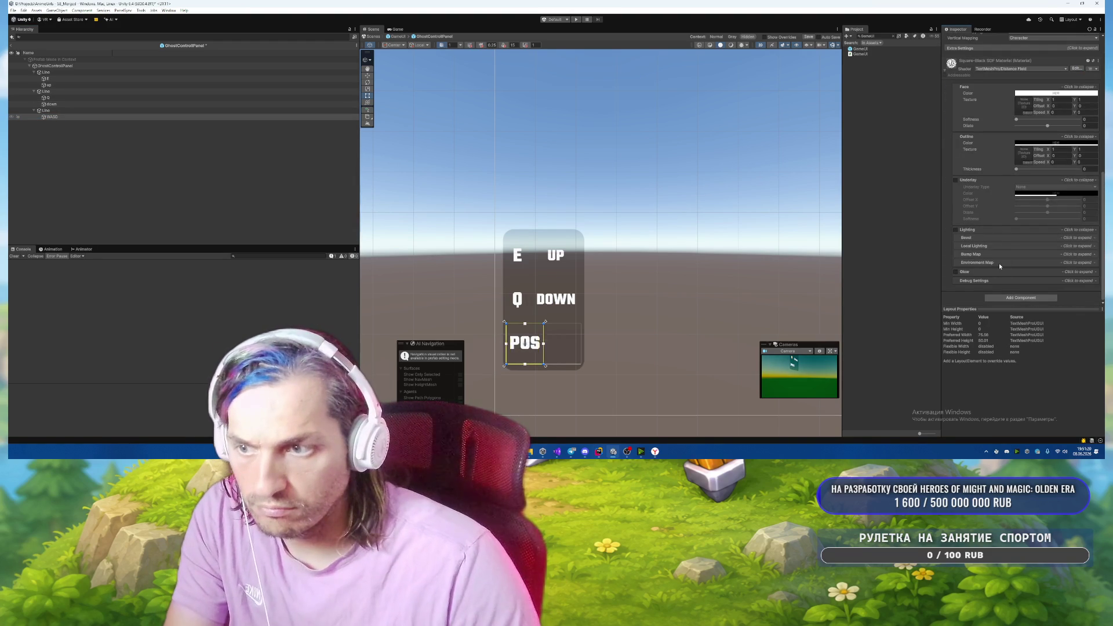
text(SES)
scroll(999, 263, up, 5)
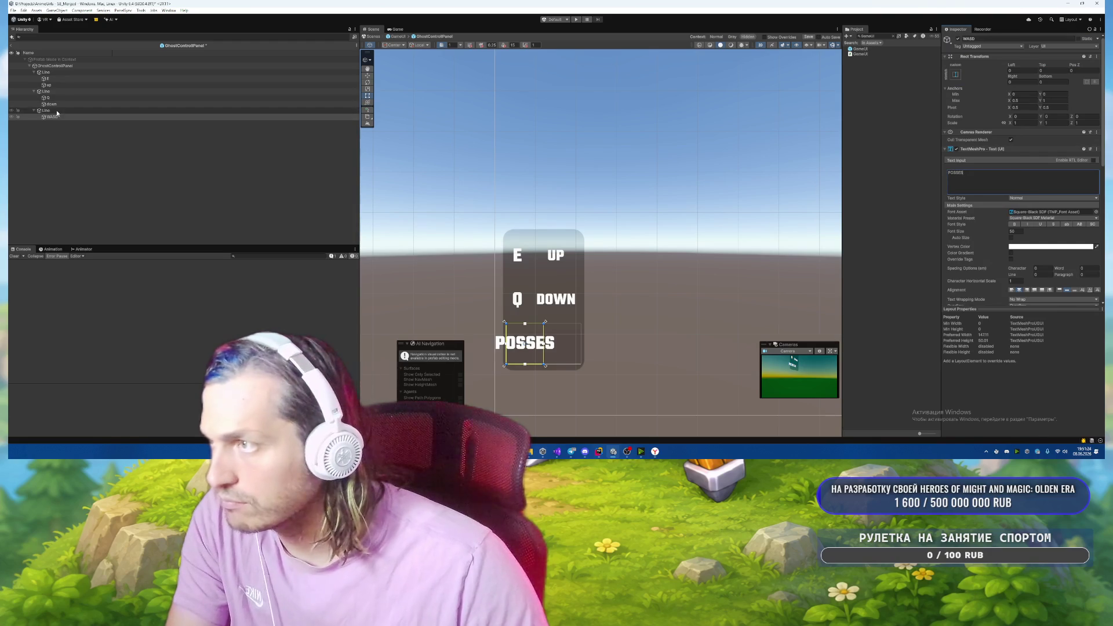
click(1019, 101)
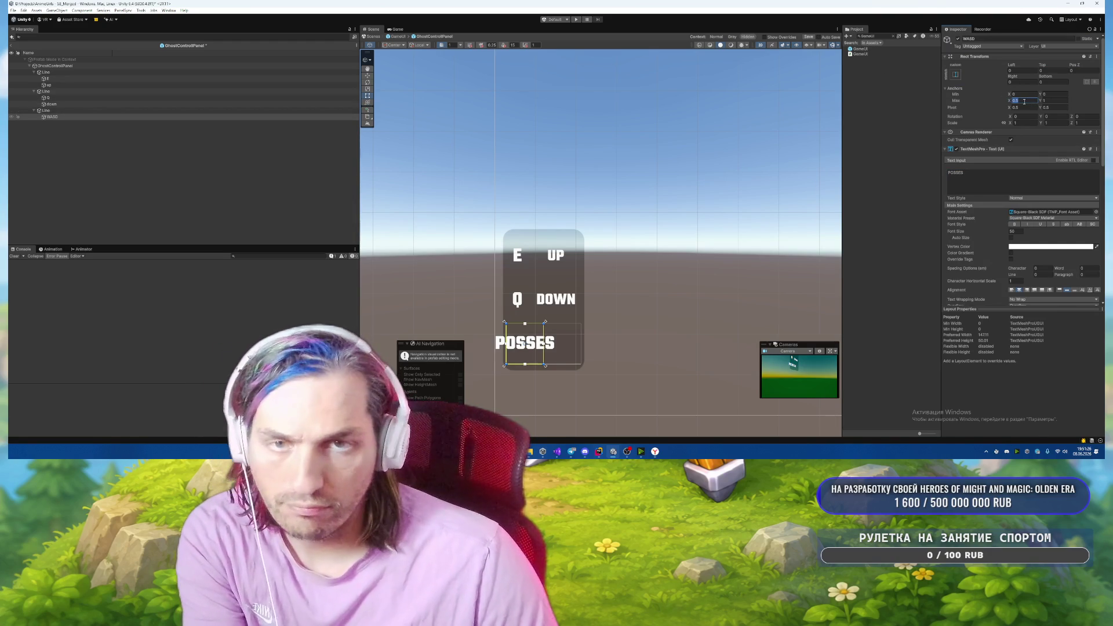
click(1018, 81)
text(0)
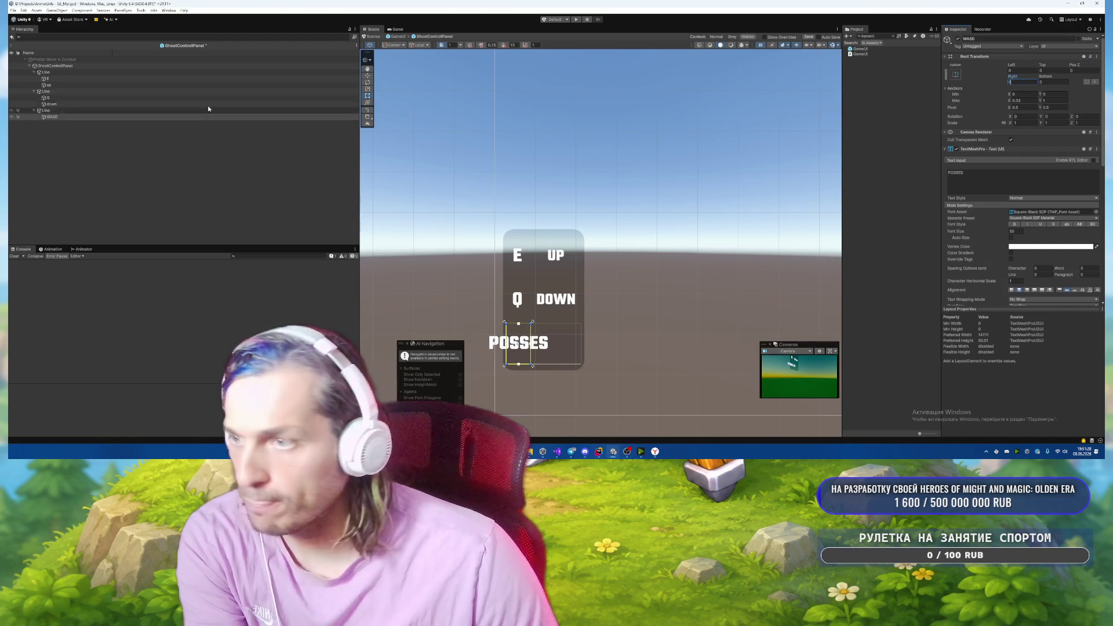
Set the third row's key label text to F and rename its object to F.
click(88, 104)
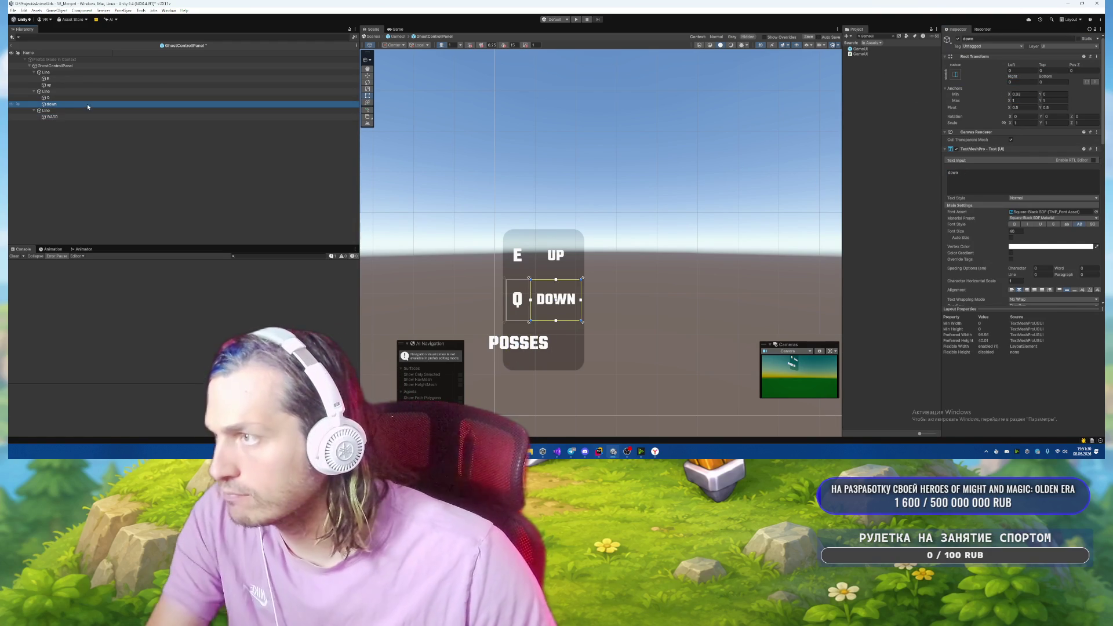
key(ctrl+d)
key(Delete)
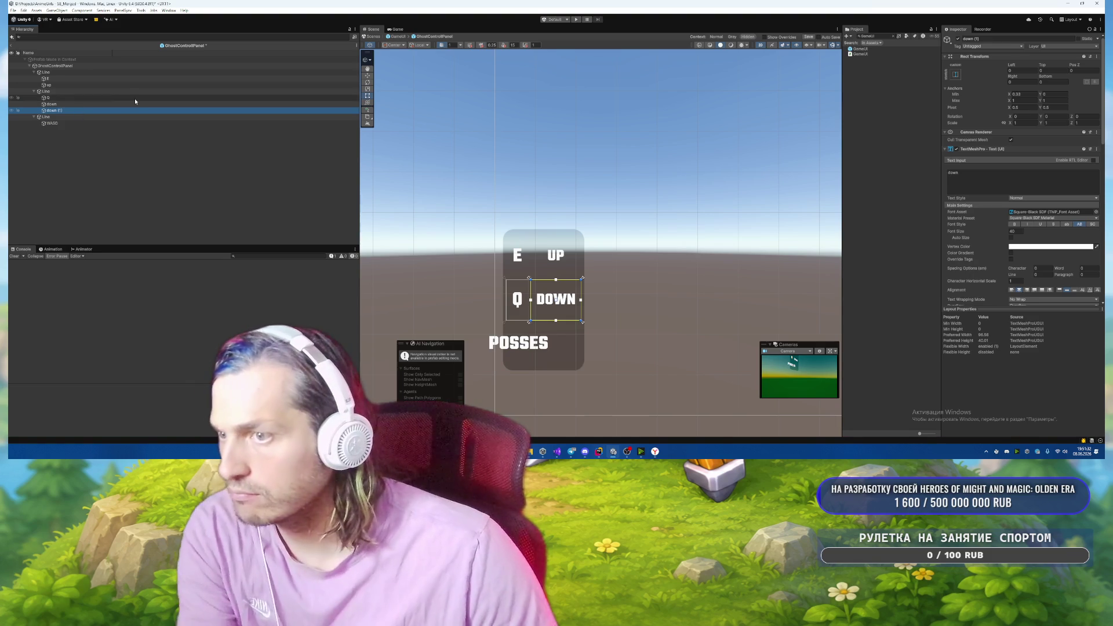
click(66, 117)
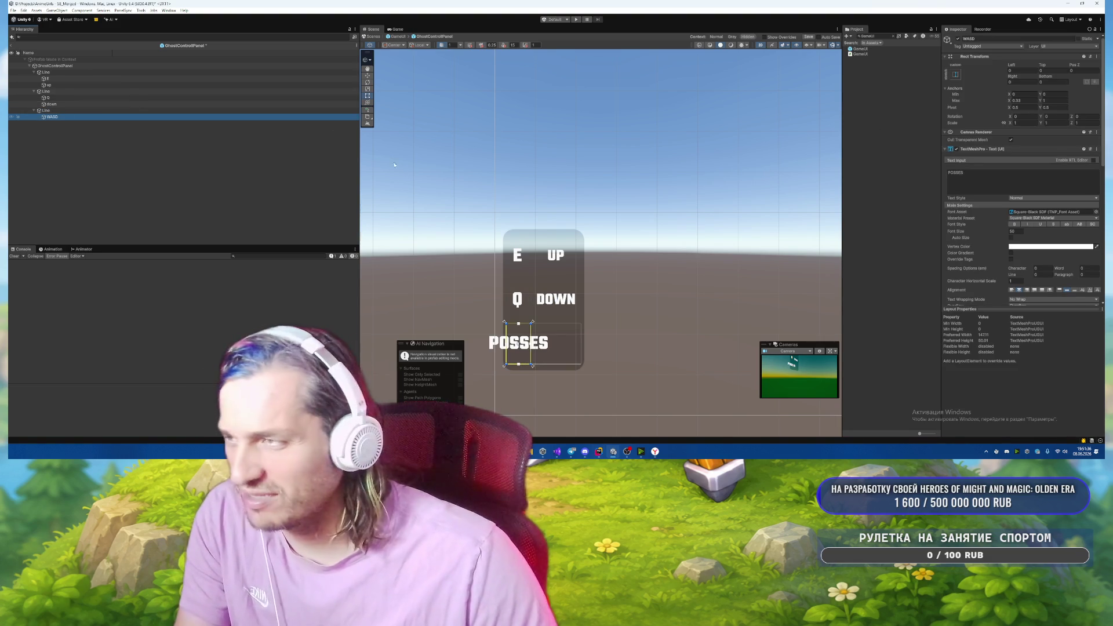
double_click(955, 172)
text(F)
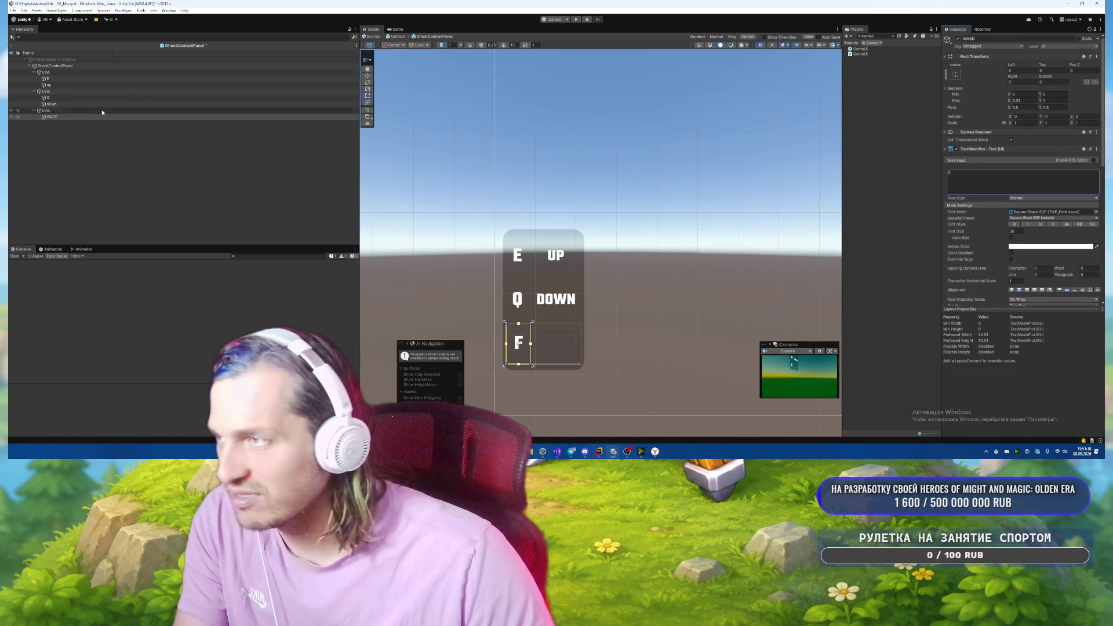
click(58, 116)
text(F)
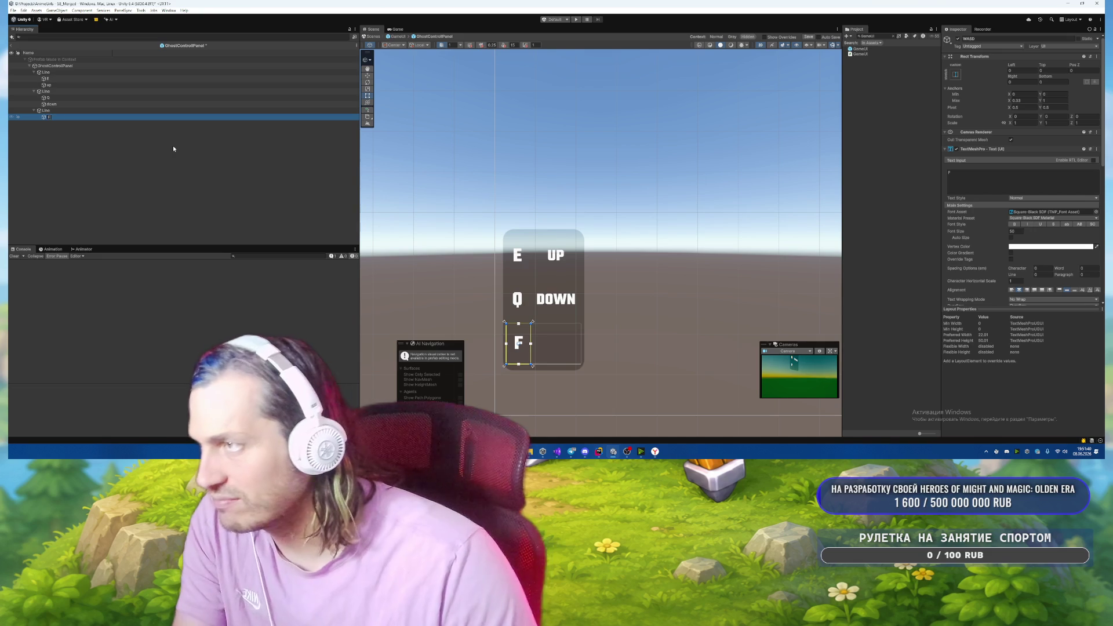
Duplicate the DOWN label into the third row, zero its offsets, and set its text to POSSES NPC.
click(80, 105)
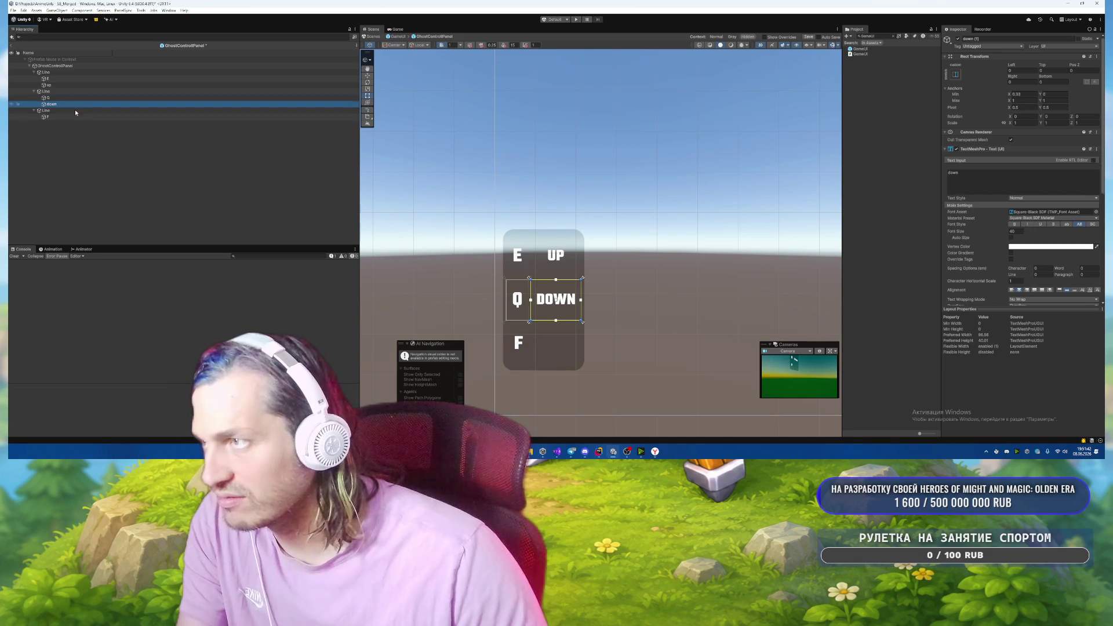
key(ctrl+d)
drag(75, 110, 62, 125)
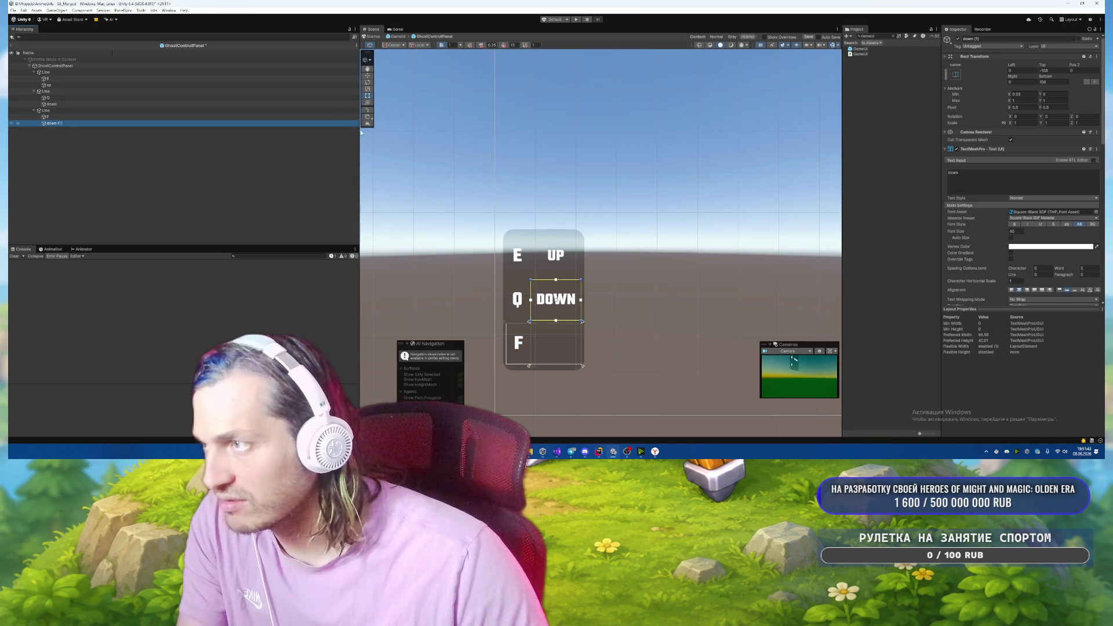
click(1043, 70)
text(0)
click(1046, 82)
text(0)
click(982, 185)
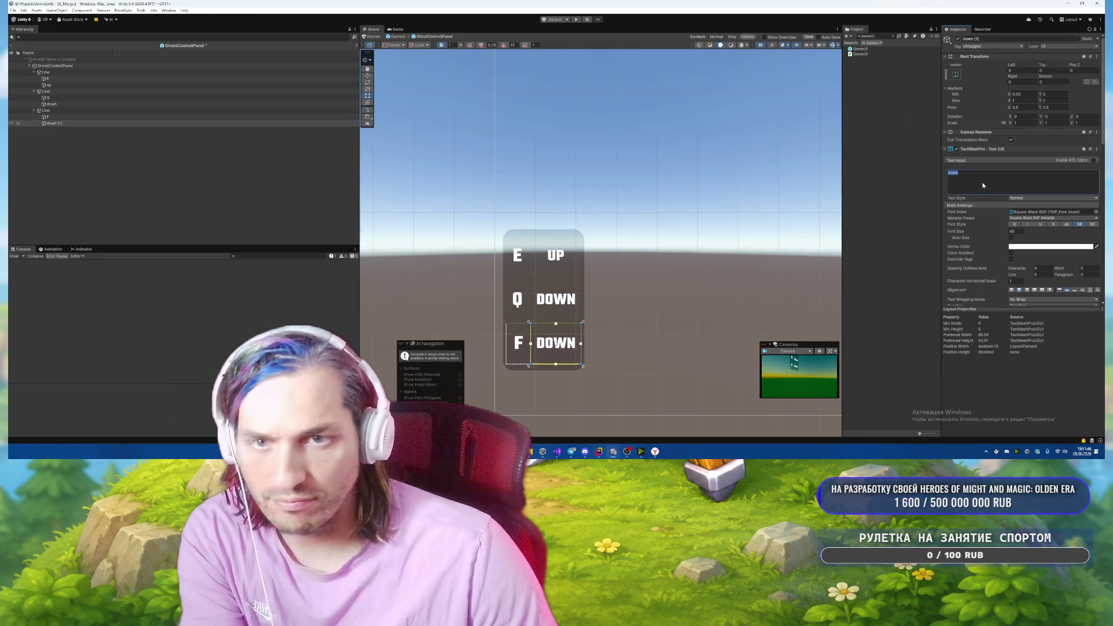
text(POSSES)
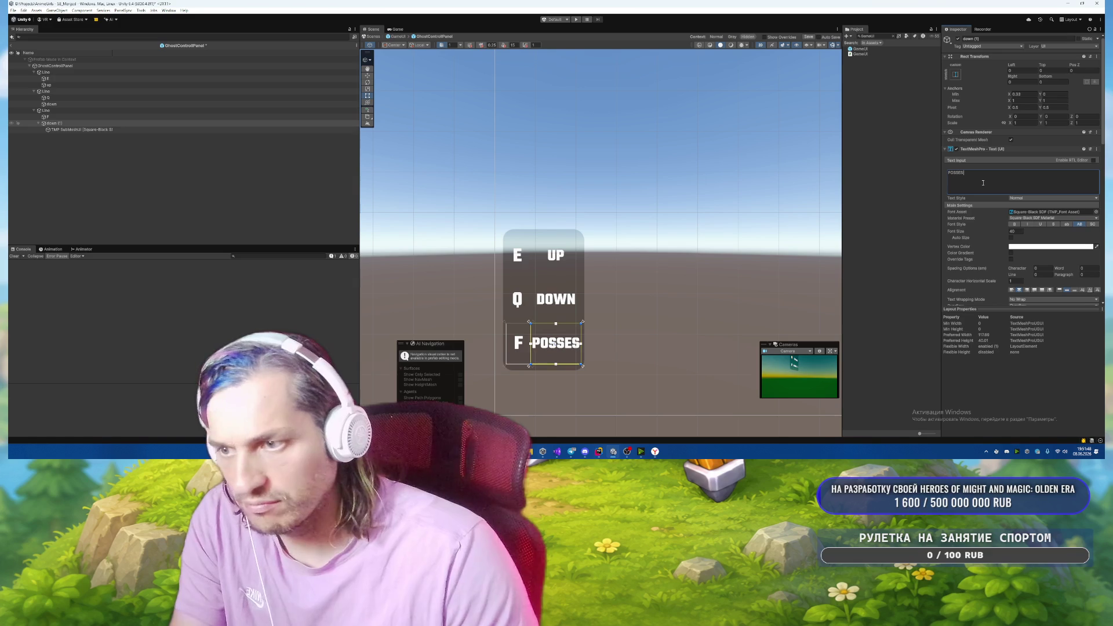
text( NPC)
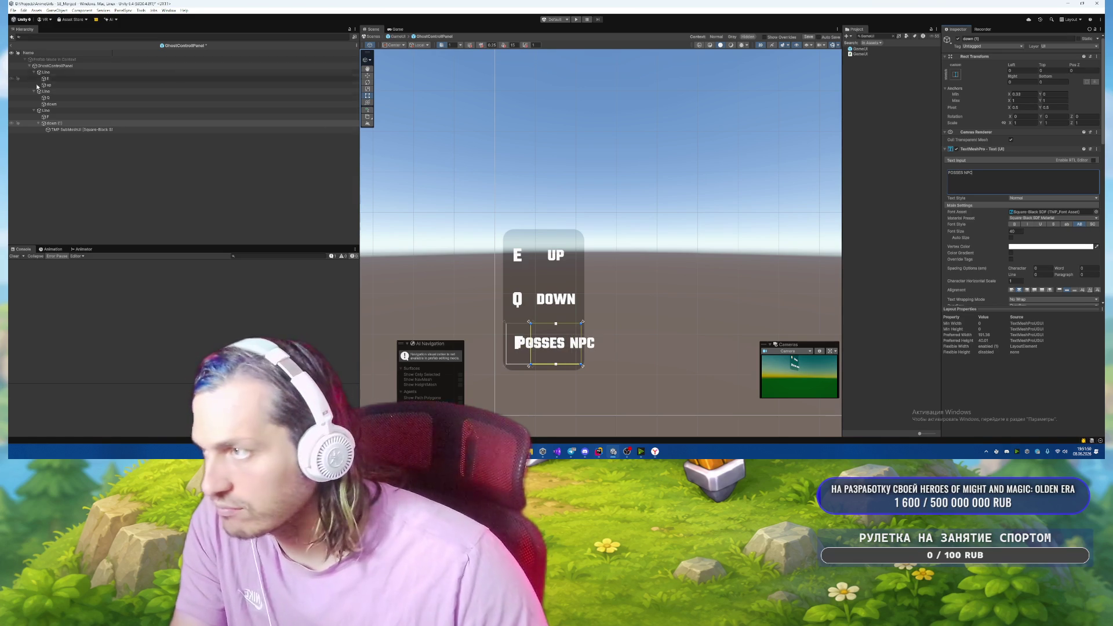
click(55, 65)
scroll(1009, 229, down, 3)
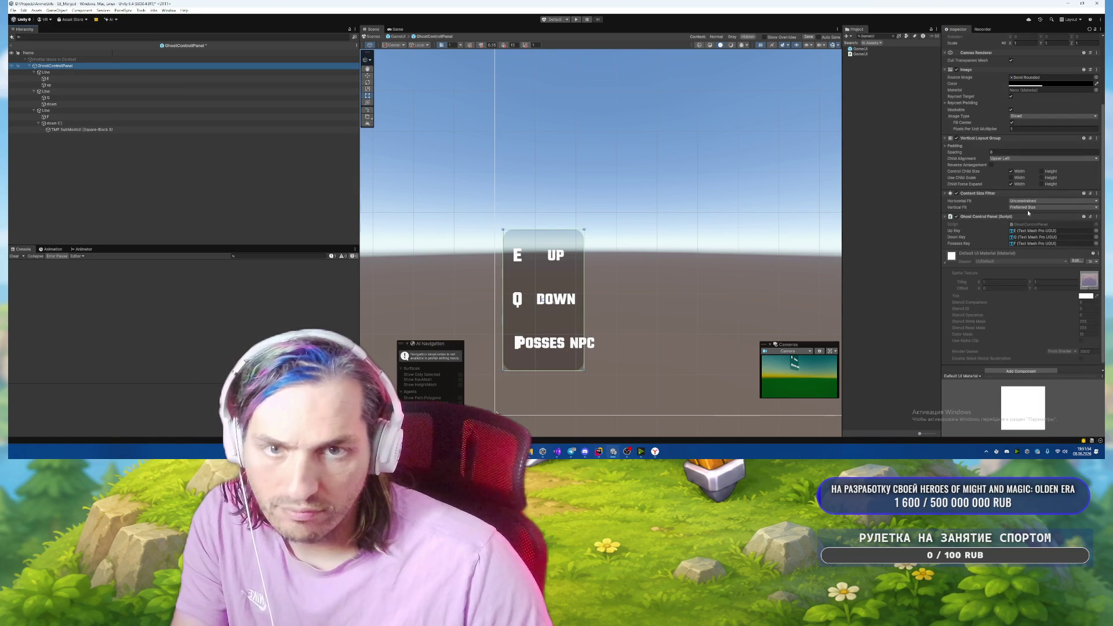
scroll(996, 295, up, 3)
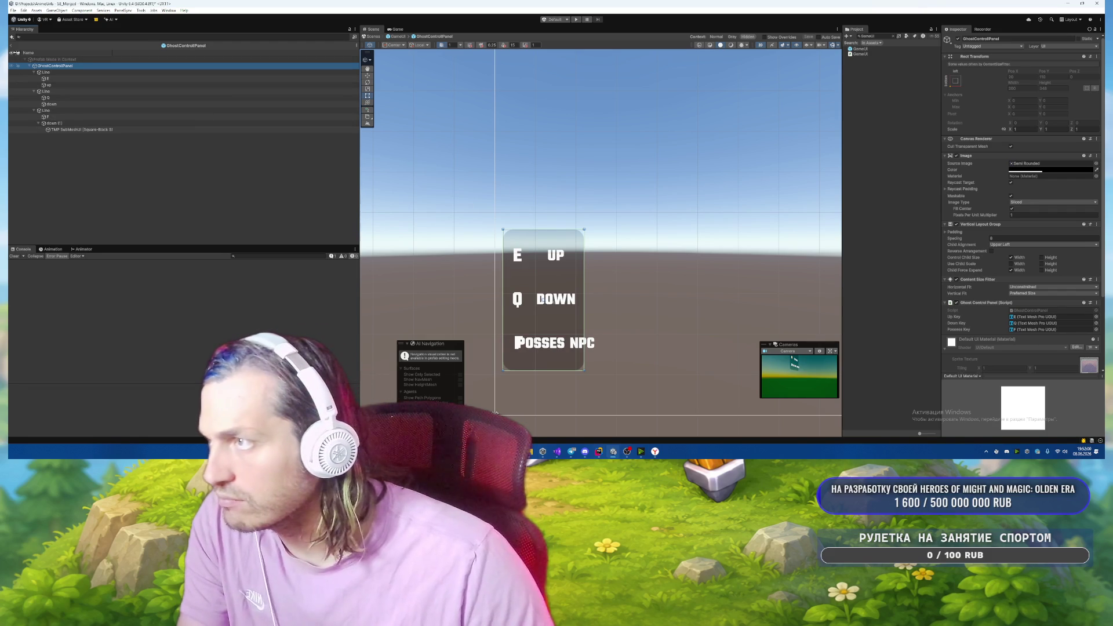
Set the panel's width to 300 in the GameUI scene and nudge it up and left.
click(12, 47)
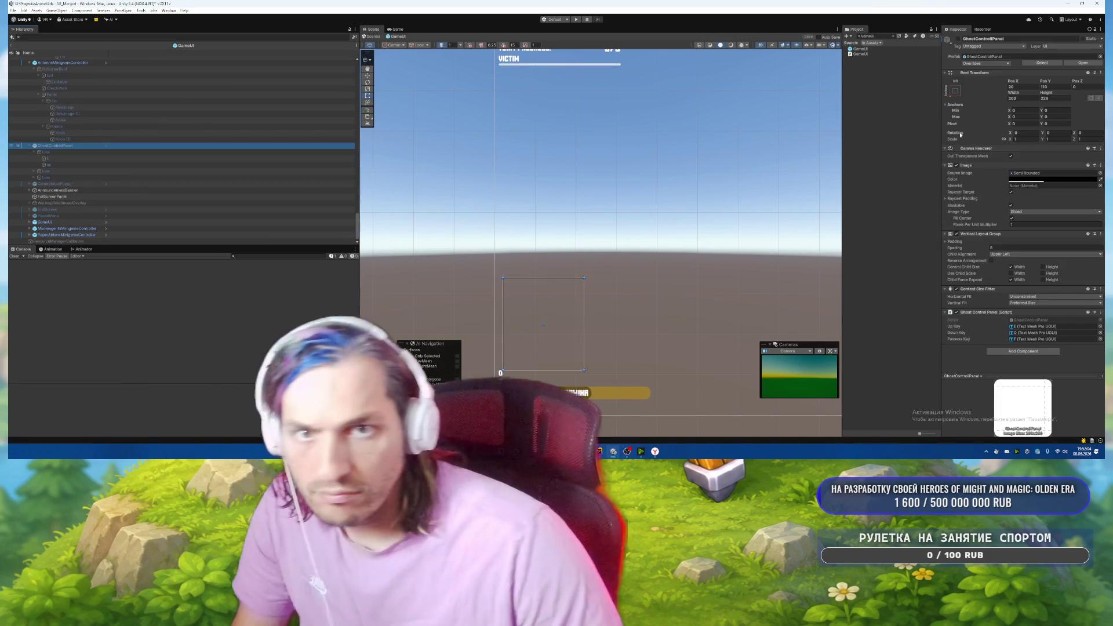
click(1020, 98)
text(300)
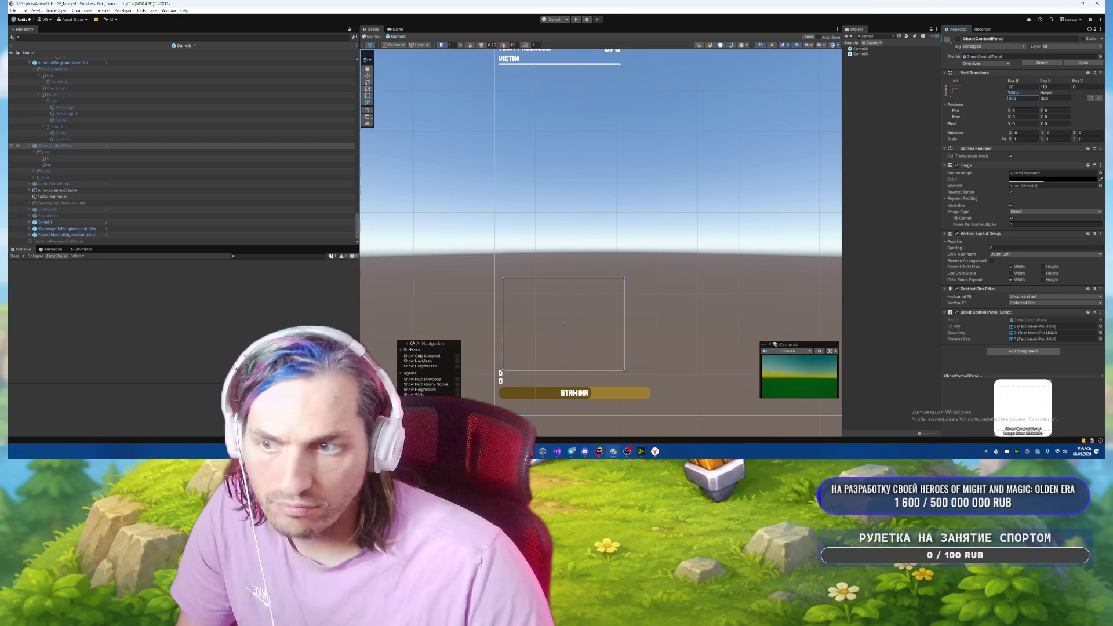
text(400)
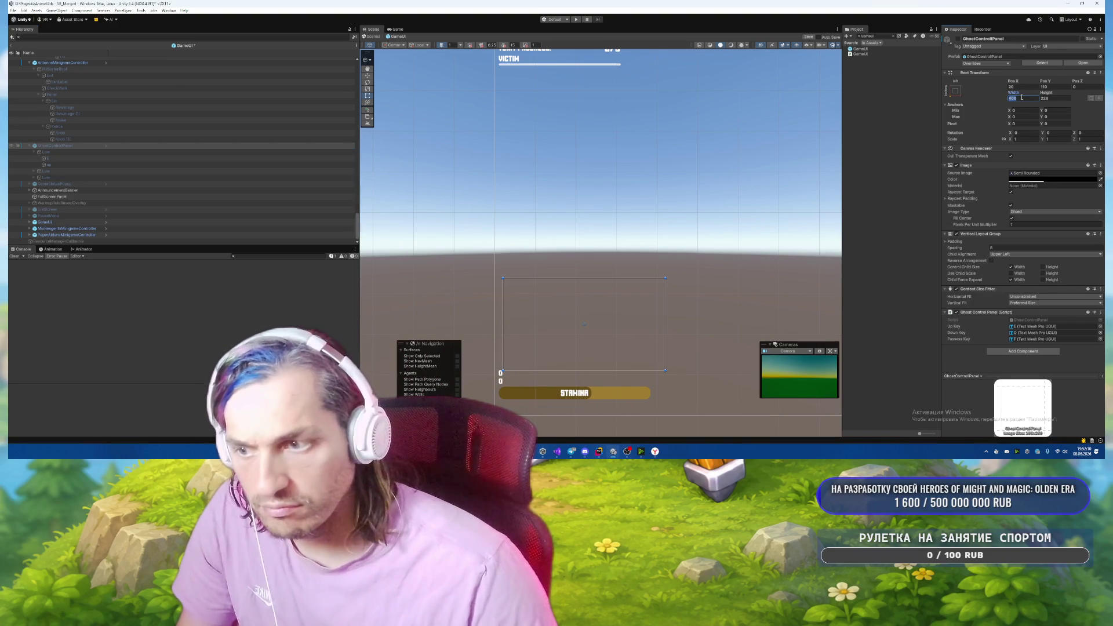
text(300)
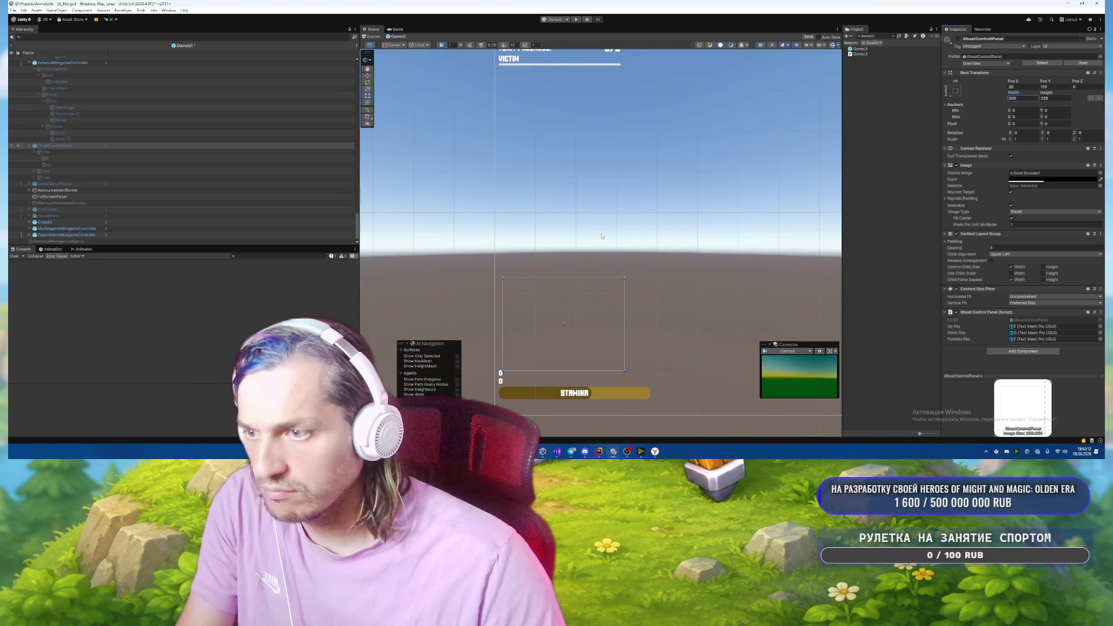
mouse_move(561, 336)
mouse_down()
mouse_move(562, 315)
mouse_move(557, 325)
mouse_up()
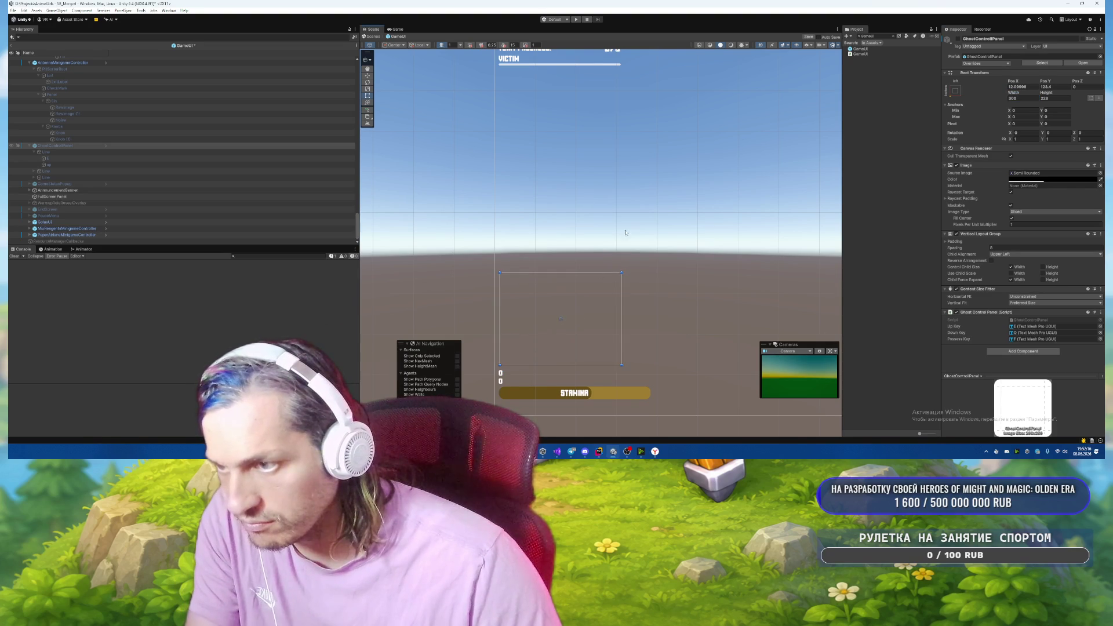
key(Up)
key(Up)
key(Up)
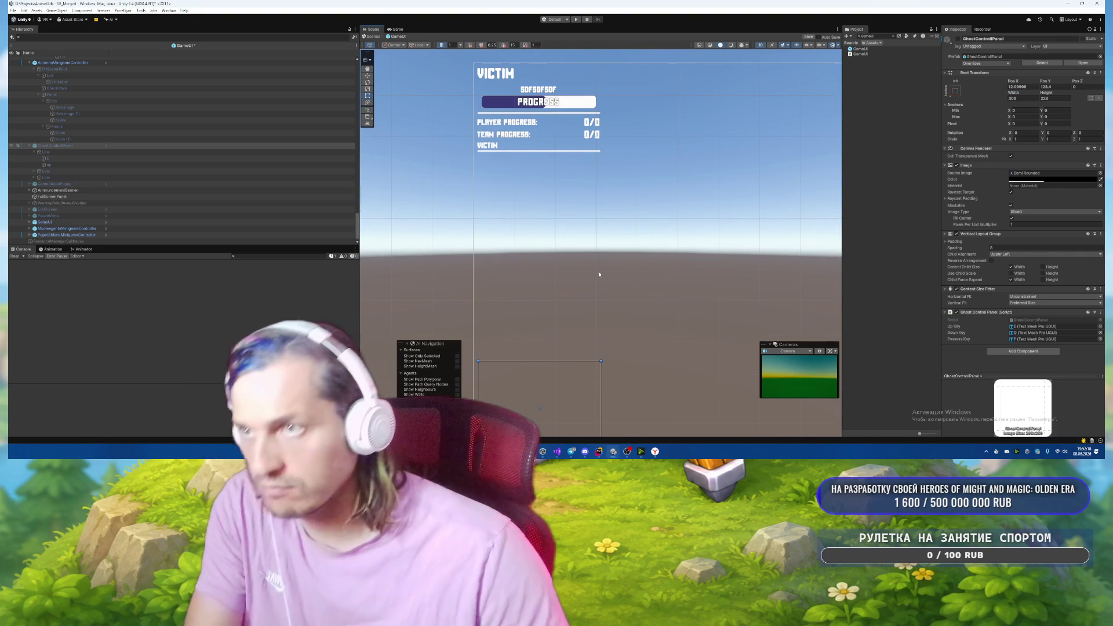
Inspect the MatchTime and PossessionTimerLabel text elements, framing the possession timer label in the Scene view.
scroll(599, 274, down, 1)
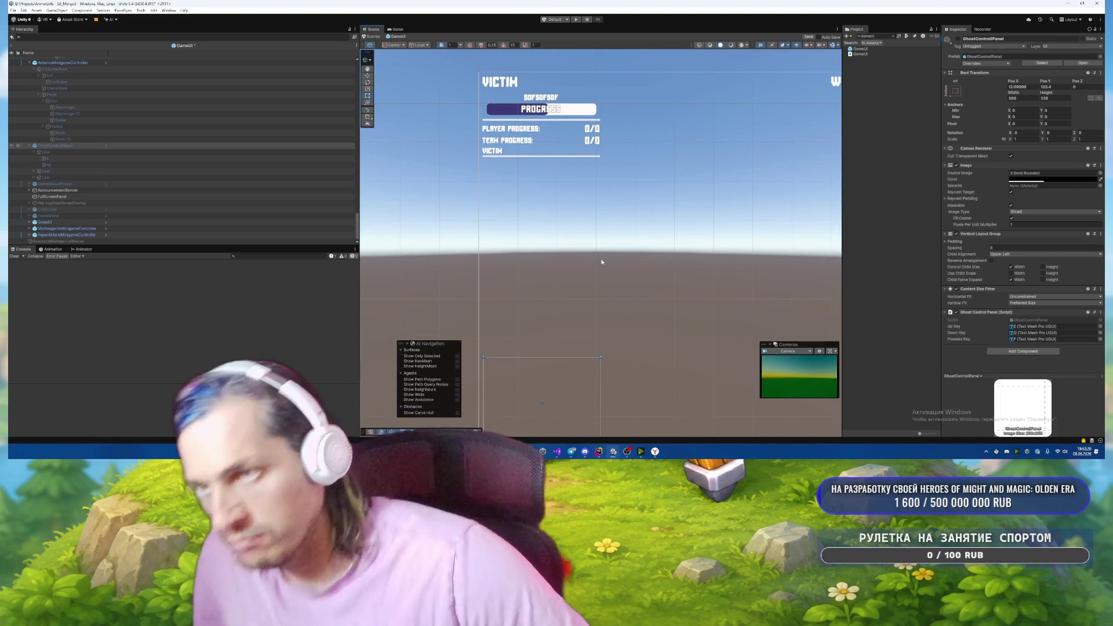
scroll(597, 258, down, 2)
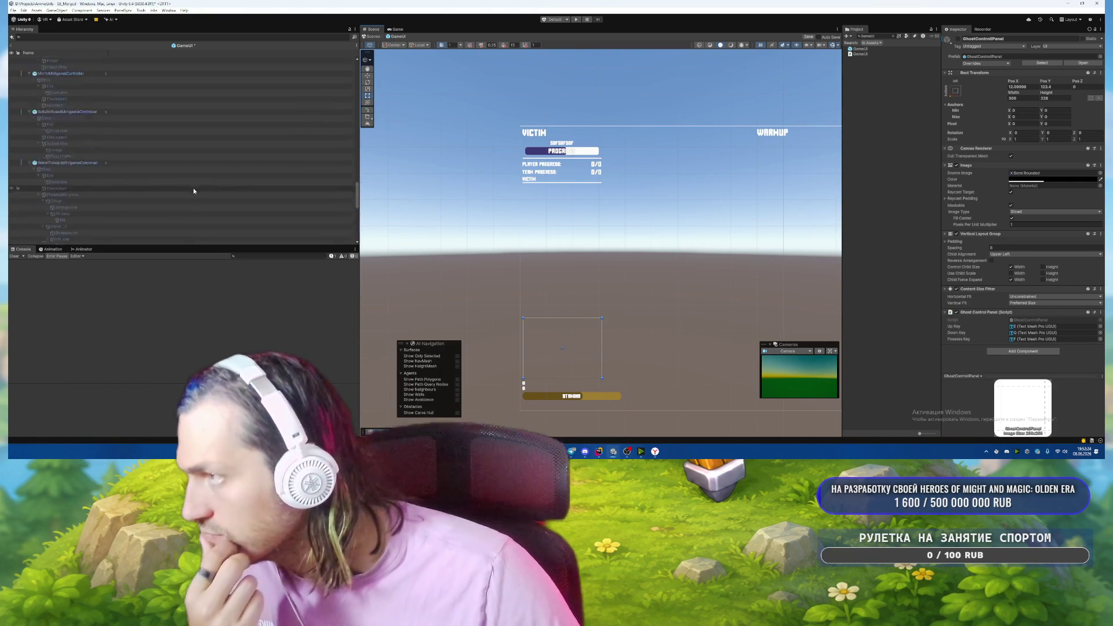
scroll(193, 188, up, 10)
scroll(193, 188, up, 10)
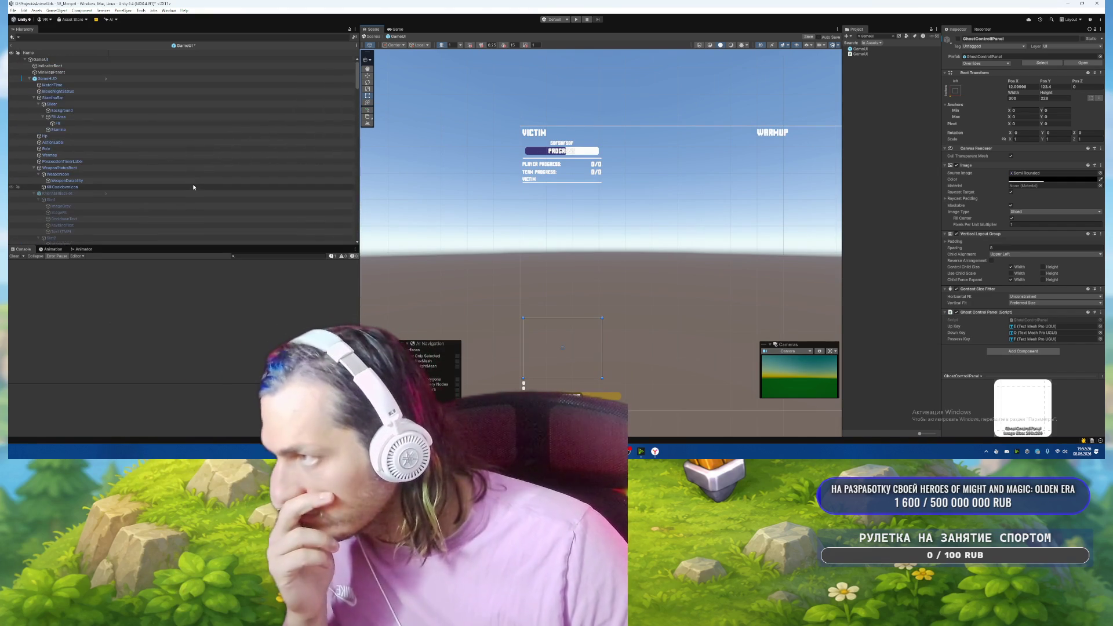
click(118, 84)
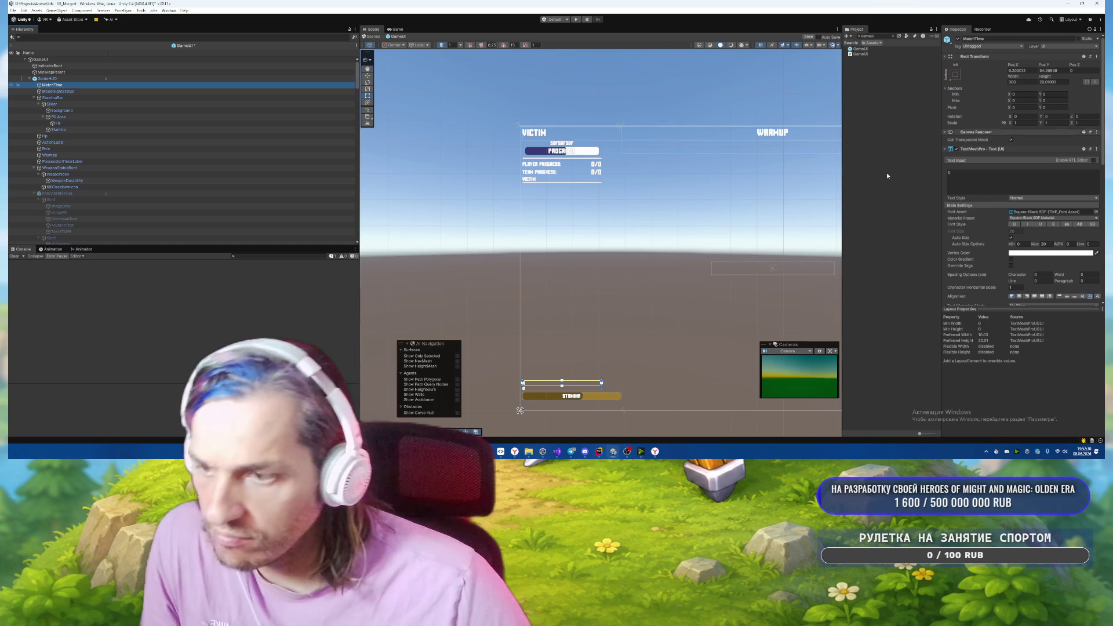
click(33, 98)
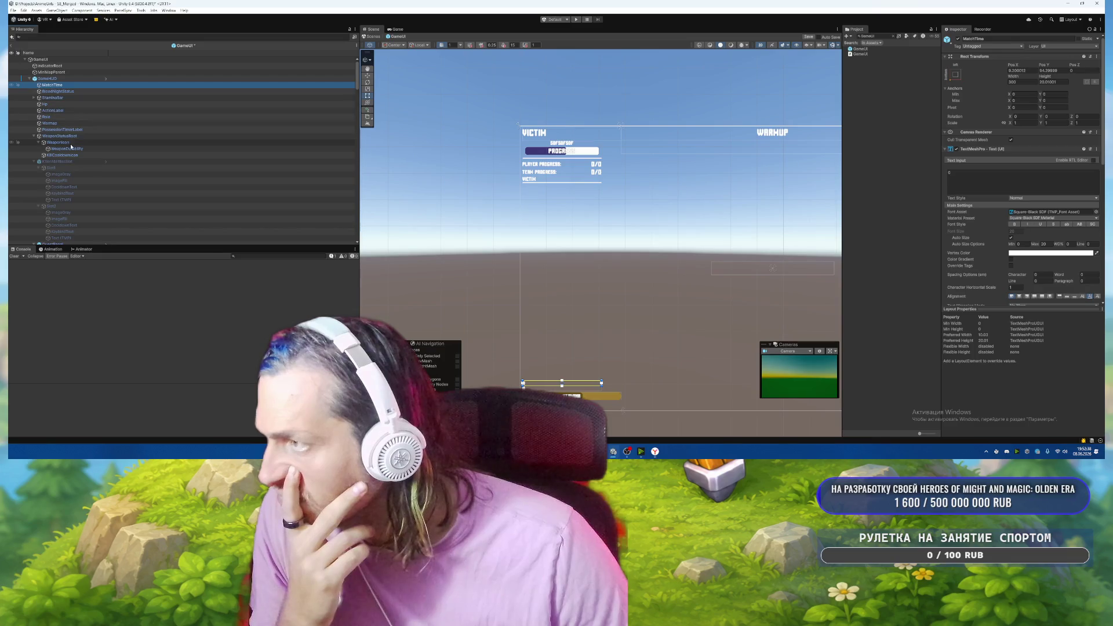
click(34, 136)
click(62, 129)
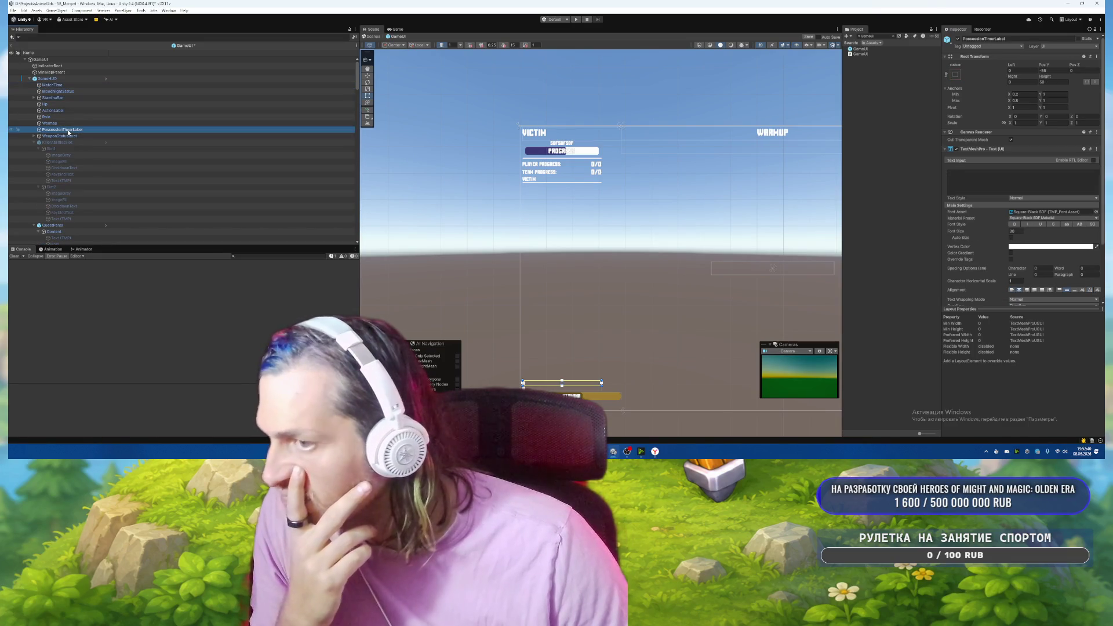
mouse_move(670, 230)
mouse_down()
mouse_move(583, 234)
mouse_move(633, 207)
mouse_move(624, 200)
mouse_move(401, 204)
mouse_move(465, 77)
mouse_move(487, 100)
mouse_move(613, 101)
mouse_move(615, 168)
mouse_move(496, 92)
mouse_move(505, 101)
mouse_up()
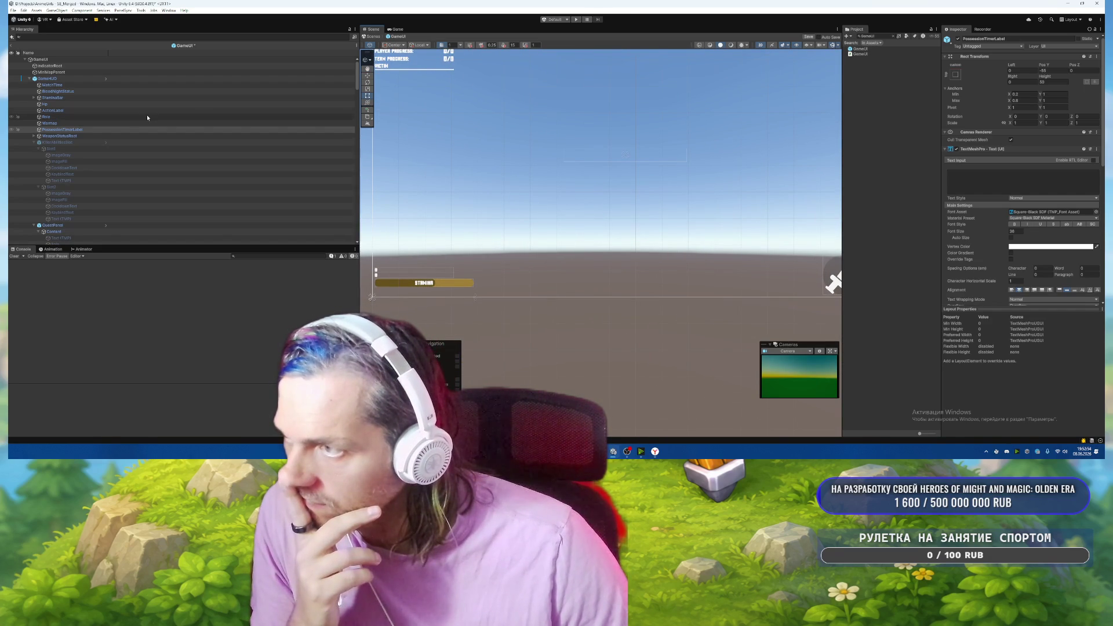
key(f)
Inspect the ActionLabel, Hp and paper airplane minigame controller, then switch to Rider.
click(180, 111)
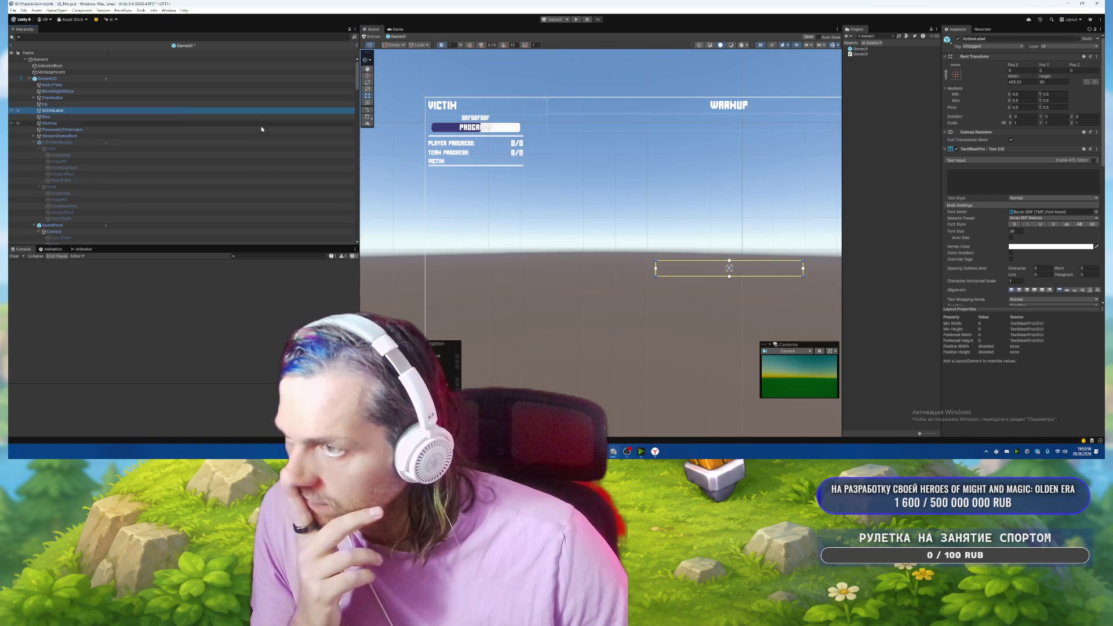
click(140, 103)
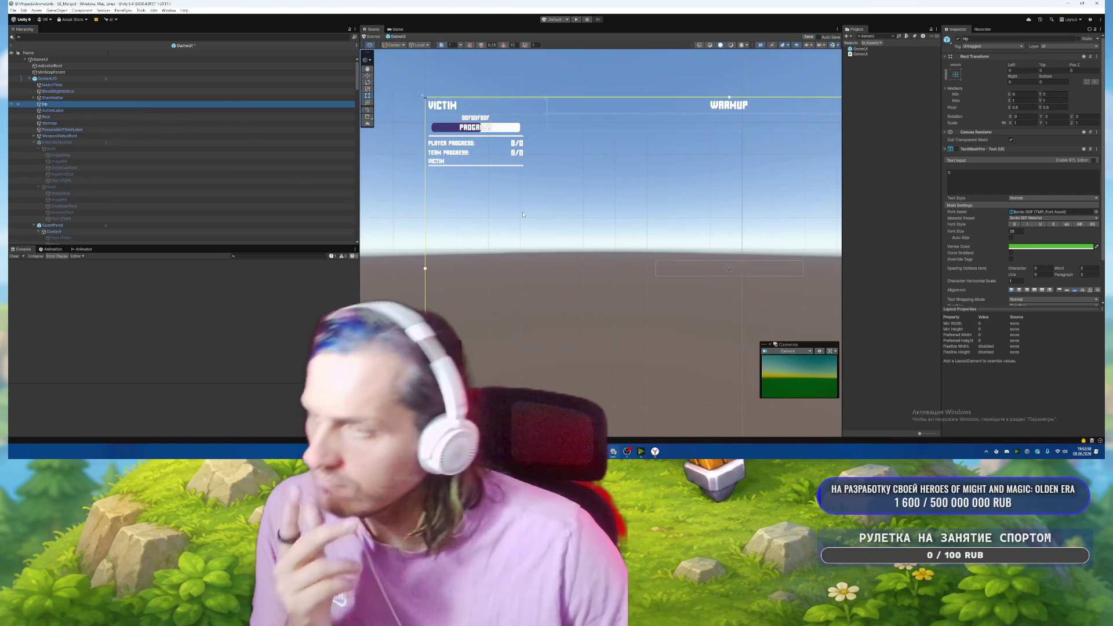
click(551, 301)
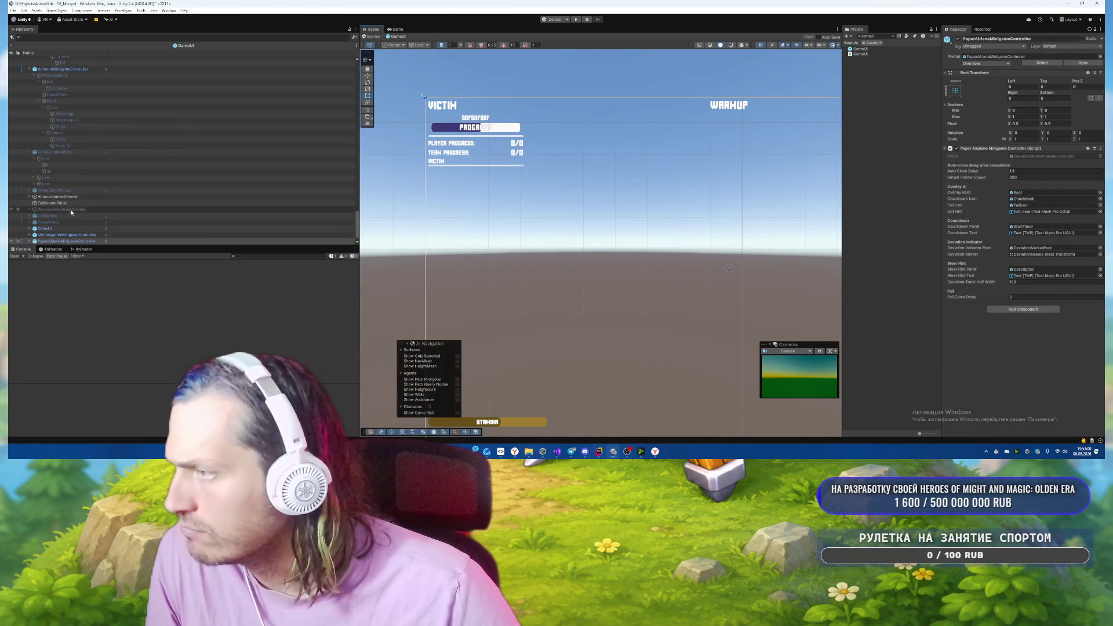
key(alt+Tab)
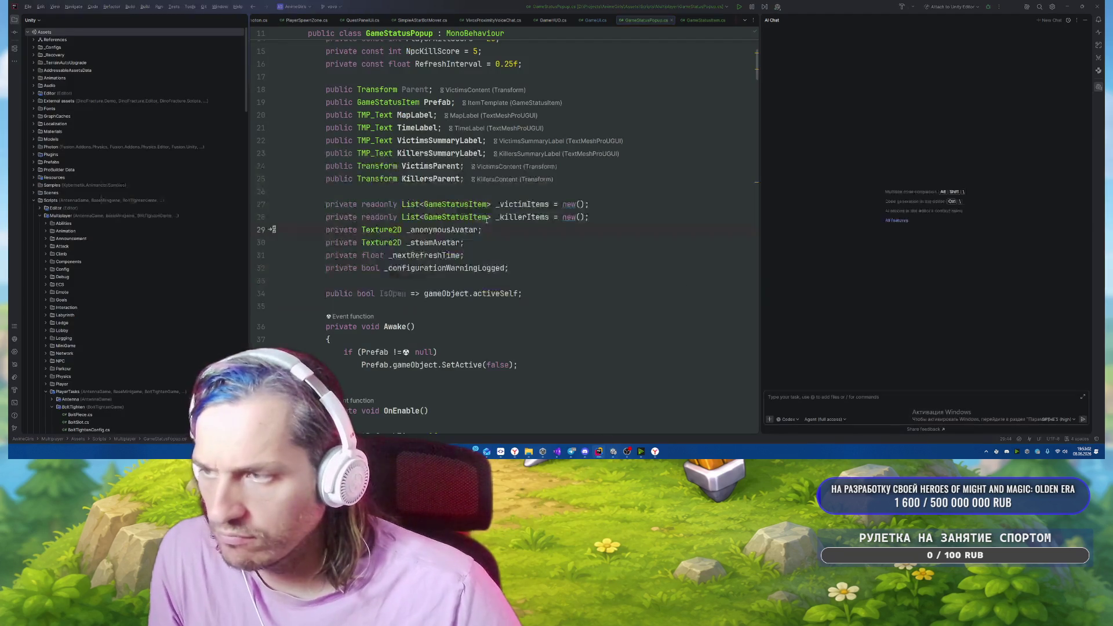
Check the ghost control panel object in Unity, then open GhostControlPanel.cs via Search Everywhere.
key(alt+Tab)
click(107, 152)
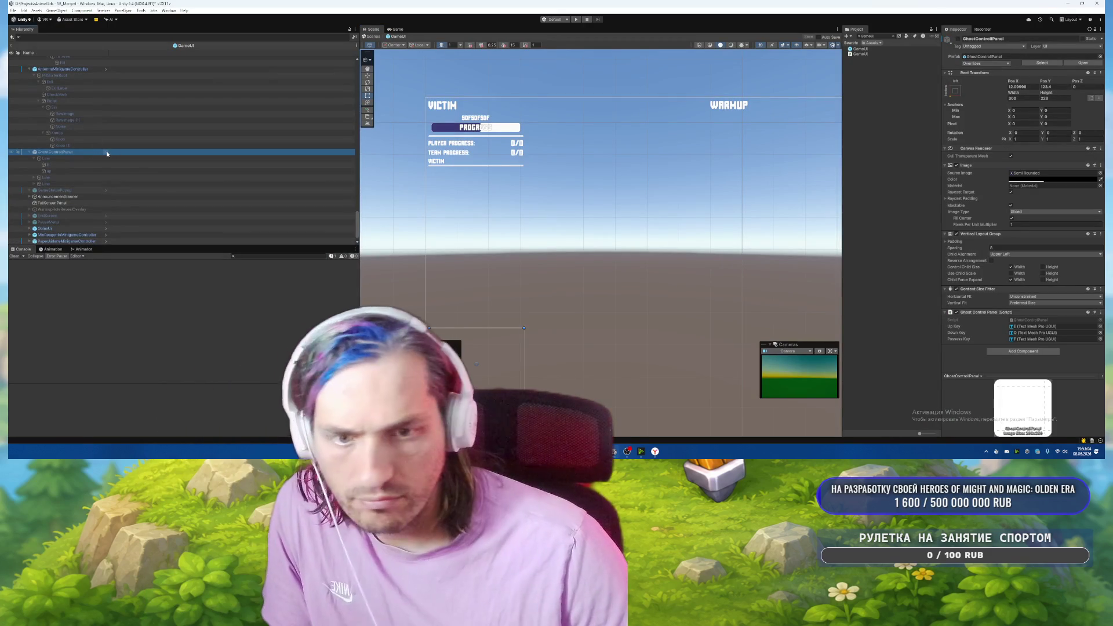
key(alt+Tab)
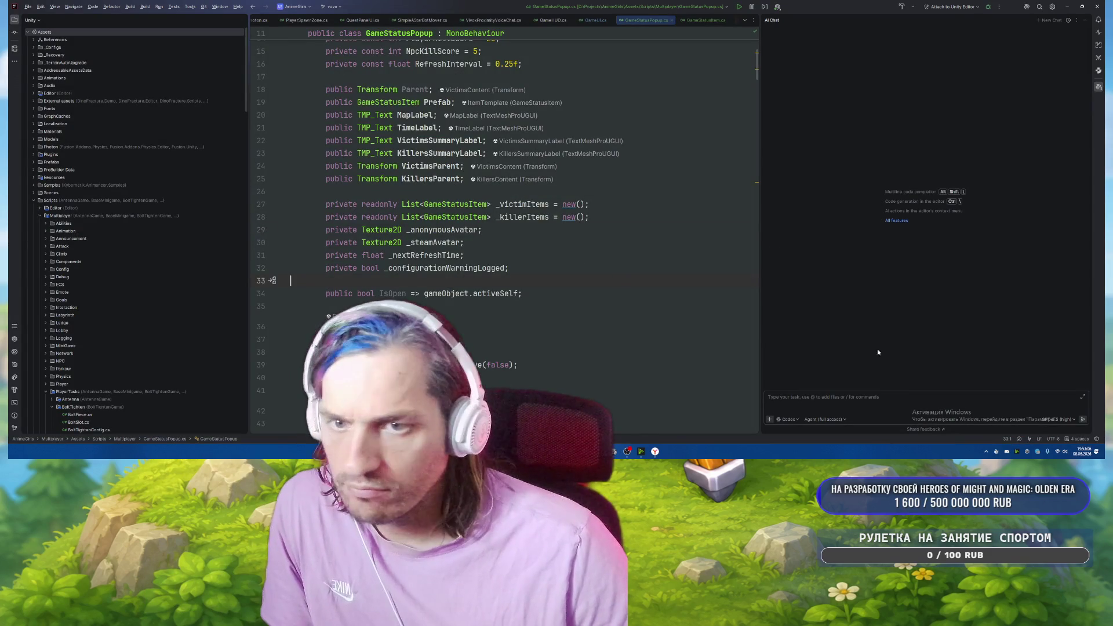
key(shift)
key(shift)
text(Ghos)
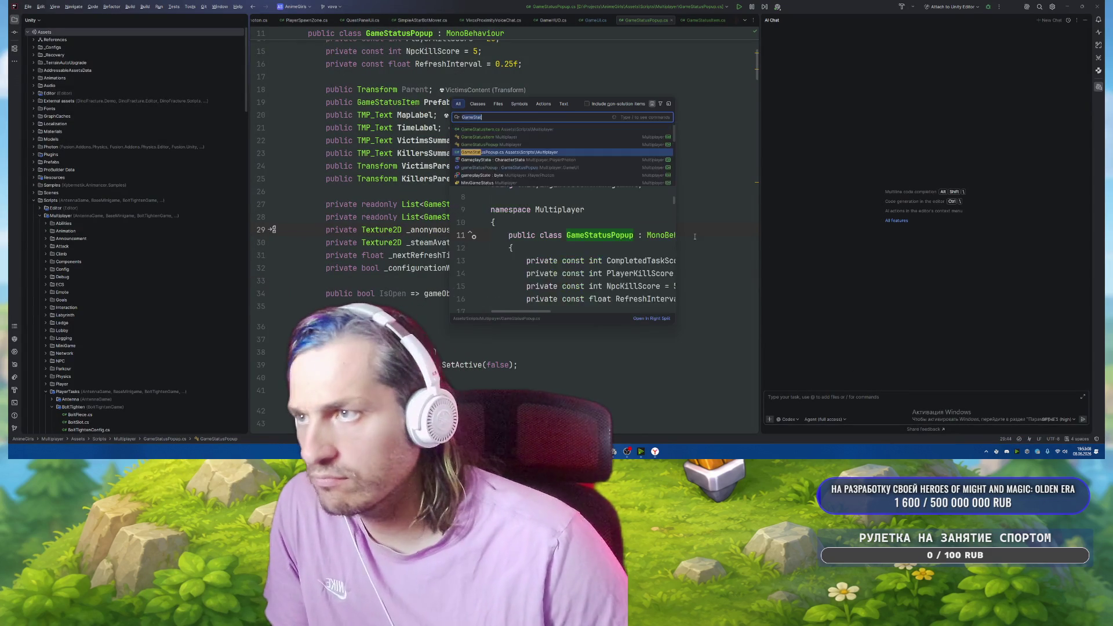
click(481, 136)
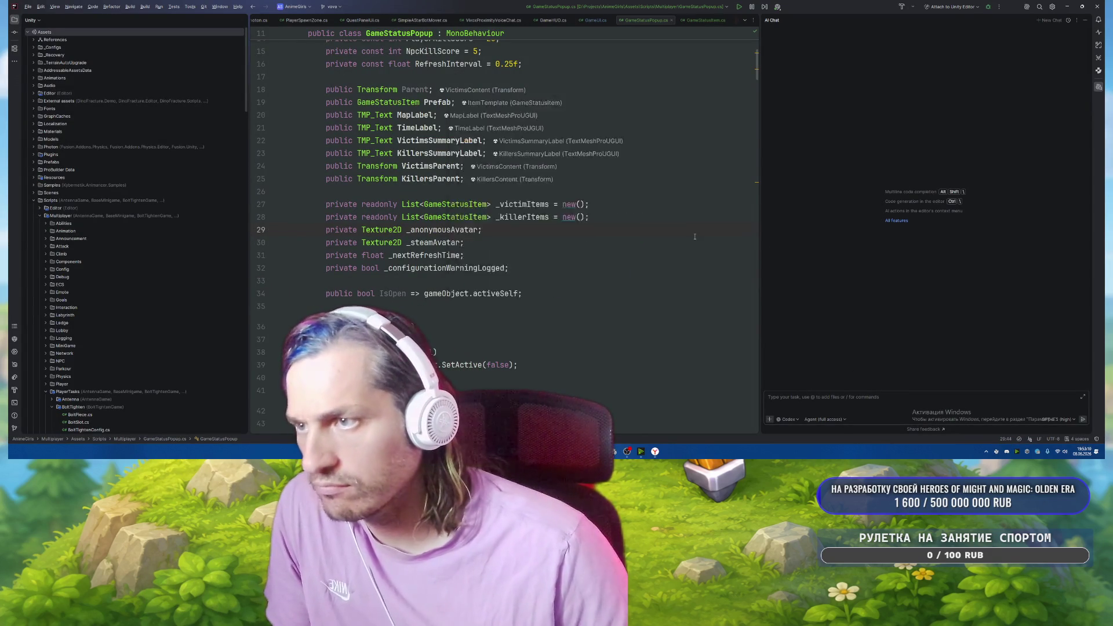
Send the AI chat a Russian prompt asking GhostControlPanel to show the ghost's action keys.
click(924, 400)
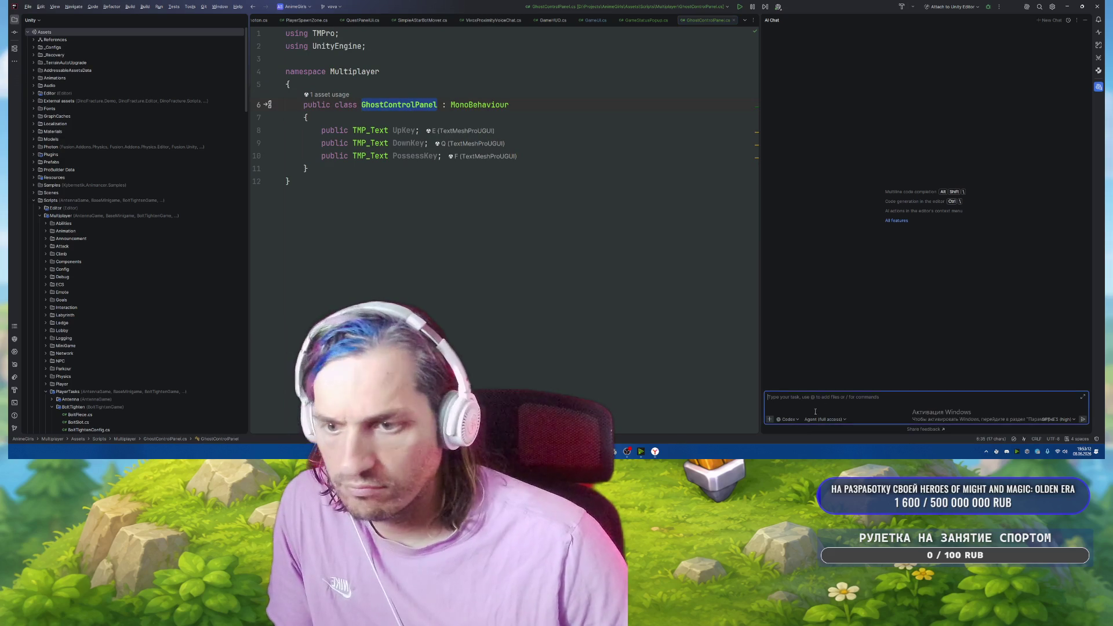
text(В)
key(ctrl+v)
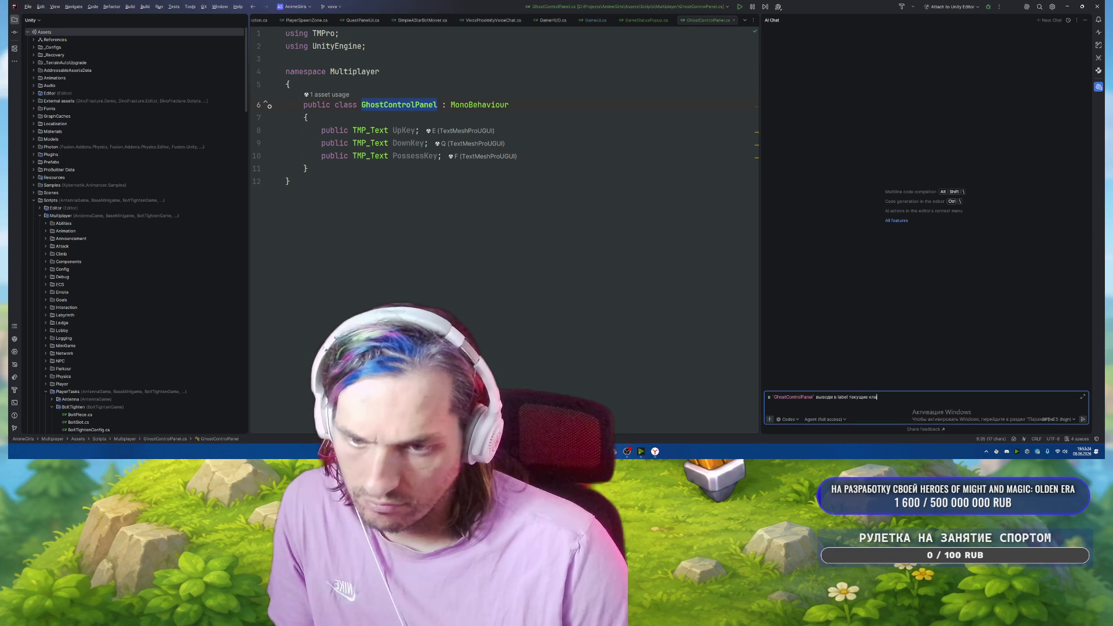
key(BackSpace)
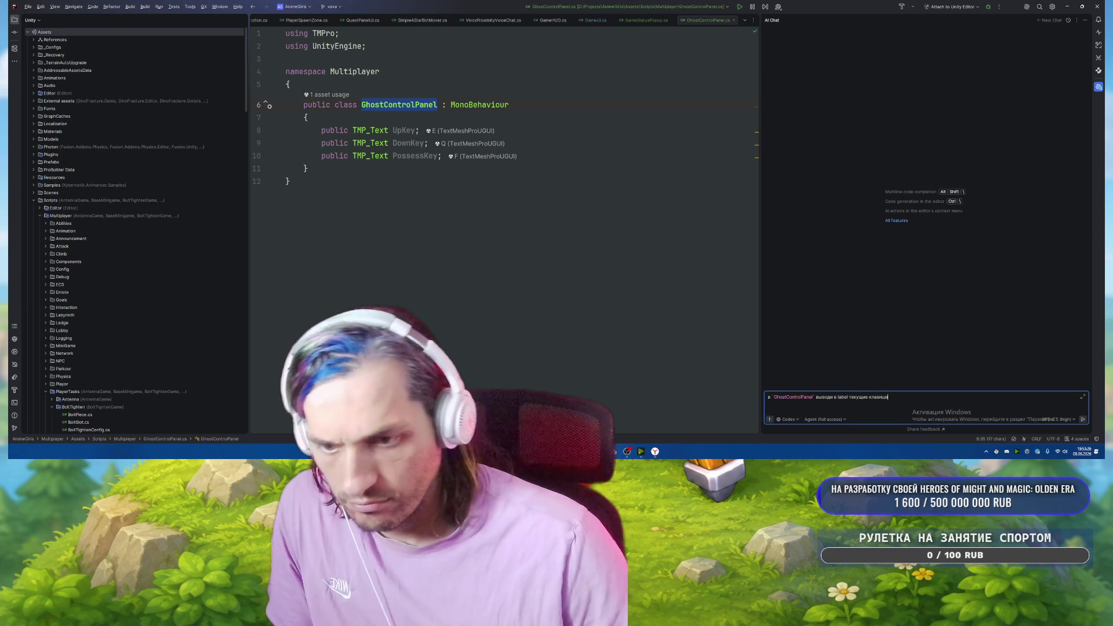
text(и)
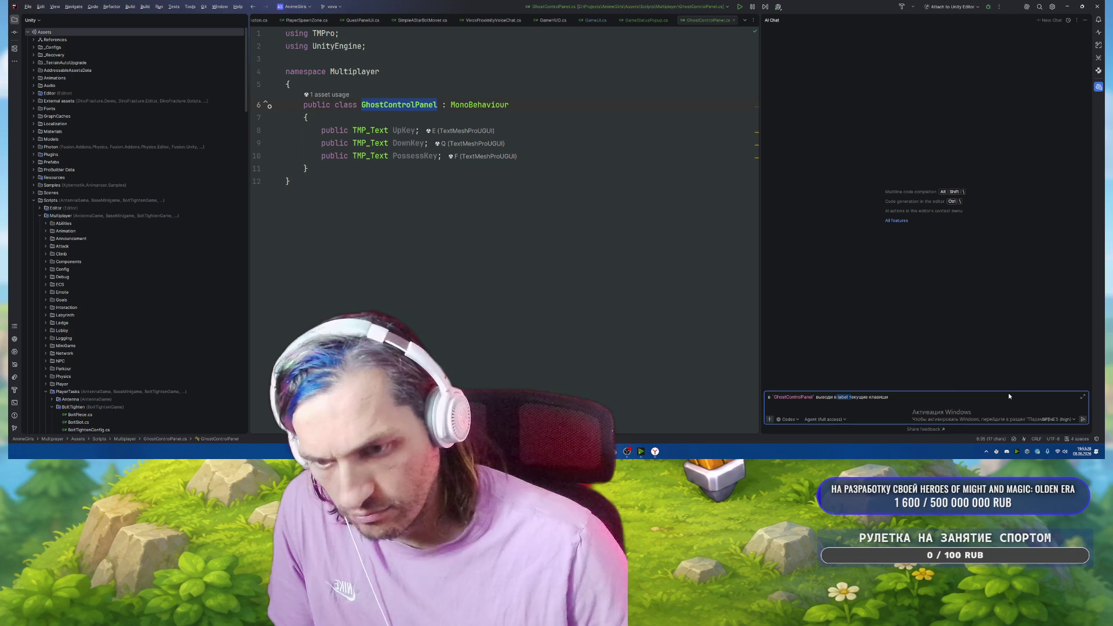
key(BackSpace)
key(ctrl+Right)
key(ctrl+shift+Right)
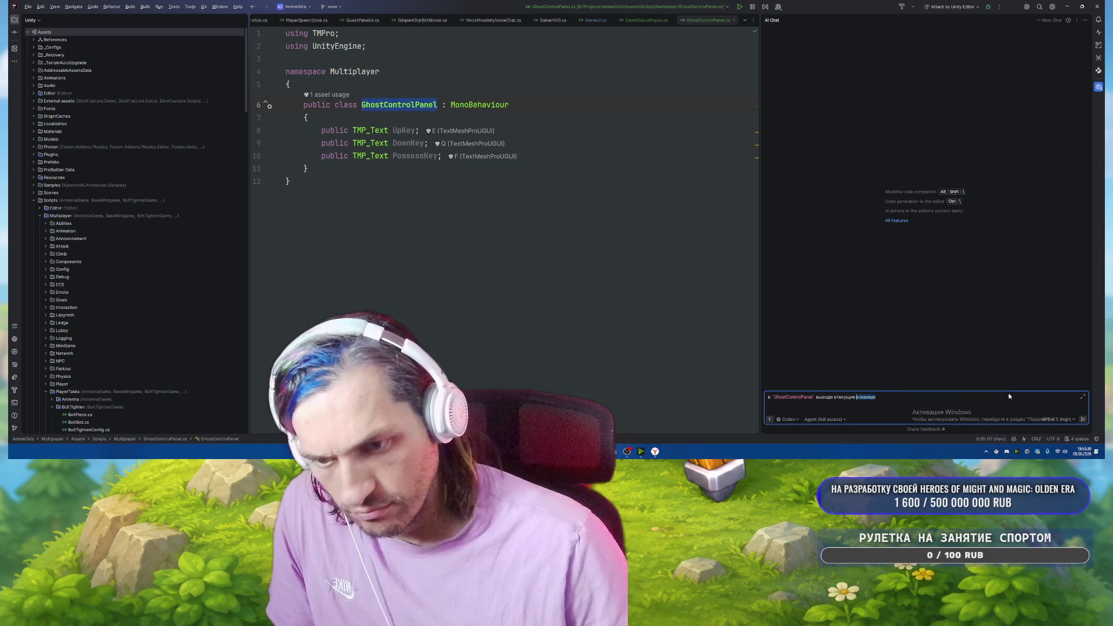
text(кнопки для )
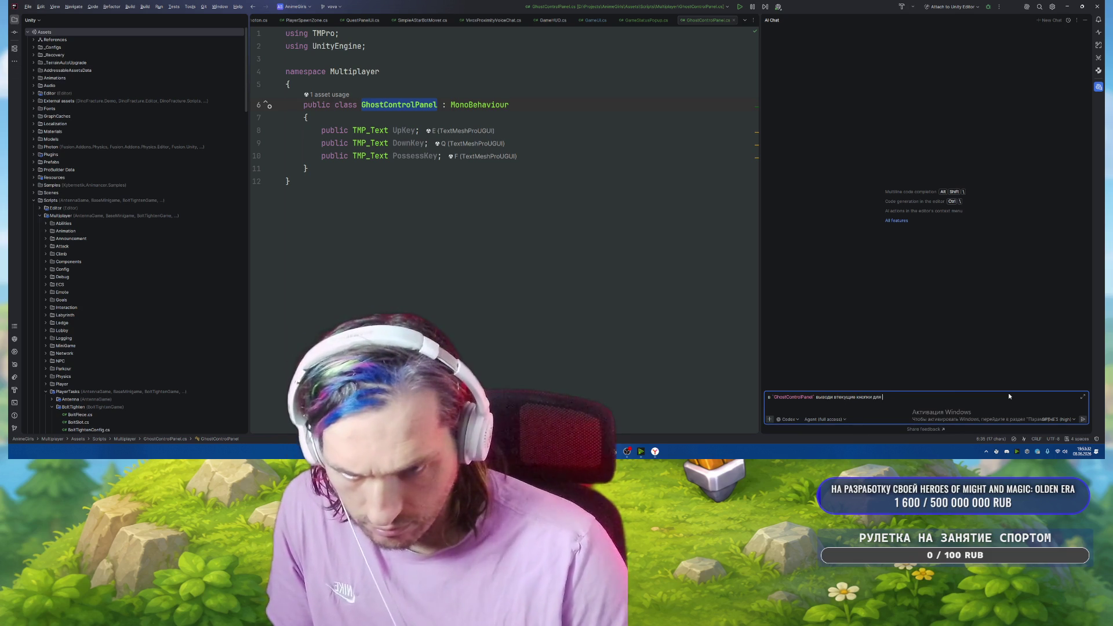
text(действий)
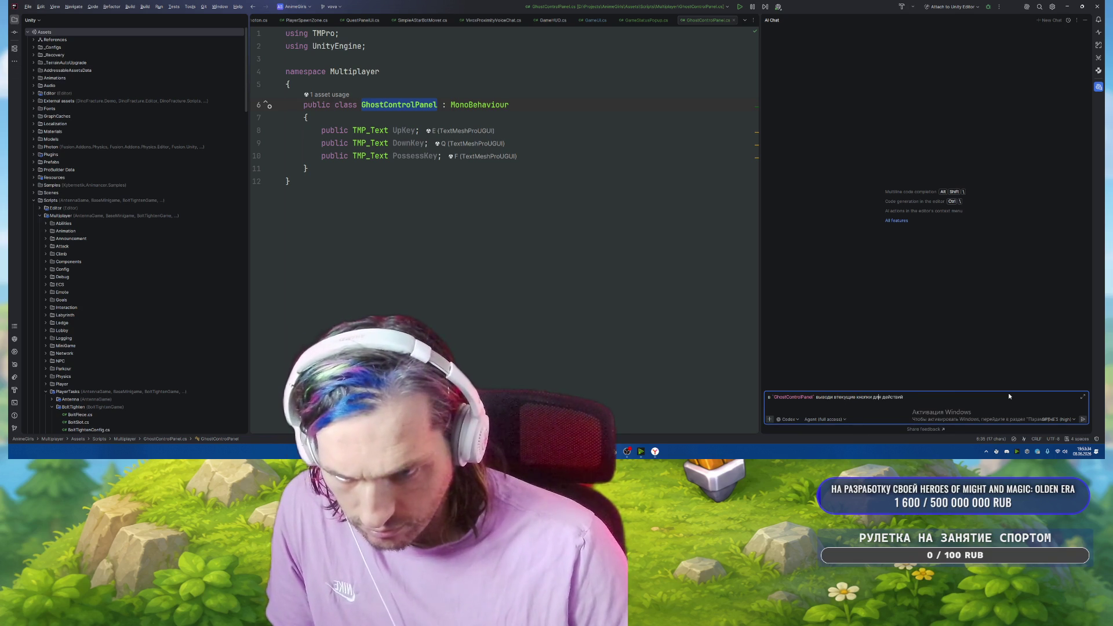
key(ctrl+Left)
key(ctrl+Left)
key(ctrl+Left)
key(Right)
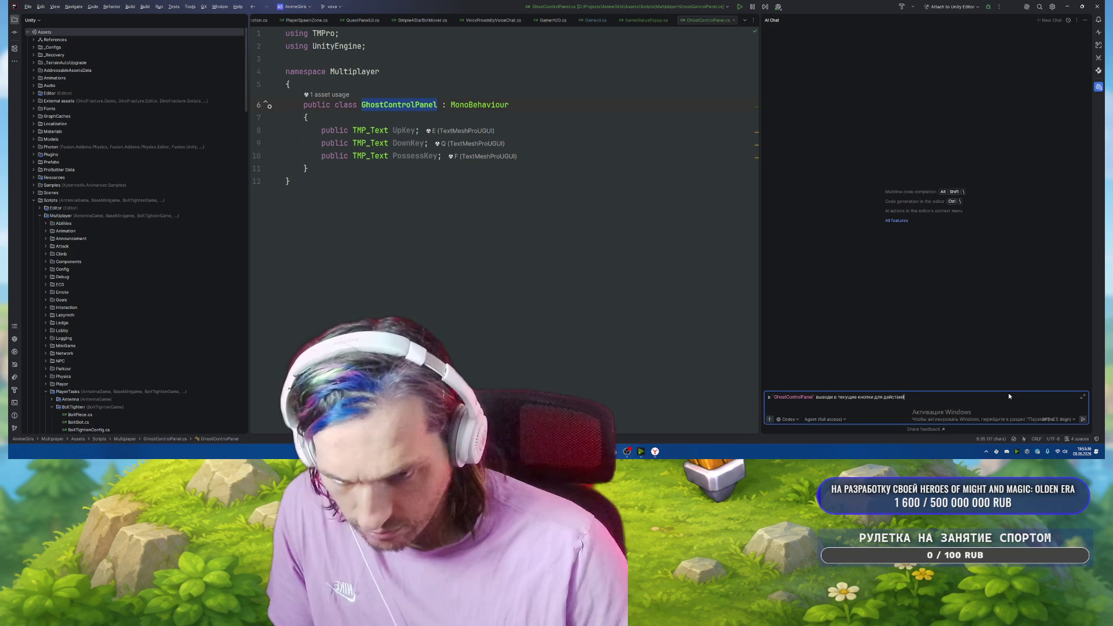
key(End)
text(призрака)
key(Return)
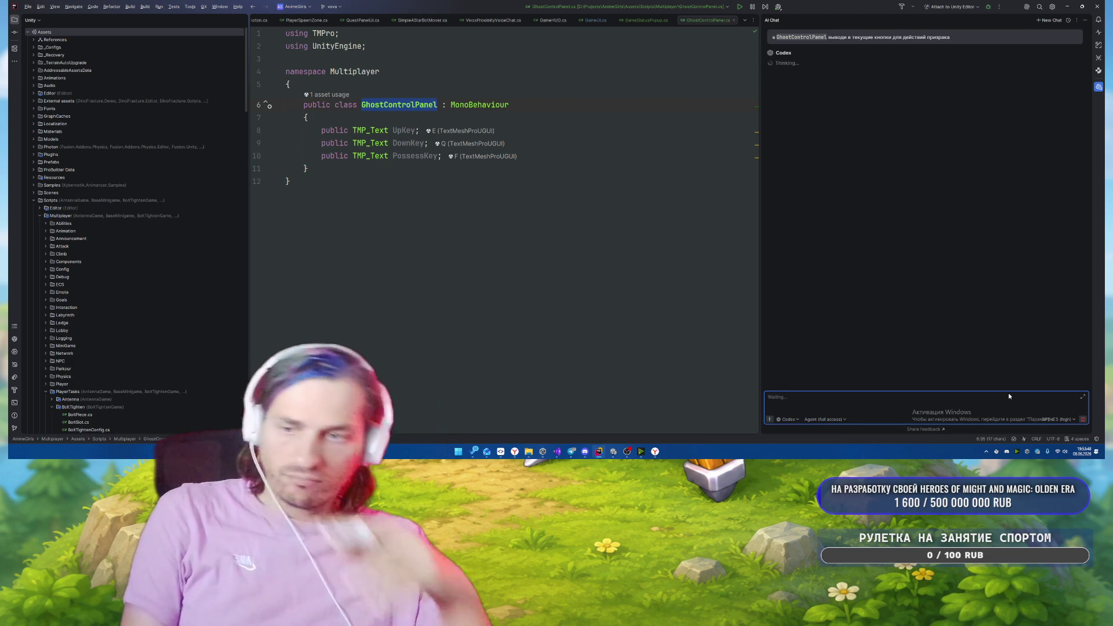
Resume the paused music track in the VK browser player, then return to Rider.
mouse_move(515, 451)
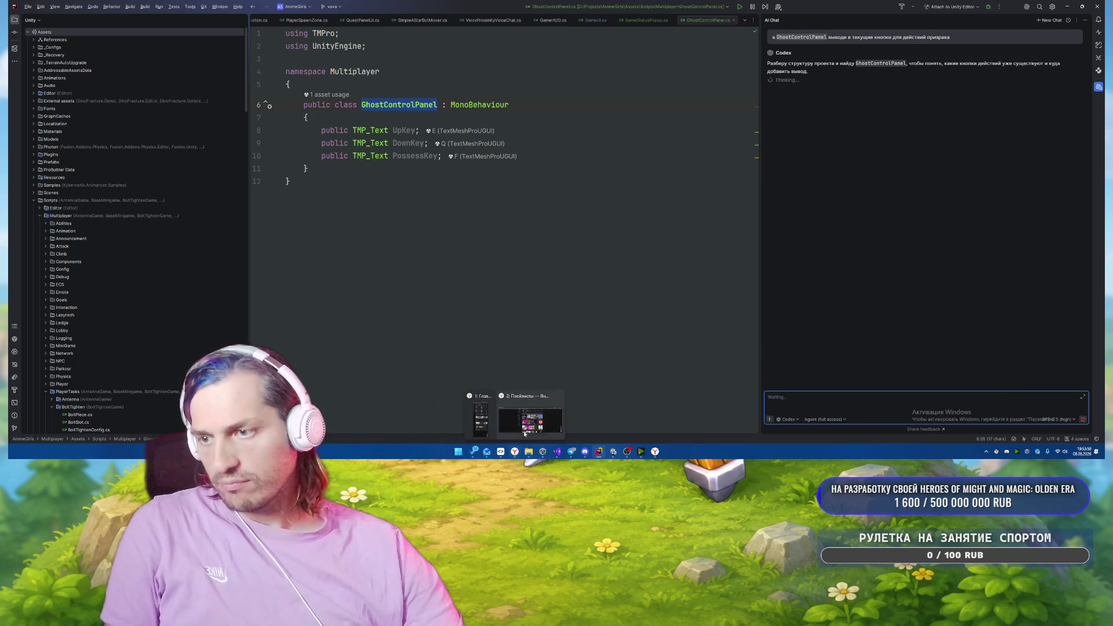
click(531, 414)
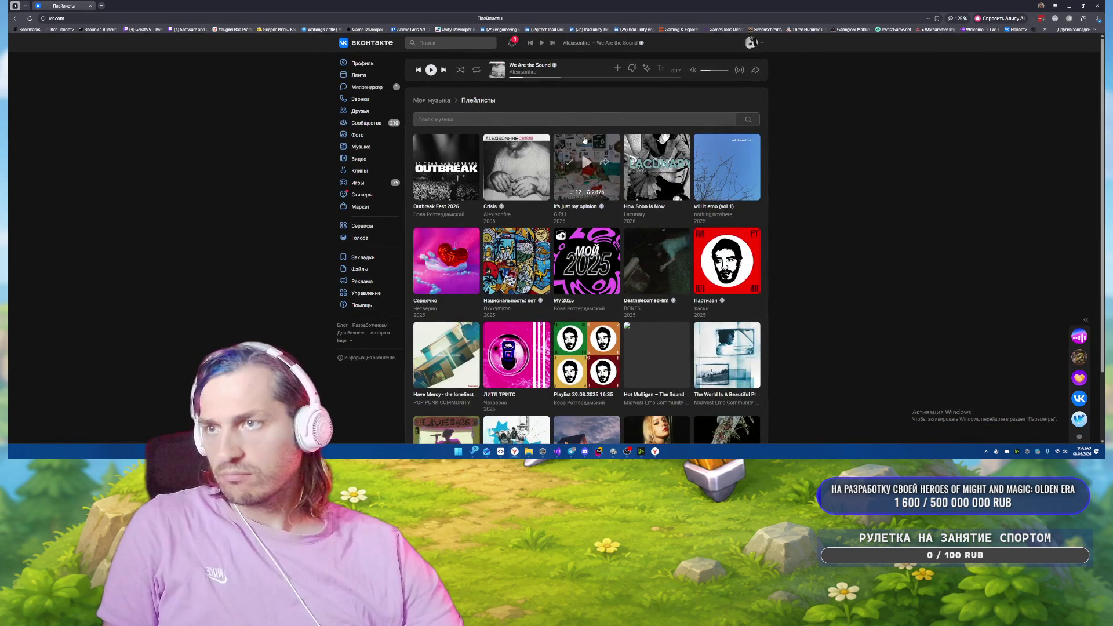
key(space)
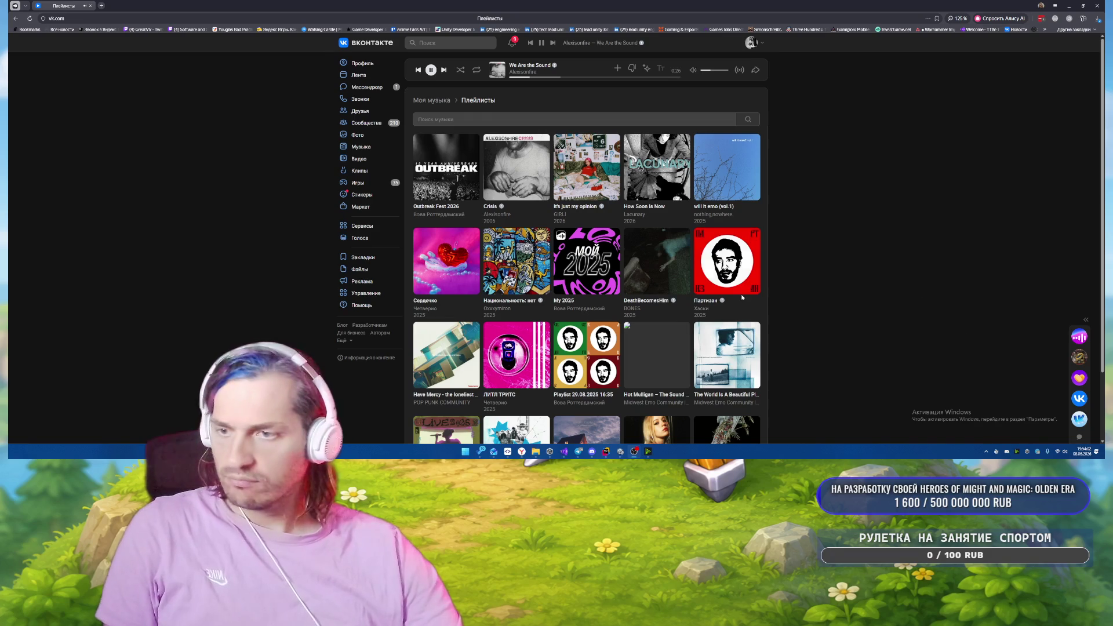
click(605, 452)
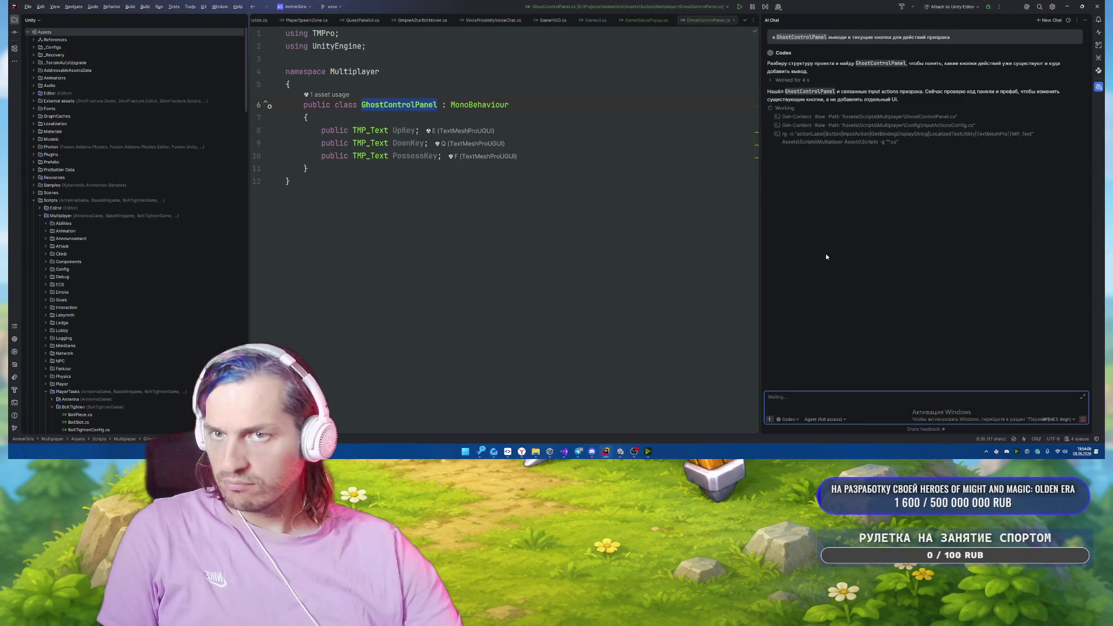
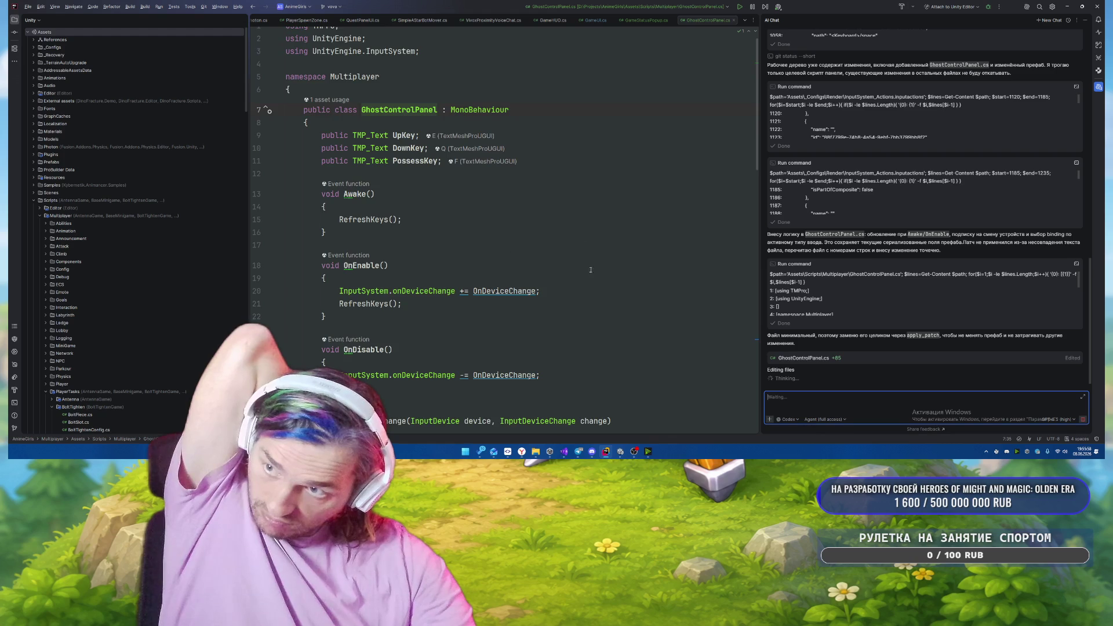
Scroll up and down through the current window's content.
scroll(590, 269, down, 5)
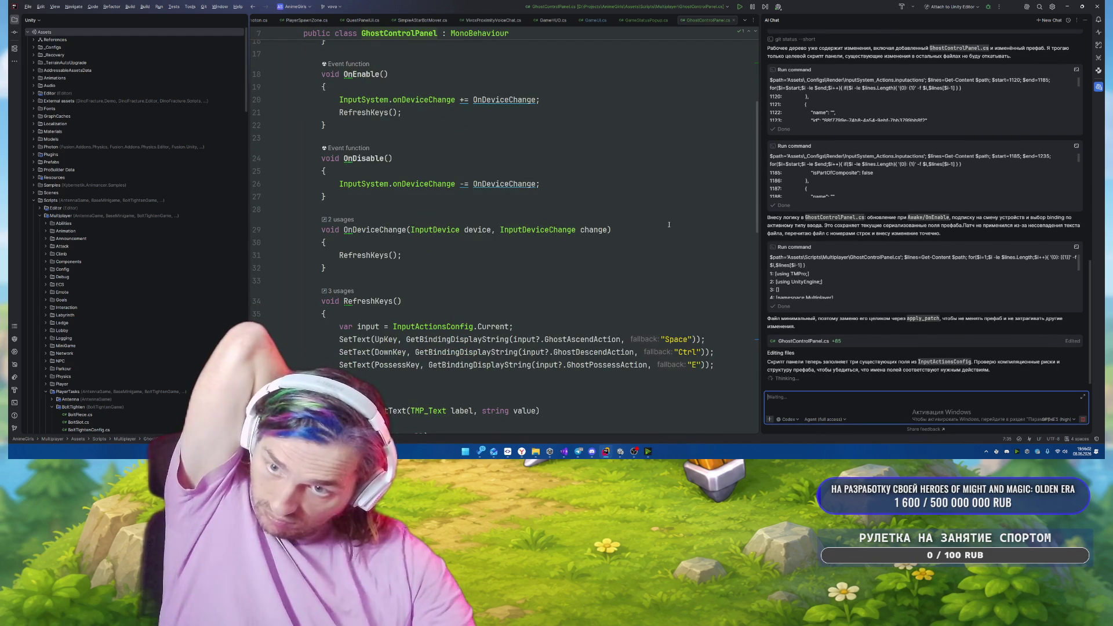
scroll(669, 223, down, 2)
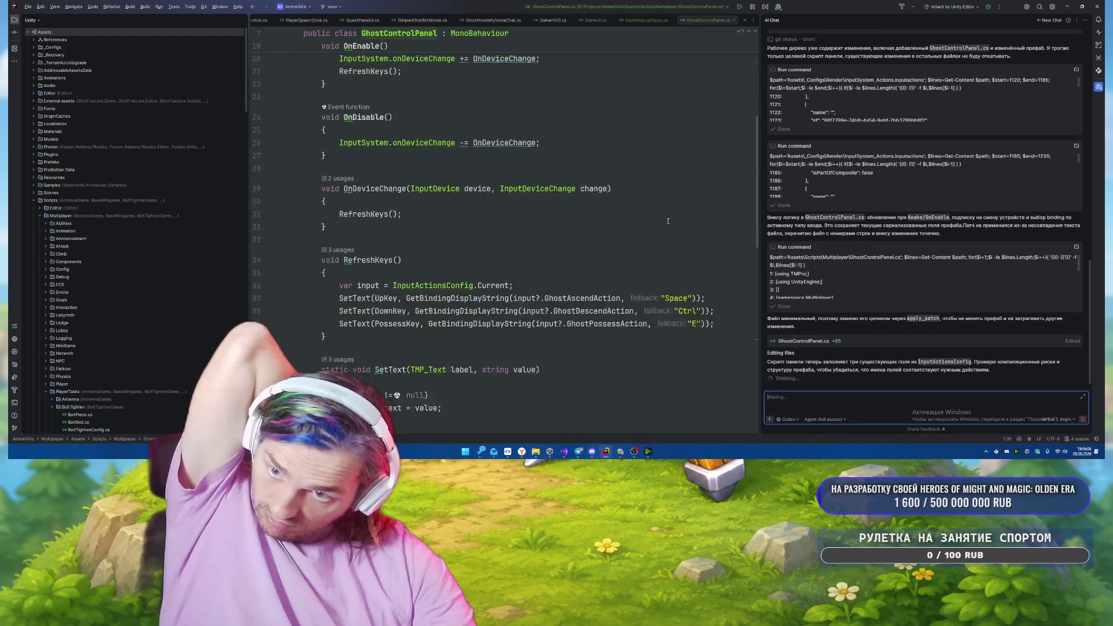
scroll(664, 227, down, 7)
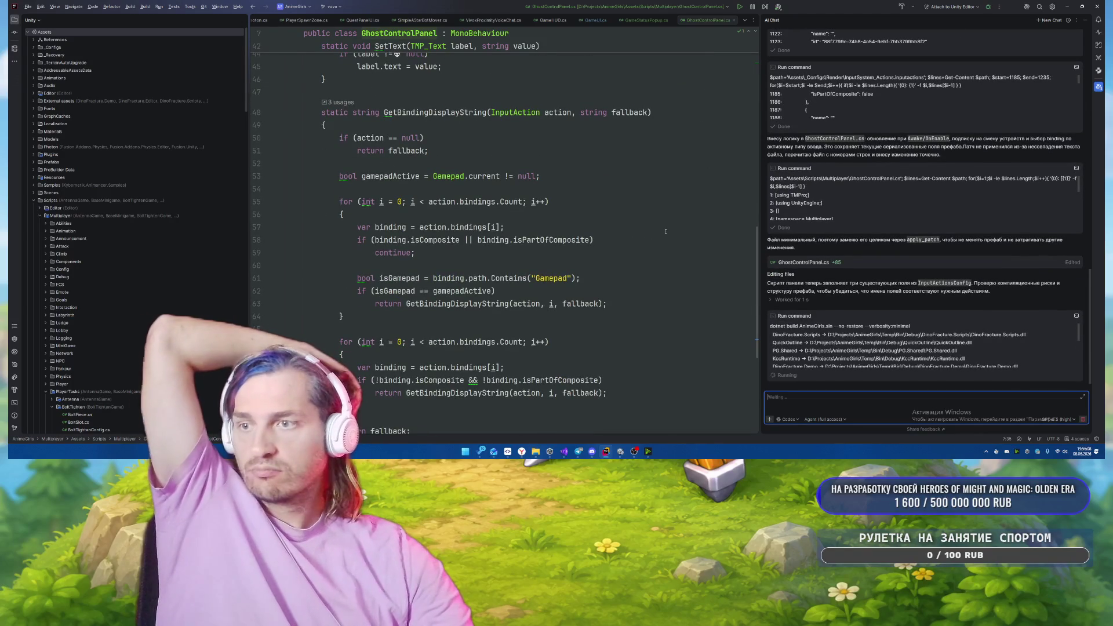
scroll(666, 232, down, 3)
scroll(664, 234, down, 3)
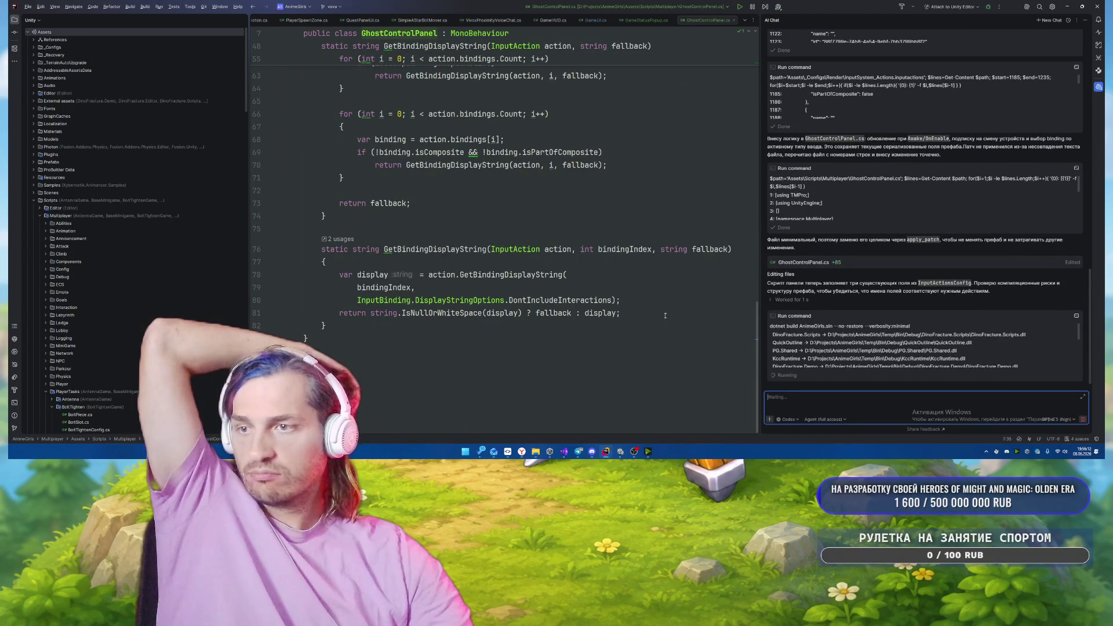
scroll(664, 315, up, 5)
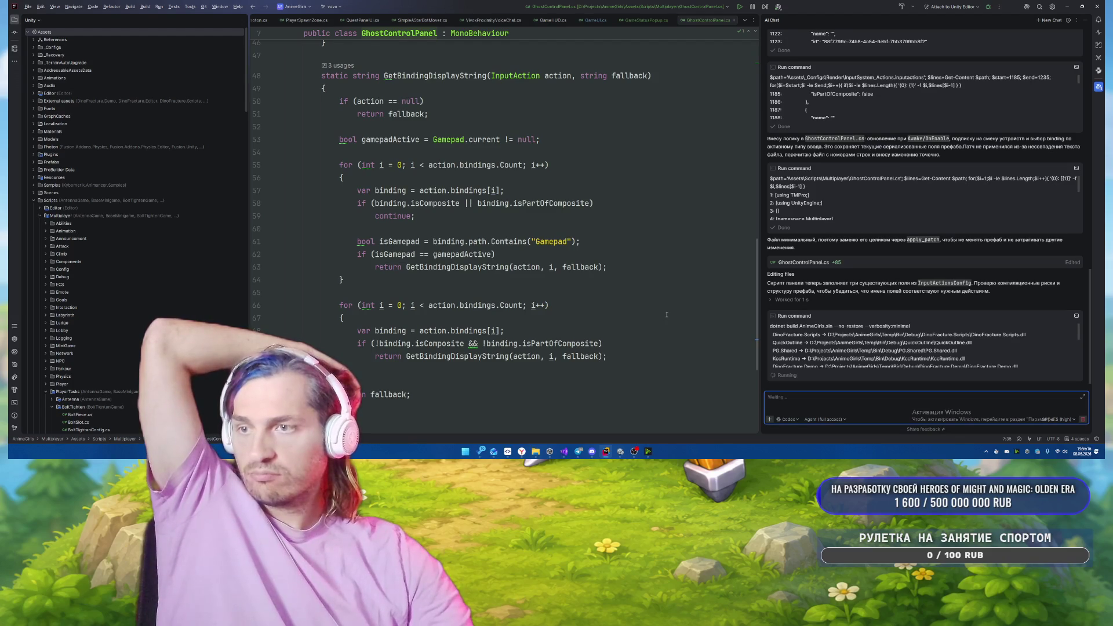
scroll(666, 315, down, 3)
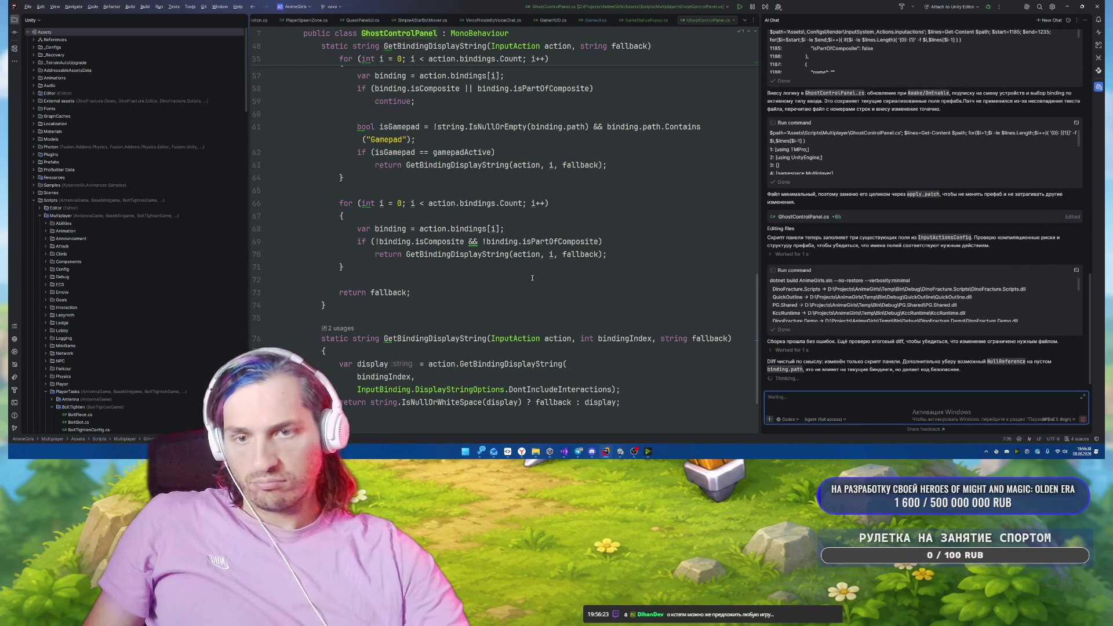
scroll(640, 269, up, 8)
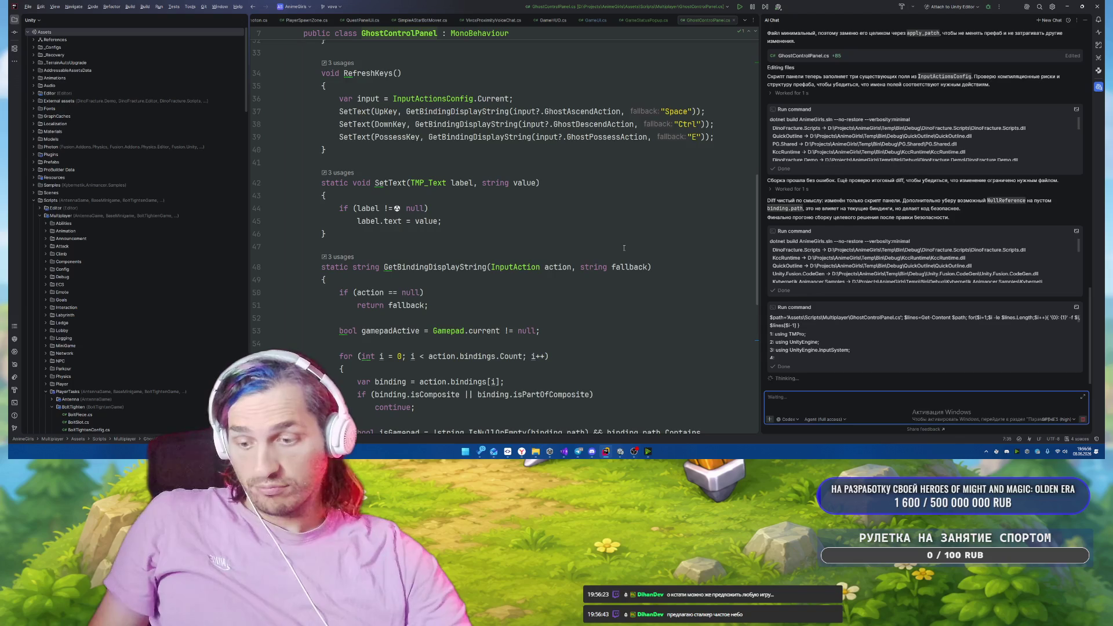
Bring up Windows Search with the query 'ч', then dismiss the search panel.
key(super)
text(ч)
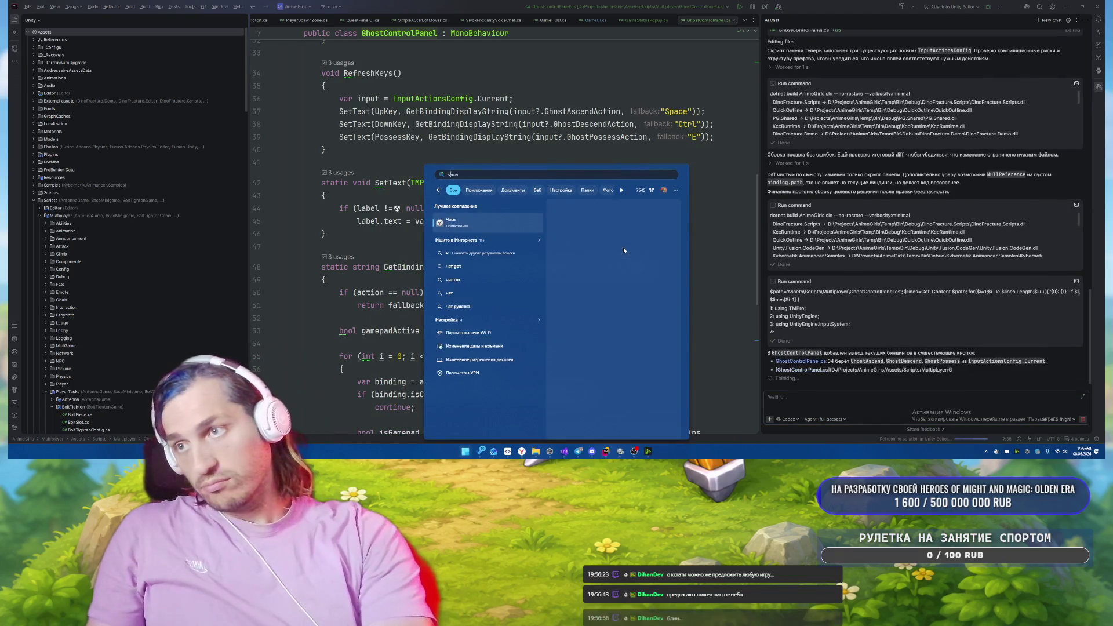
key(Escape)
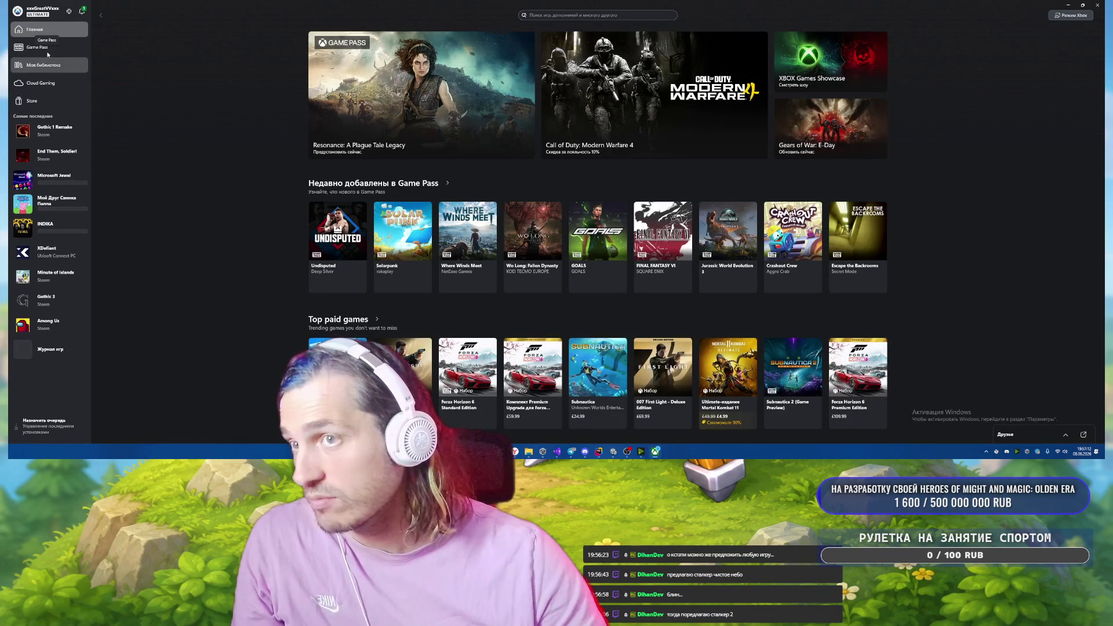
Search Game Pass for 'stalker 2' and open the S.T.A.L.K.E.R. 2: Heart of Chornobyl store page.
click(48, 50)
click(561, 16)
text(s)
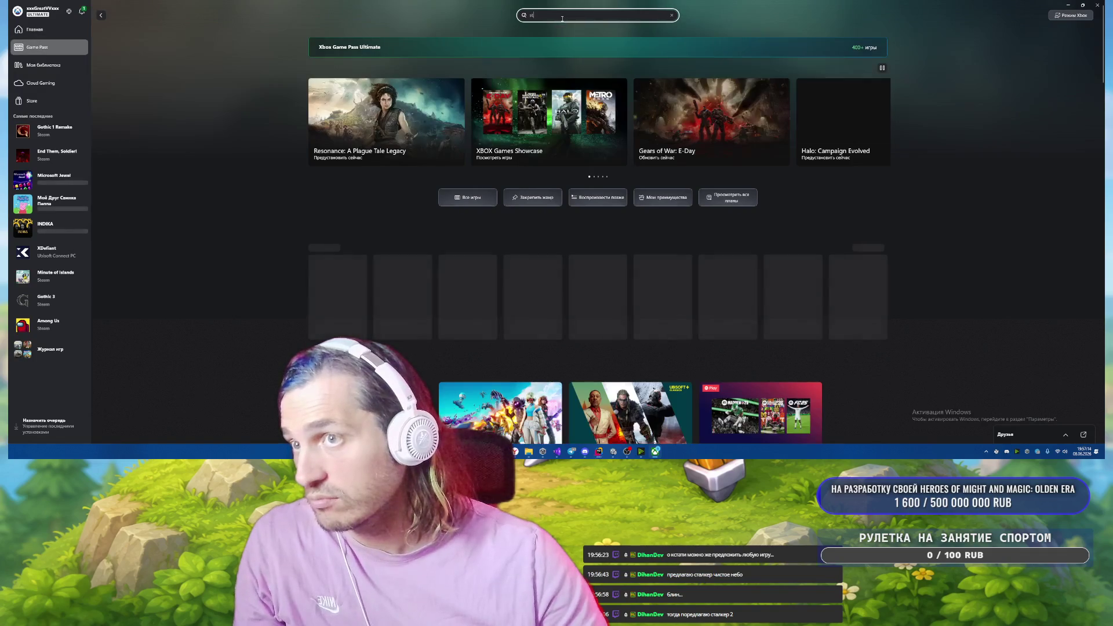
text(talker 2)
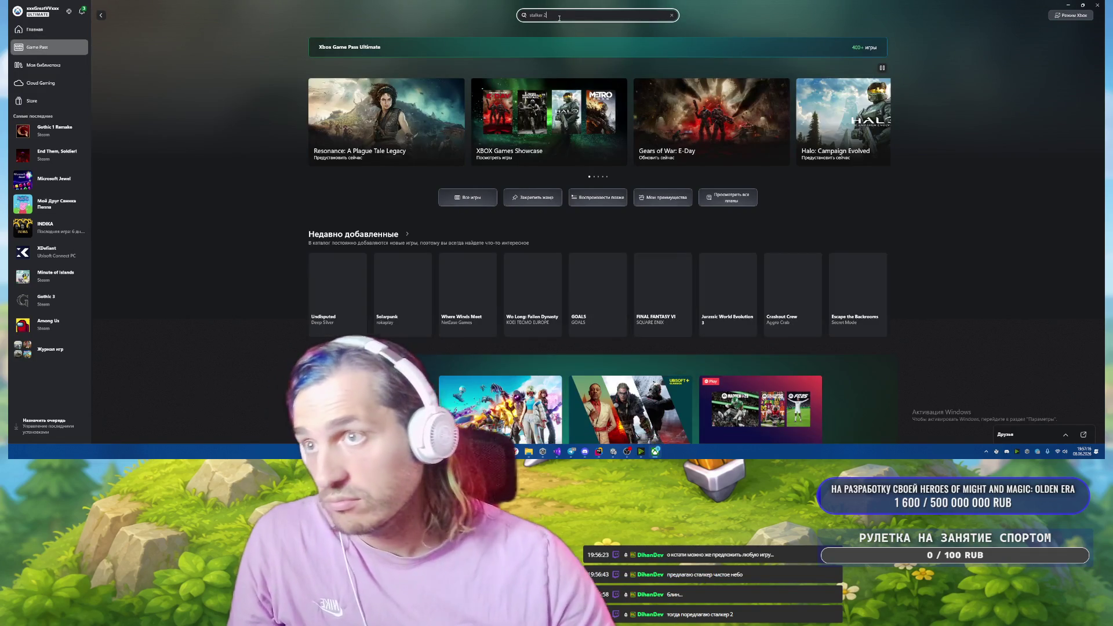
key(Return)
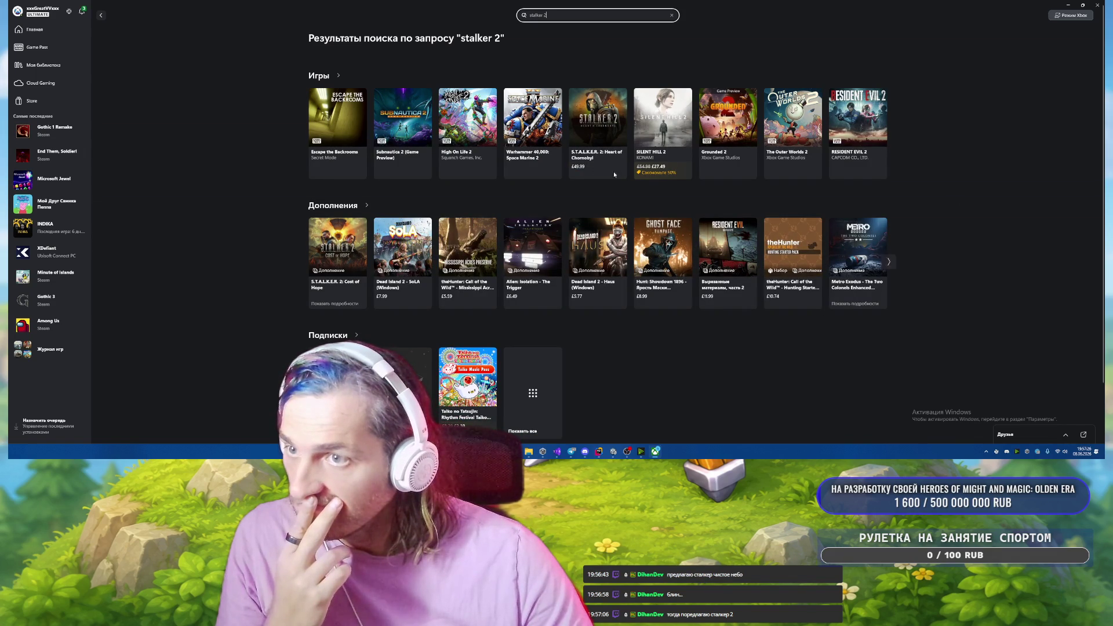
click(599, 125)
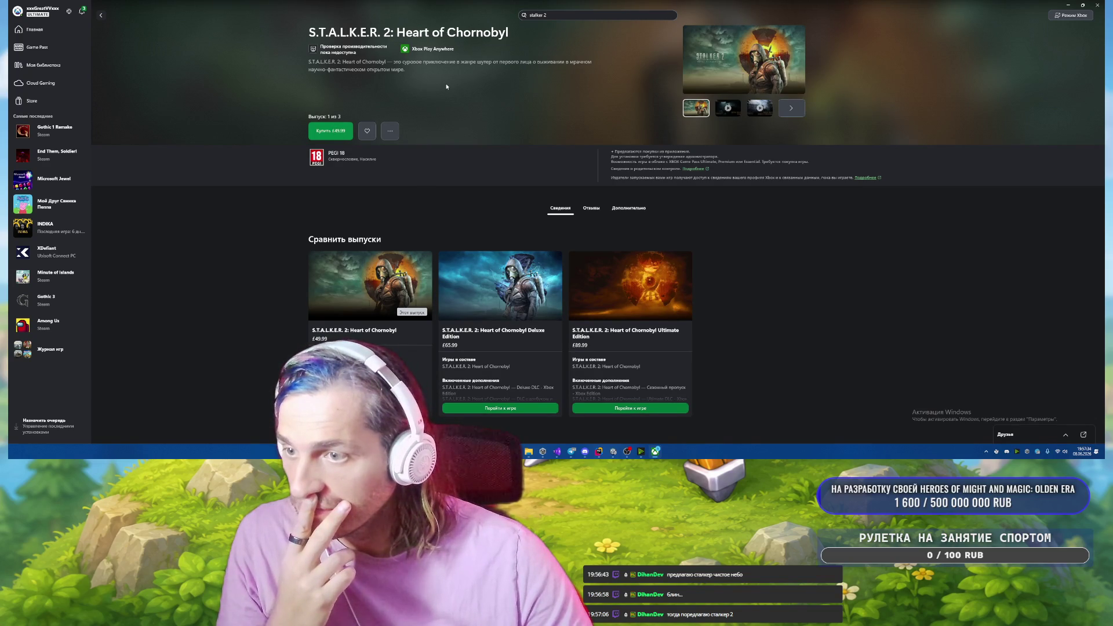
Read the expanded game description, then close the Xbox app and return to Unity.
scroll(728, 114, down, 5)
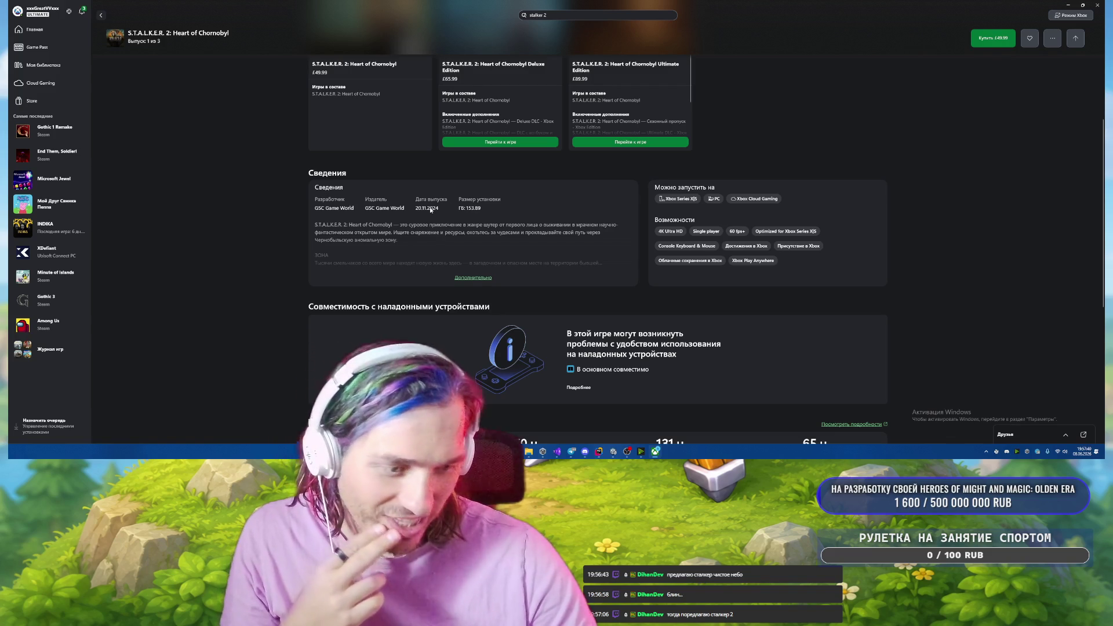
click(473, 277)
scroll(550, 253, down, 2)
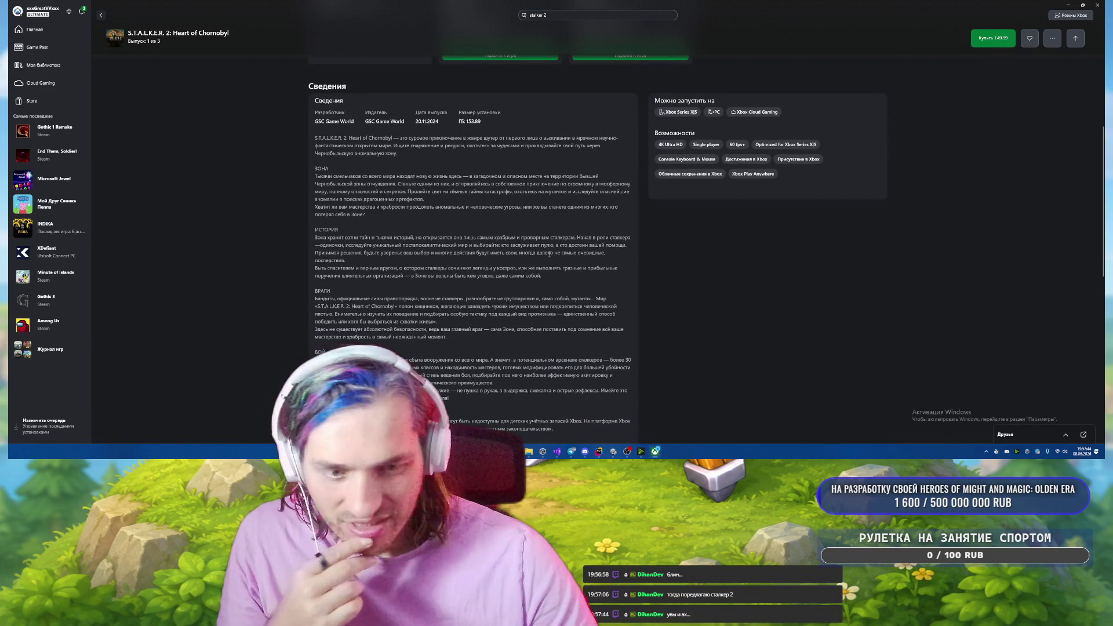
scroll(550, 253, up, 10)
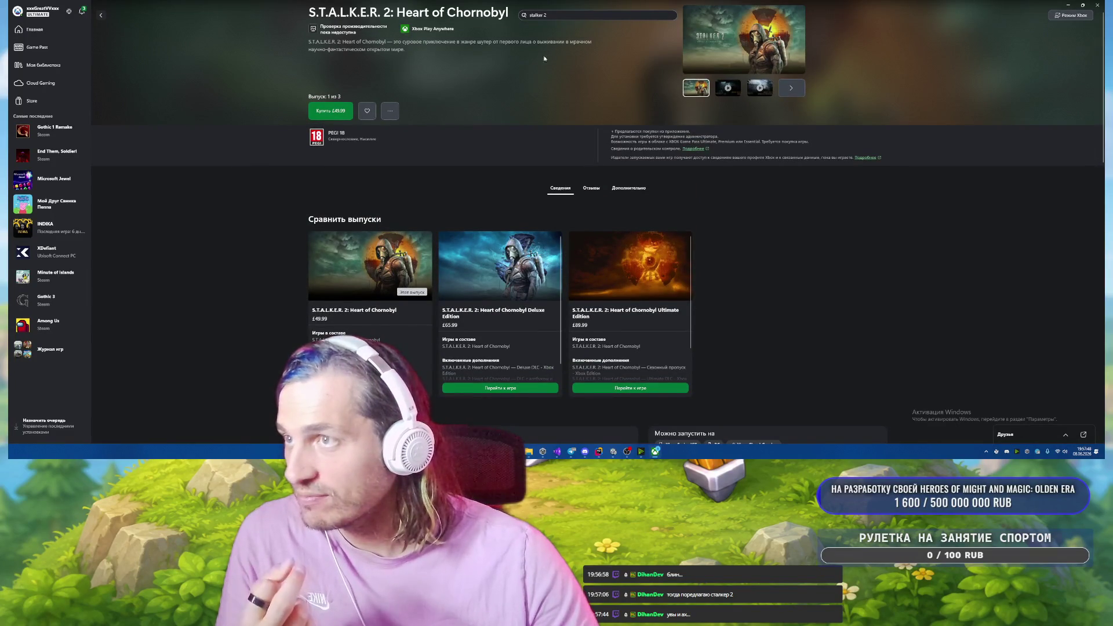
click(1095, 6)
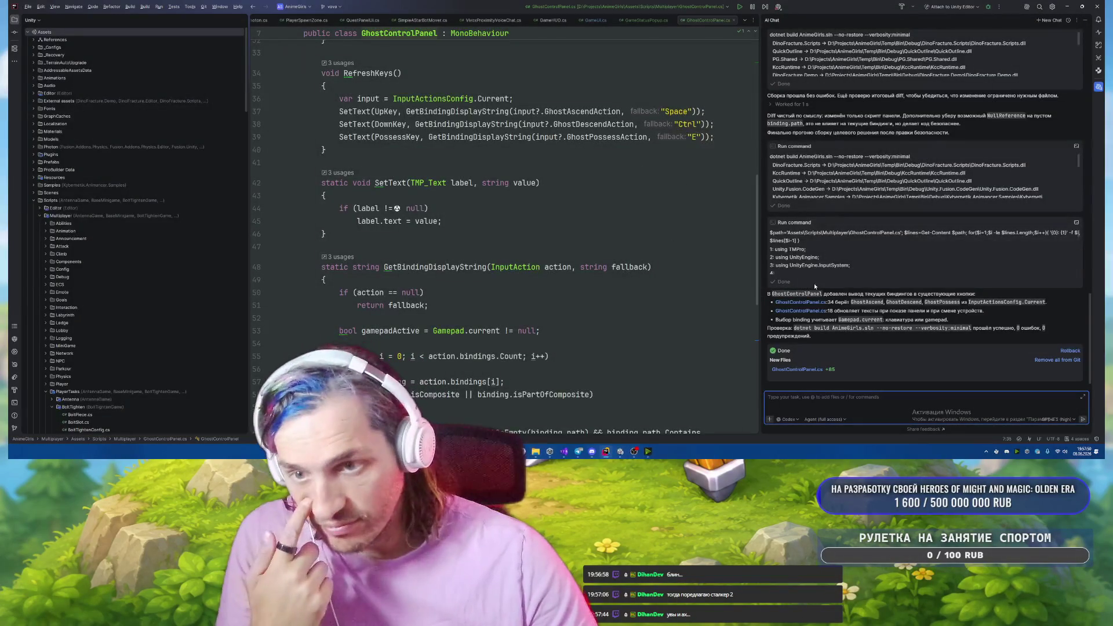
scroll(827, 242, down, 1)
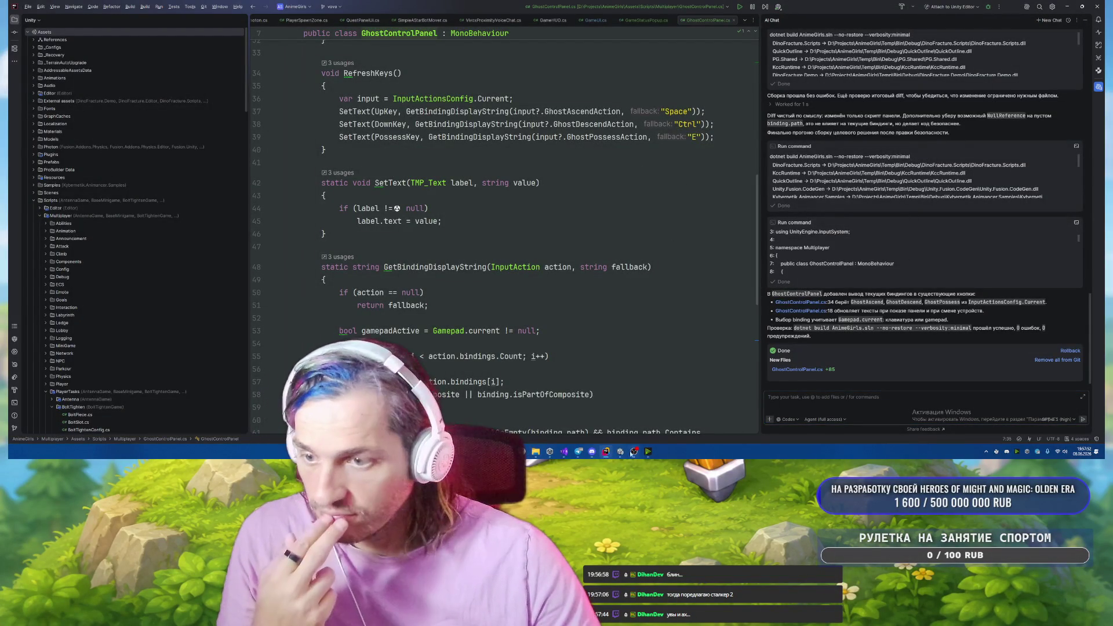
click(630, 453)
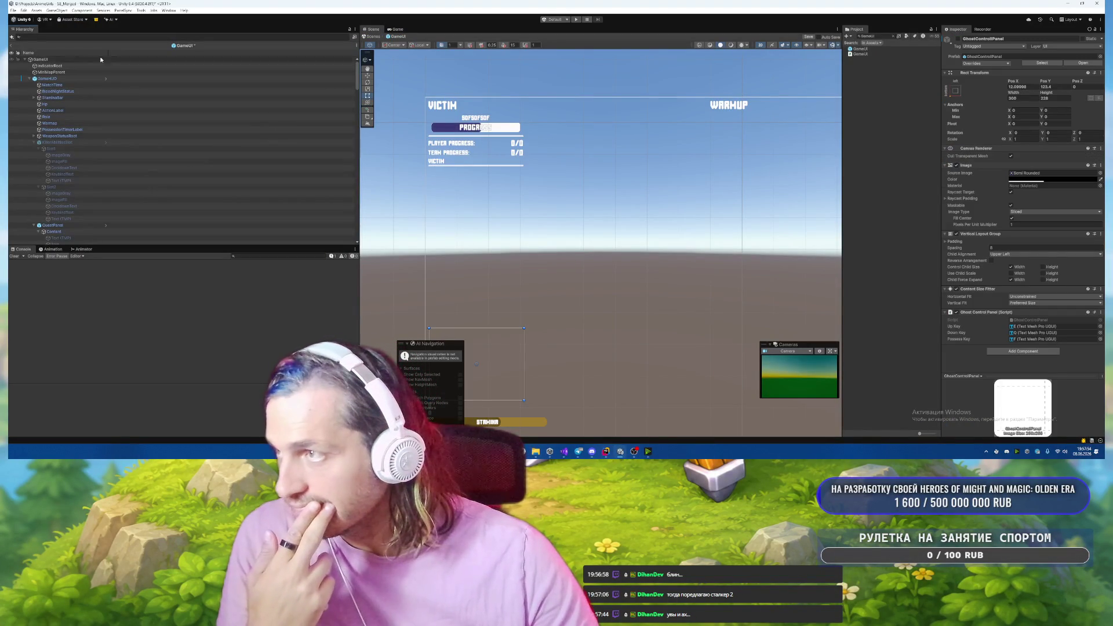
Exit GhostControlPanel prefab editing, answer the unsaved-changes prompt, and open the GameUI prefab.
click(11, 46)
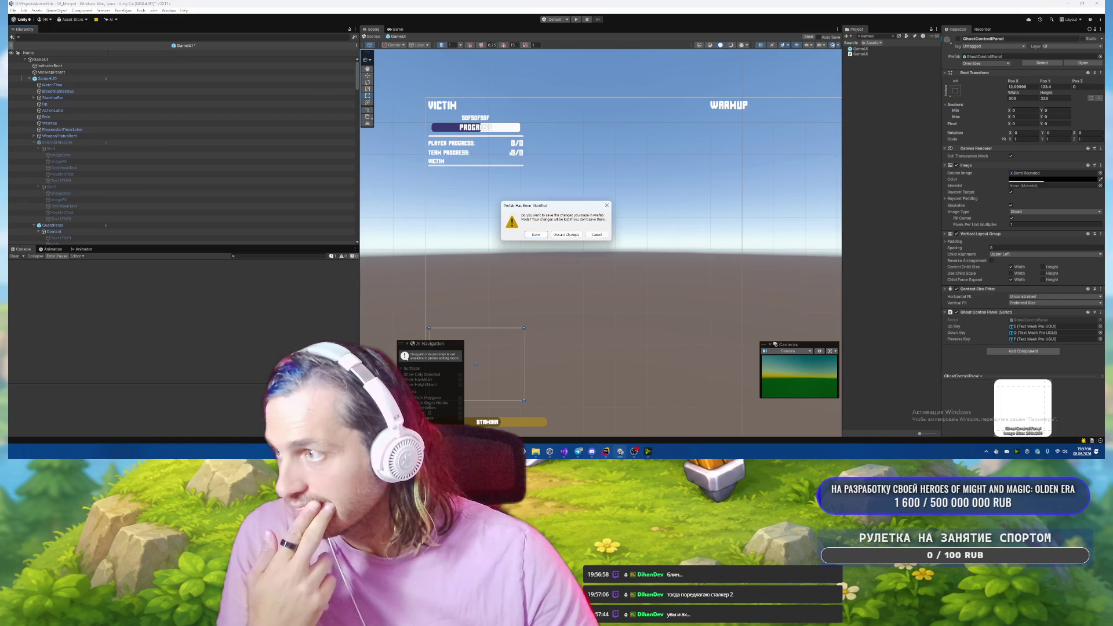
click(566, 235)
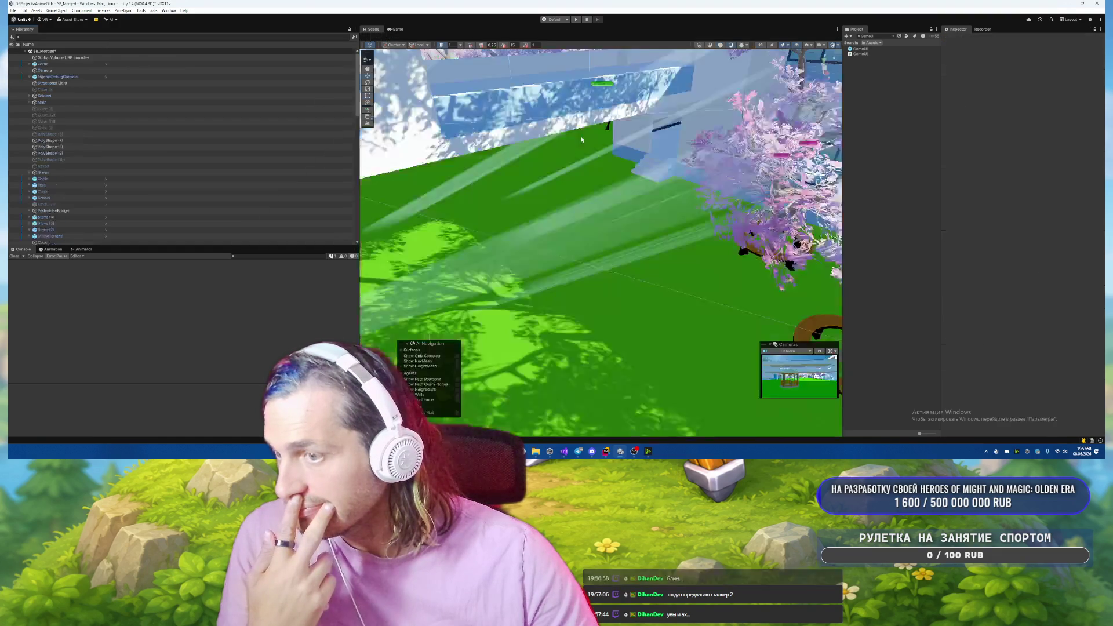
double_click(861, 54)
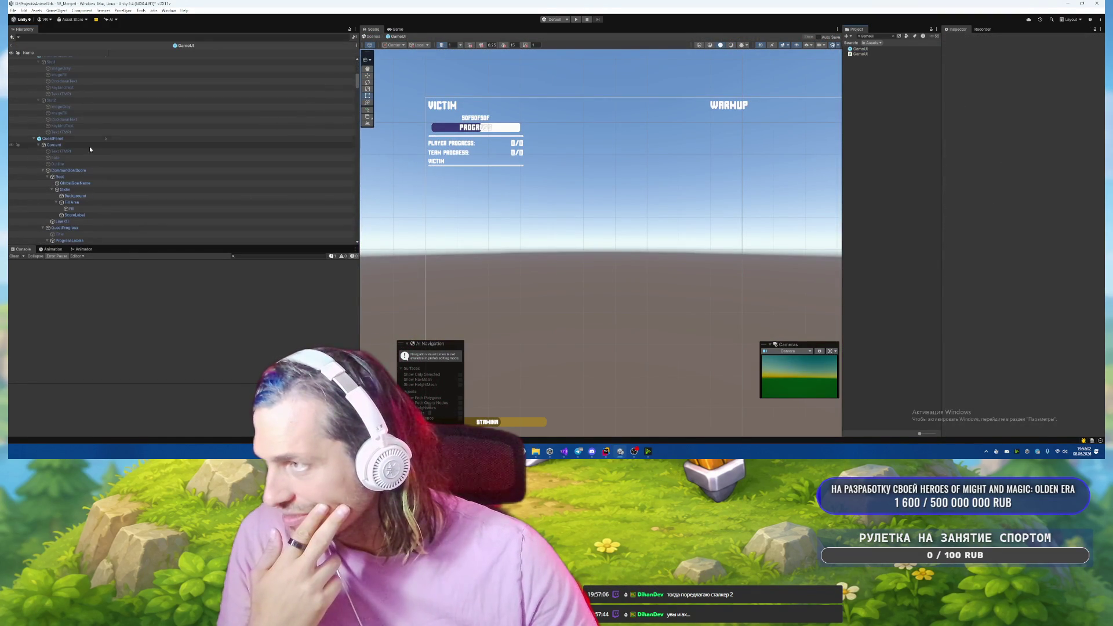
Inspect KillerAbilitiesSlot, PaperAirplaneMinigameController and Handle Slide Area, then select the GameUI root.
scroll(91, 145, down, 3)
click(65, 122)
scroll(116, 150, down, 5)
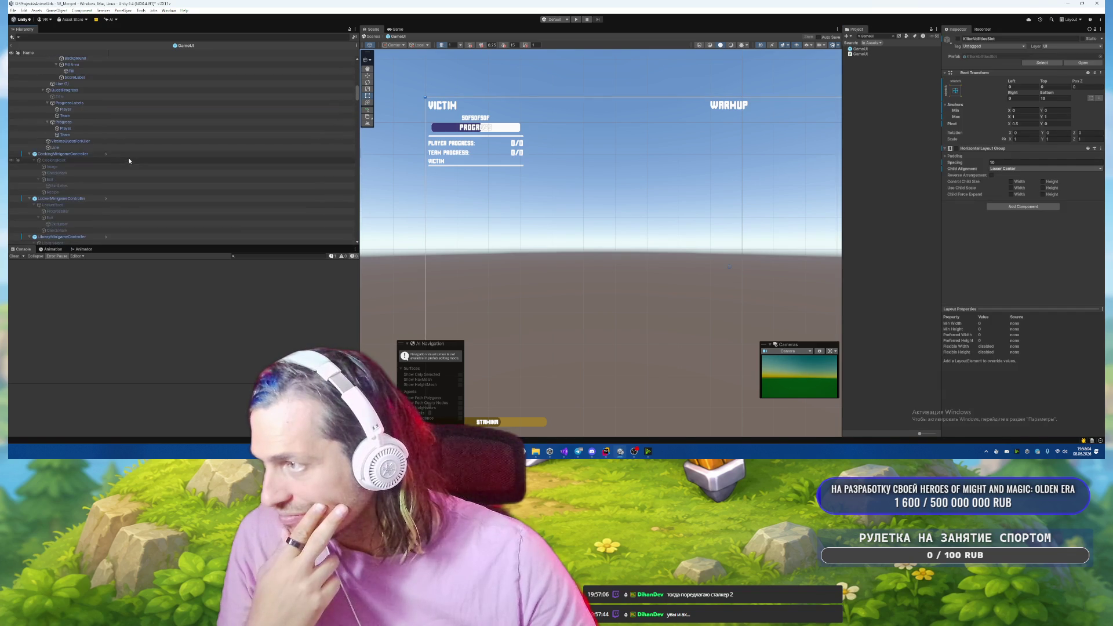
scroll(92, 196, down, 8)
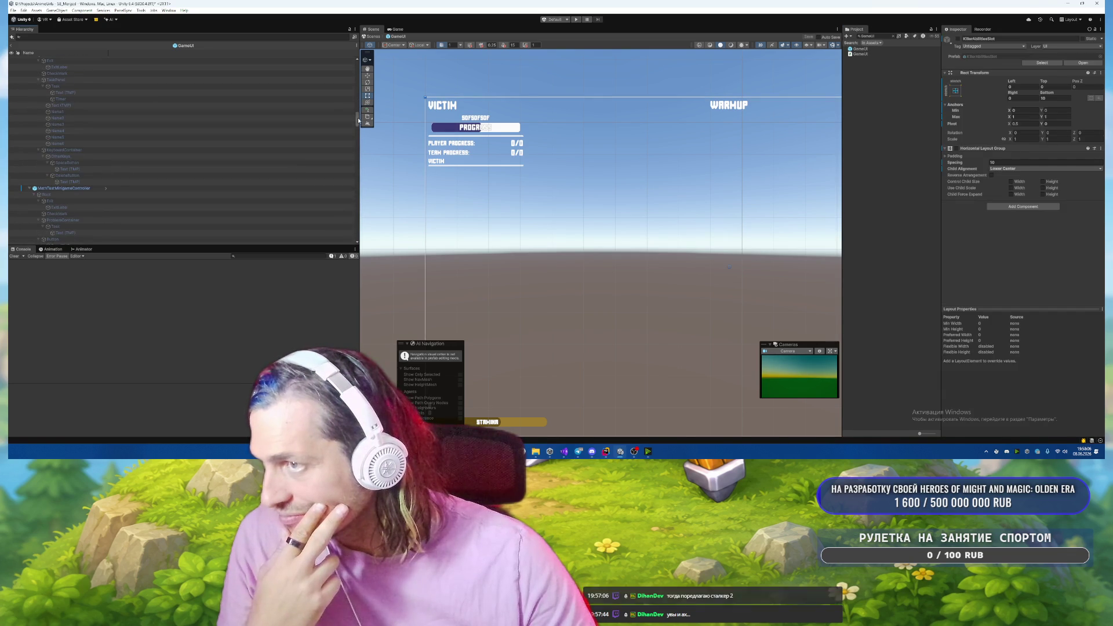
drag(358, 120, 355, 244)
scroll(145, 180, up, 2)
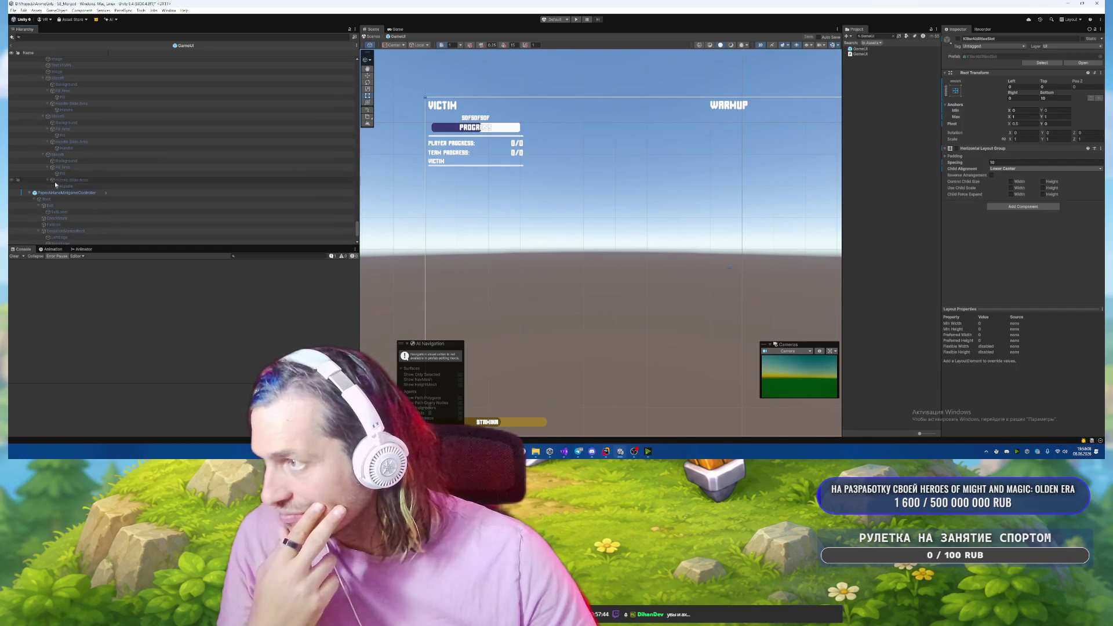
click(114, 193)
click(231, 183)
scroll(231, 184, up, 3)
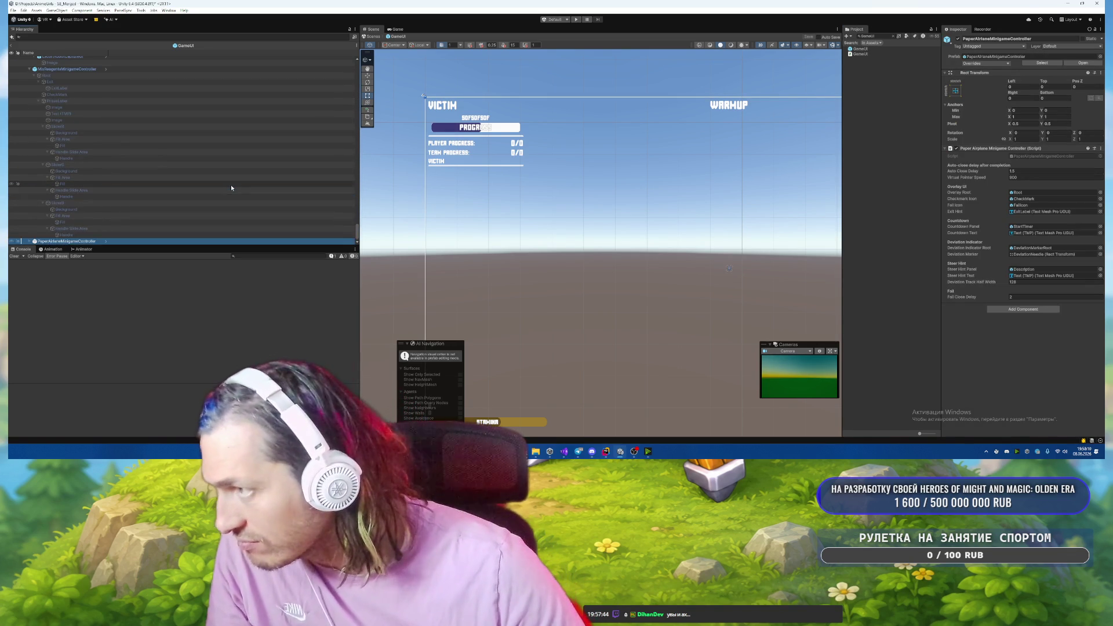
scroll(170, 183, up, 5)
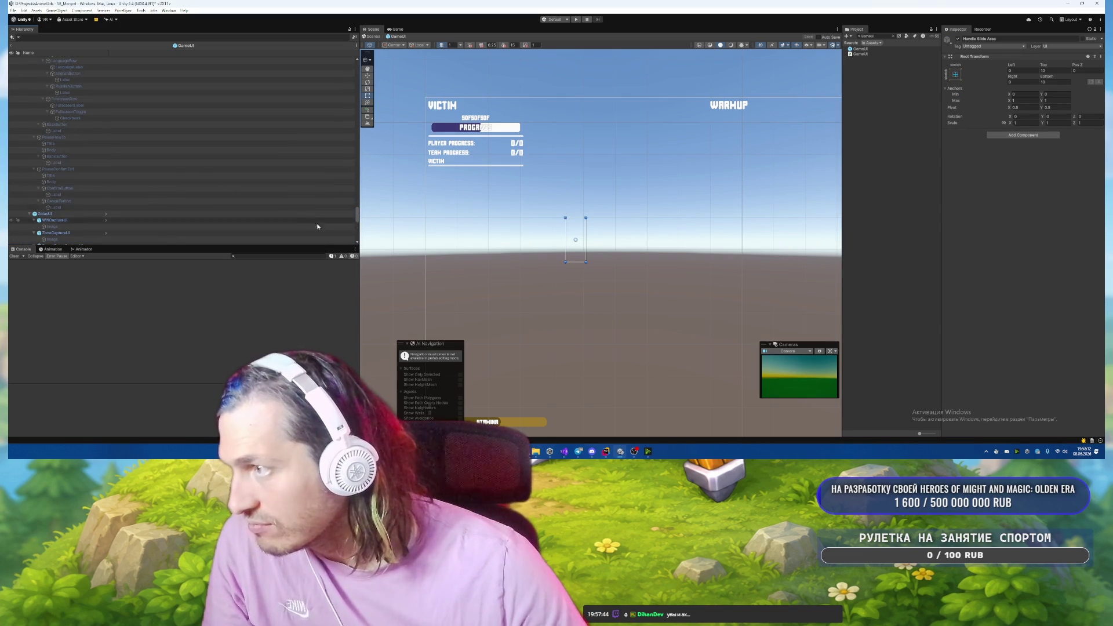
scroll(145, 145, up, 10)
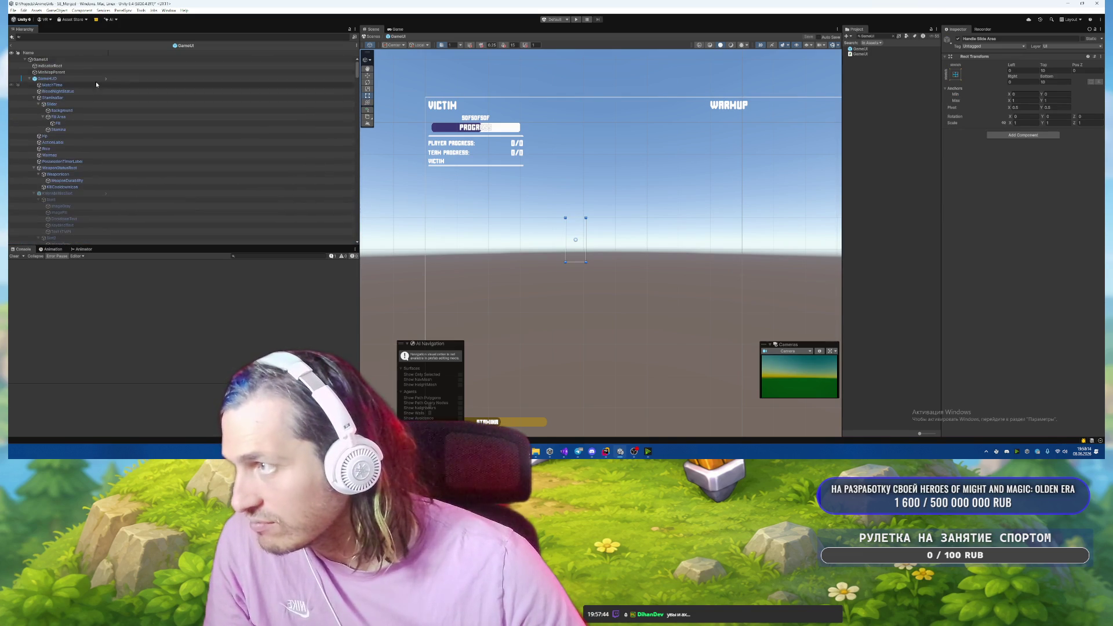
click(86, 59)
Move GolasUI and the minigame controllers to the root above GhostControlPanel.
key(alt+Left)
key(Right)
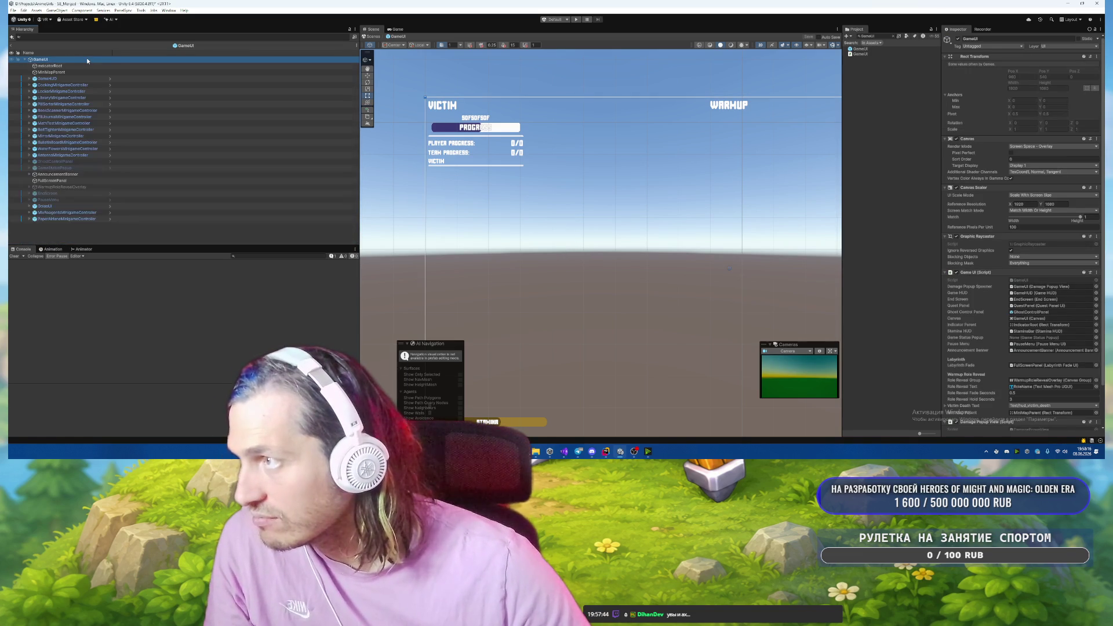
click(57, 212)
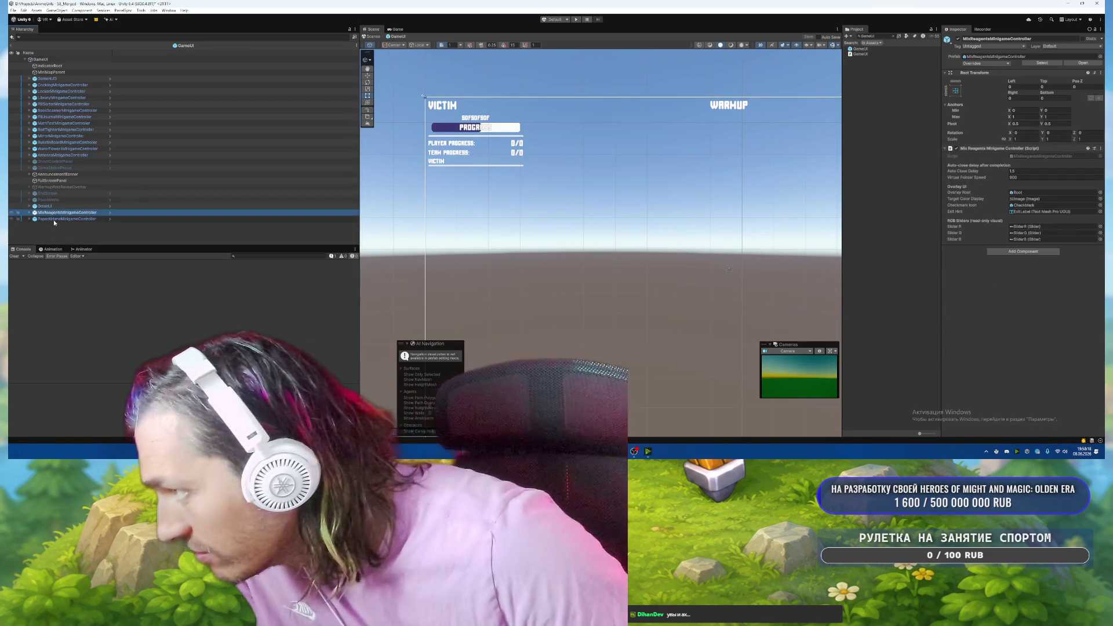
click(58, 207)
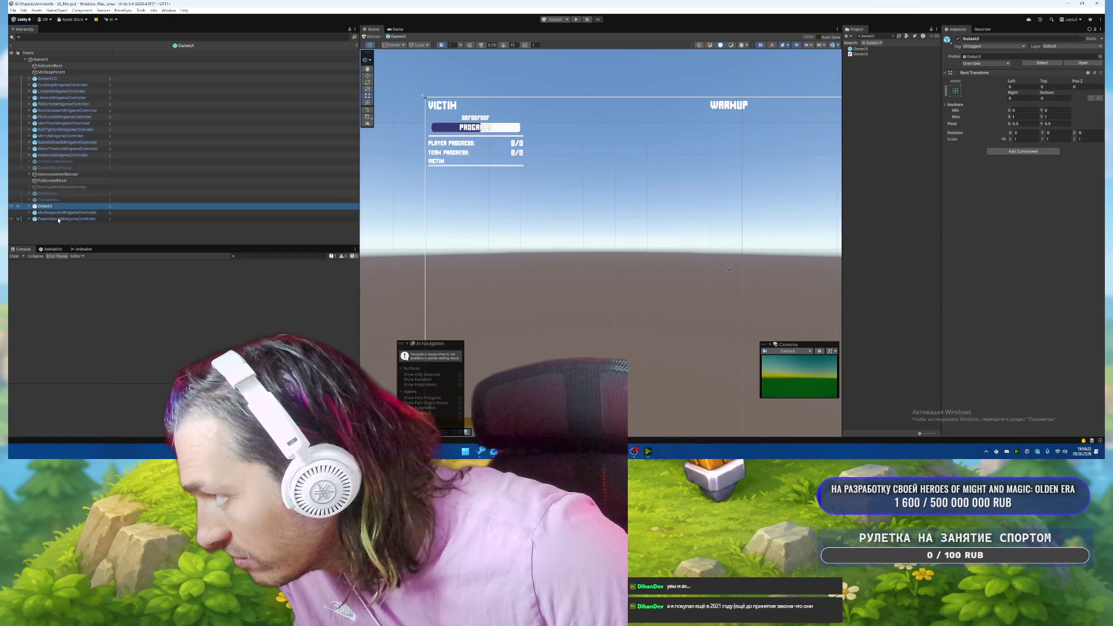
shift+click(59, 219)
drag(58, 172, 56, 162)
click(29, 181)
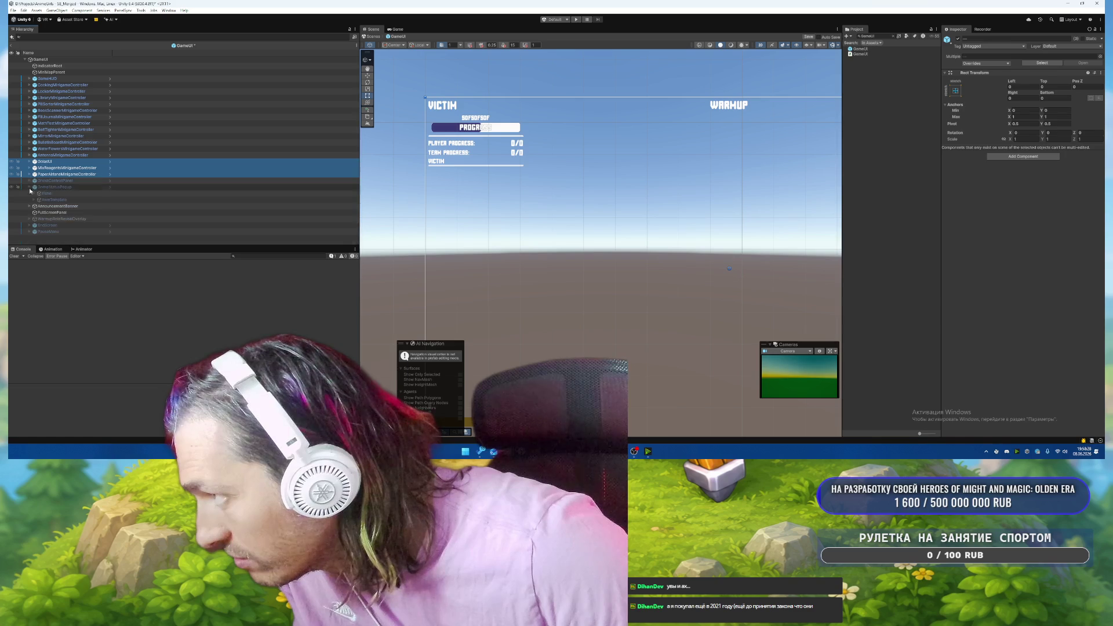
click(30, 187)
Try moving PauseMenu above EndScreen, then undo the move.
click(62, 205)
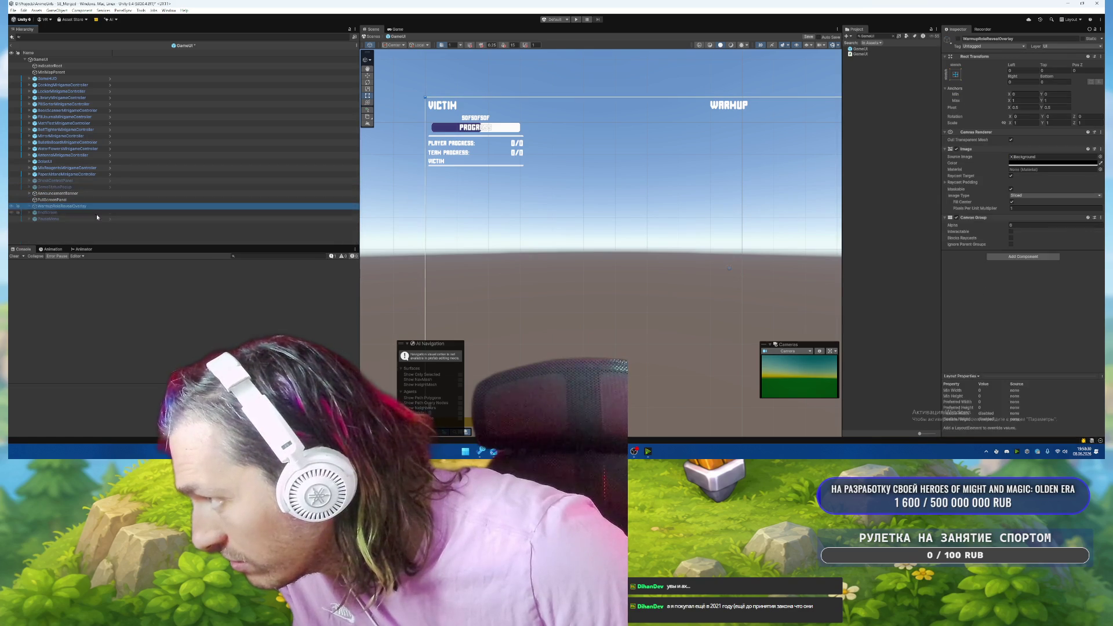
click(75, 213)
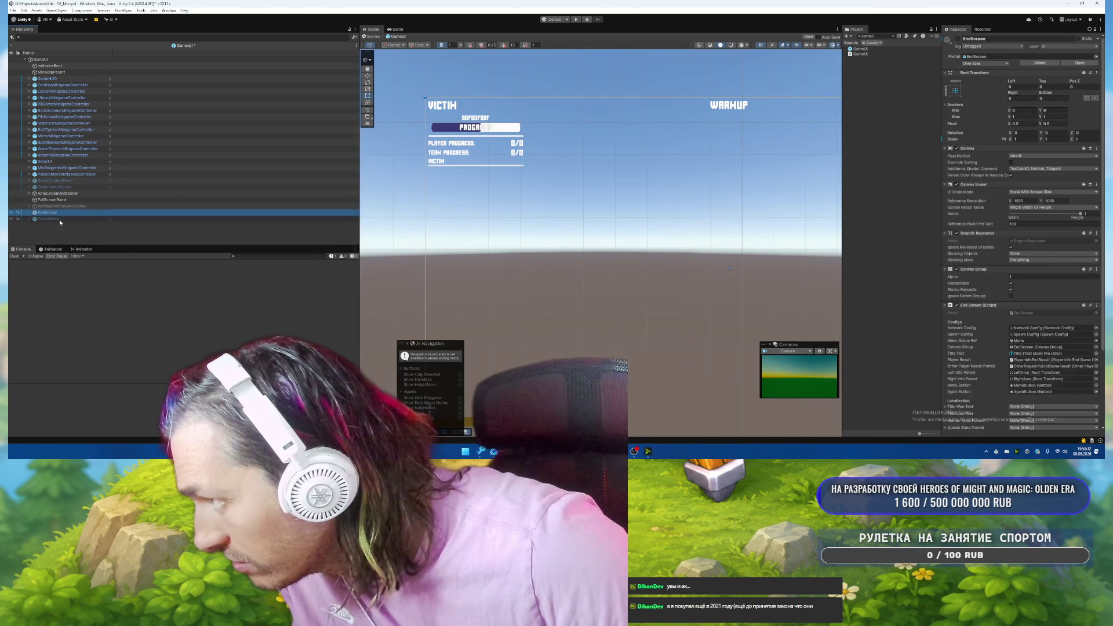
click(59, 219)
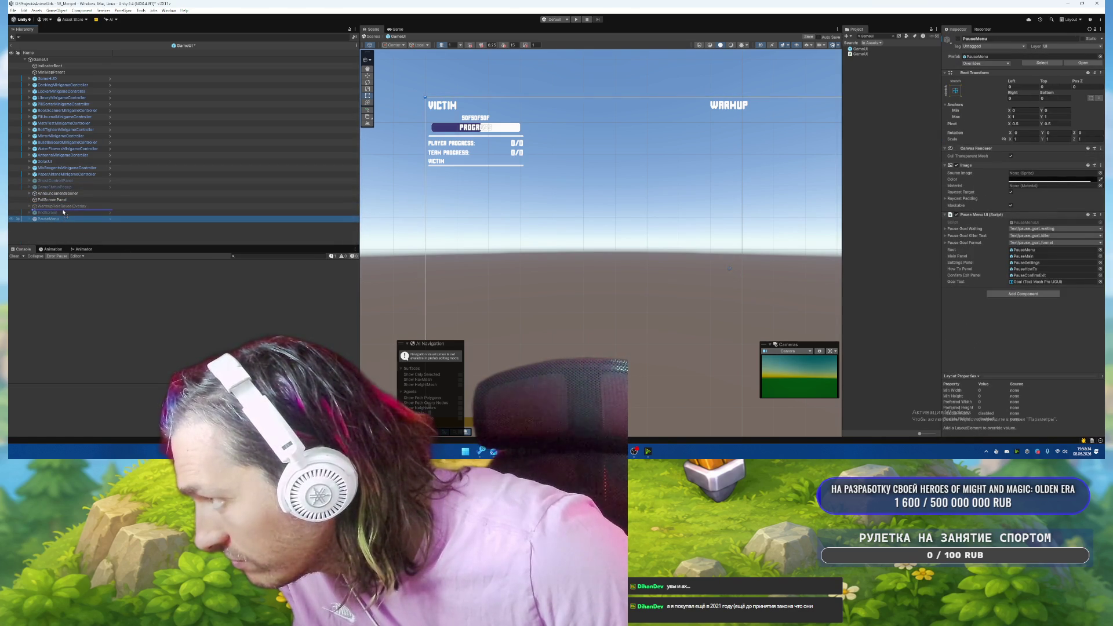
drag(63, 212, 63, 211)
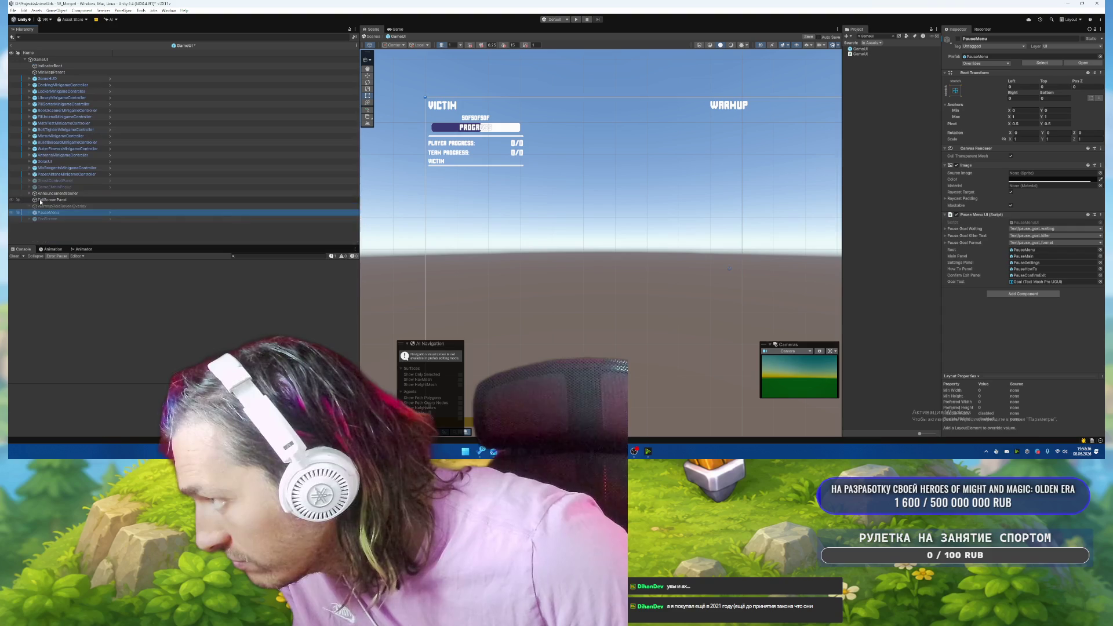
key(ctrl+z)
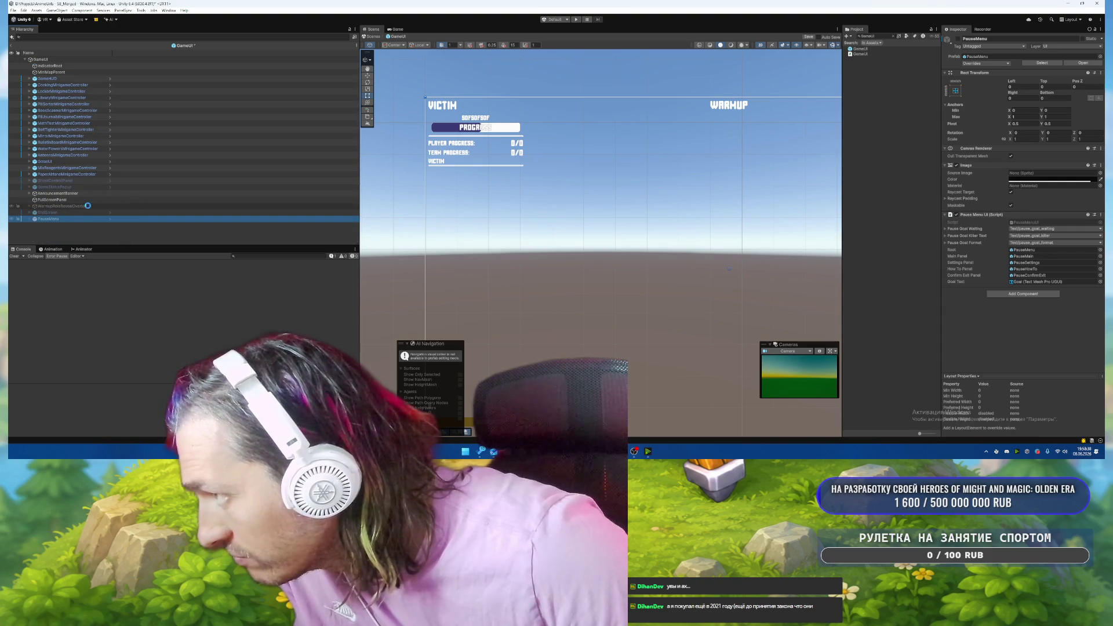
Set GhostControlPanel's Rect Transform Pos X to 10.
click(76, 181)
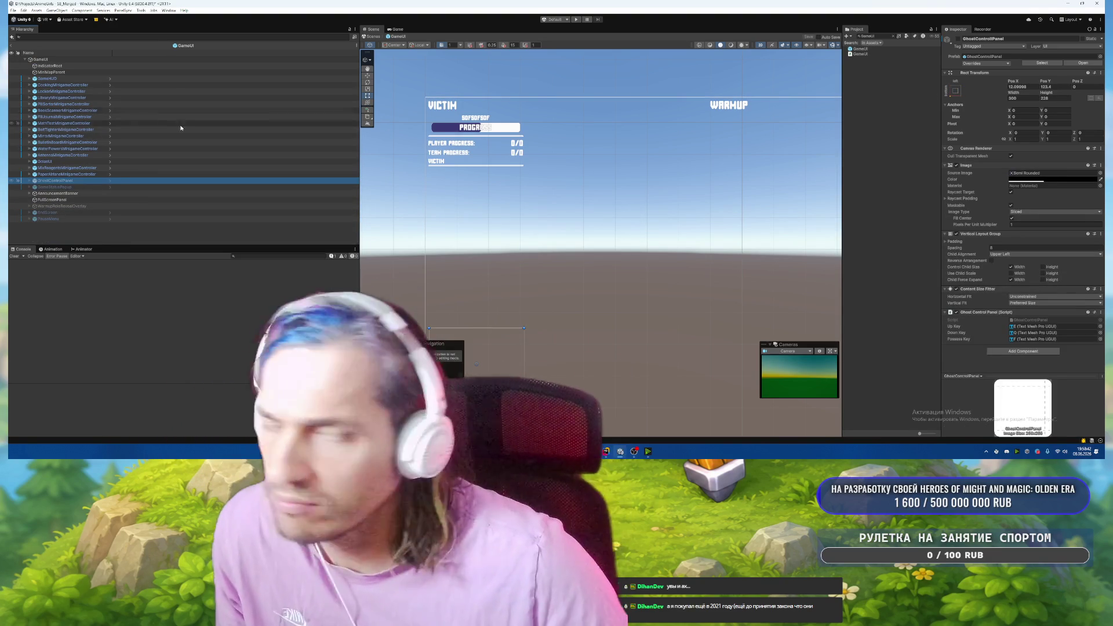
scroll(572, 243, down, 2)
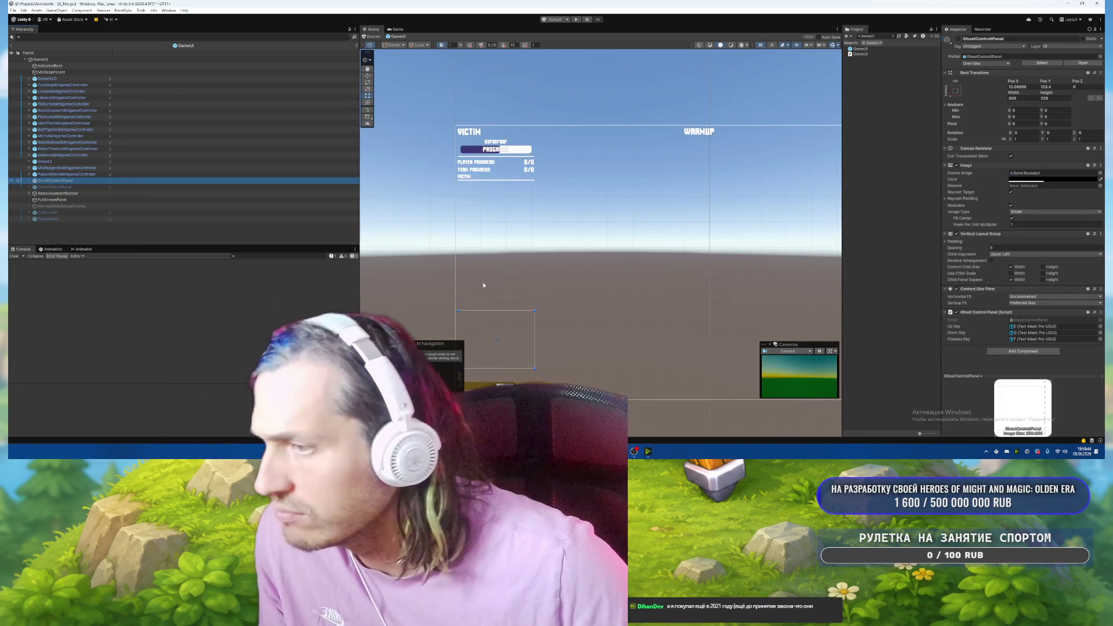
drag(454, 368, 469, 304)
scroll(469, 304, up, 5)
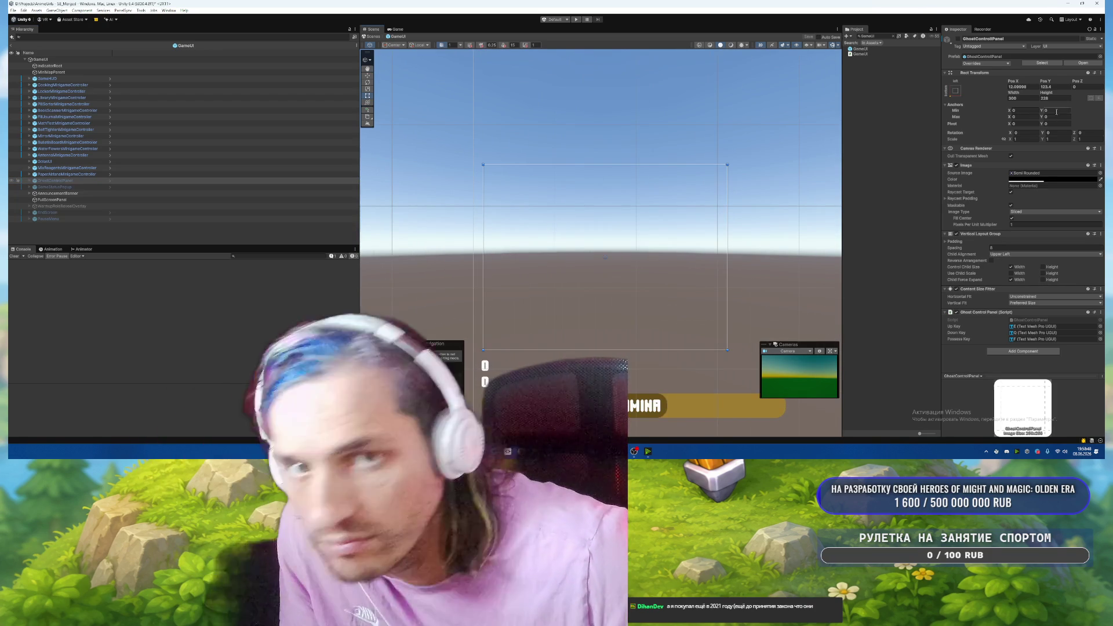
click(1023, 86)
text(10)
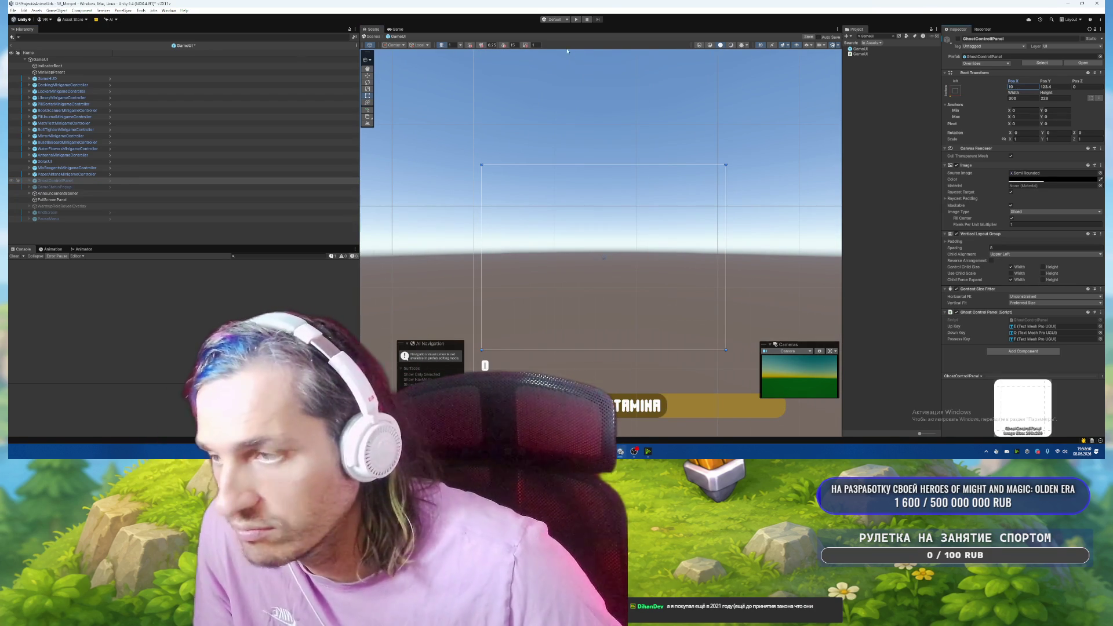
Preview GhostControlPanel by toggling it on and off, save the GameUI prefab, and return to the scene.
click(62, 180)
key(alt+shift+a)
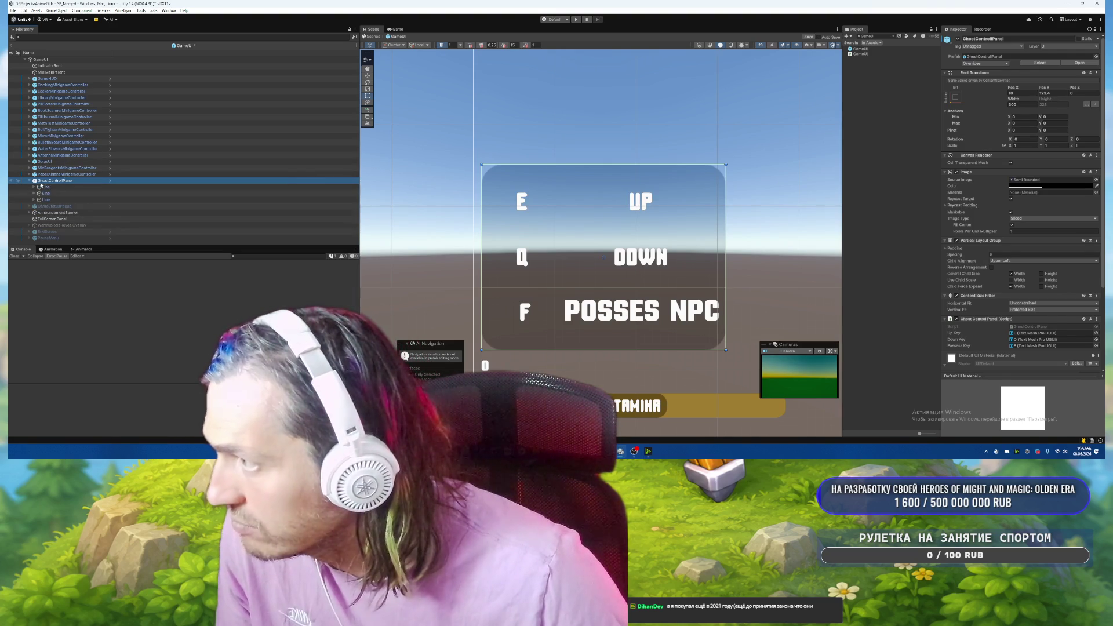
key(alt+shift+a)
click(1026, 225)
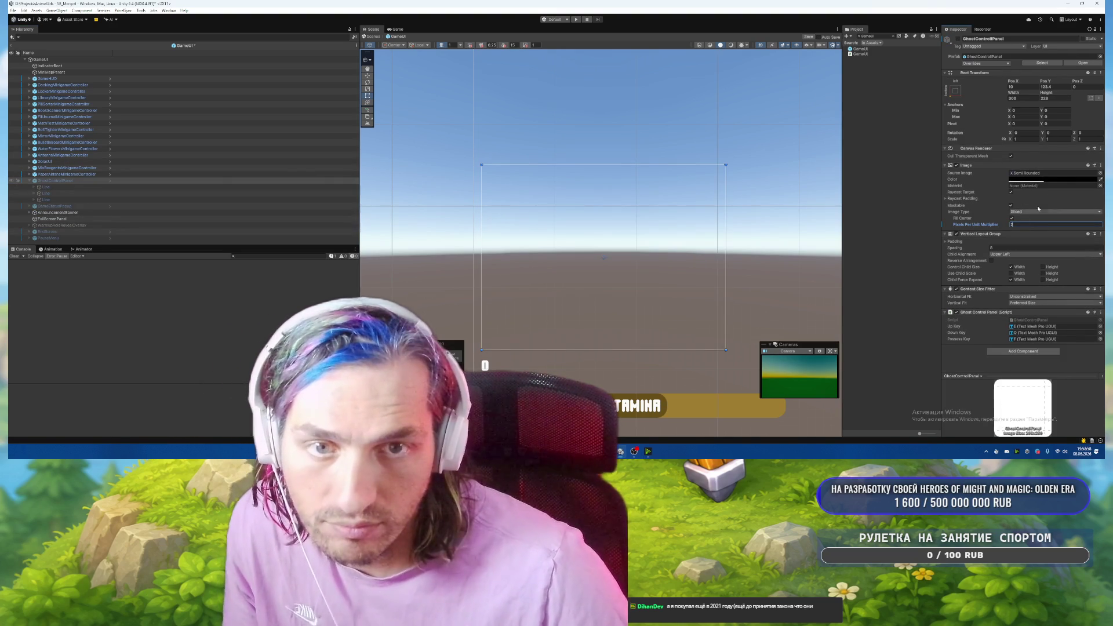
key(ctrl+s)
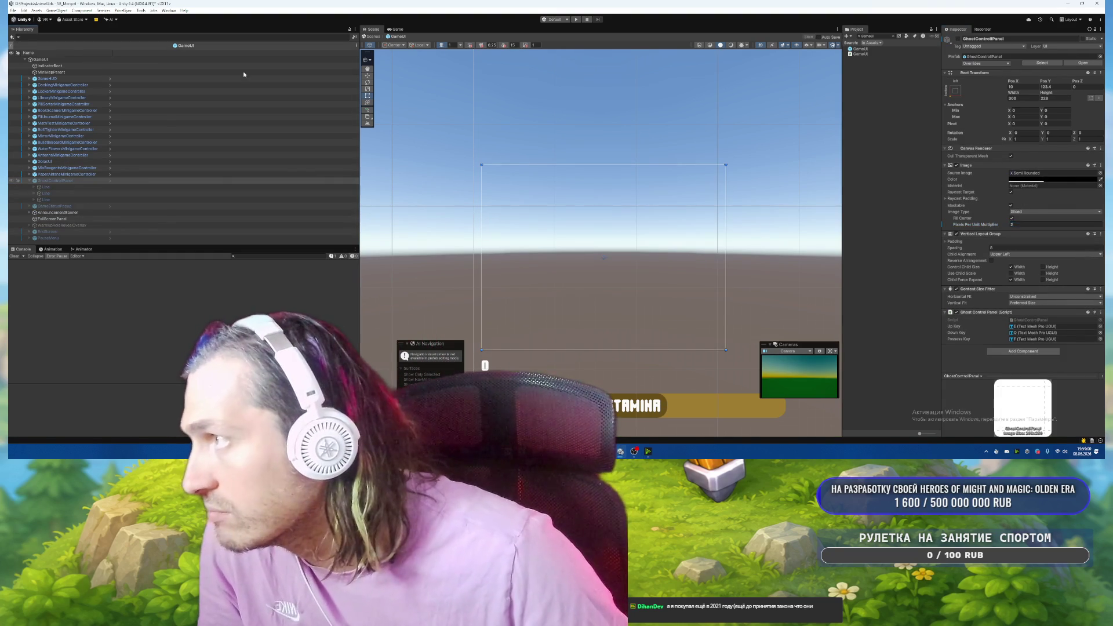
click(371, 36)
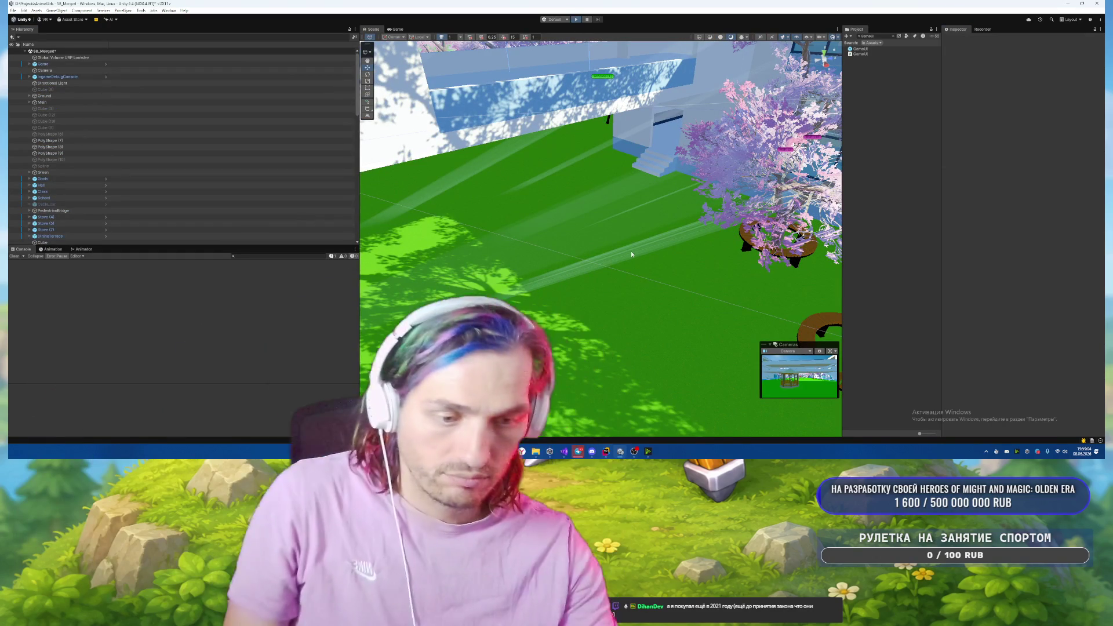
Start Play mode and check the in-game scoreboard and debug panel.
key(ctrl+p)
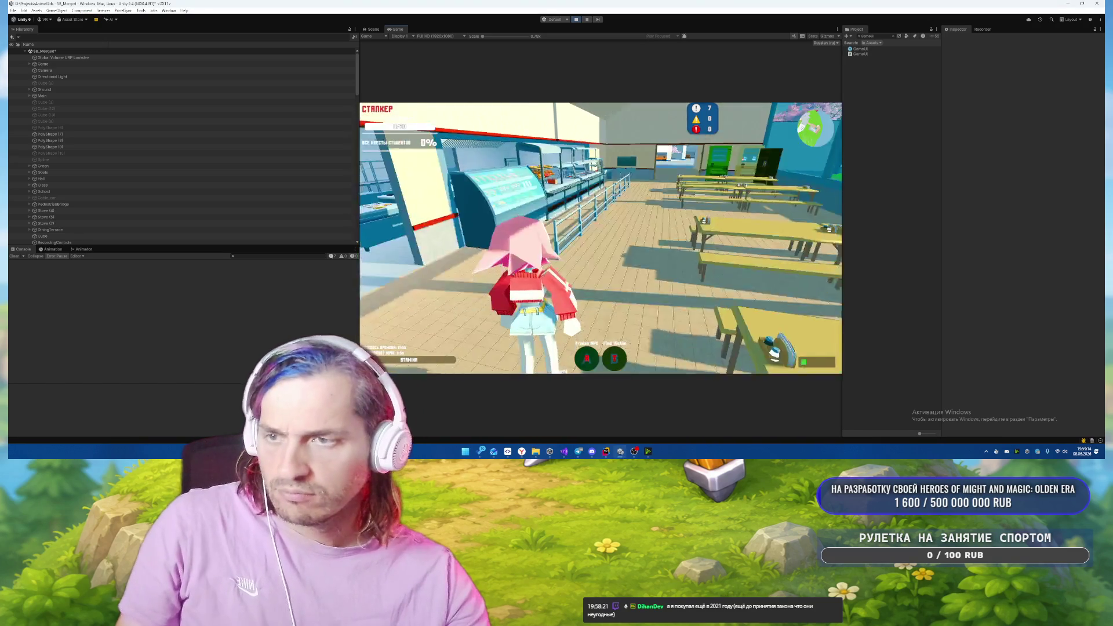
key(Tab)
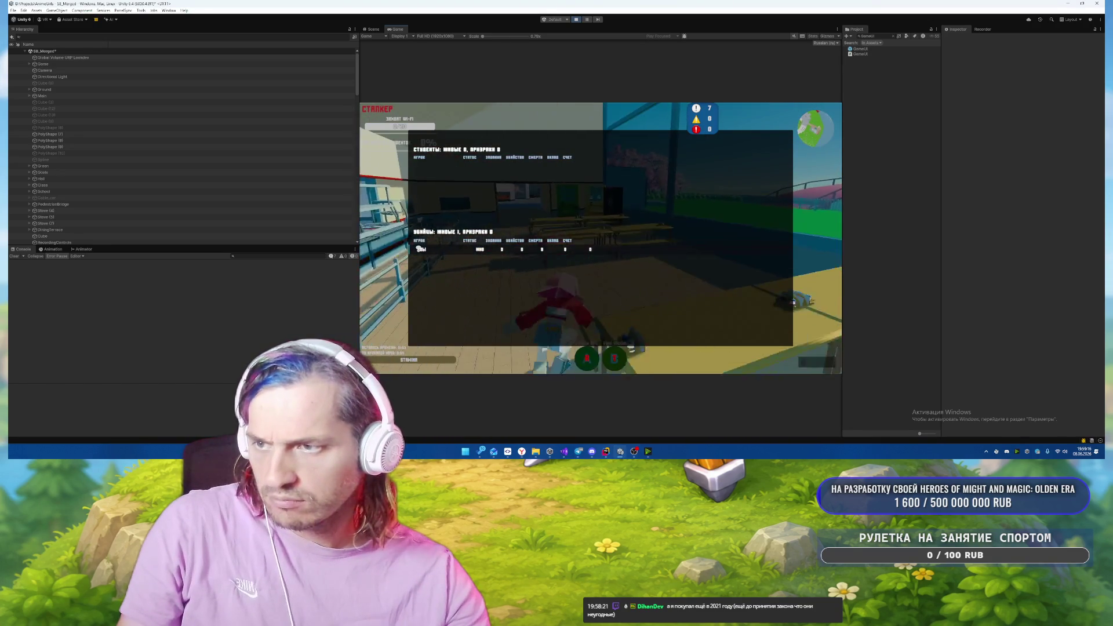
key(F1)
key(F1)
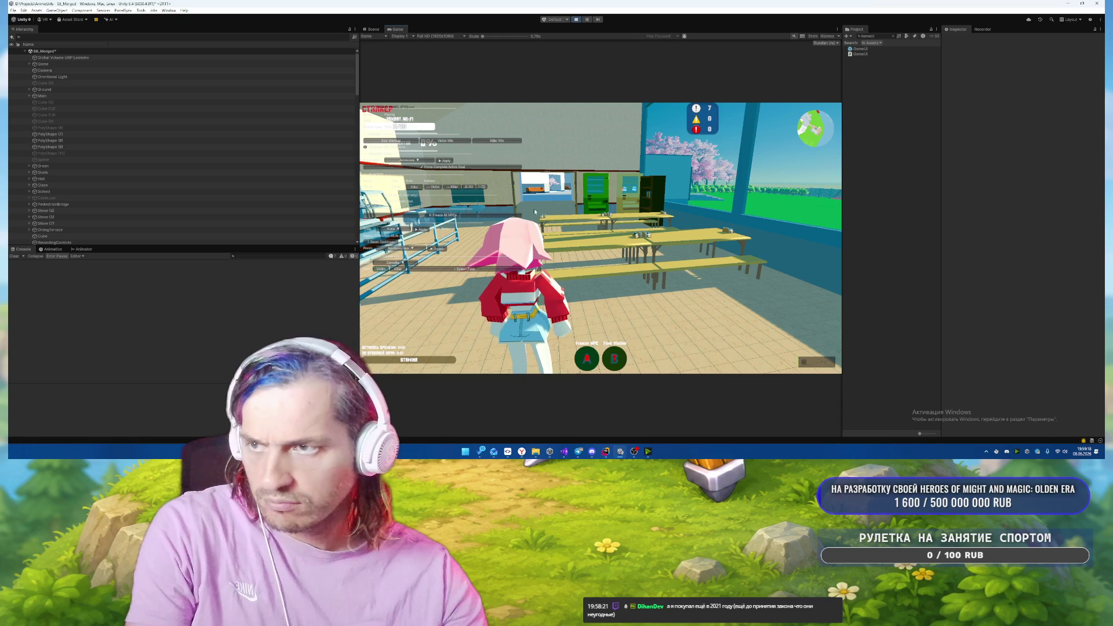
key(F1)
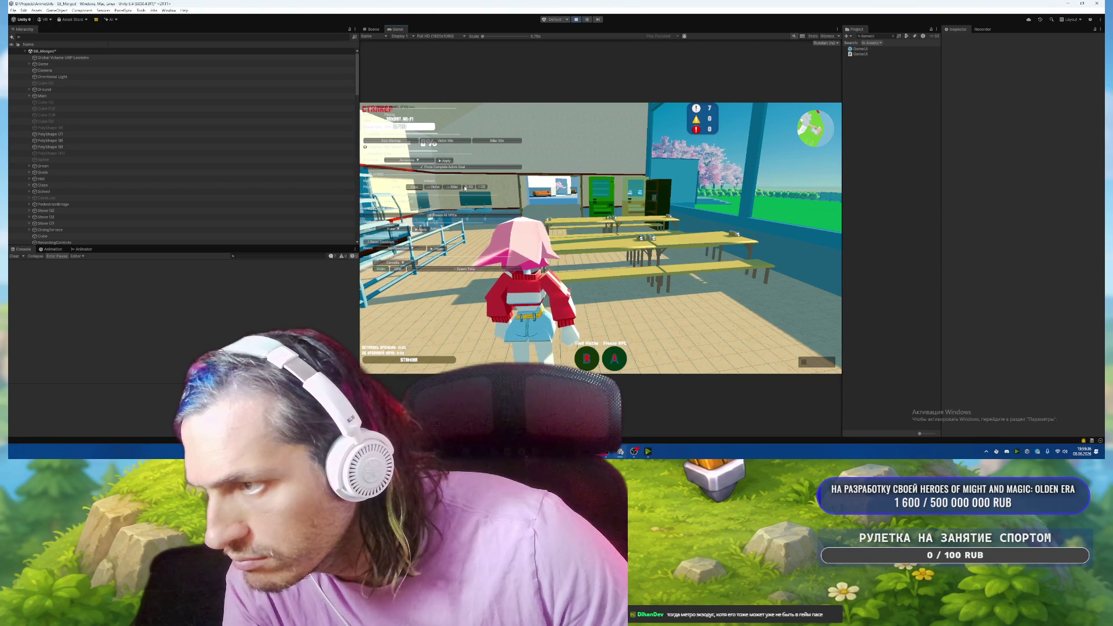
Test the Kill button, switch the player's role to Victim, move around, and close the debug panel.
click(464, 187)
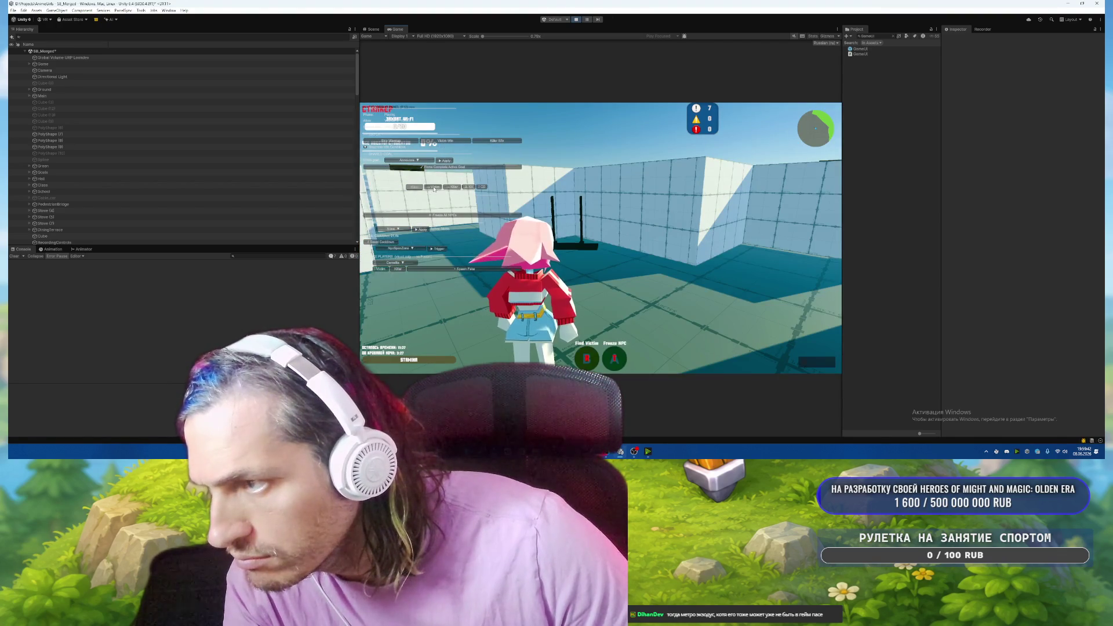
click(433, 187)
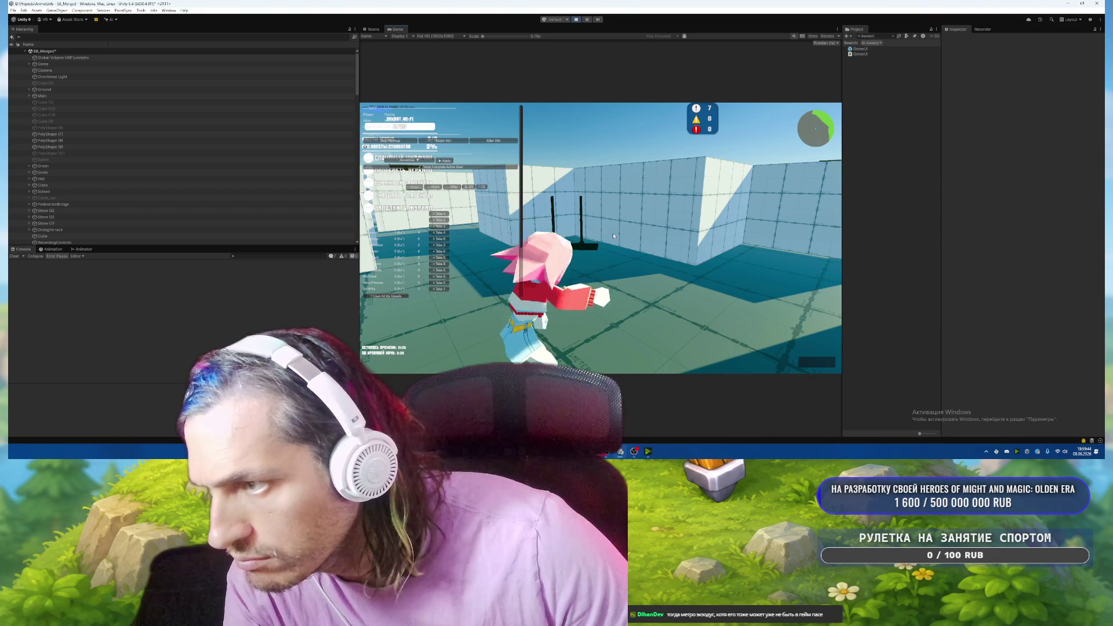
key(s)
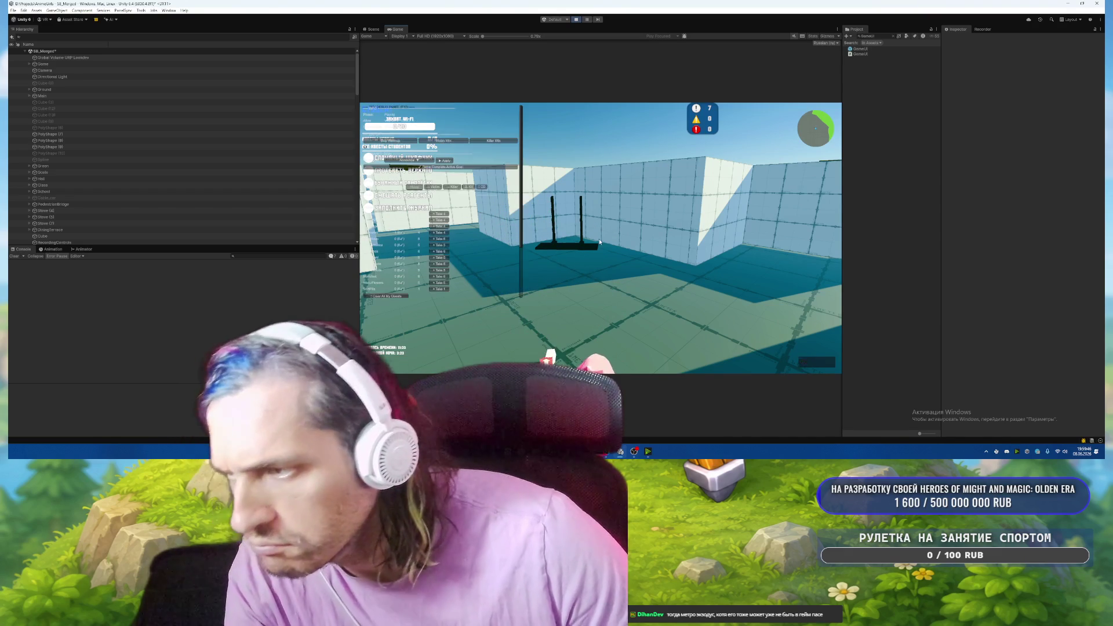
key(F1)
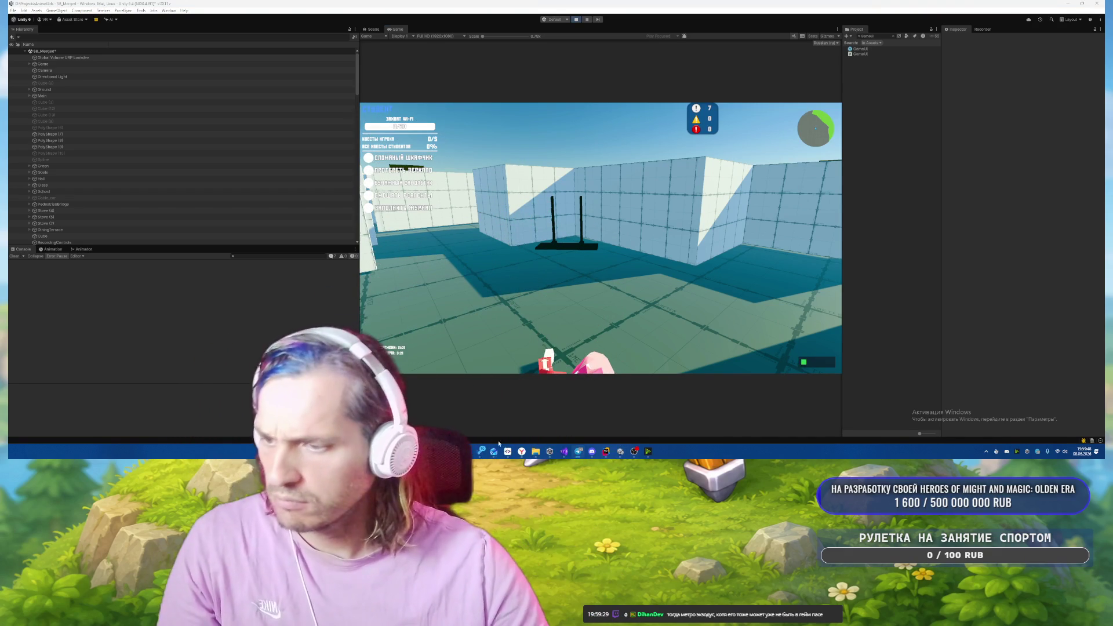
key(alt+Tab)
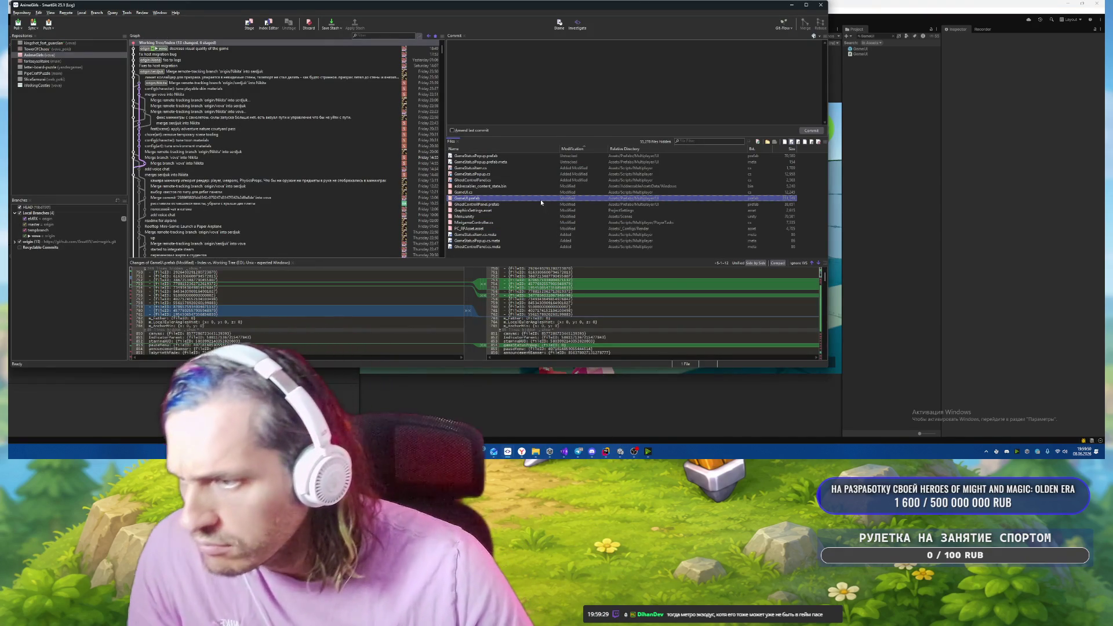
click(512, 211)
click(510, 217)
click(505, 223)
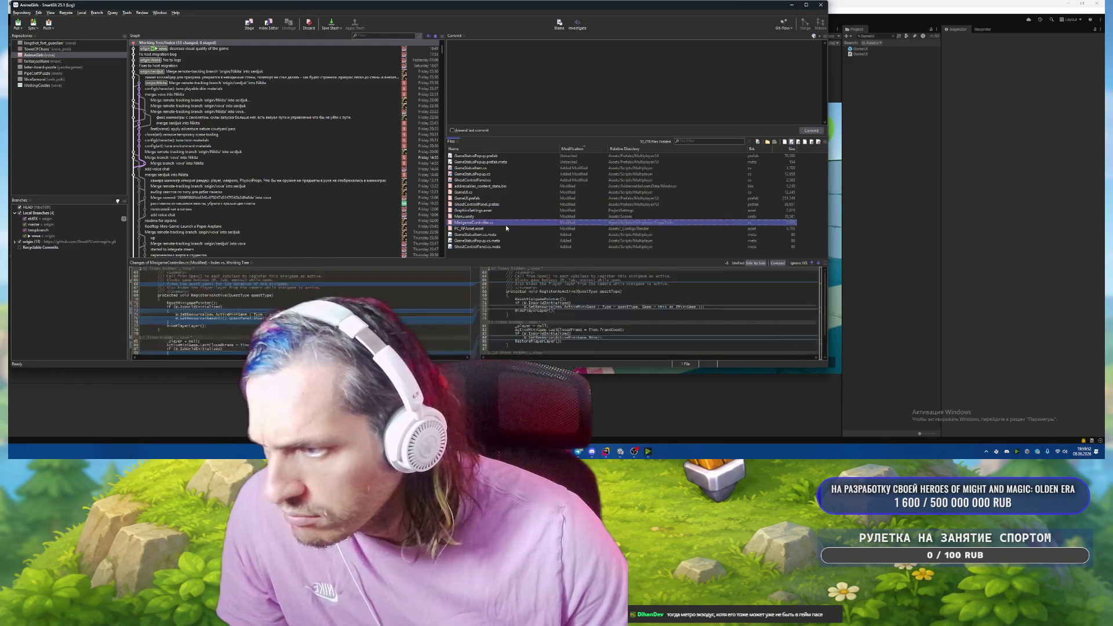
click(503, 240)
click(502, 247)
click(492, 186)
key(Down)
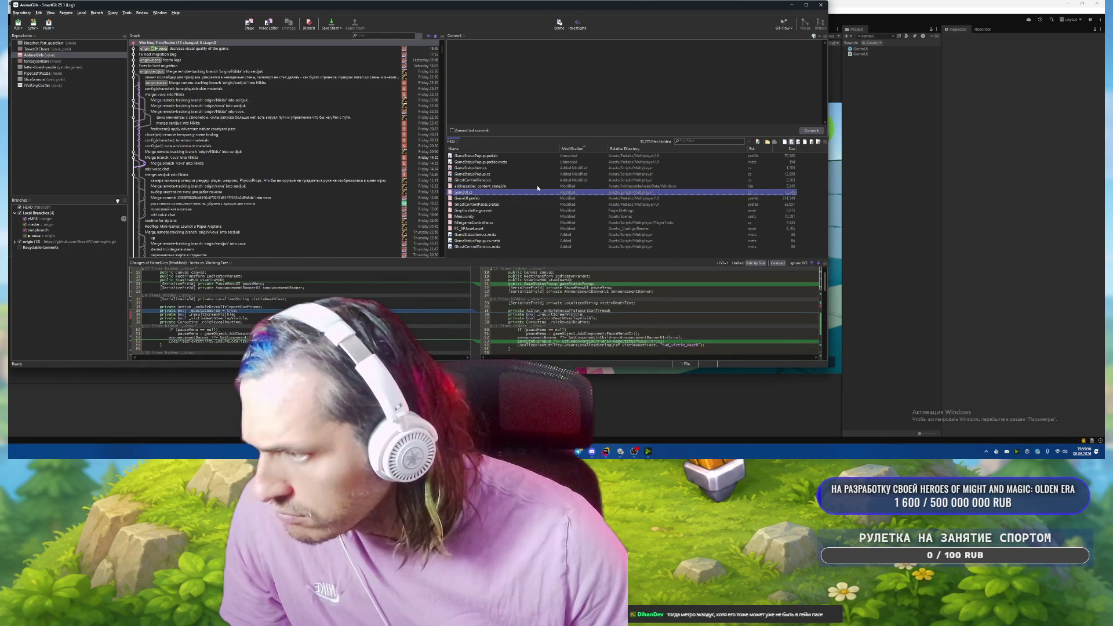
key(Down)
key(Down)
key(Down)
key(Down)
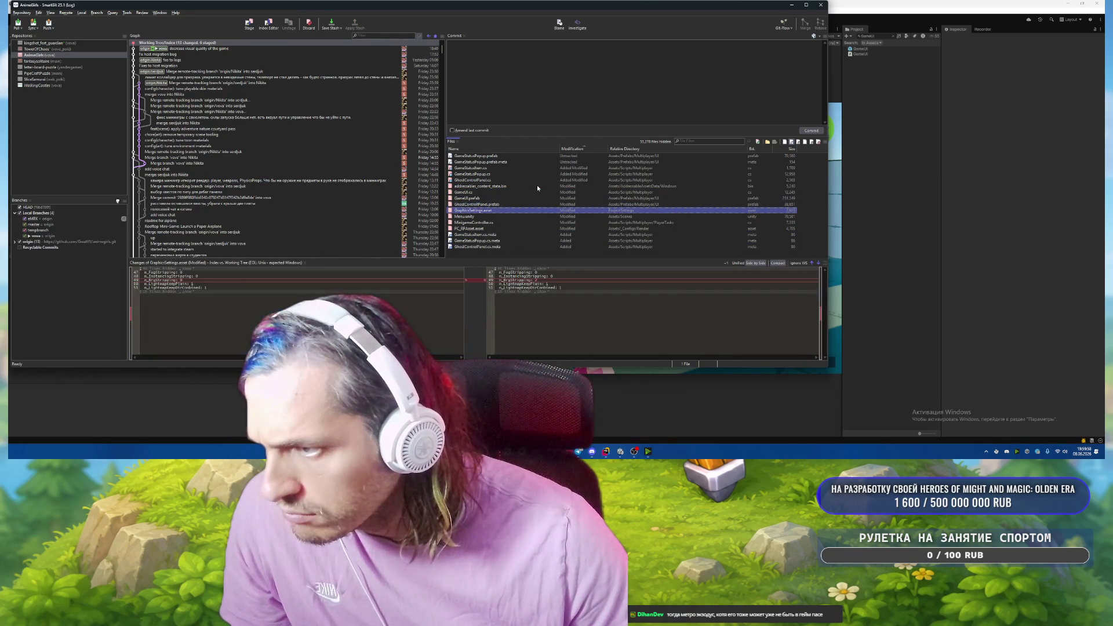
key(Down)
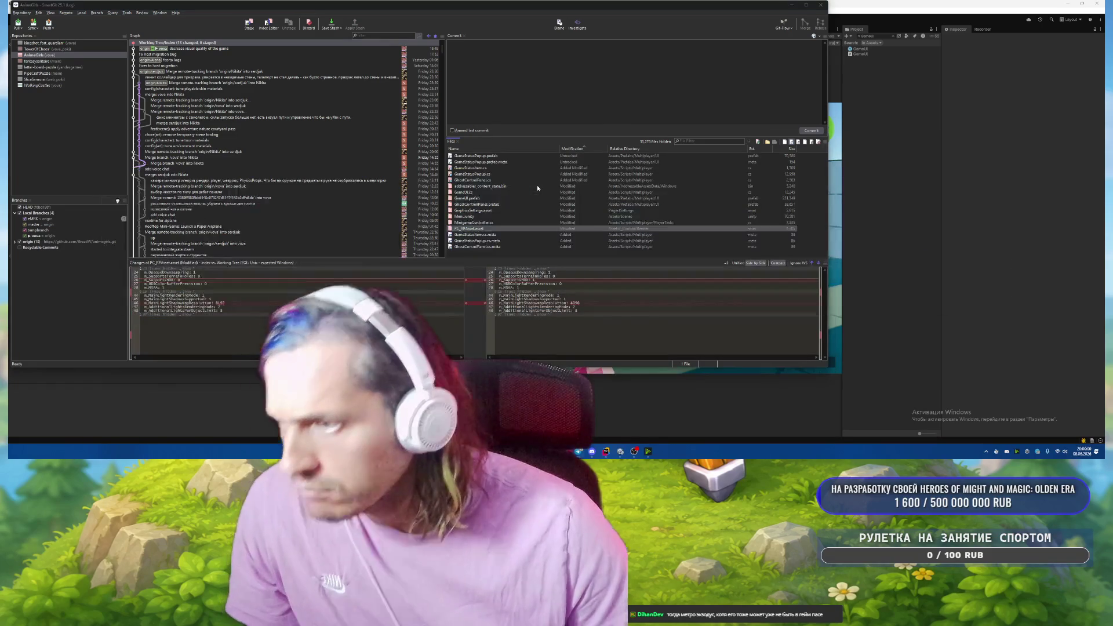
key(alt+Tab)
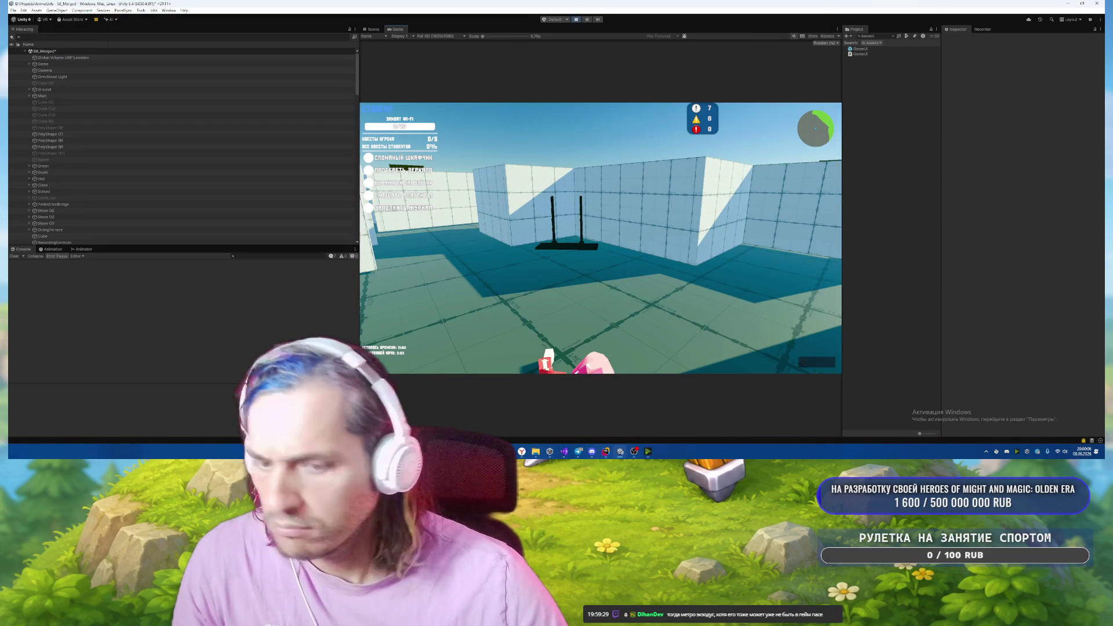
In the F12 debug panel show another quest set, switch to the killer role, then stop Play mode.
key(F12)
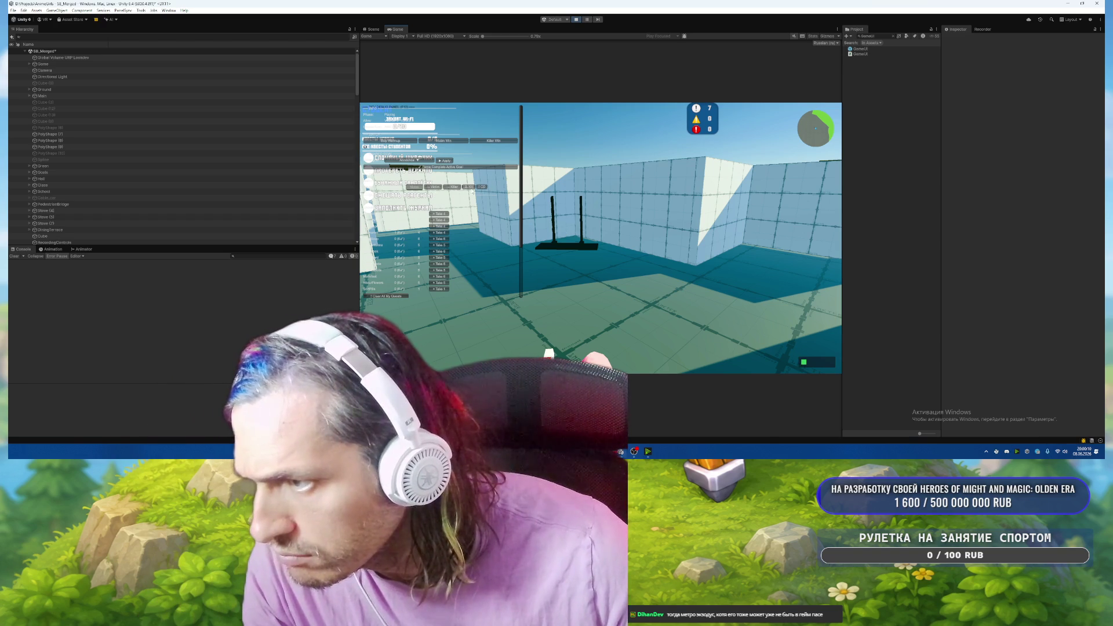
click(417, 188)
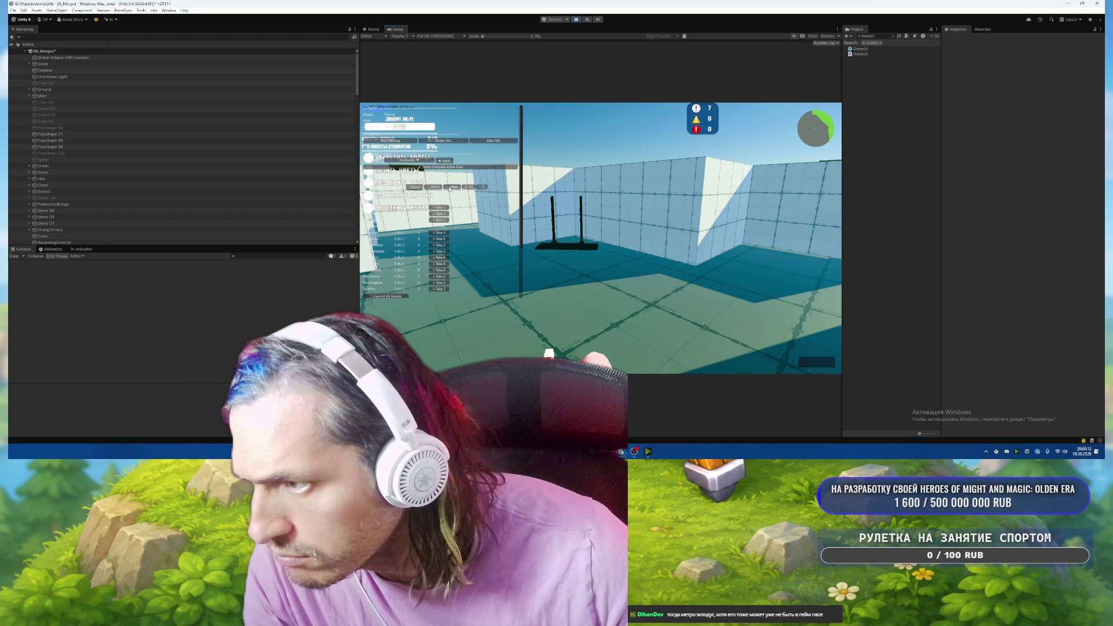
click(449, 187)
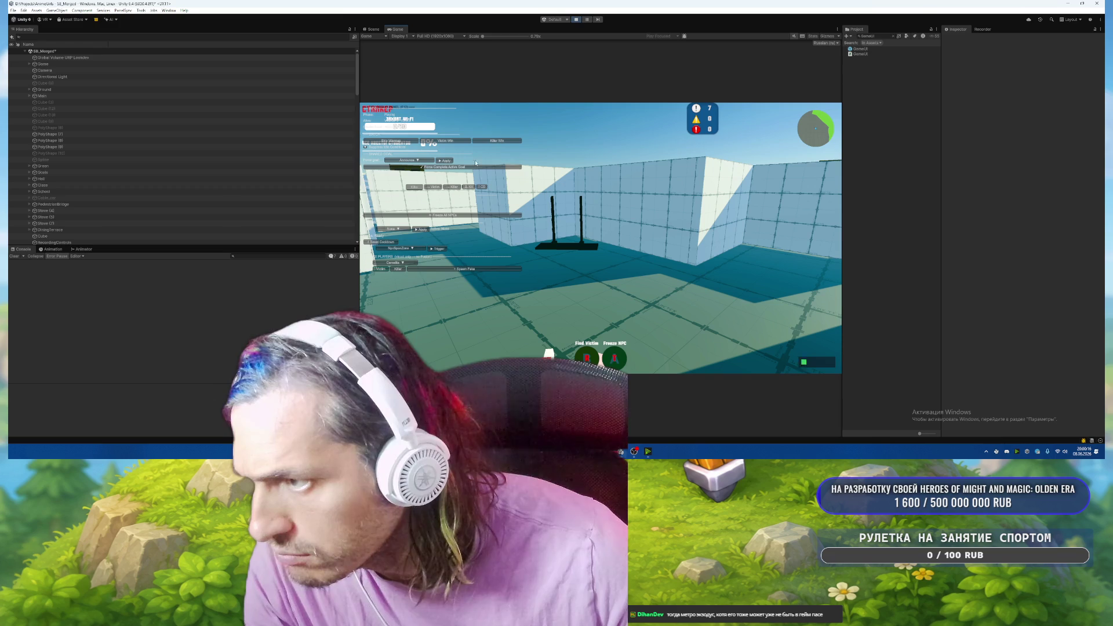
click(577, 21)
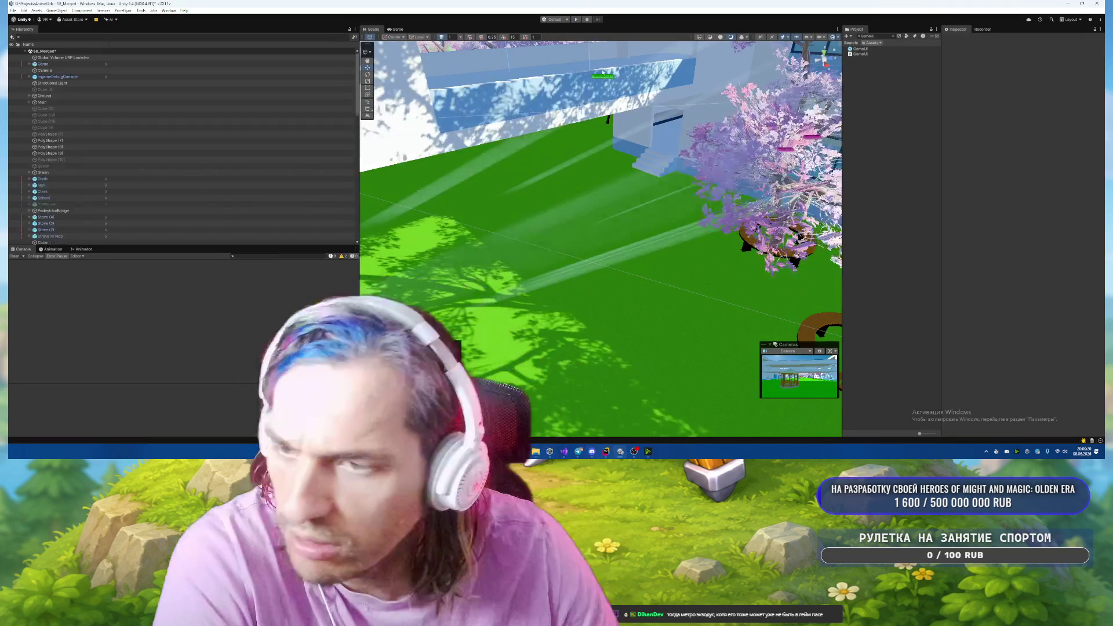
Start Play mode, enable Suppress Win Conditions and set the player role to Victim.
click(575, 20)
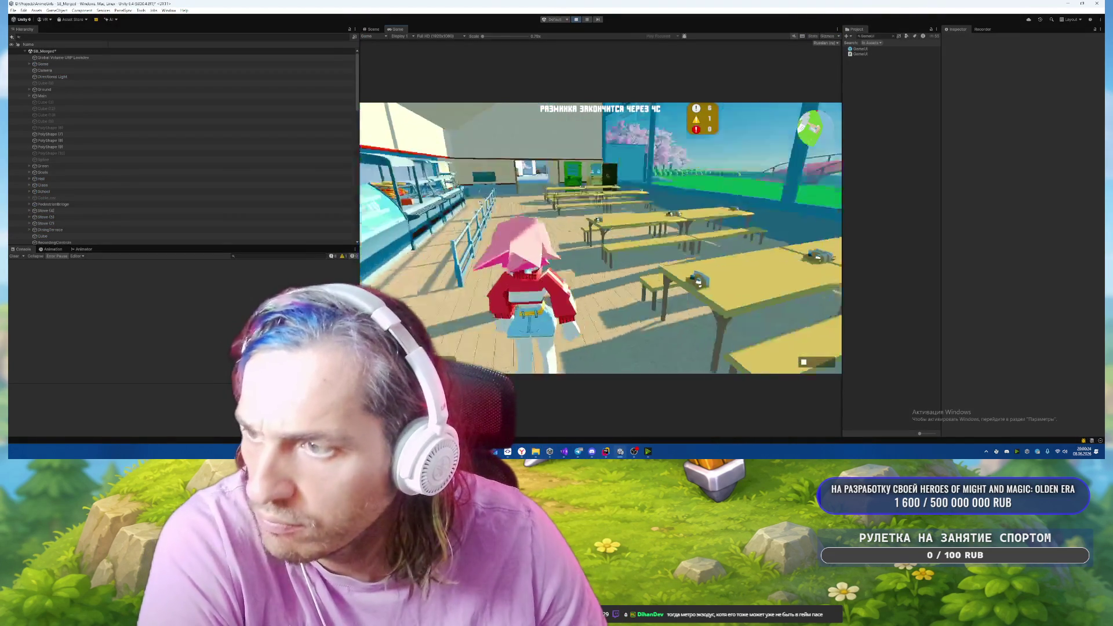
key(w)
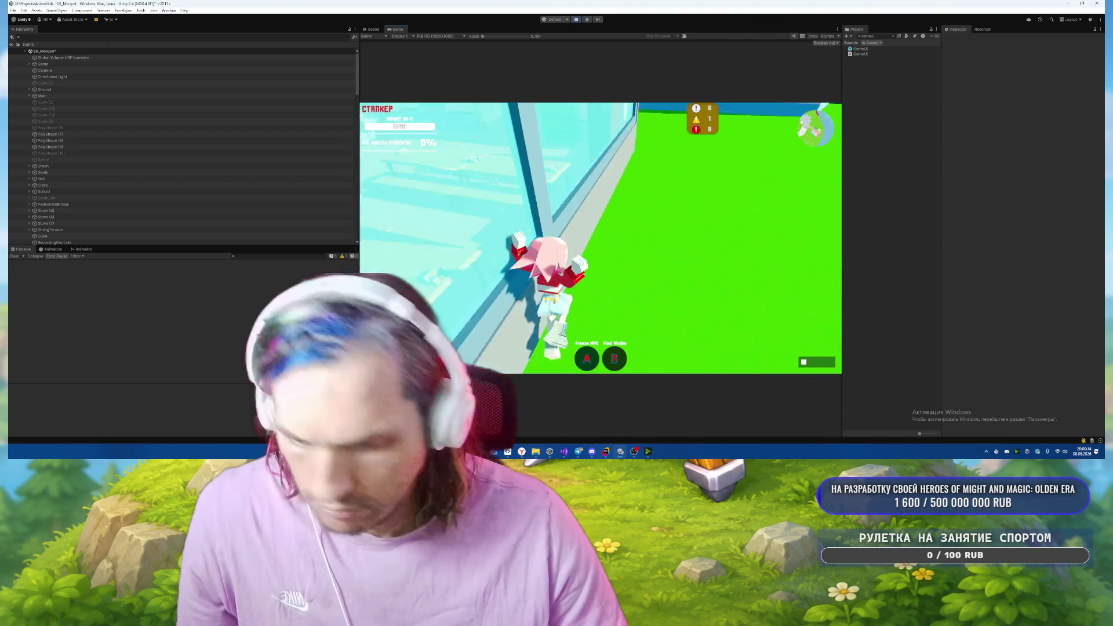
key(F12)
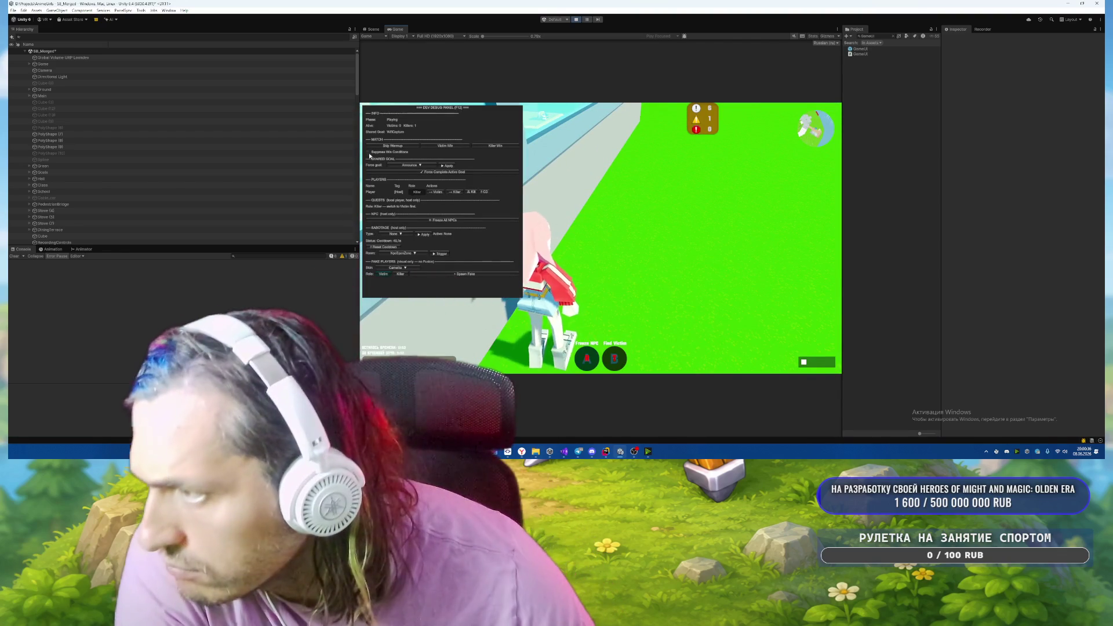
click(367, 152)
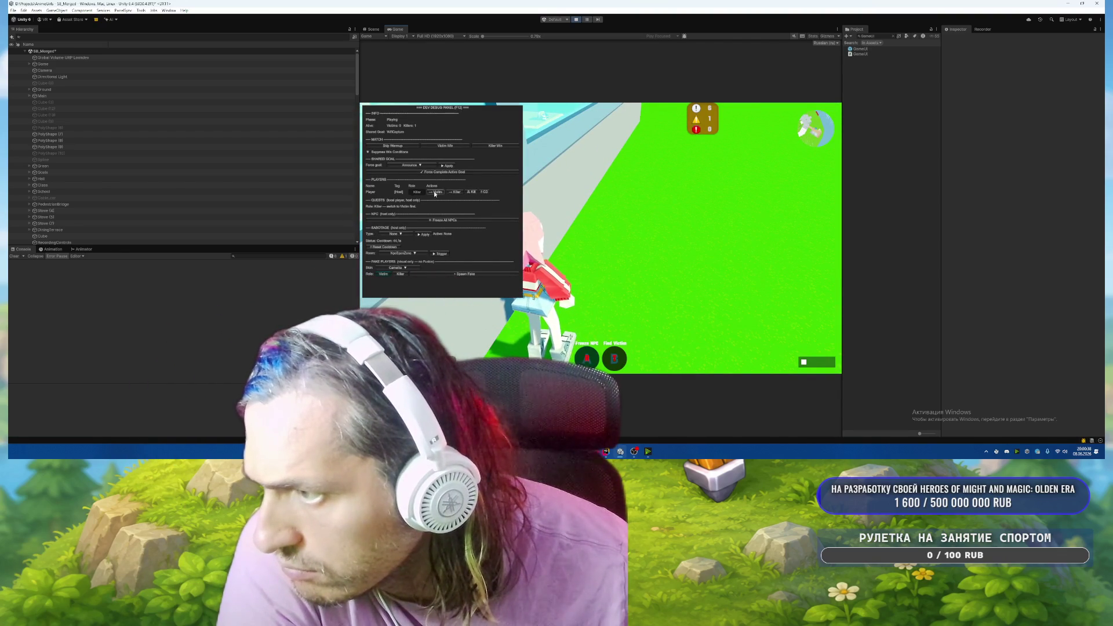
click(435, 192)
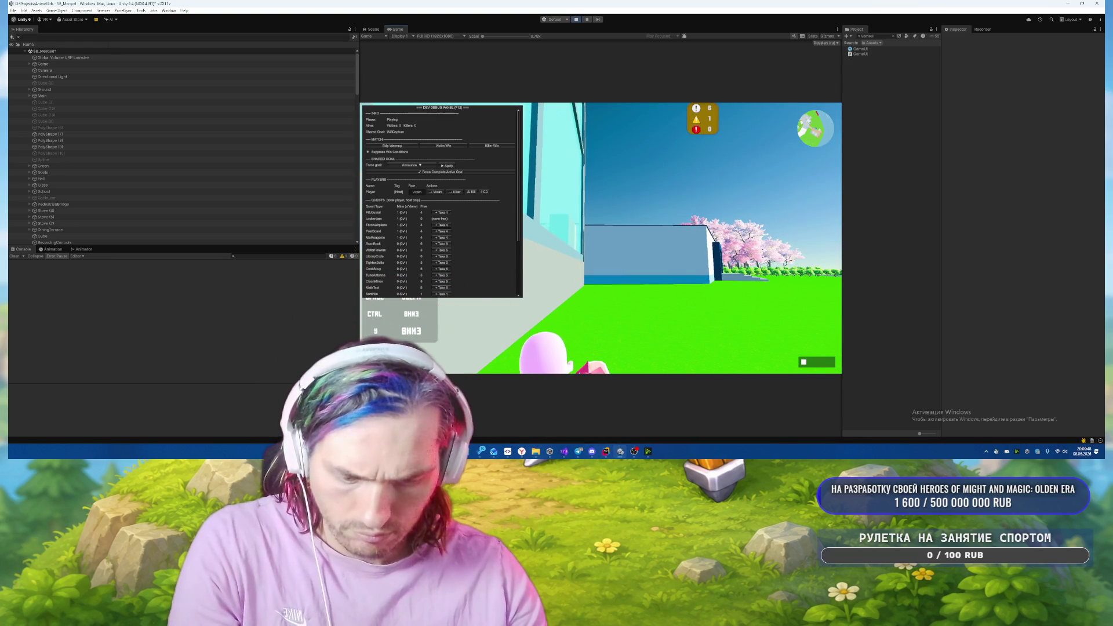
key(F12)
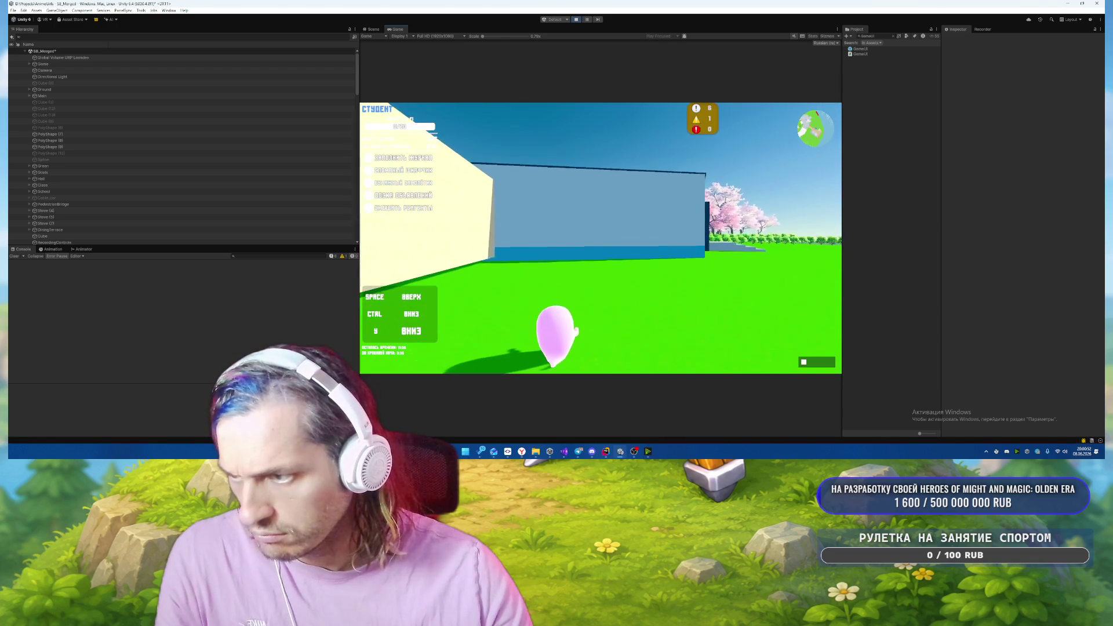
Walk the ghost through the building and out the window into the courtyard, pause, then exit Play mode.
key(w)
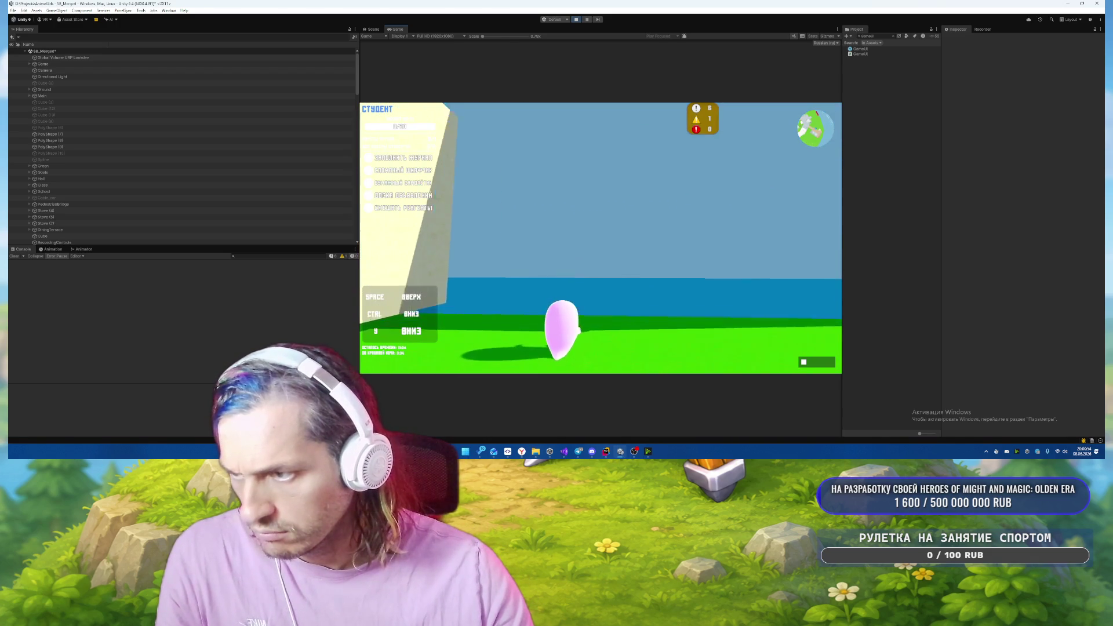
key(w)
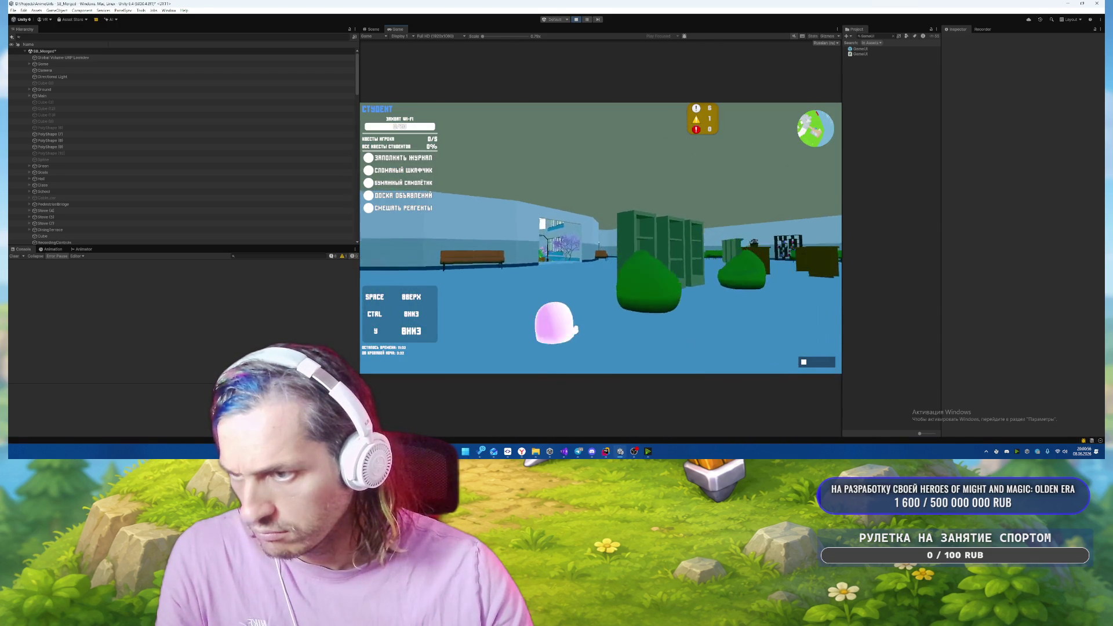
key(w)
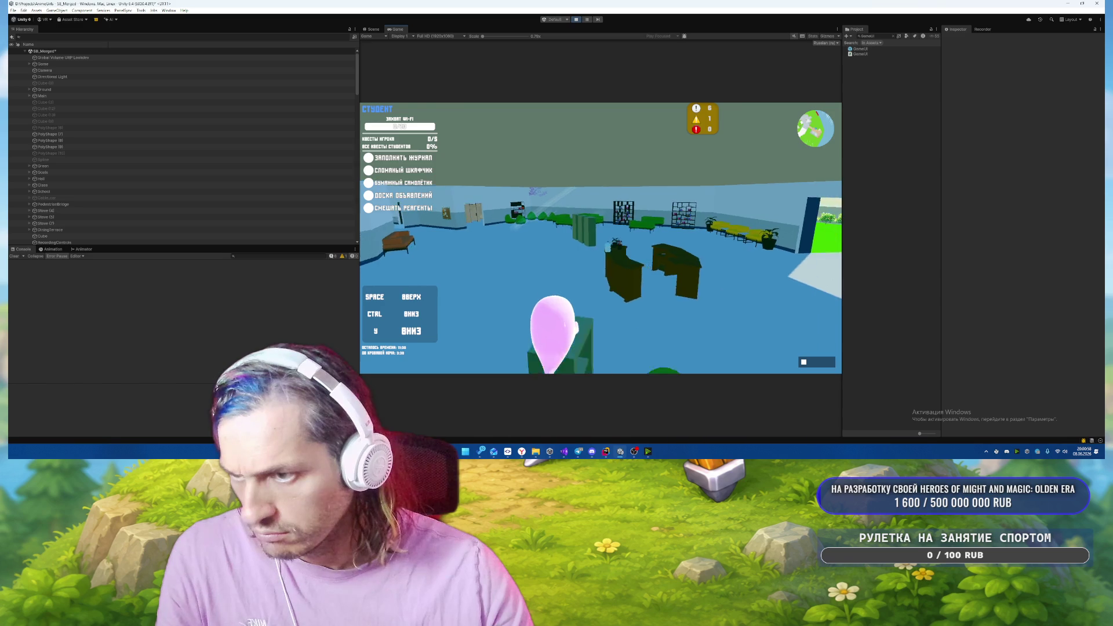
key(a)
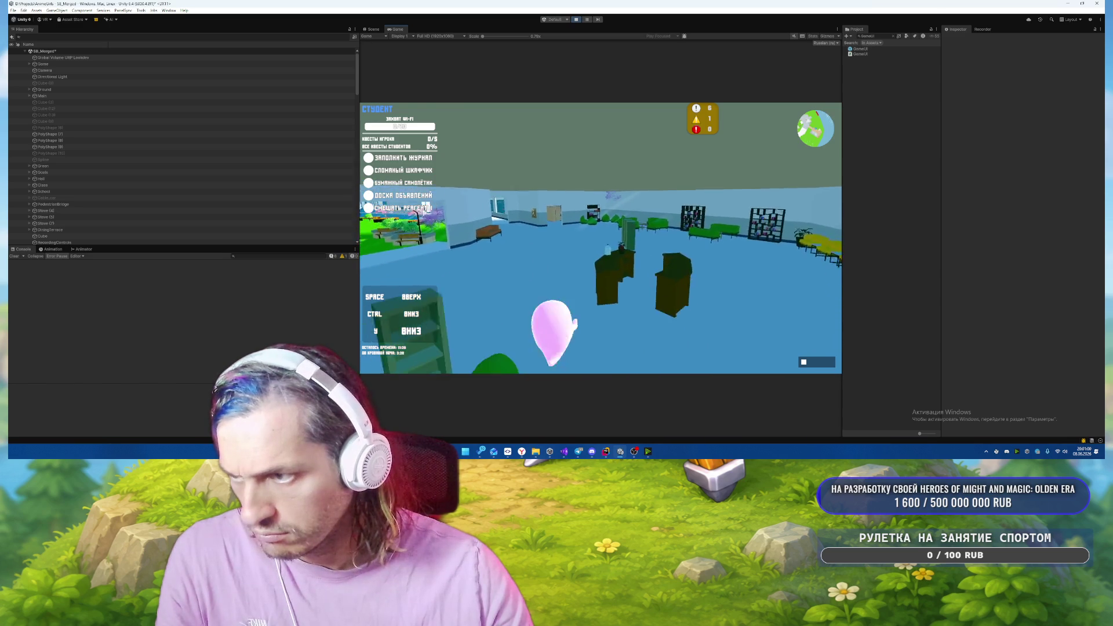
key(w)
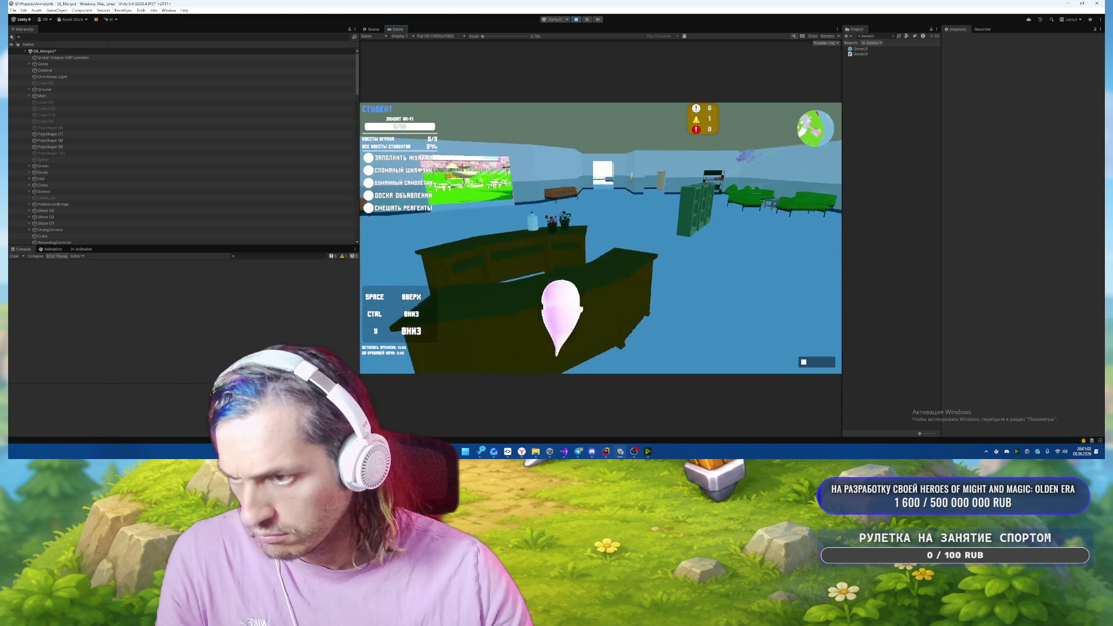
key(w)
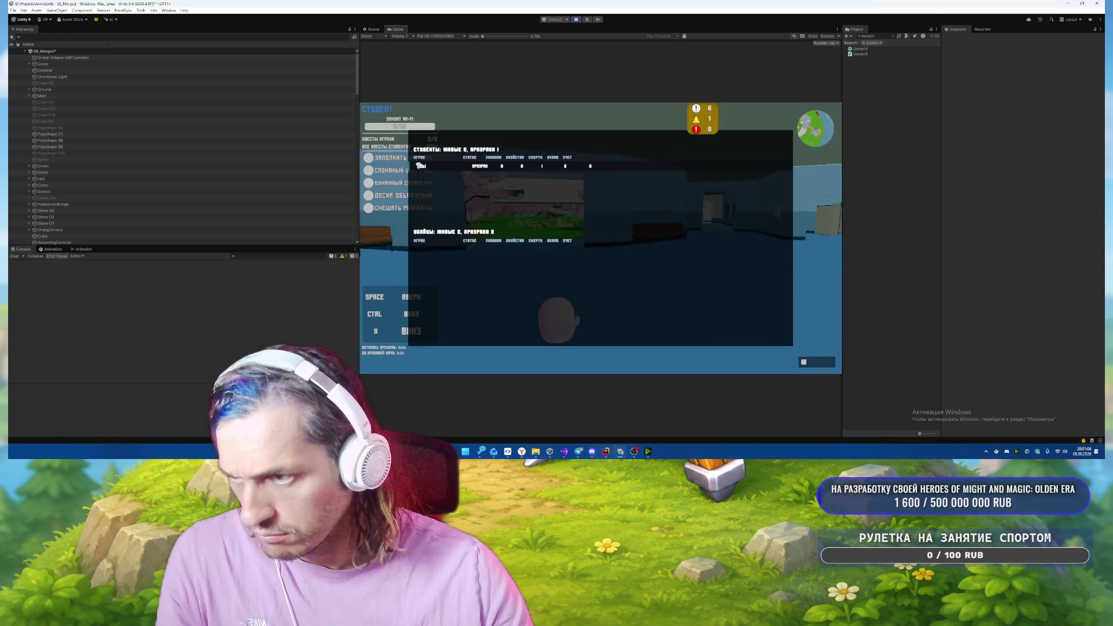
key(w)
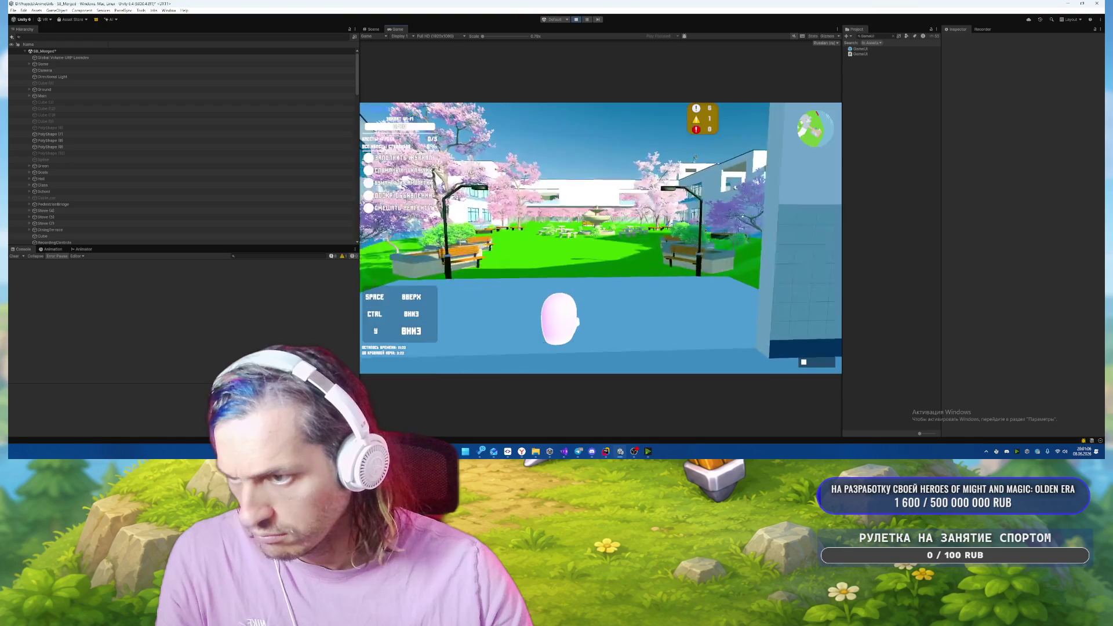
key(w)
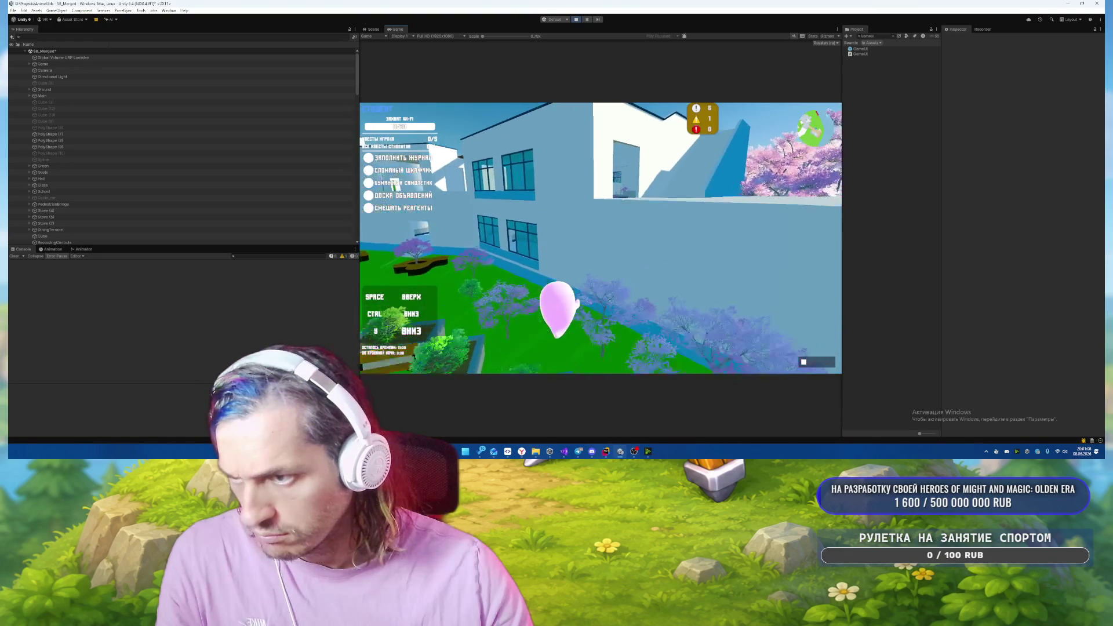
key(Escape)
click(576, 19)
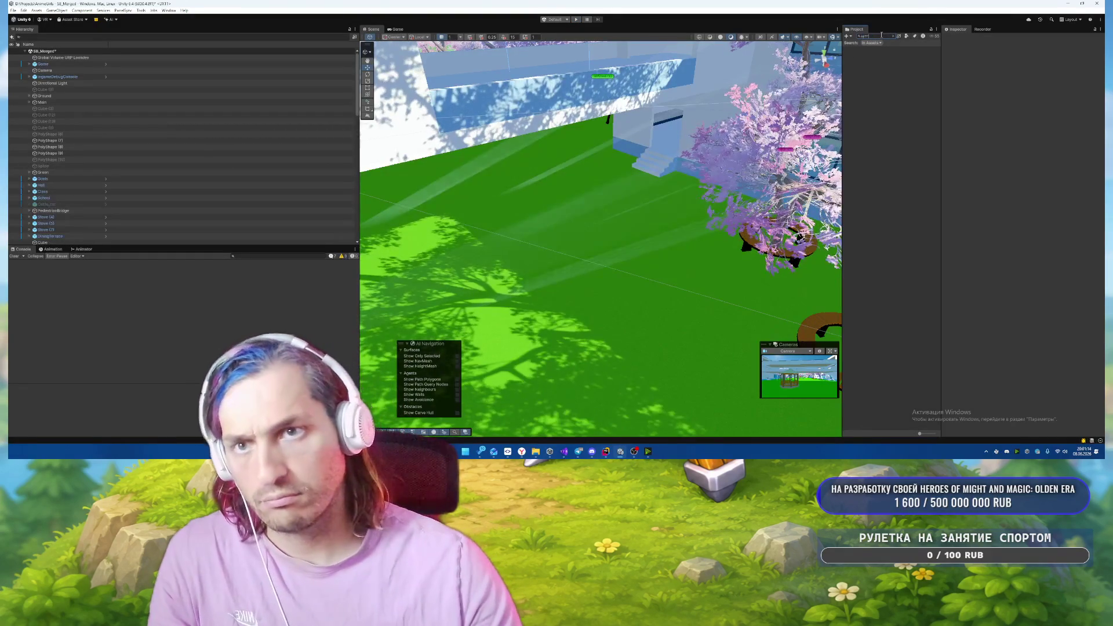
Open the Menu scene from the Project window, discarding the unsaved scene changes.
key(BackSpace)
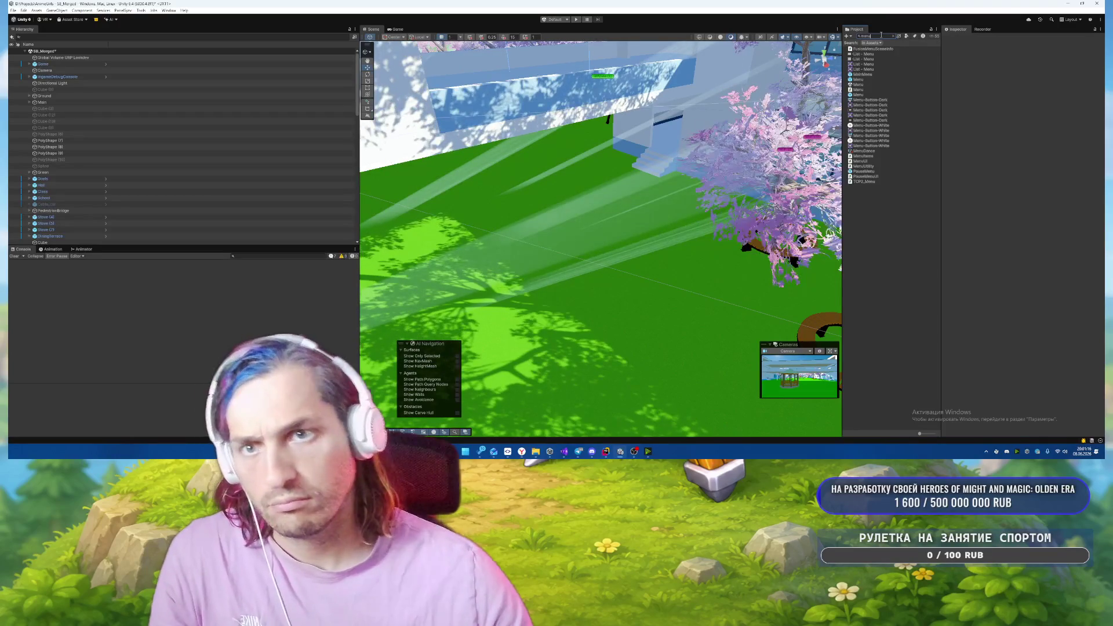
double_click(858, 85)
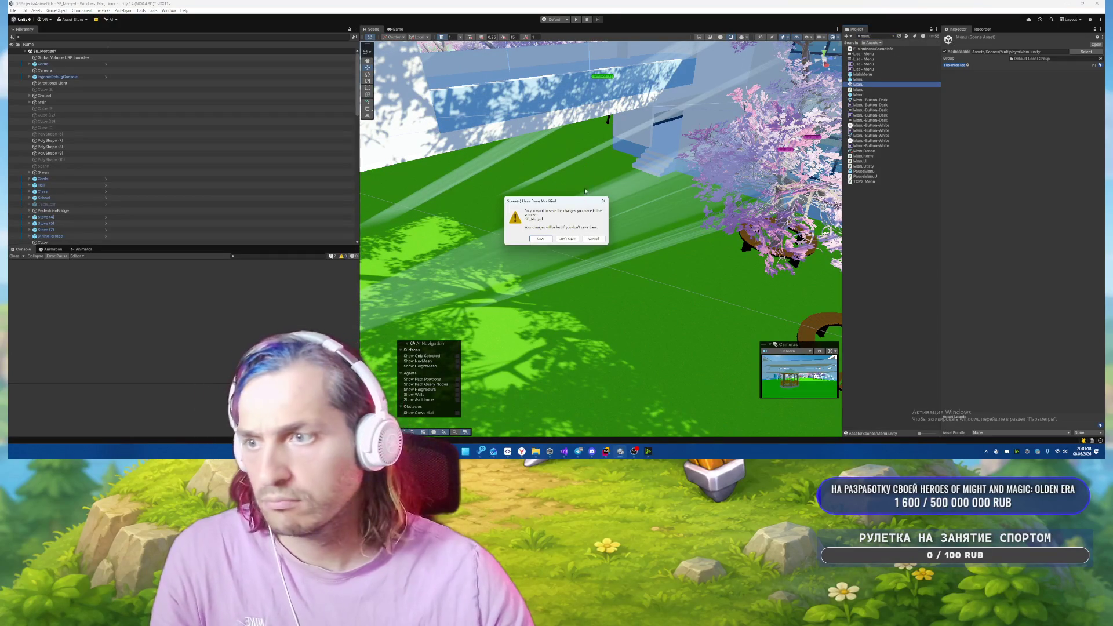
click(561, 240)
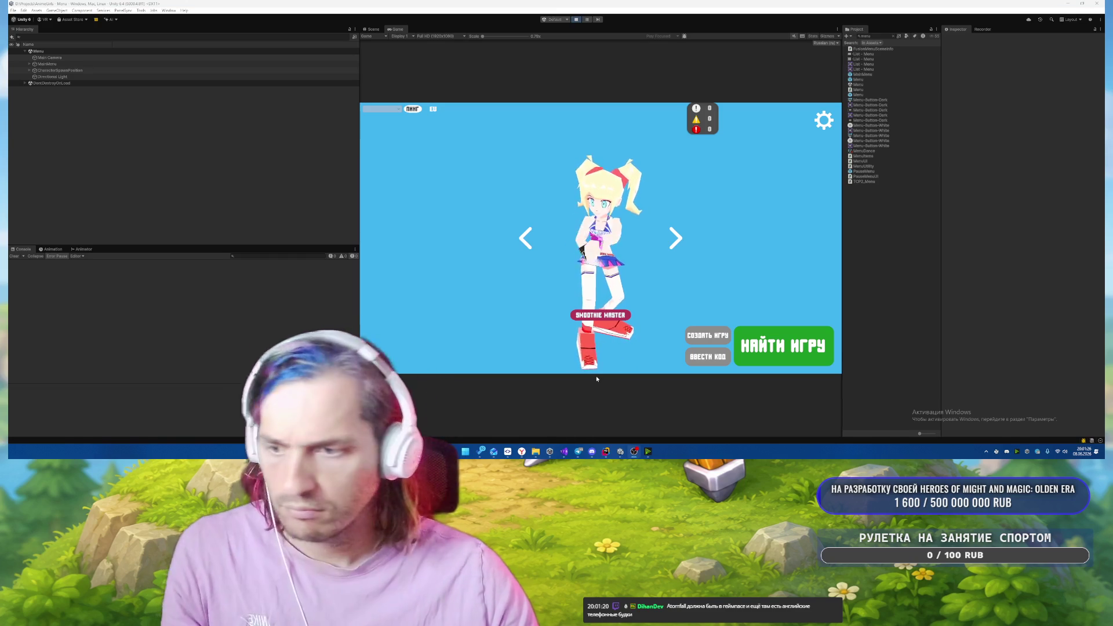
Launch the Xbox app through Windows Search with 'xbo'.
key(super)
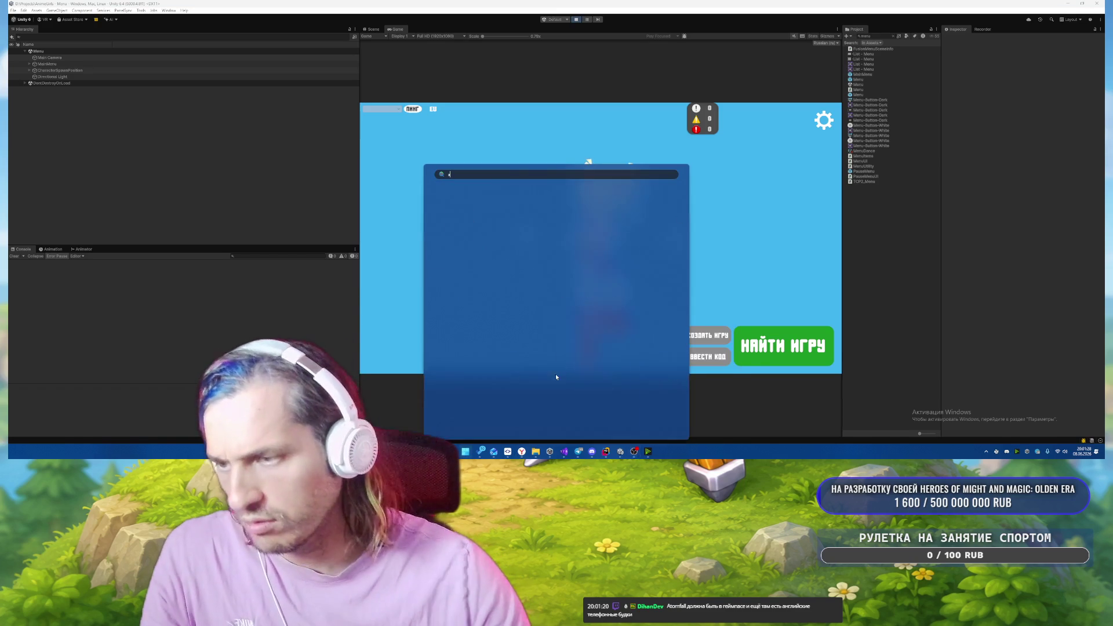
text(xbo)
key(Return)
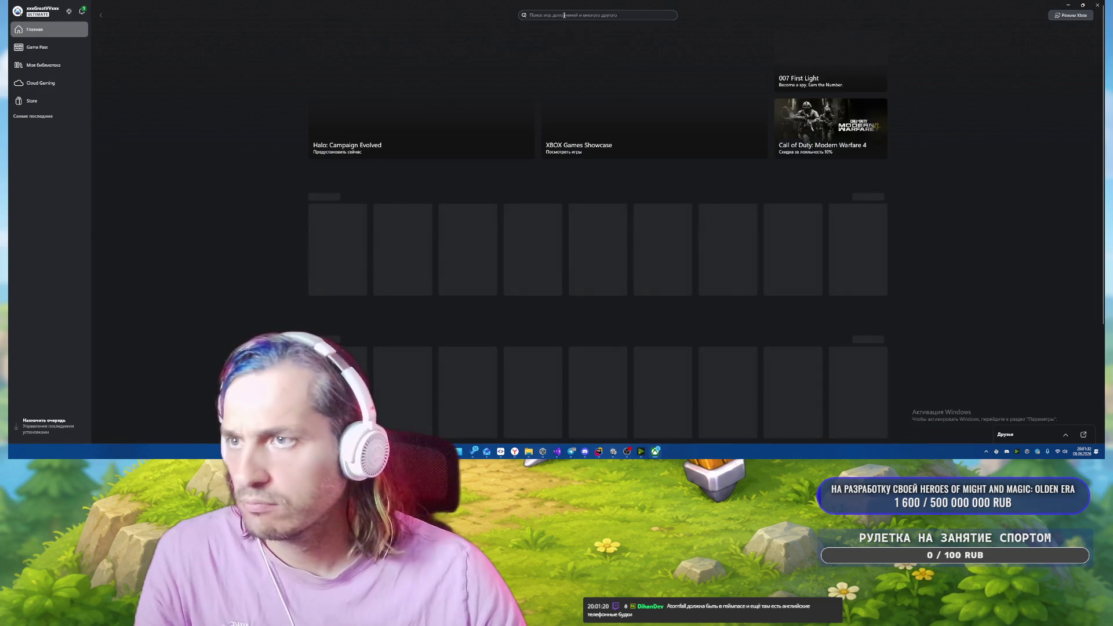
Search the Xbox store for Atomfall and open its game page.
click(564, 16)
text(atom)
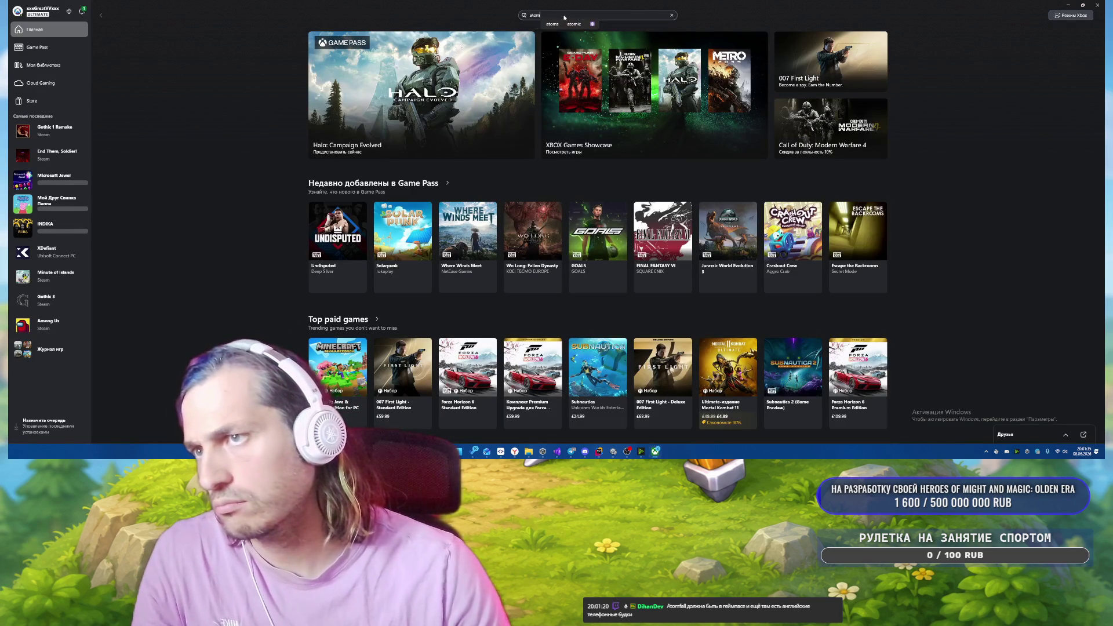
text(fall)
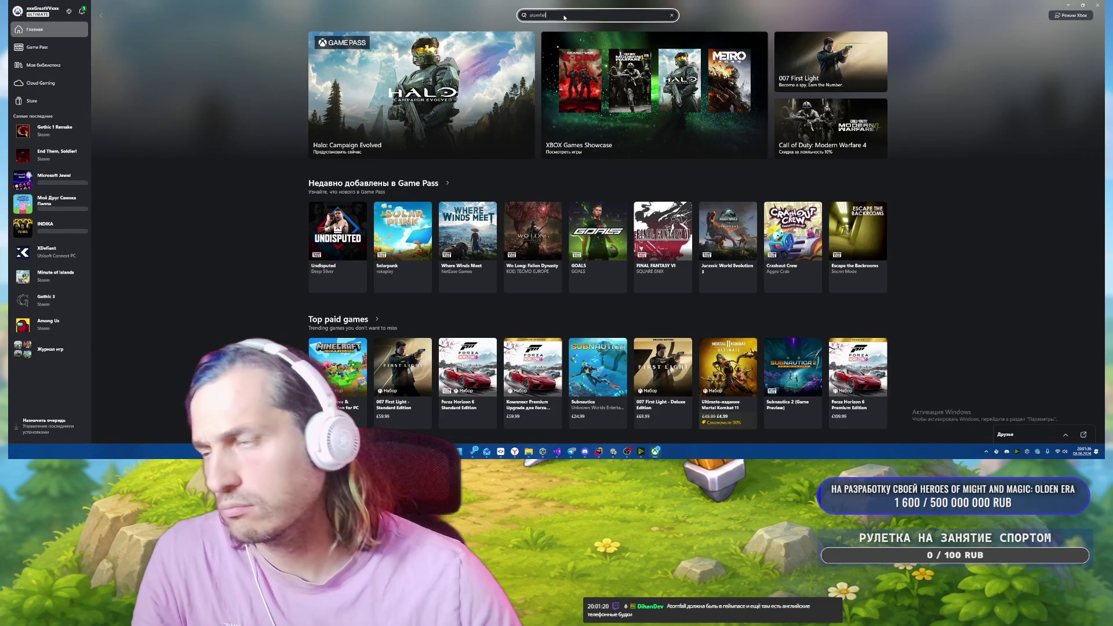
key(Return)
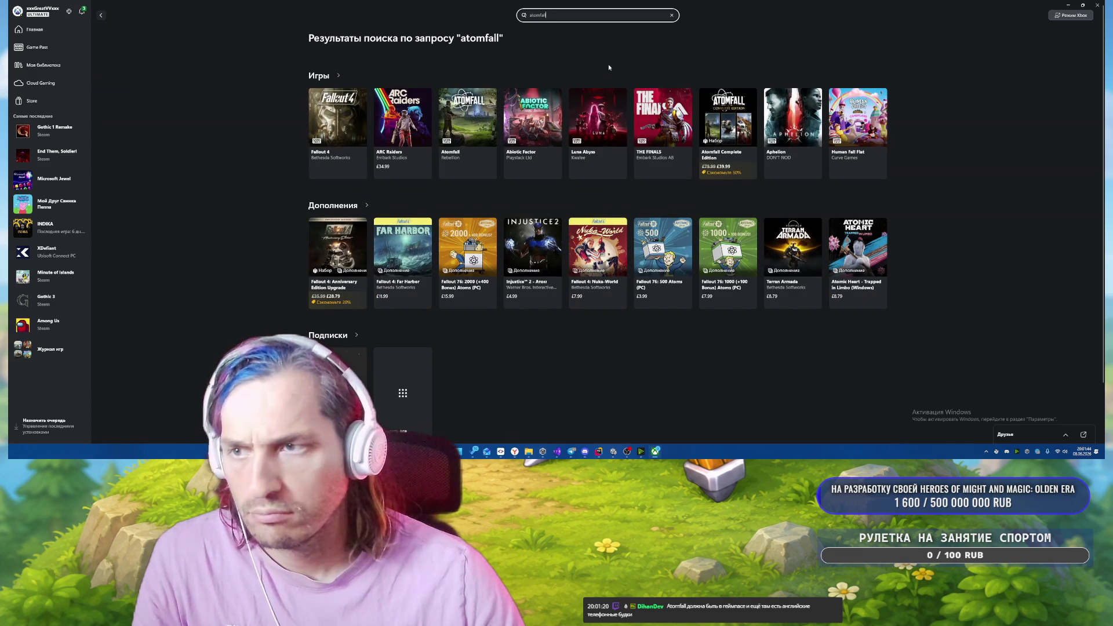
click(449, 155)
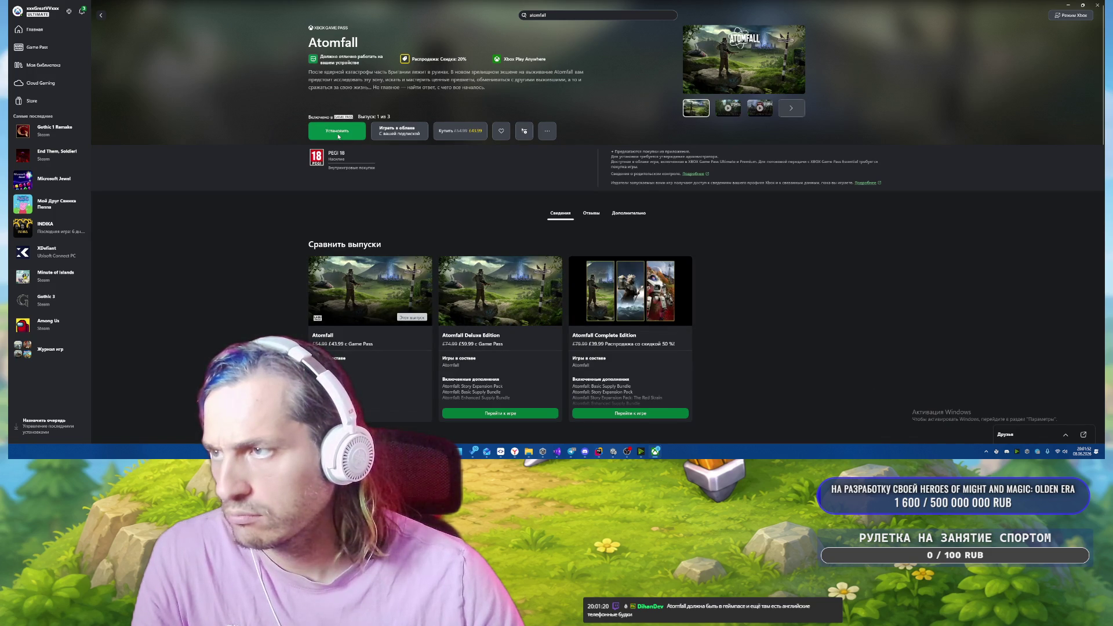
Confirm the Atomfall install through the dialogs, then minimize the Xbox app.
click(338, 136)
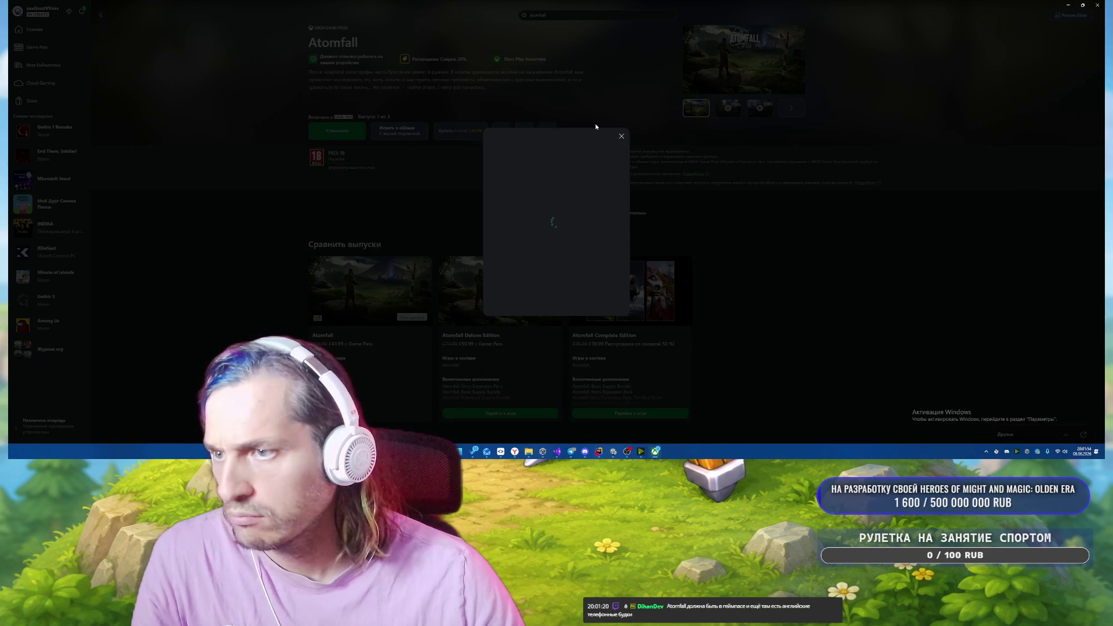
click(546, 240)
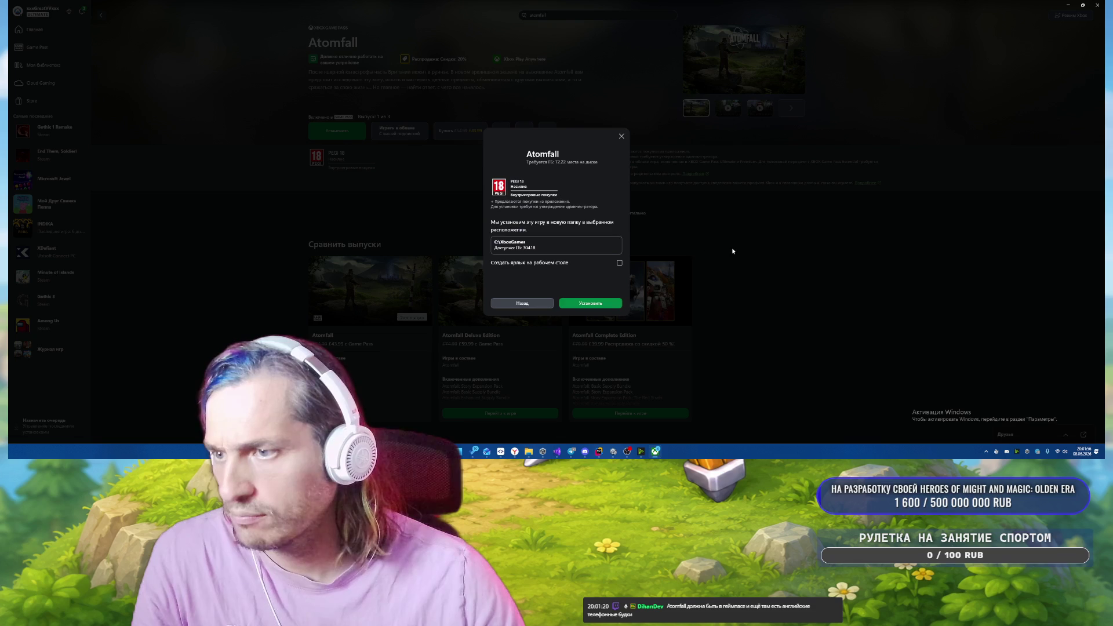
click(591, 303)
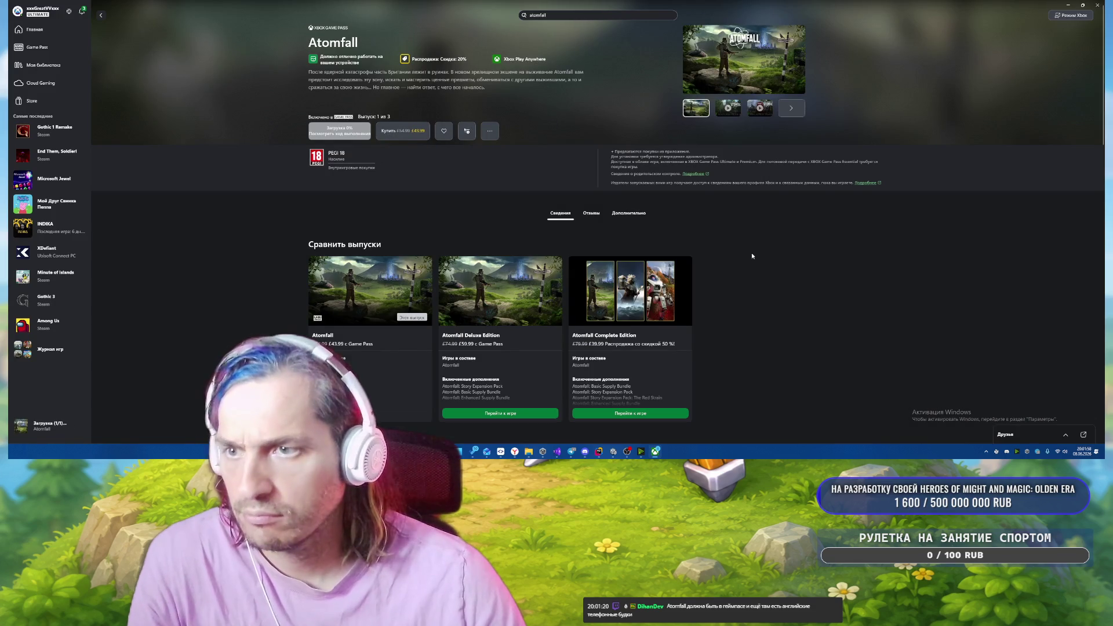
click(1068, 6)
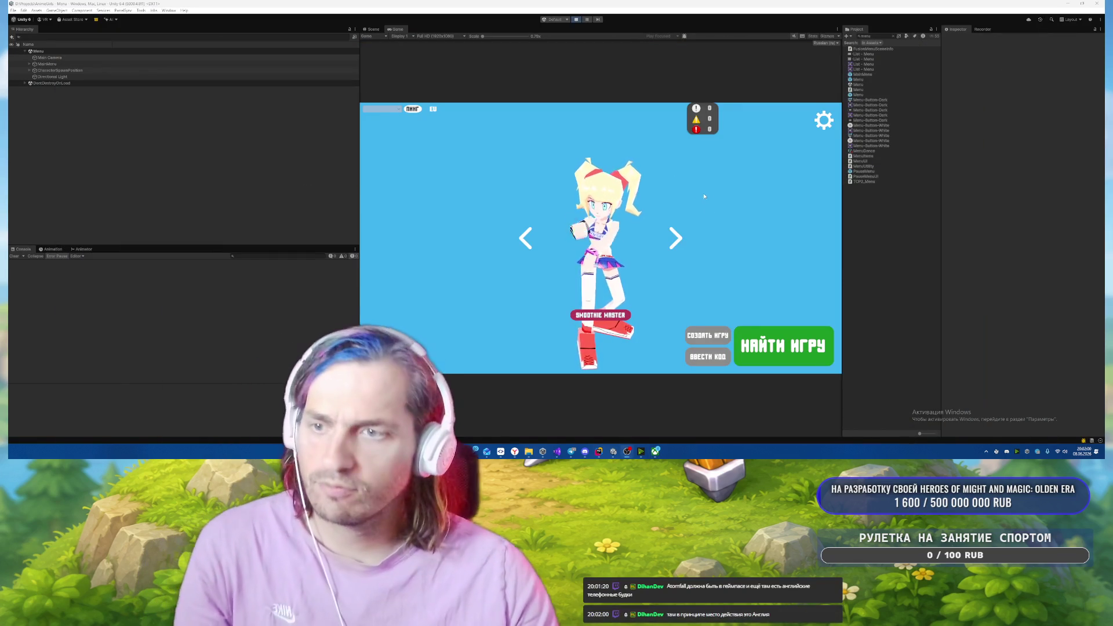
Start a match from НАЙТИ ИГРУ, enable Suppress Win Conditions, set role Victim, then pause the game.
click(768, 342)
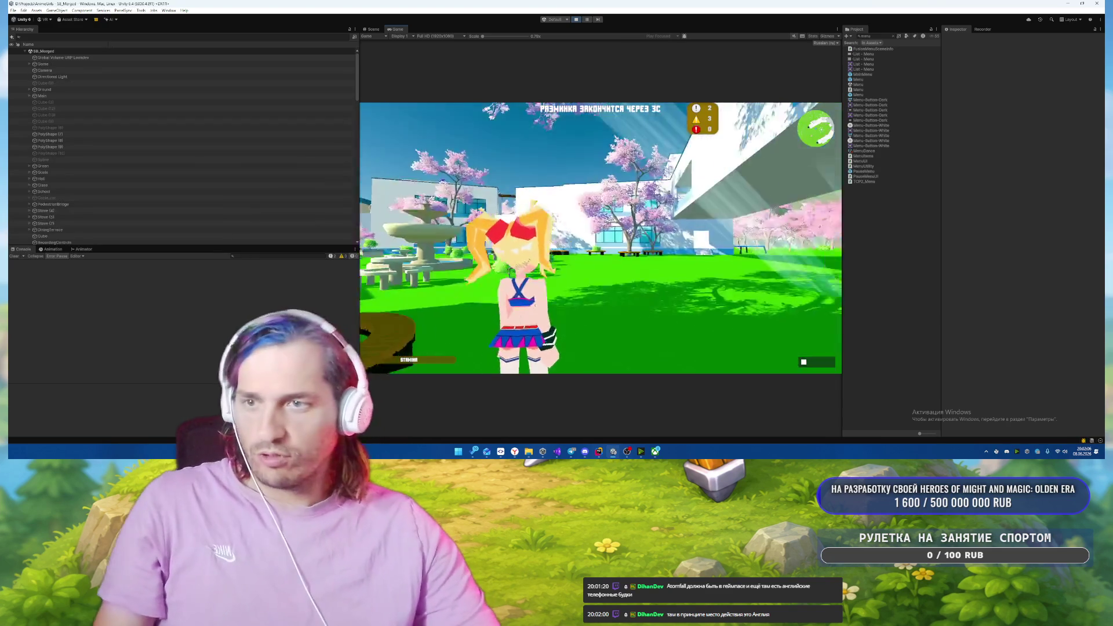
key(w)
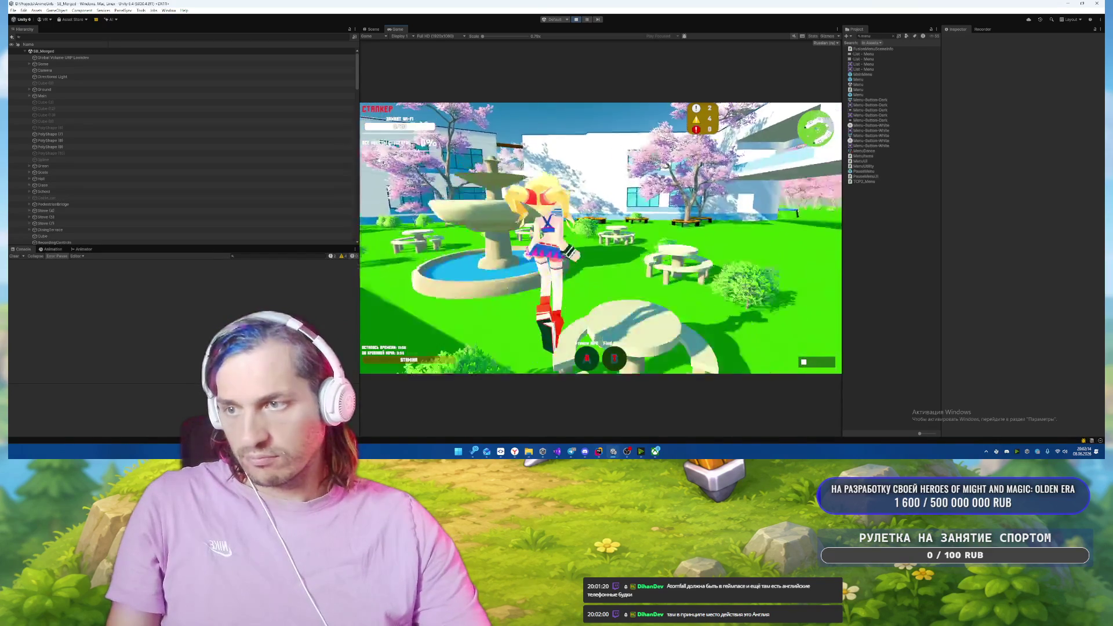
key(F12)
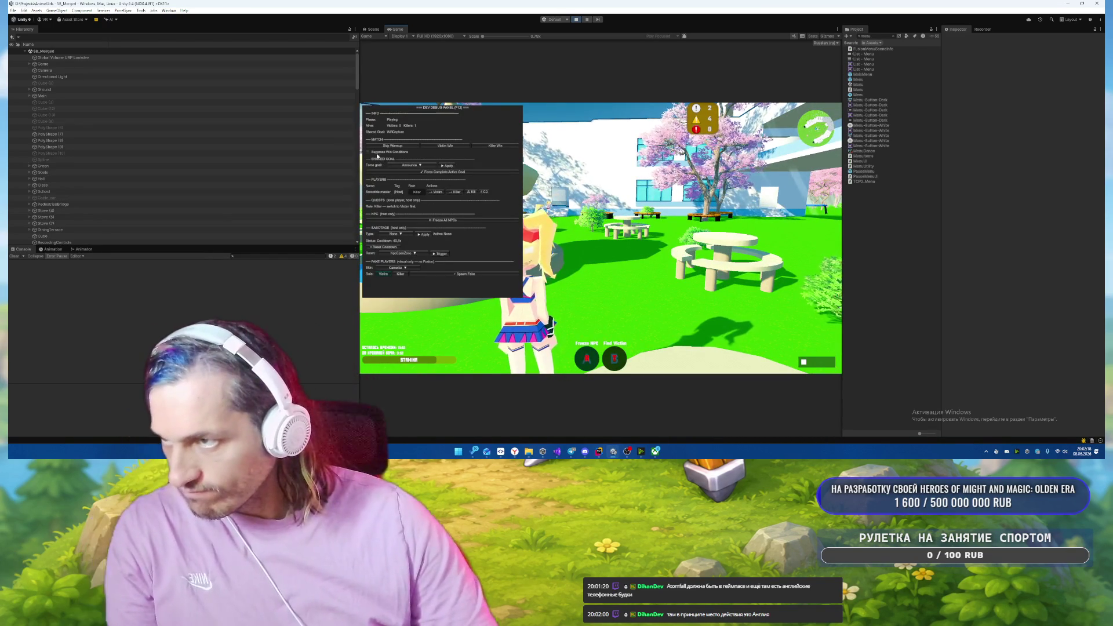
click(377, 154)
click(437, 192)
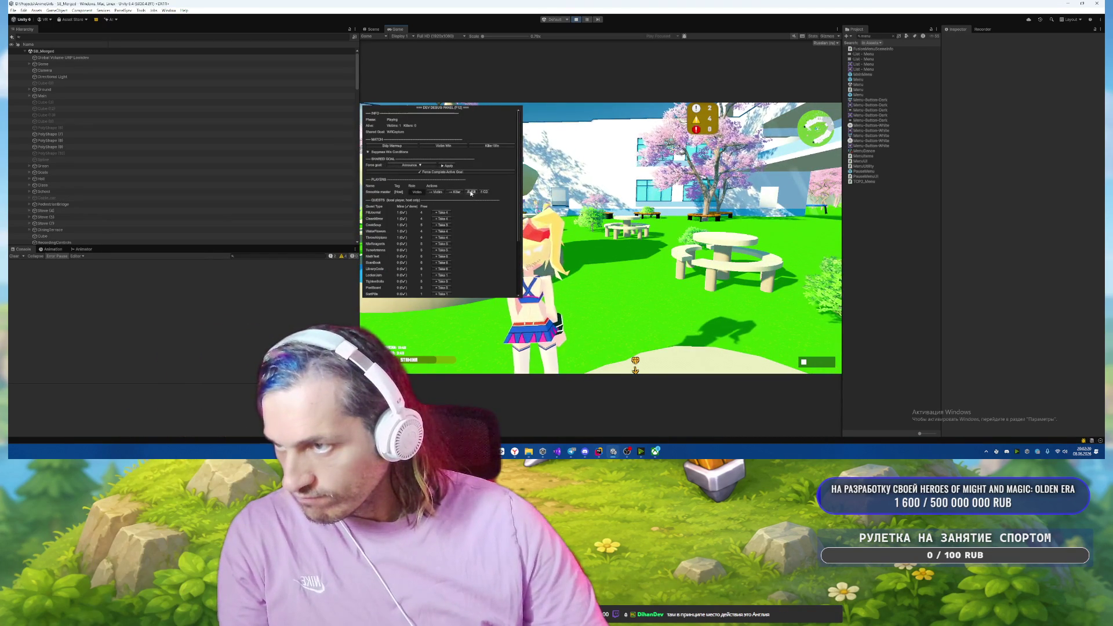
key(F12)
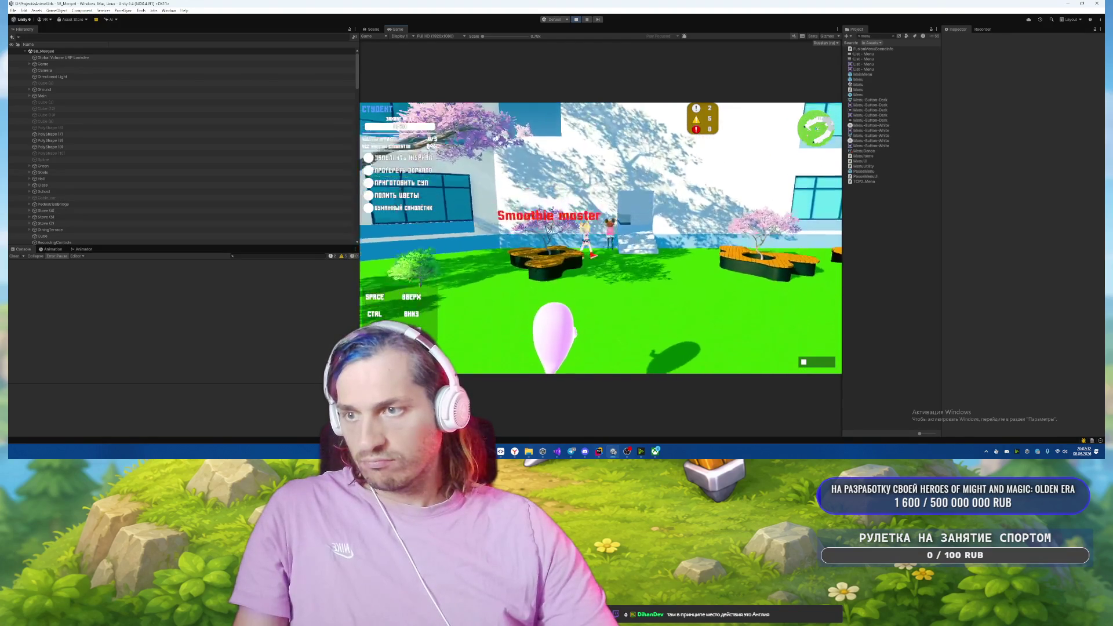
key(Escape)
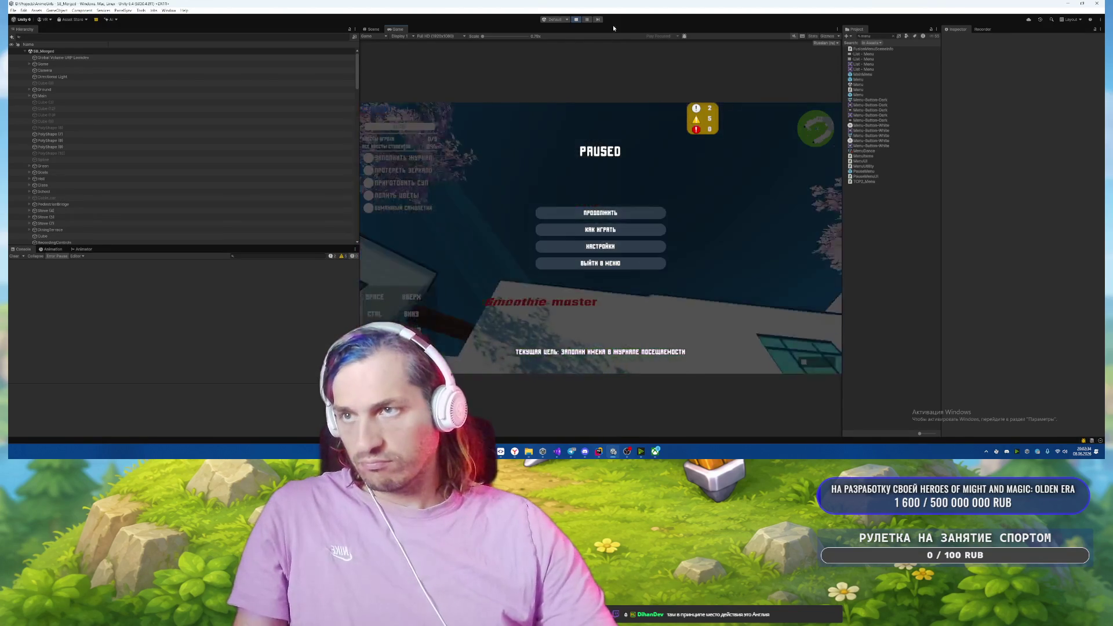
Stop Play mode and clear the Project window search.
key(ctrl+p)
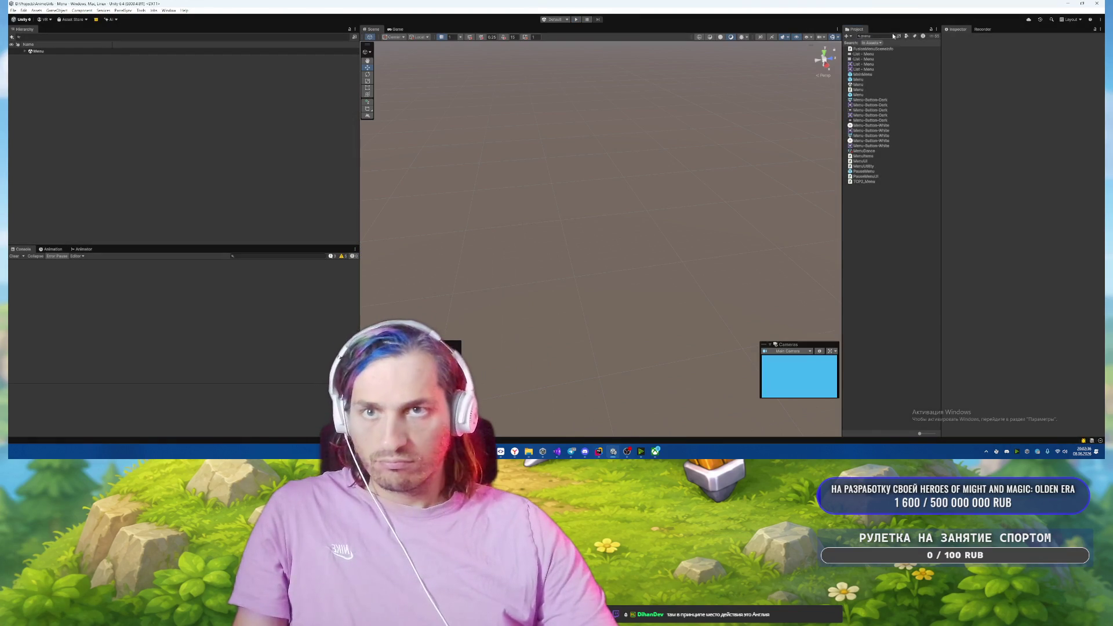
click(893, 36)
scroll(895, 182, up, 5)
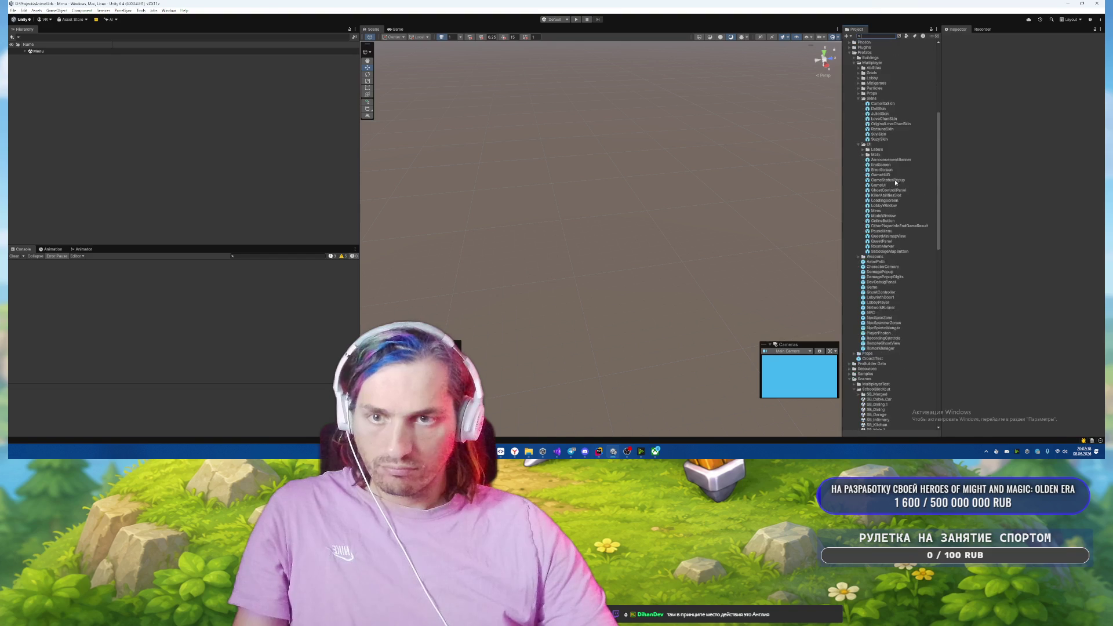
scroll(895, 183, down, 5)
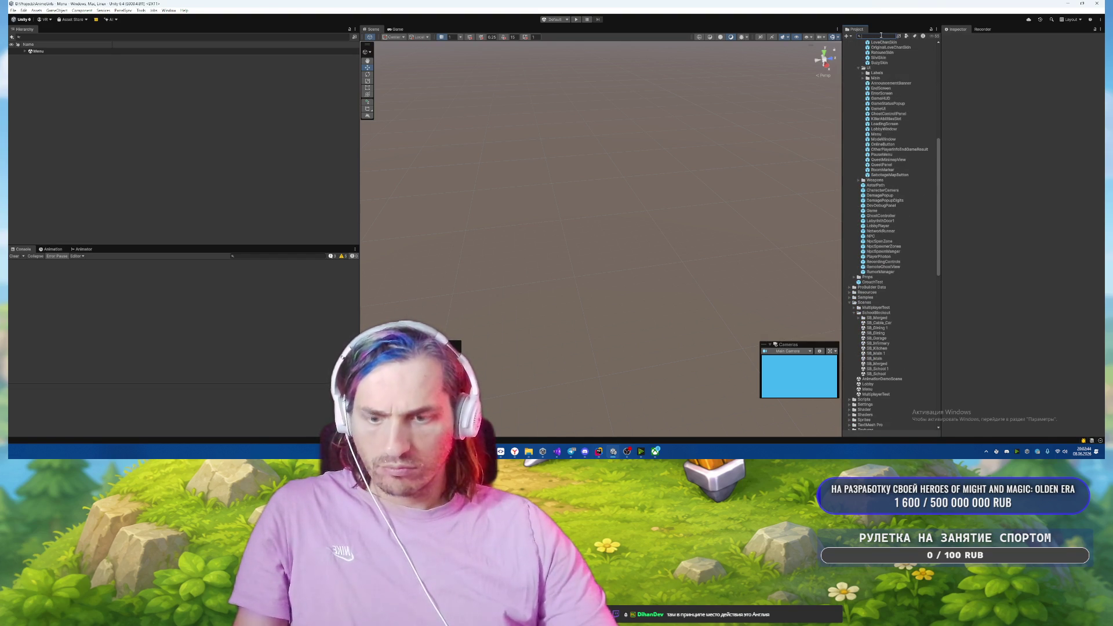
Search 'ghostC' and open the GhostControlPanel prefab through GhostController.
text(ghost)
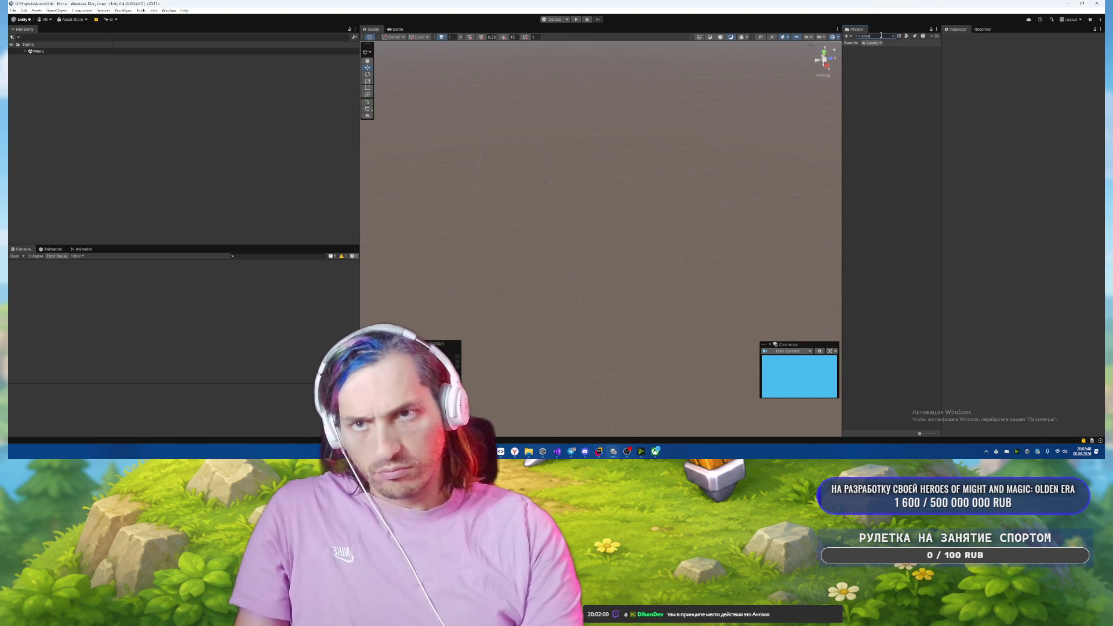
text(C)
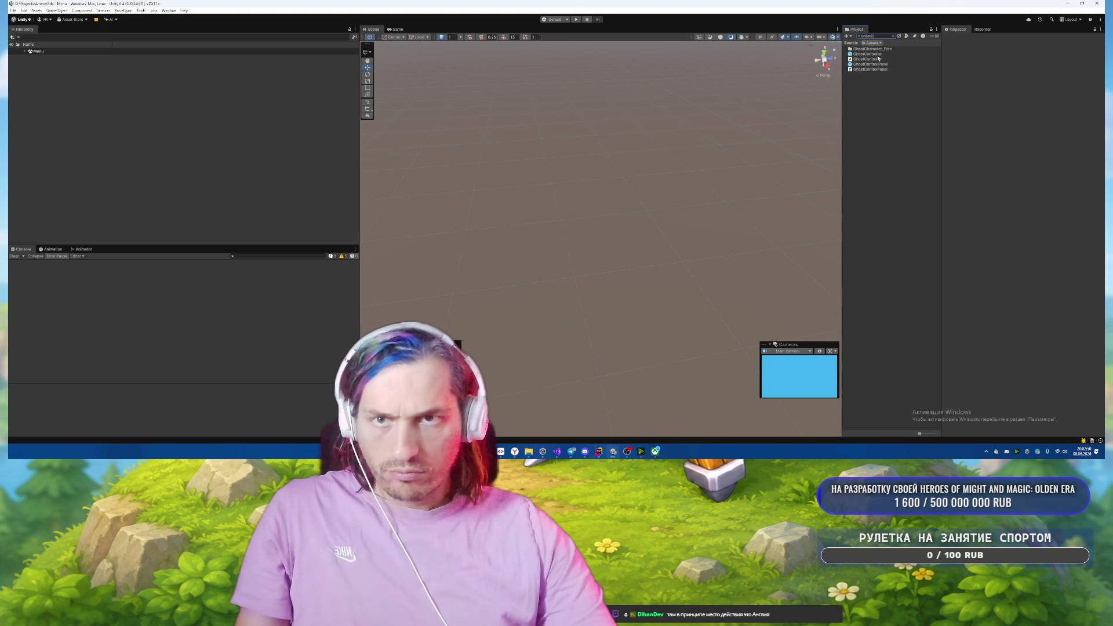
double_click(869, 58)
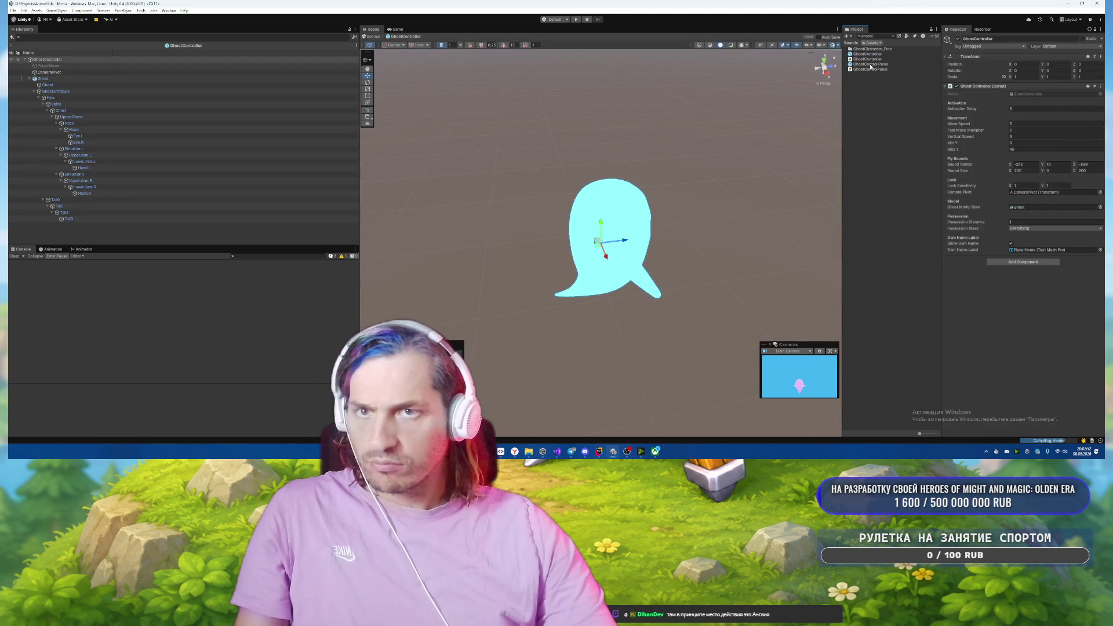
double_click(870, 67)
mouse_move(640, 169)
mouse_down()
mouse_move(591, 141)
mouse_move(674, 144)
mouse_move(658, 166)
mouse_move(463, 140)
mouse_up()
Bind the down (1) label to the quest_postboard_description string entry.
click(102, 124)
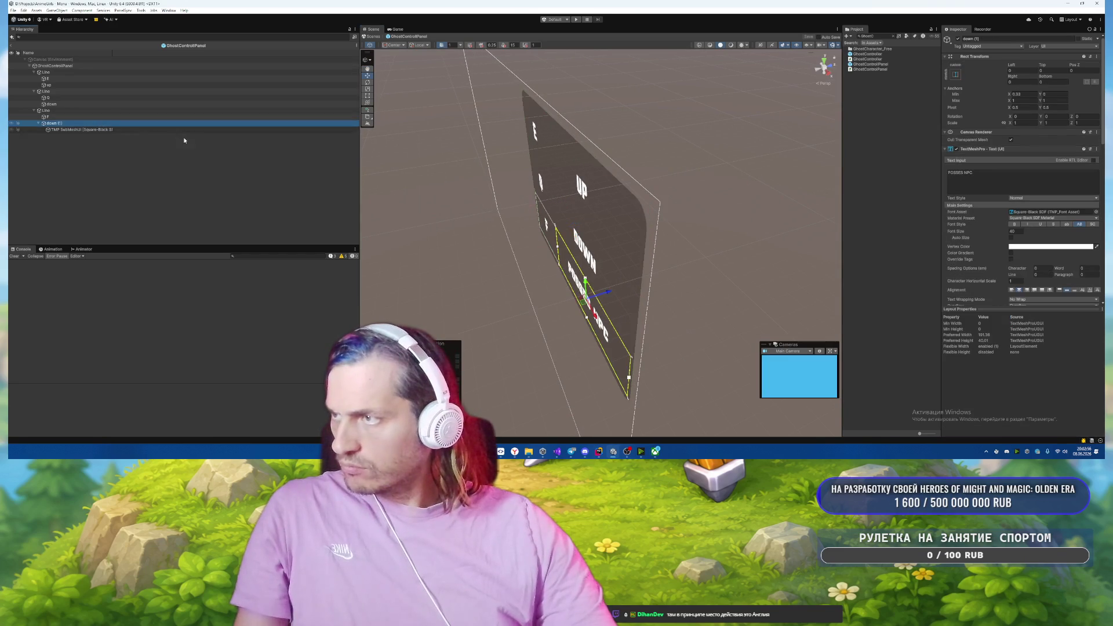
scroll(950, 217, down, 10)
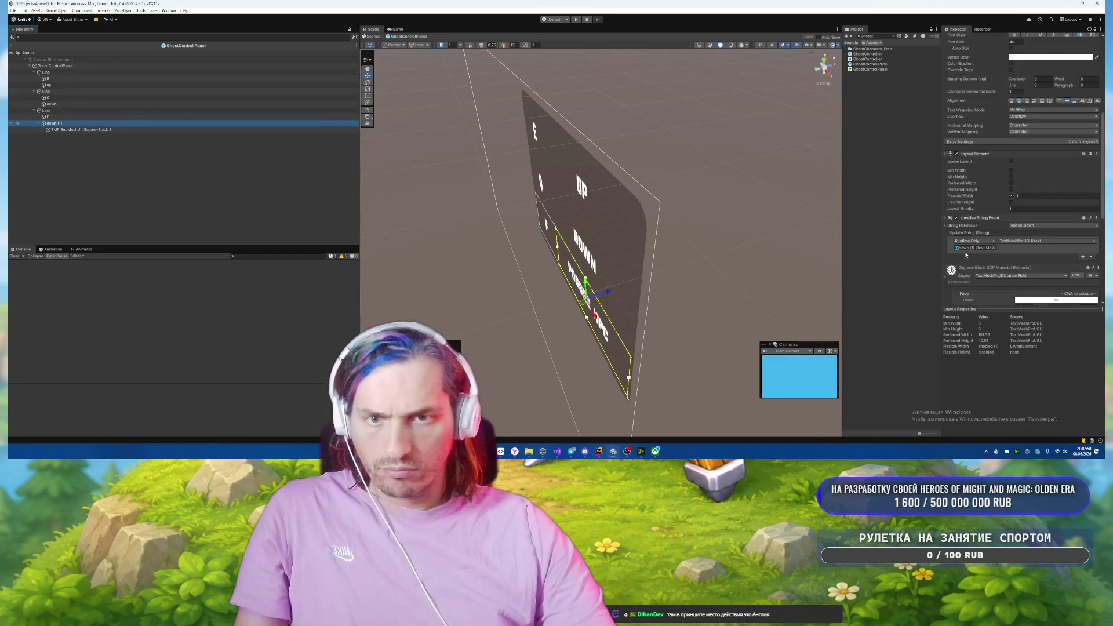
click(1033, 122)
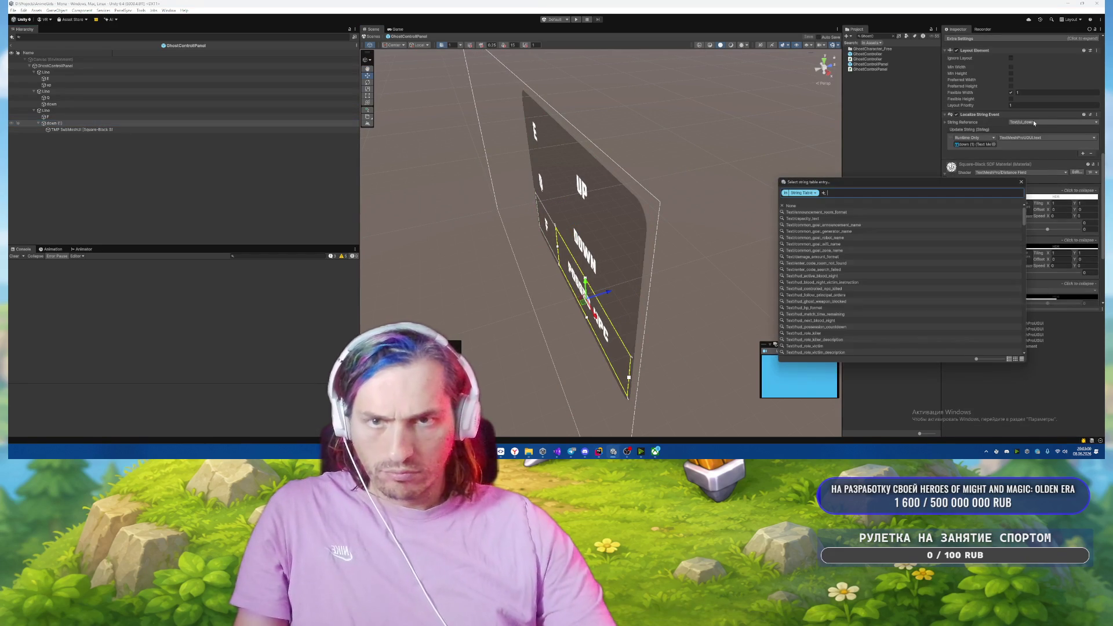
text(pos)
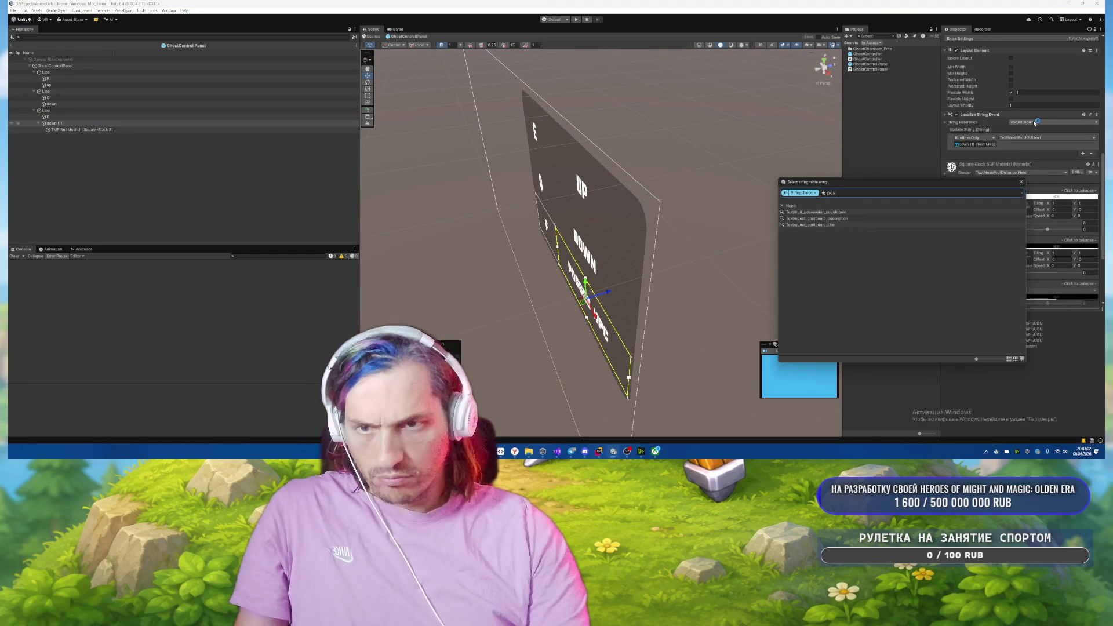
click(826, 219)
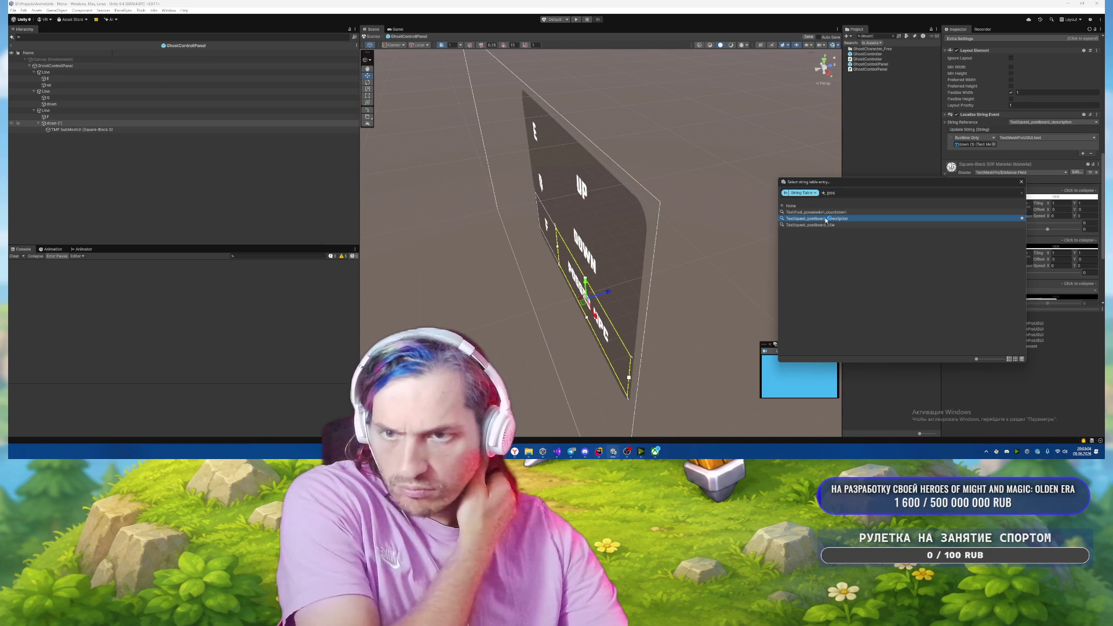
Browse the string entries for 'posd' and 'ui' entries without changing the down (1) label's binding.
click(1047, 122)
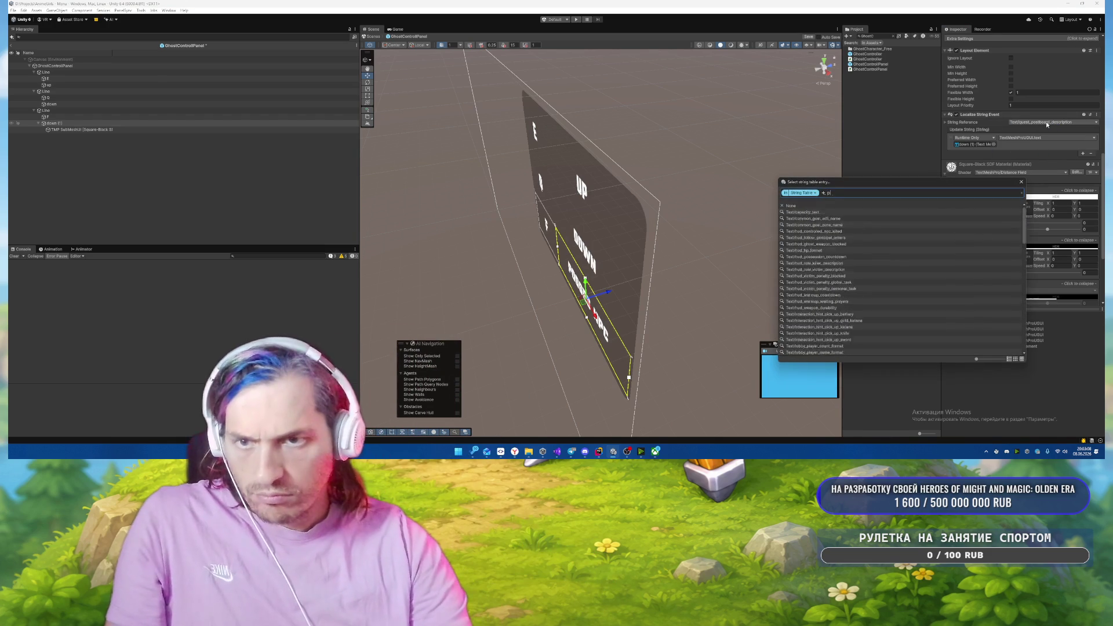
text(posd)
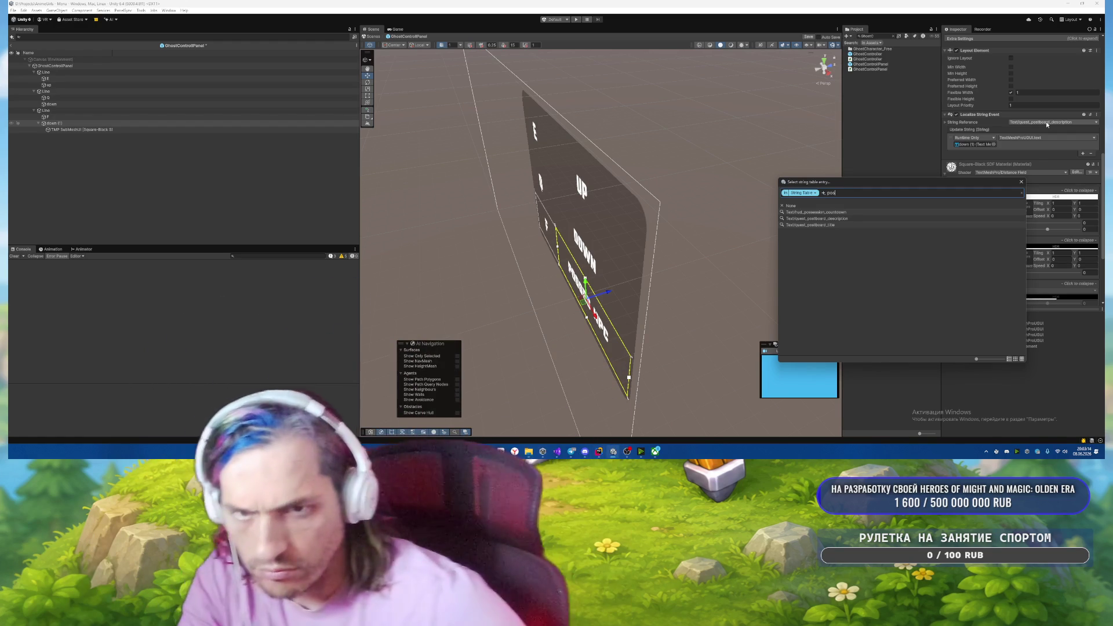
key(BackSpace)
key(BackSpace)
key(BackSpace)
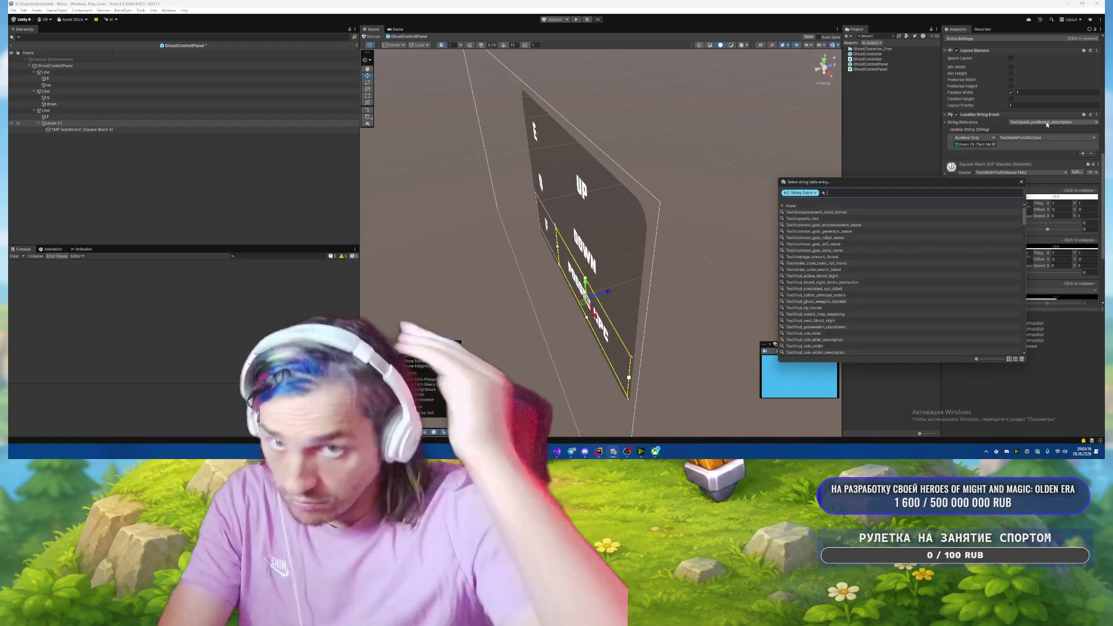
key(Escape)
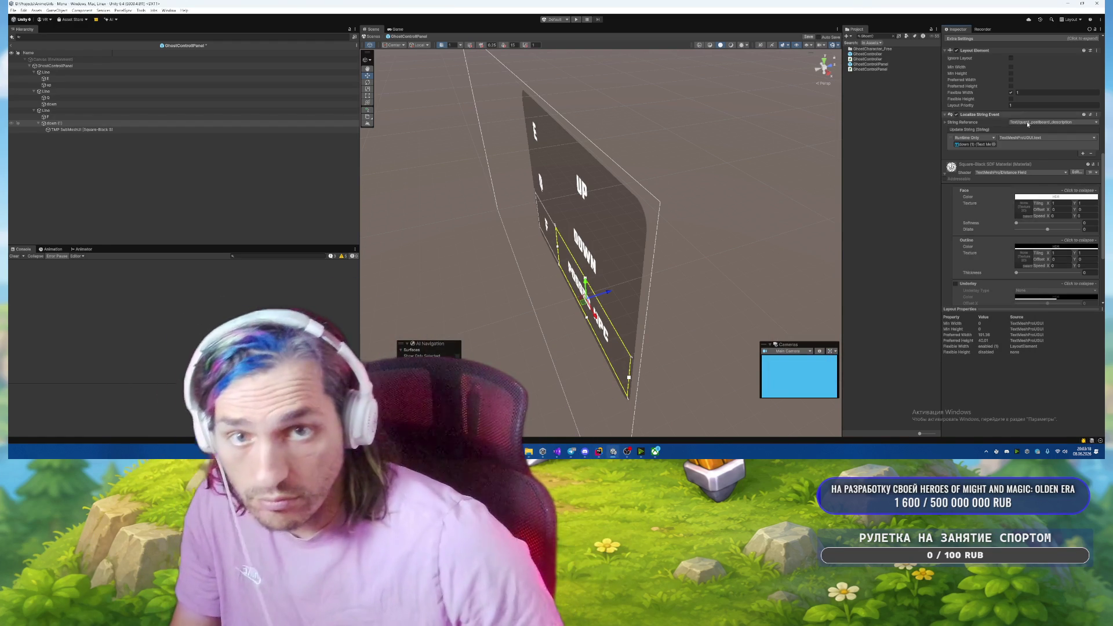
click(51, 104)
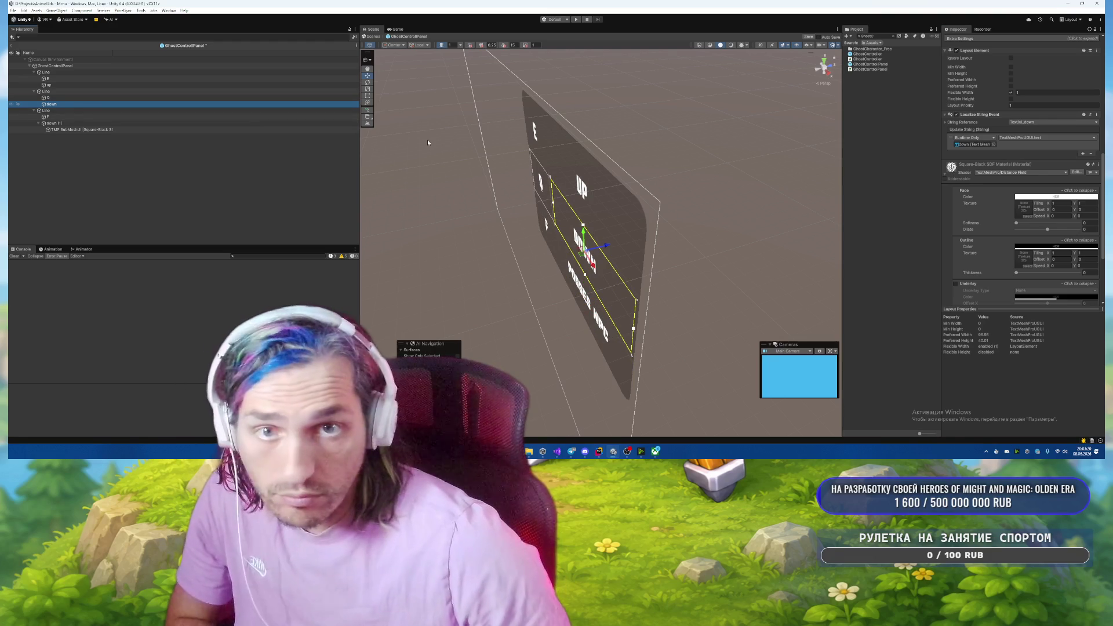
click(104, 124)
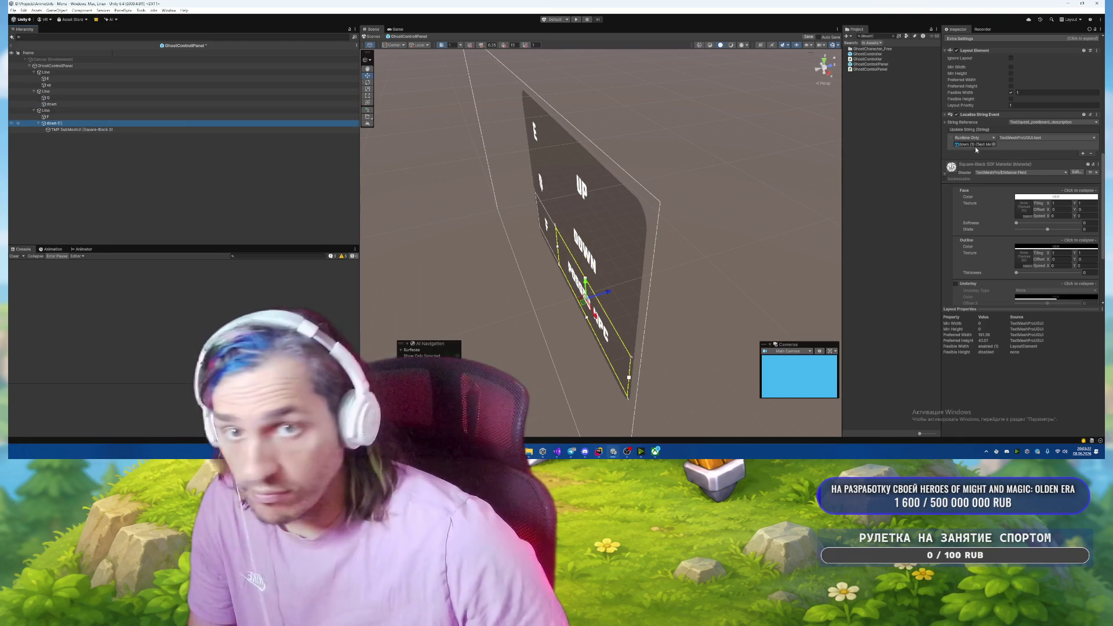
click(1040, 123)
text(ui)
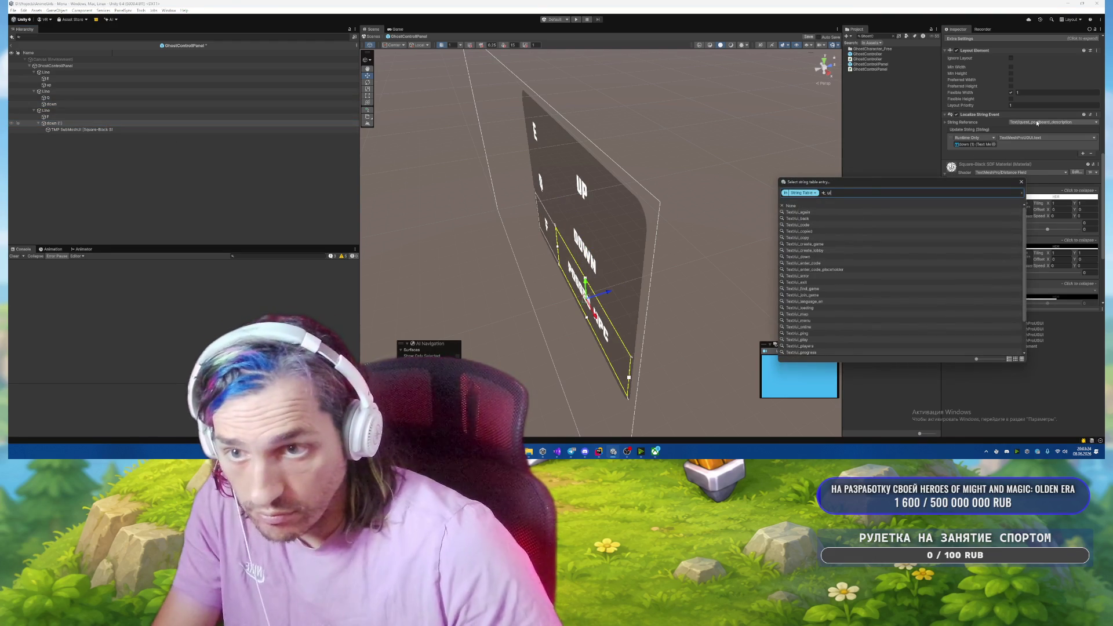
text(_p)
key(BackSpace)
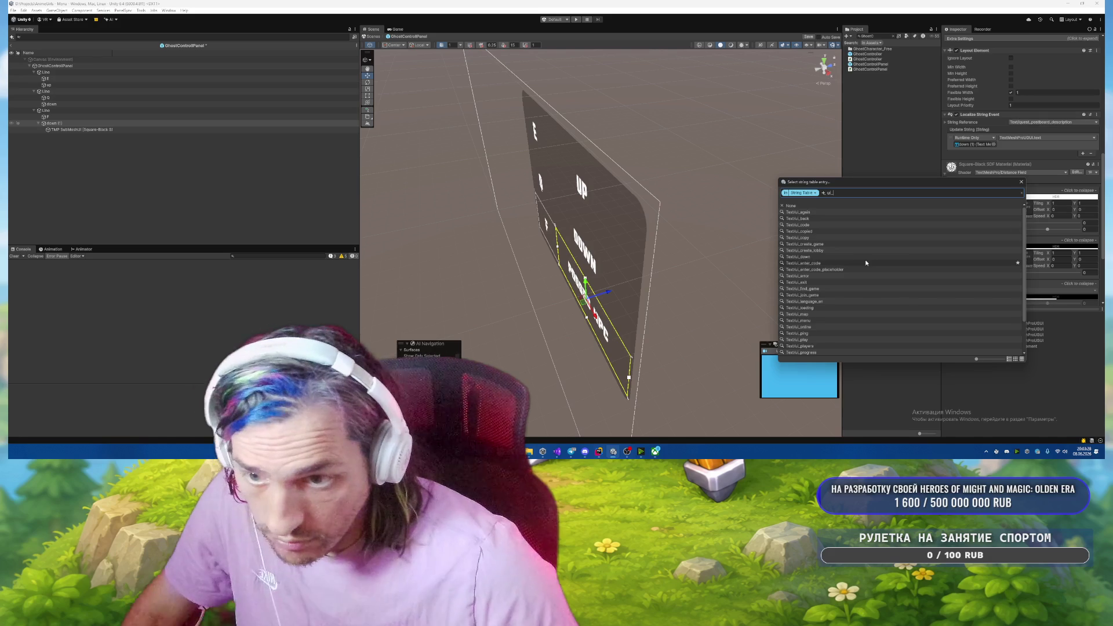
scroll(865, 263, down, 2)
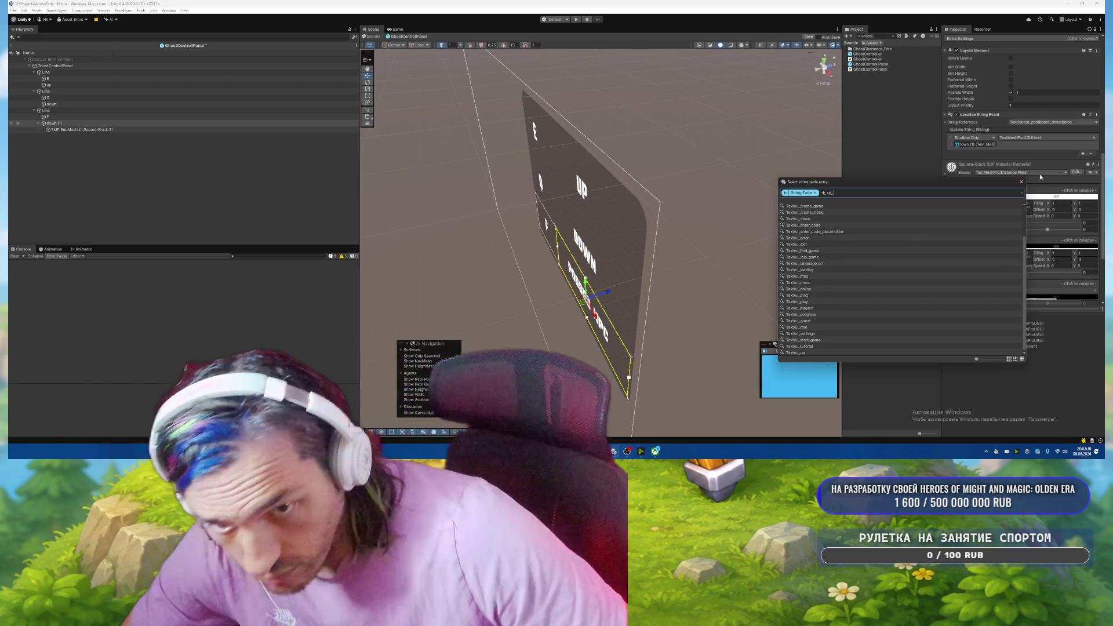
click(1021, 182)
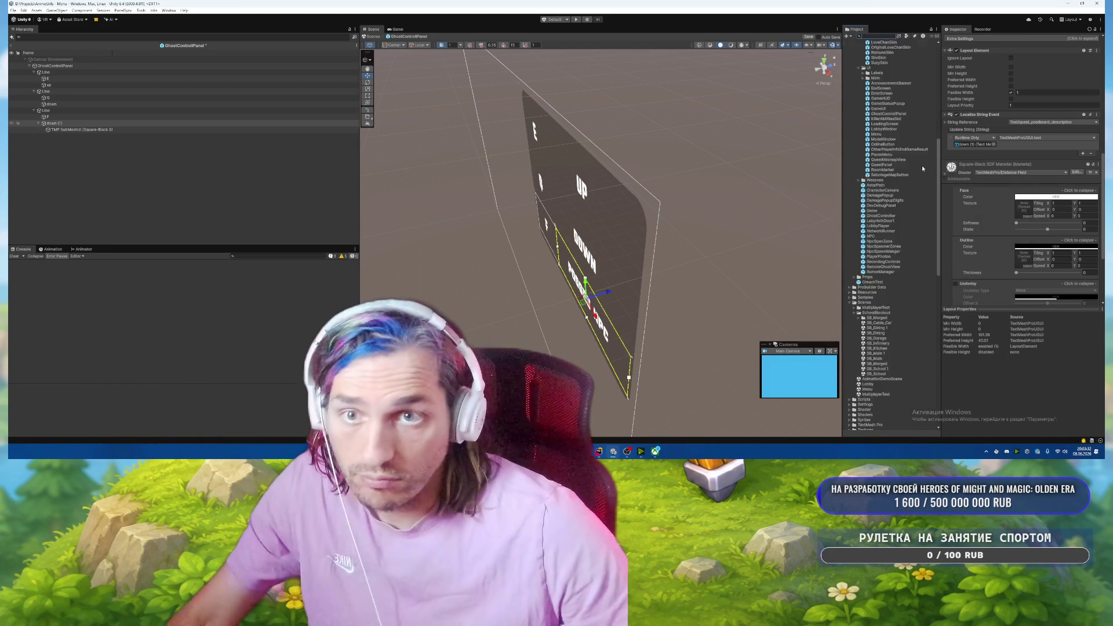
Expand Assets > Localization and select the Text string table collection.
scroll(915, 172, up, 10)
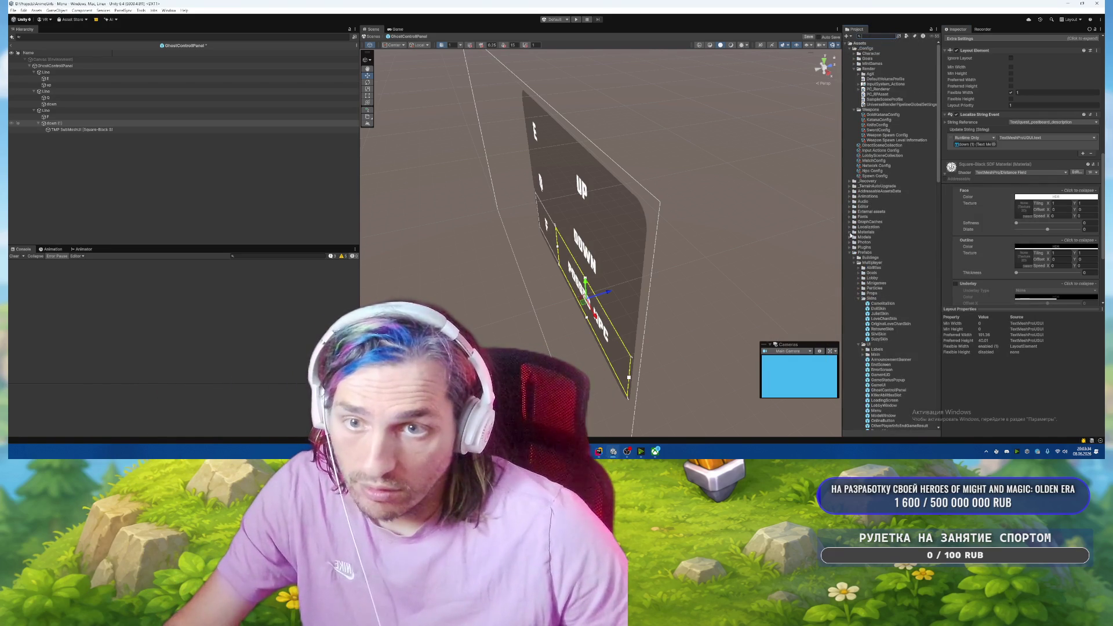
click(849, 227)
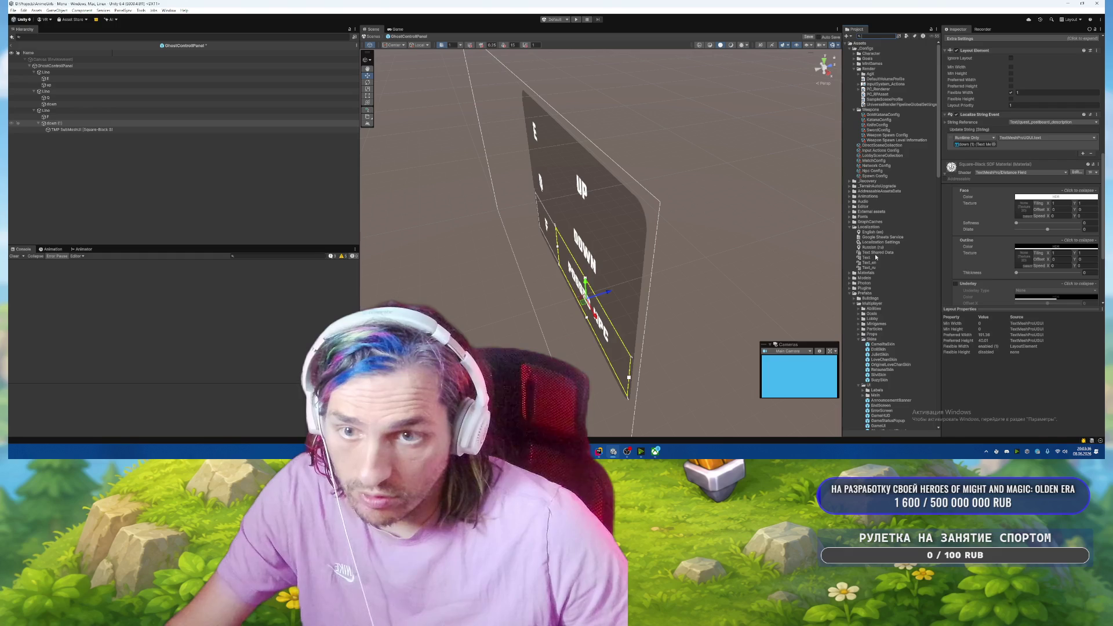
click(871, 258)
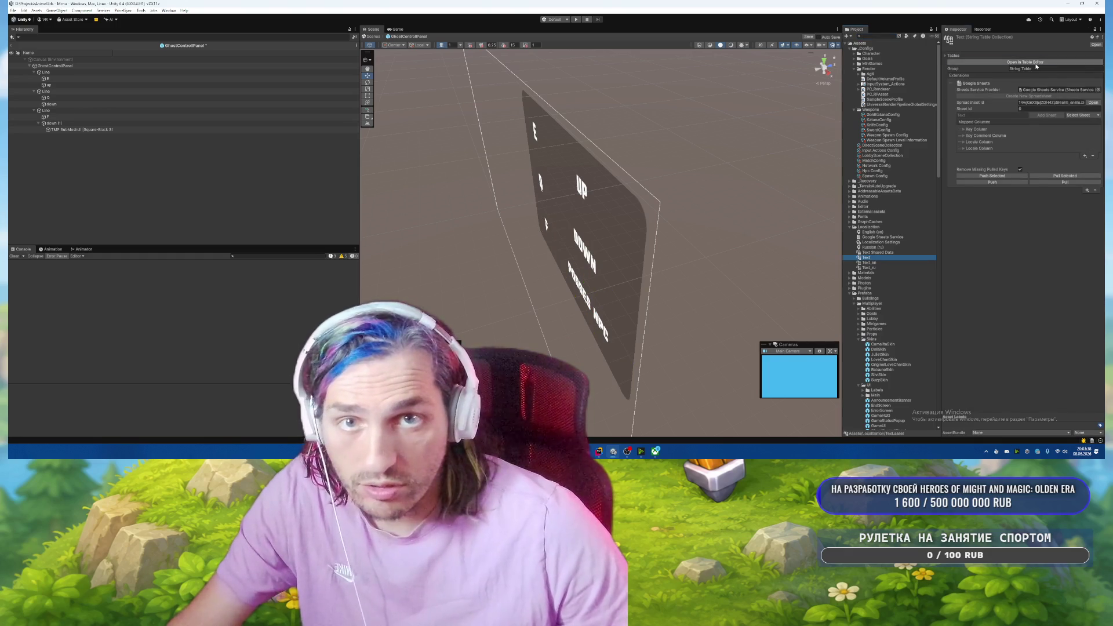
click(1035, 64)
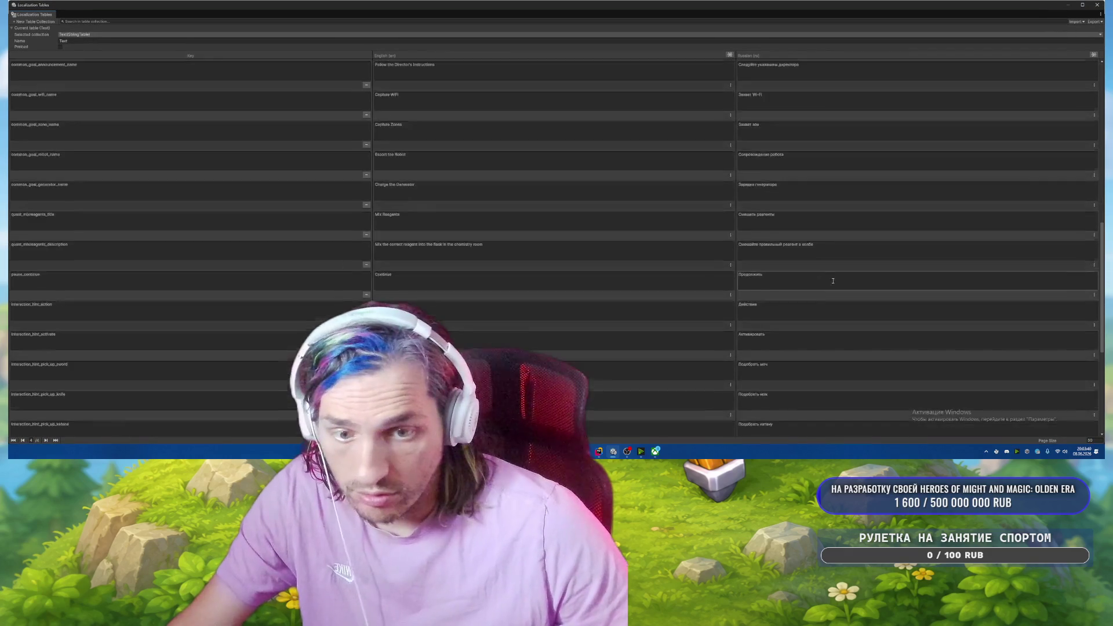
scroll(833, 280, down, 5)
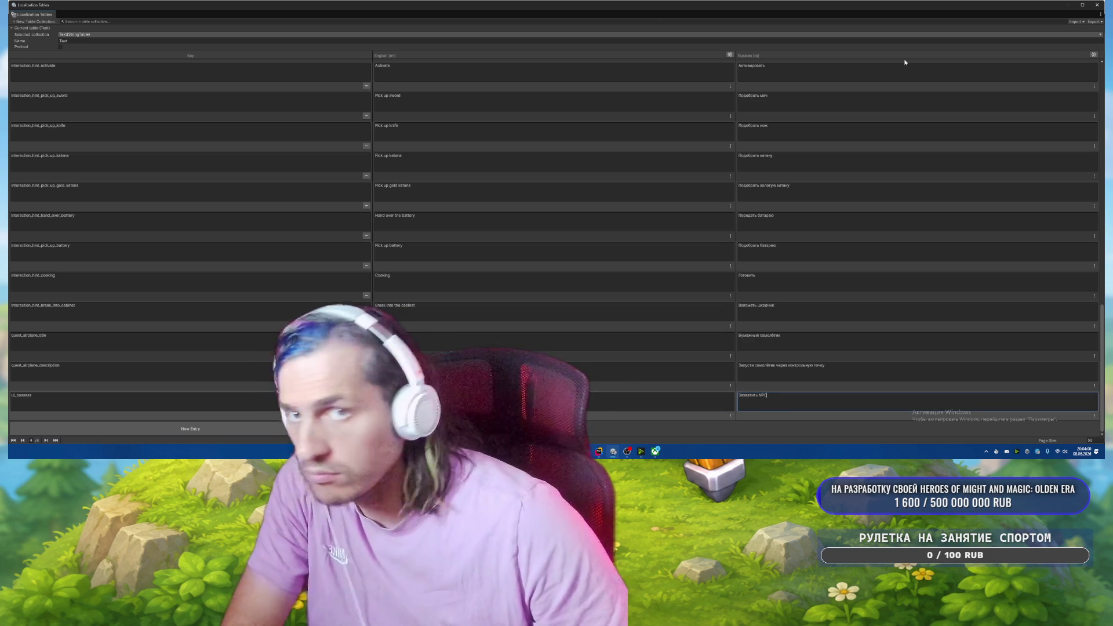
click(1097, 4)
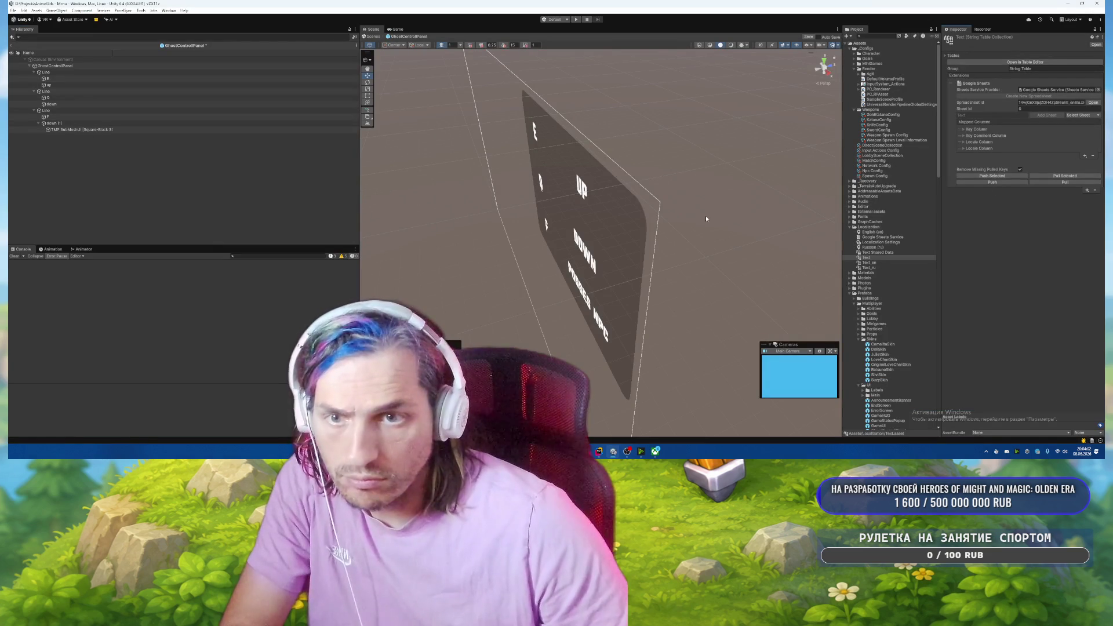
Rename the down (1) label 'posses' and bind it to the Text/ui_possess entry.
click(67, 124)
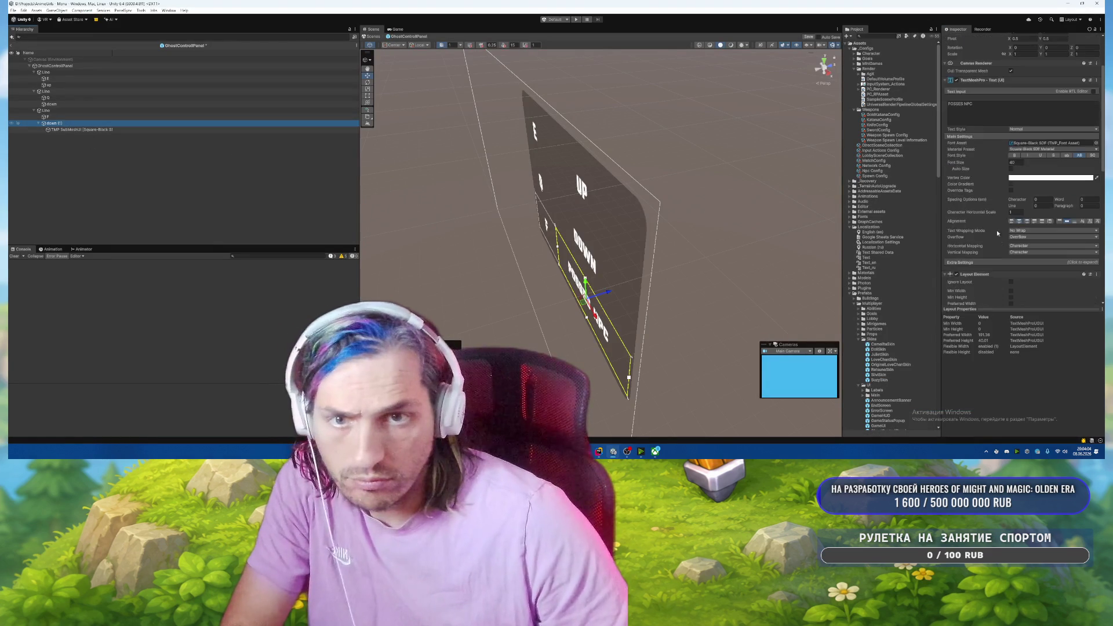
click(979, 38)
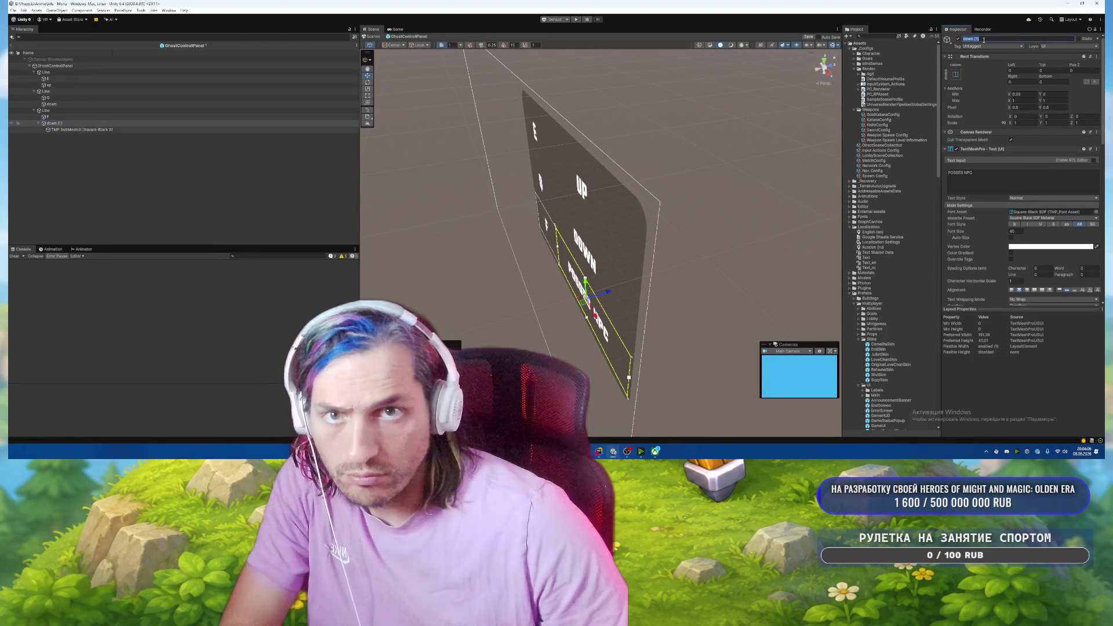
text(posses)
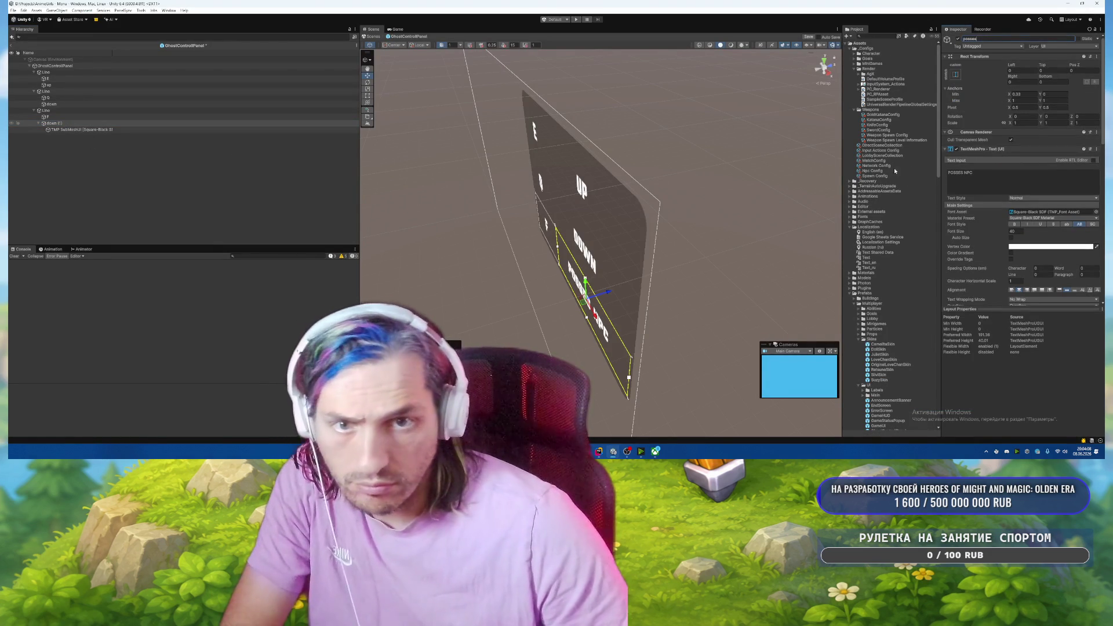
scroll(894, 171, down, 3)
scroll(955, 215, down, 3)
scroll(992, 265, down, 6)
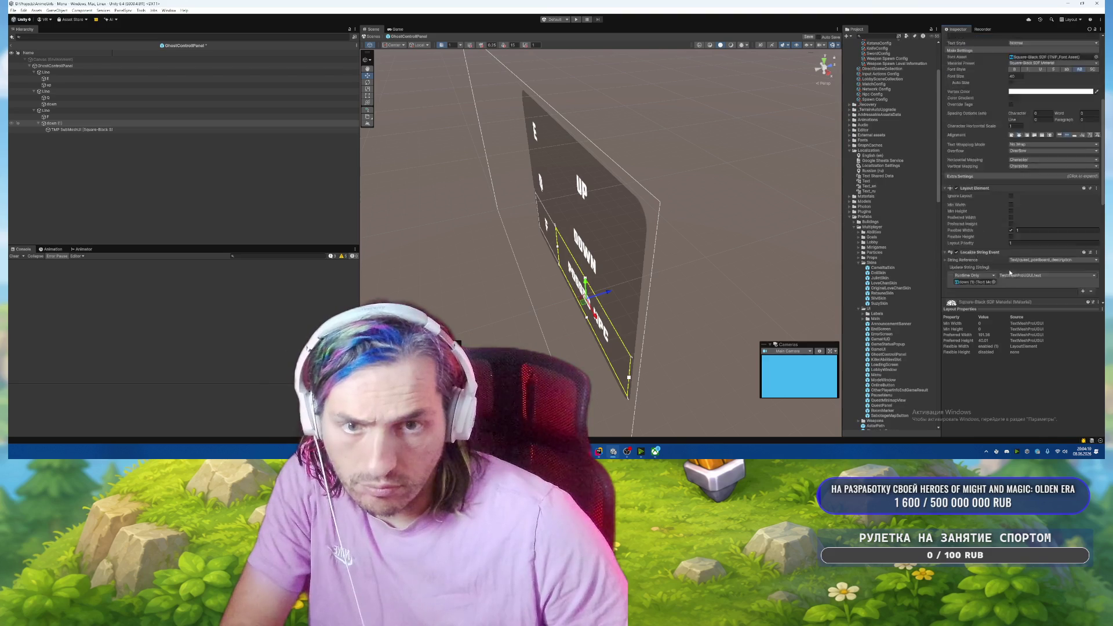
click(1038, 175)
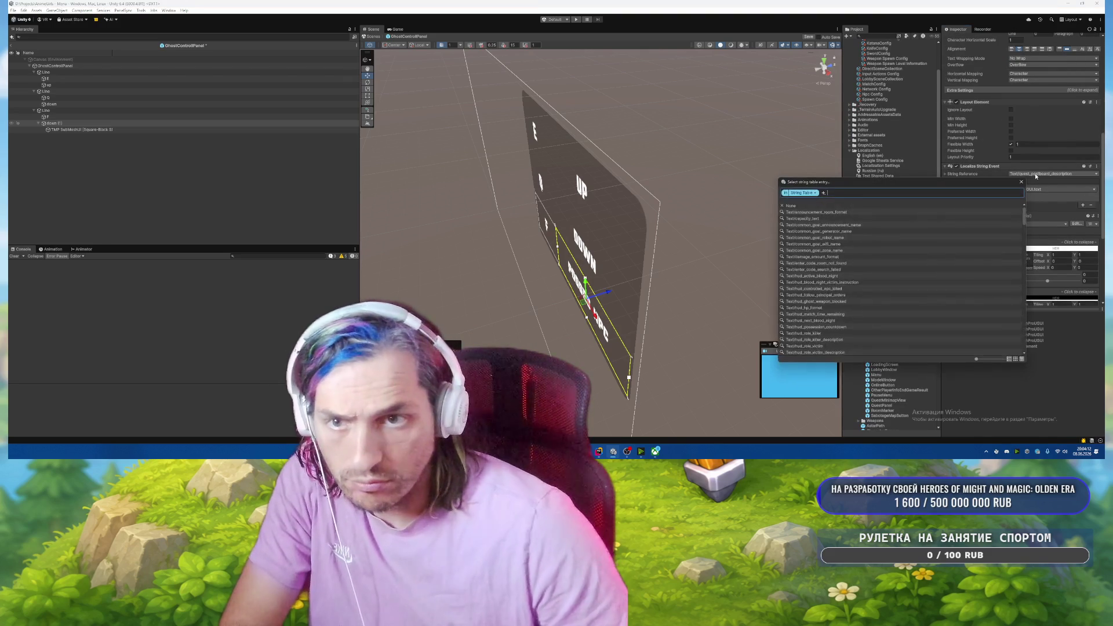
text(poss)
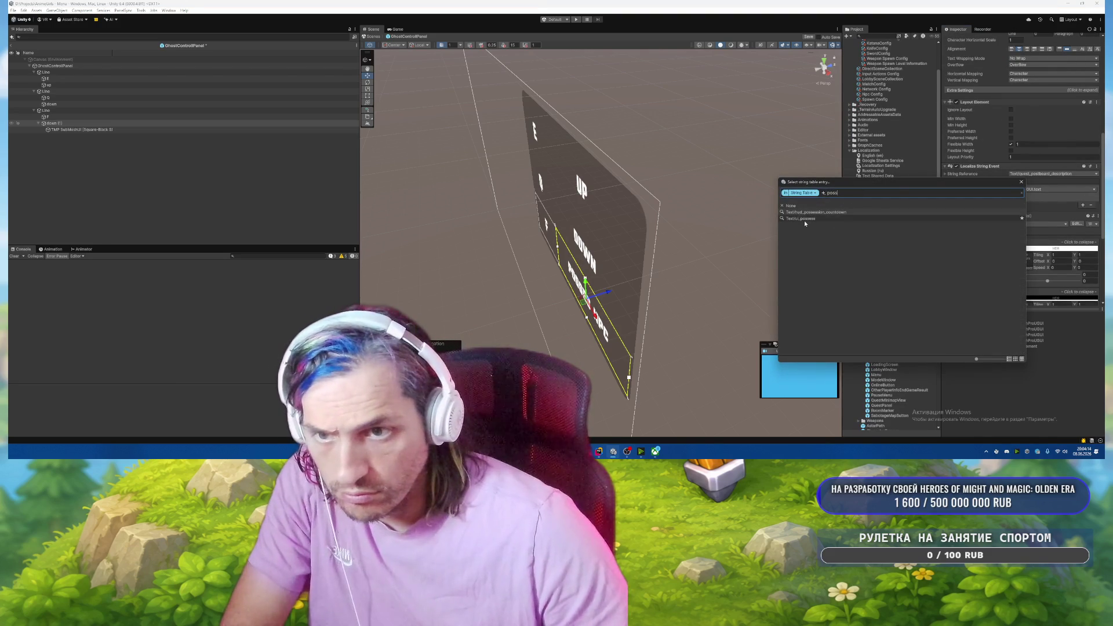
click(803, 218)
Review the string reference details and the other labels' bindings, framing the E label.
click(947, 174)
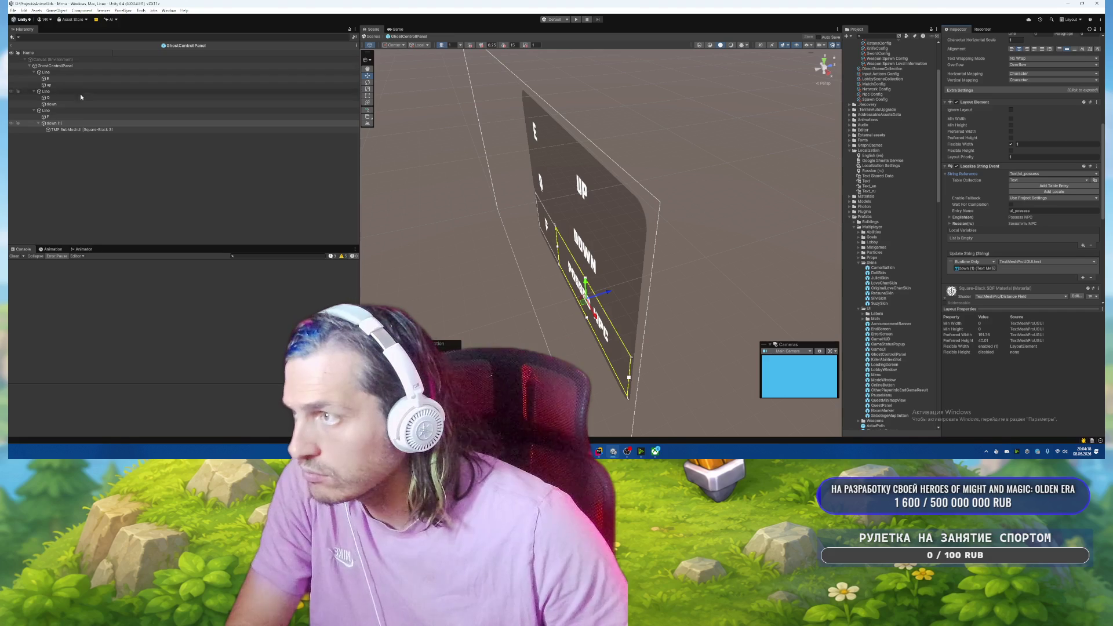
click(57, 104)
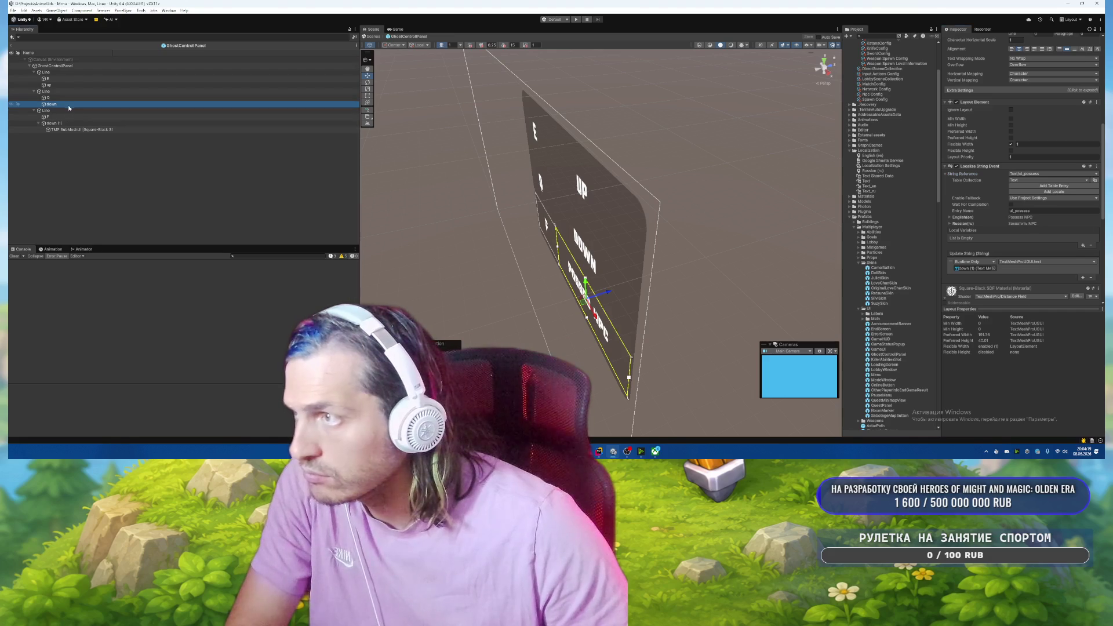
click(48, 85)
double_click(48, 79)
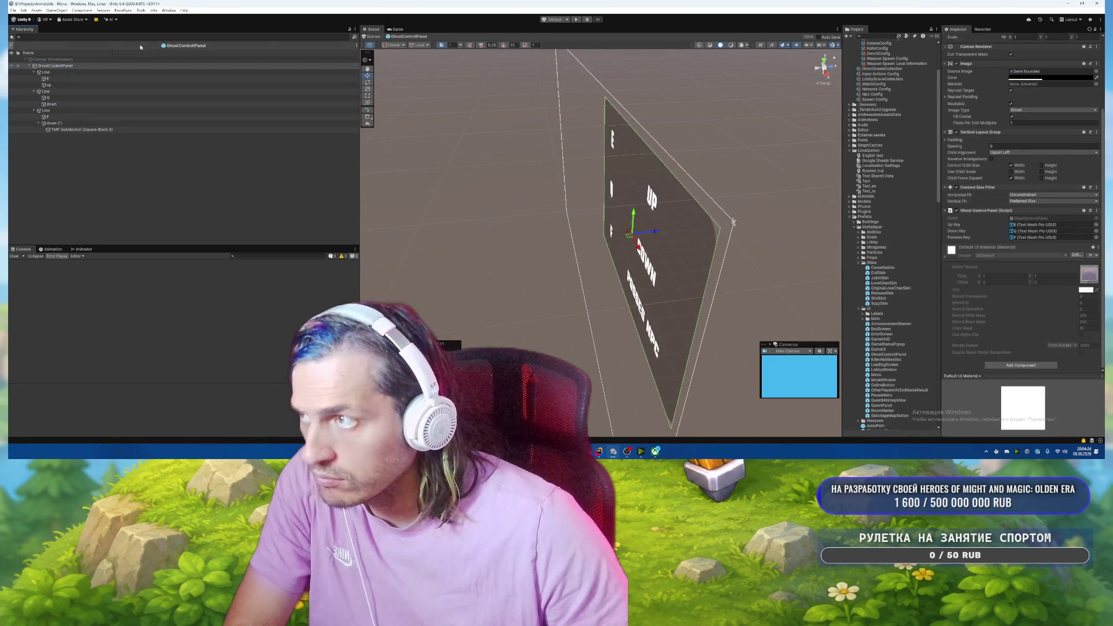
Exit prefab mode, play the game, and set the player role to Victim in the F12 debug panel.
click(11, 46)
click(575, 20)
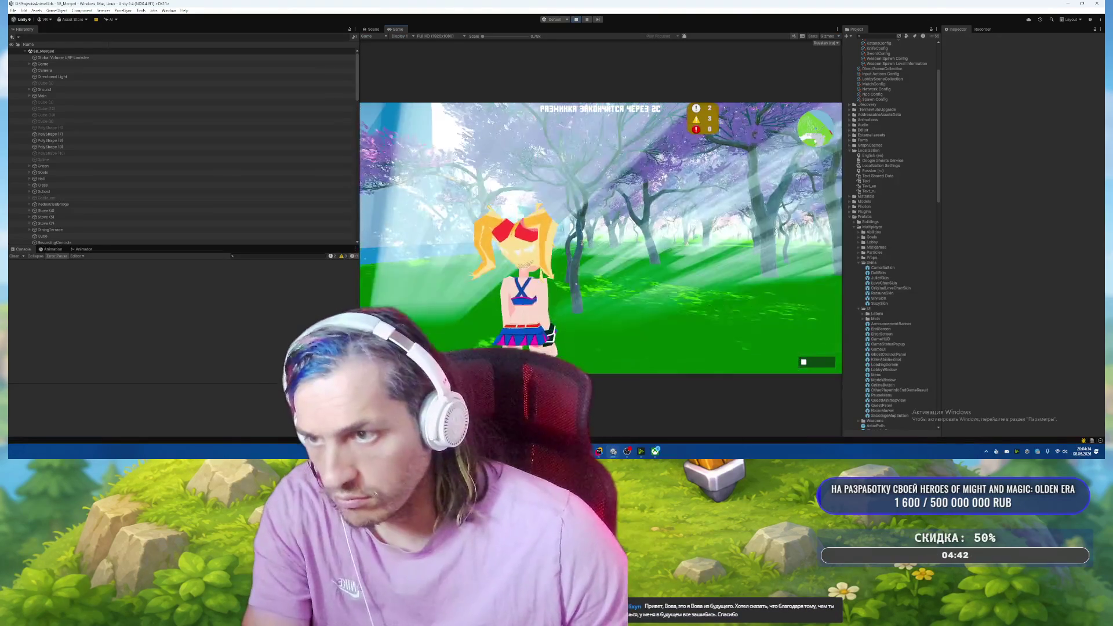
key(F12)
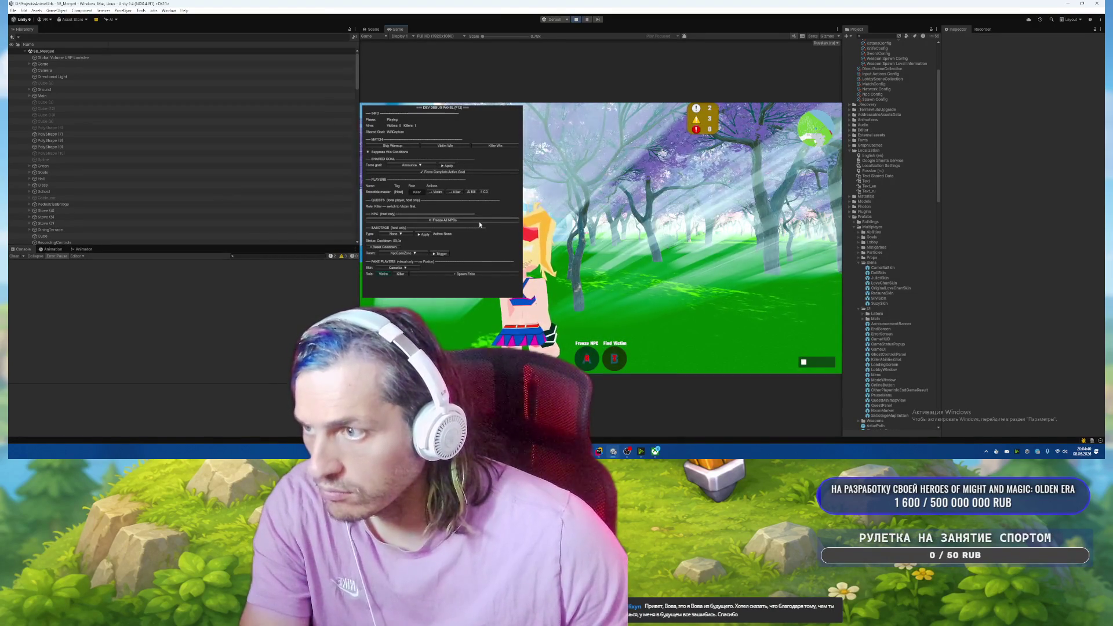
click(437, 192)
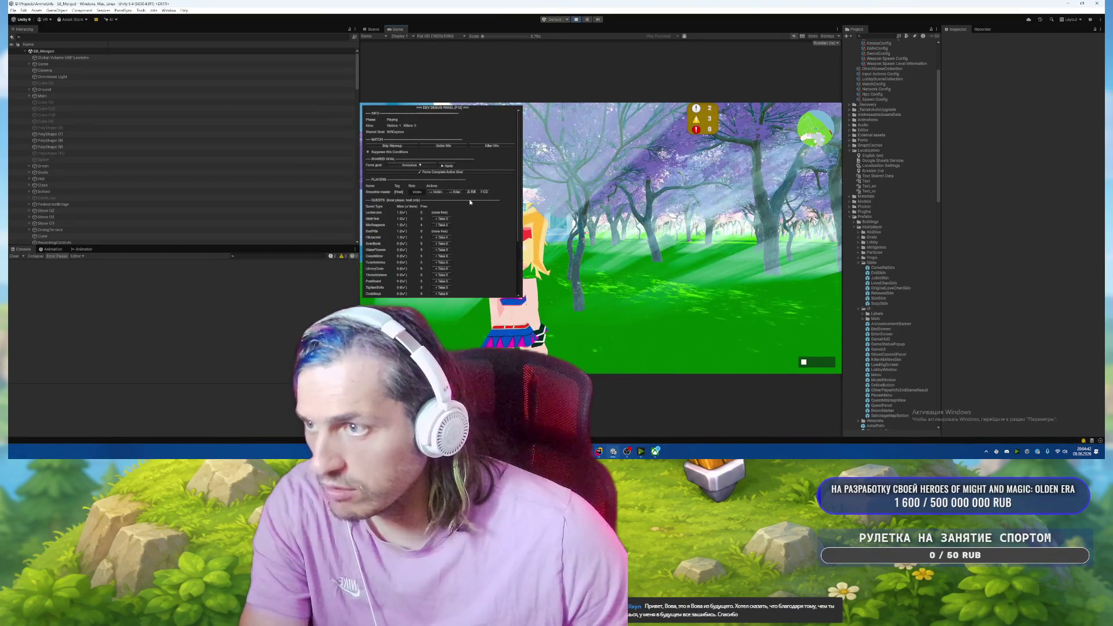
key(F12)
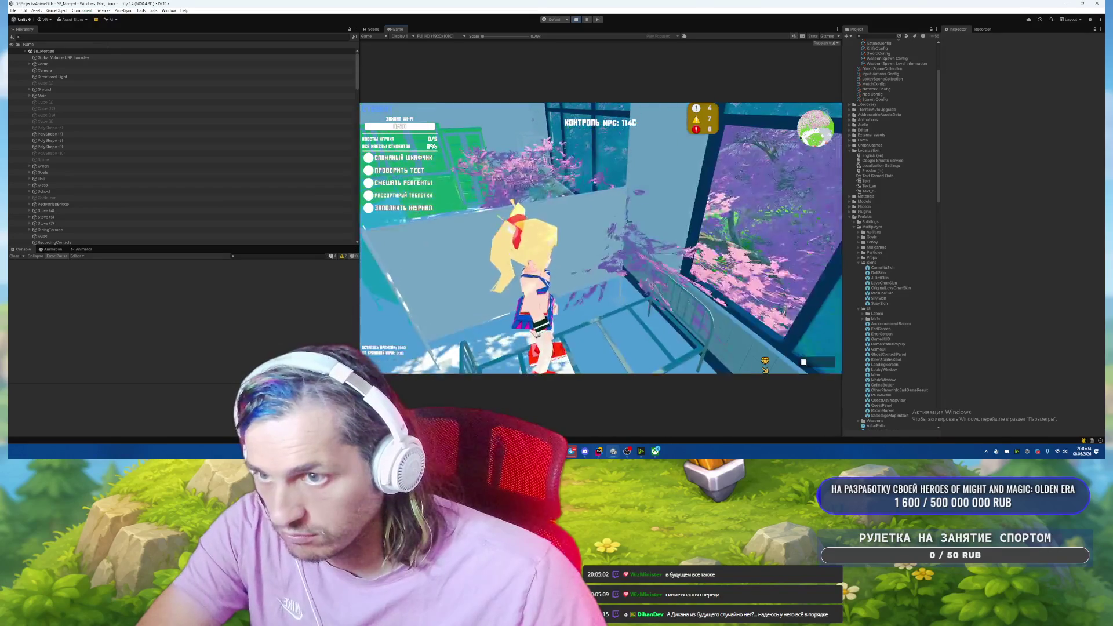
Pause and stop the play test, then switch to the browser's music playlists.
key(Escape)
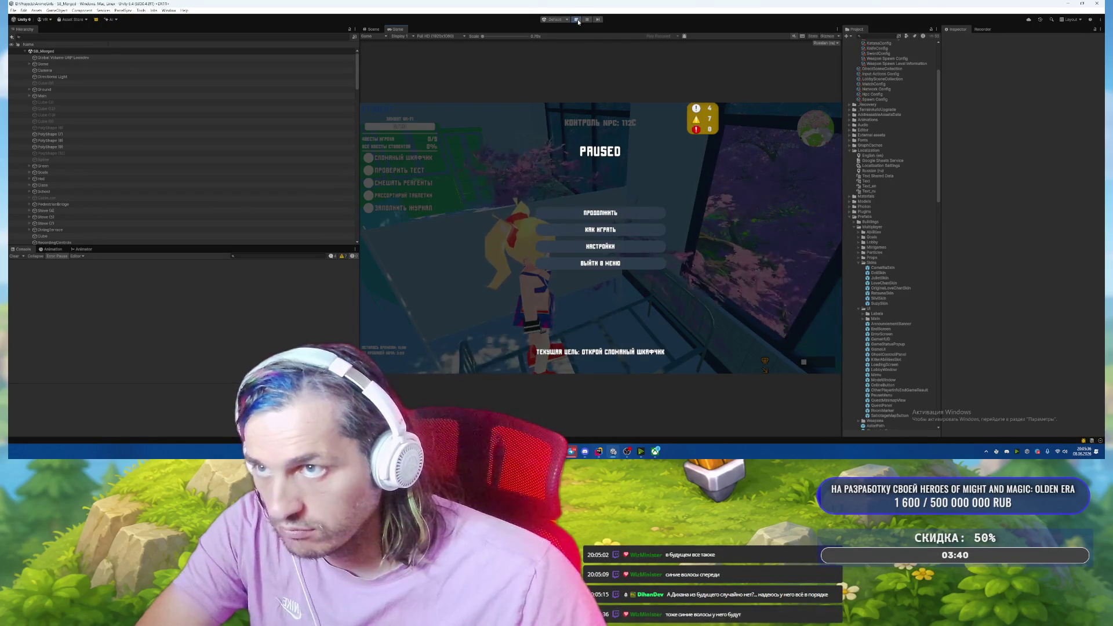
click(576, 20)
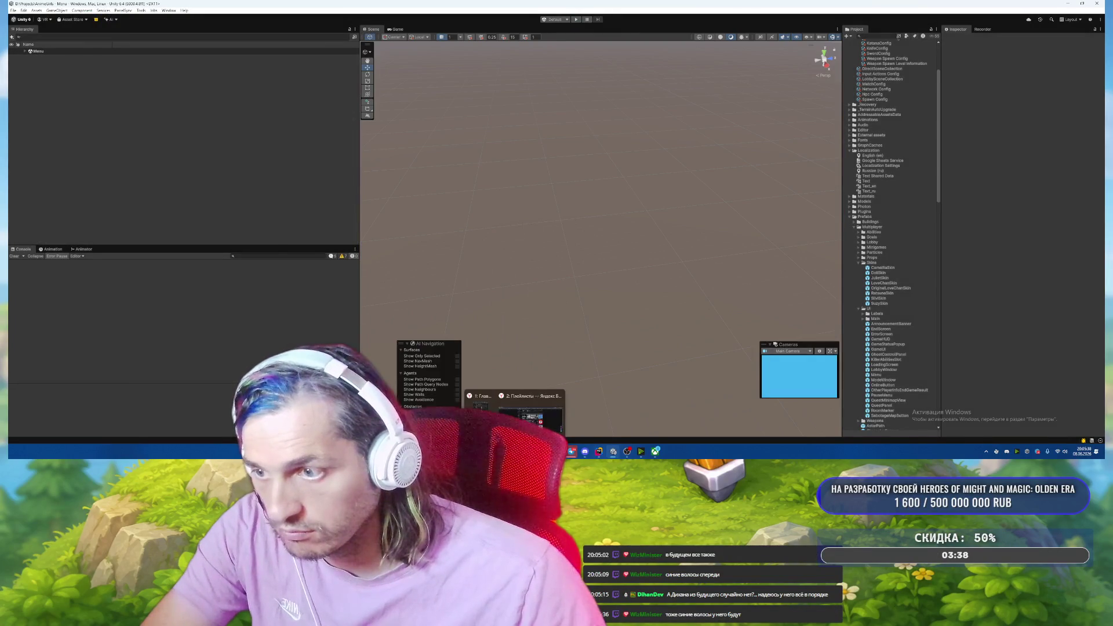
click(530, 413)
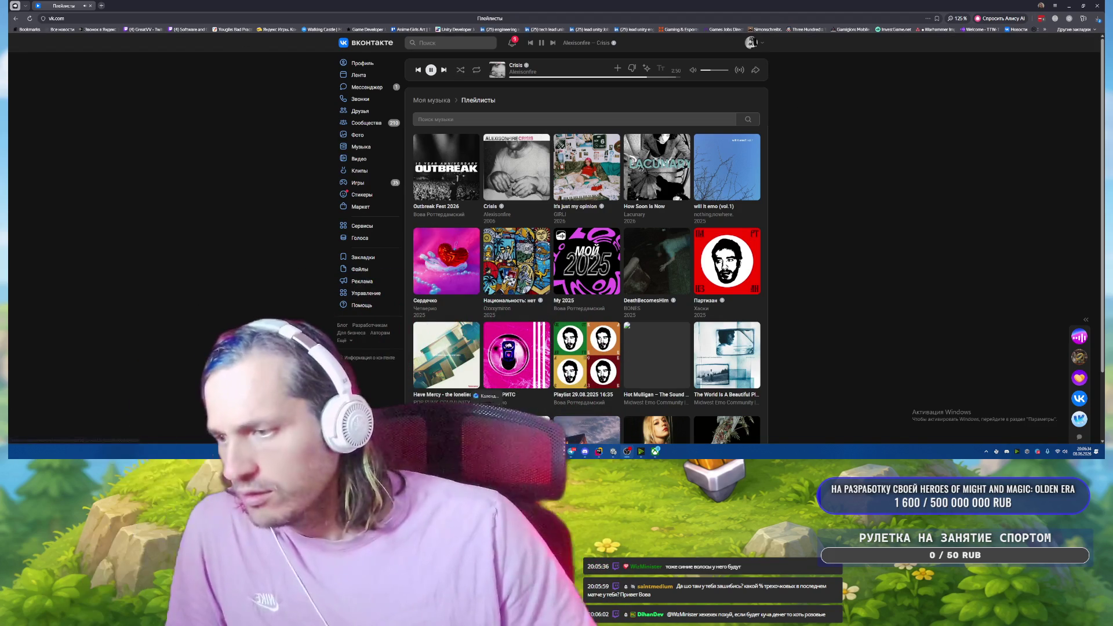
Build And Run for Windows into the Builds folder, accepting the missing project ID warning.
key(alt+Tab)
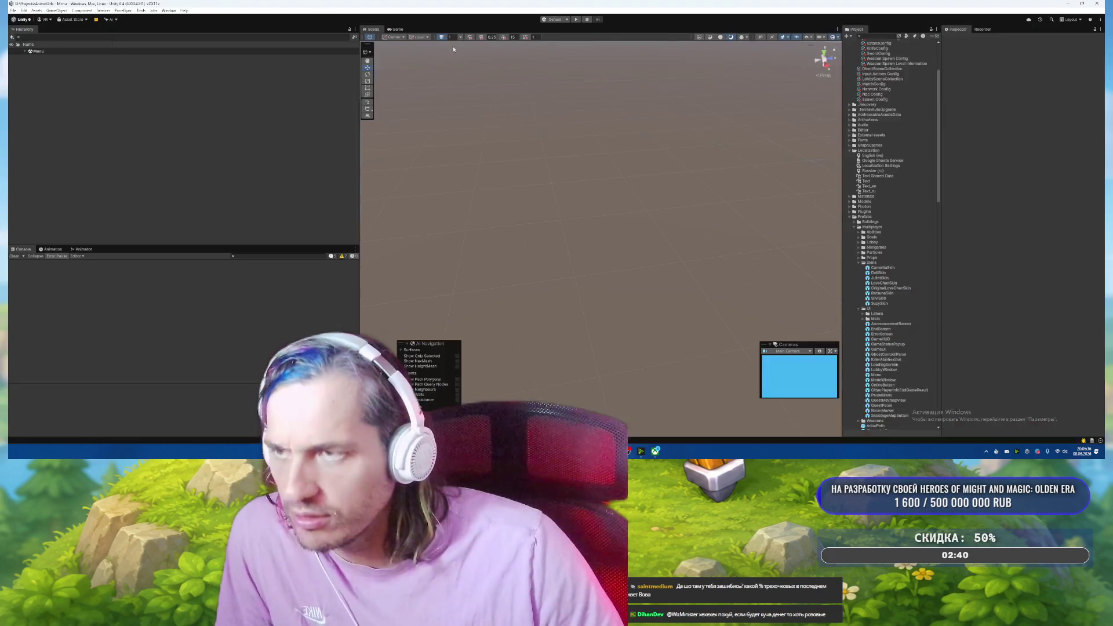
click(13, 11)
click(58, 96)
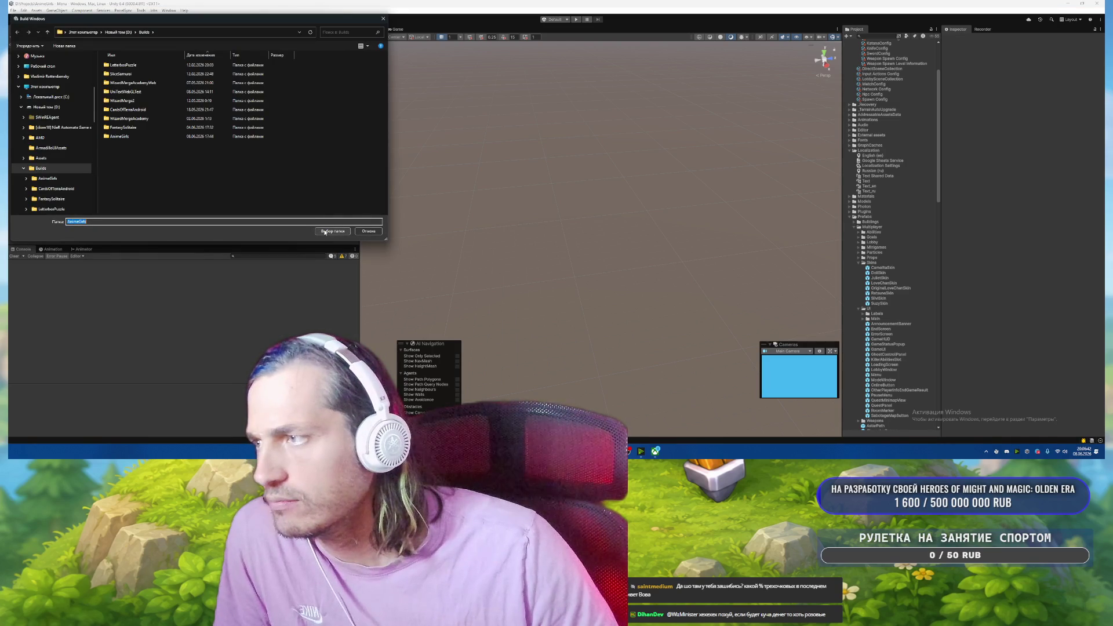
click(325, 231)
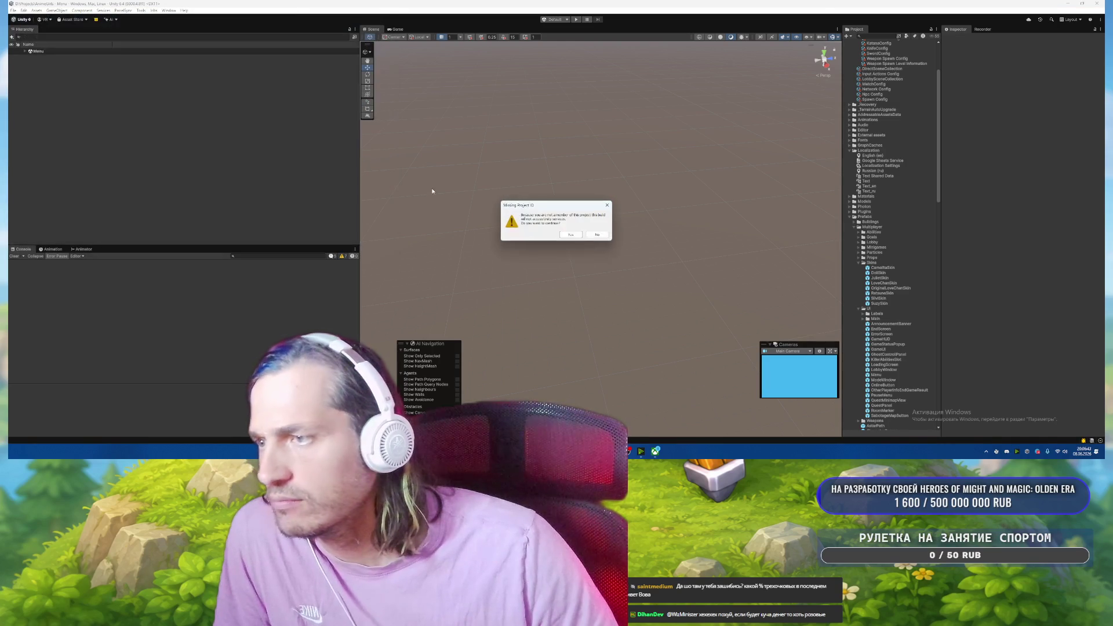
click(570, 234)
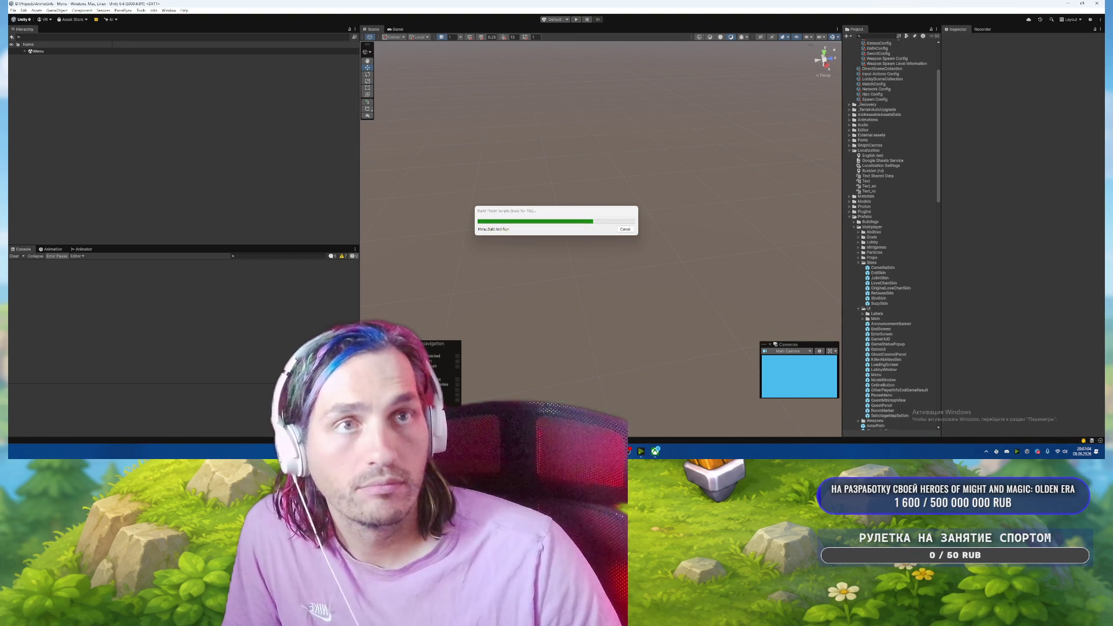
mouse_move(628, 452)
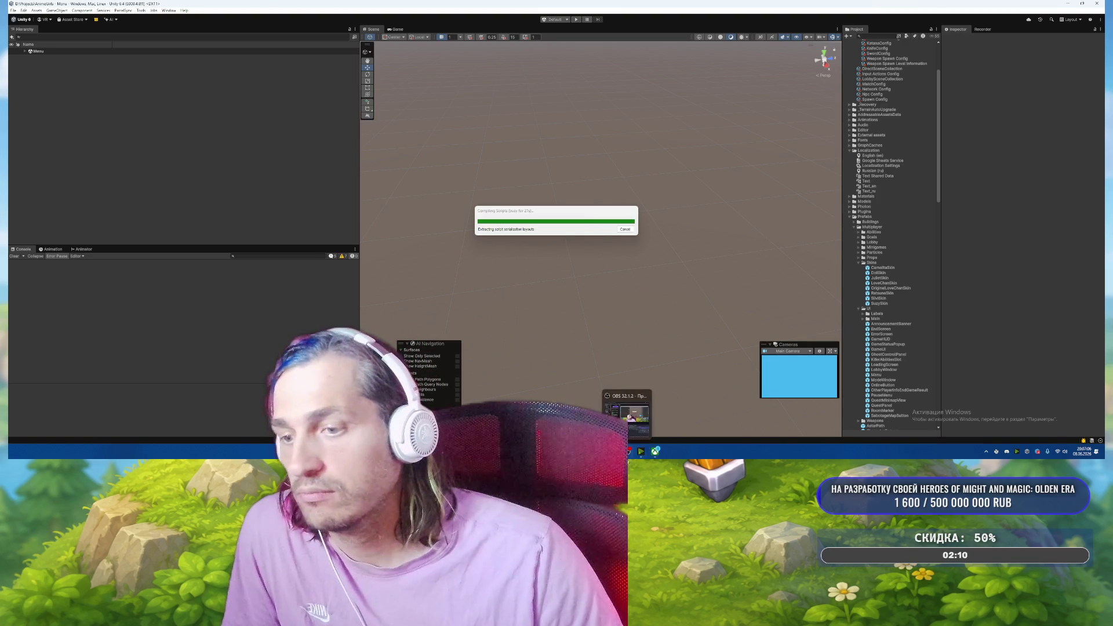